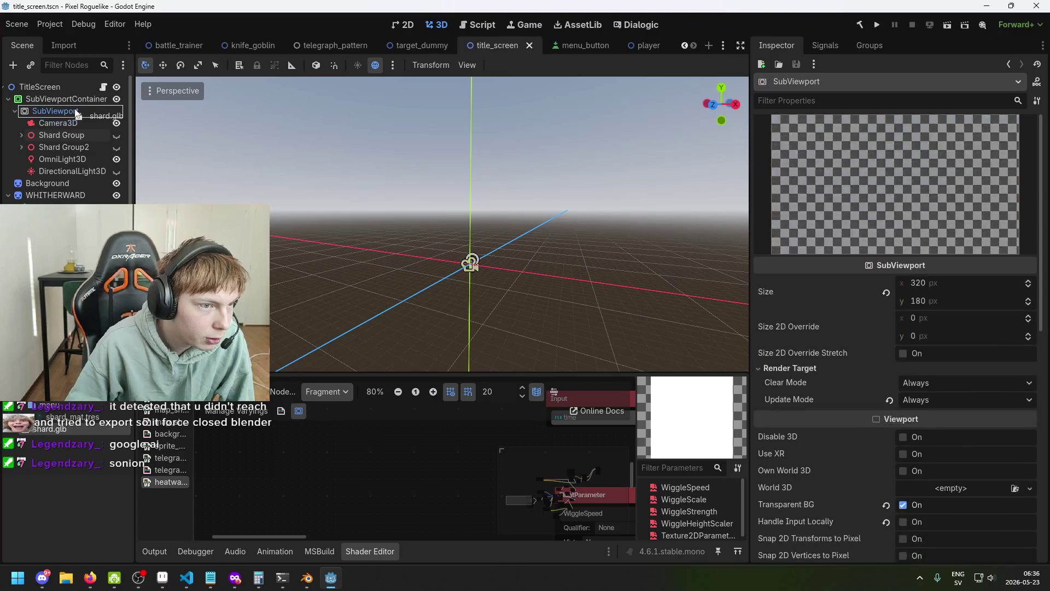
# - Zoom and orbit the 3D viewport to centre on the newly added shard model
pyautogui.scroll(5, 498, 267)
pyautogui.moveTo(625, 341)
pyautogui.mouseDown()
pyautogui.moveTo(465, 297)
pyautogui.moveTo(494, 279)
pyautogui.moveTo(524, 287)
pyautogui.moveTo(363, 348)
pyautogui.moveTo(325, 103)
pyautogui.moveTo(376, 360)
pyautogui.moveTo(464, 278)
pyautogui.moveTo(475, 251)
pyautogui.moveTo(442, 319)
pyautogui.moveTo(463, 300)
pyautogui.moveTo(534, 116)
pyautogui.moveTo(553, 147)
pyautogui.moveTo(418, 275)
pyautogui.moveTo(484, 215)
pyautogui.moveTo(457, 168)
pyautogui.moveTo(437, 186)
pyautogui.mouseUp()
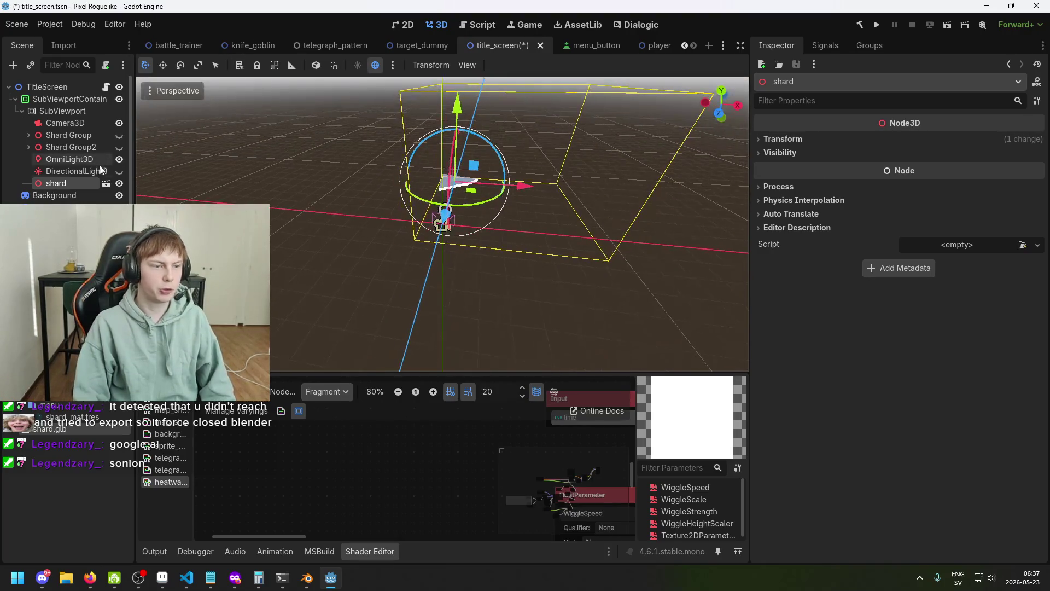
# - Select the shard and tilt it with the rotate gizmo to about 48.6° / −20.3°
pyautogui.click(77, 125)
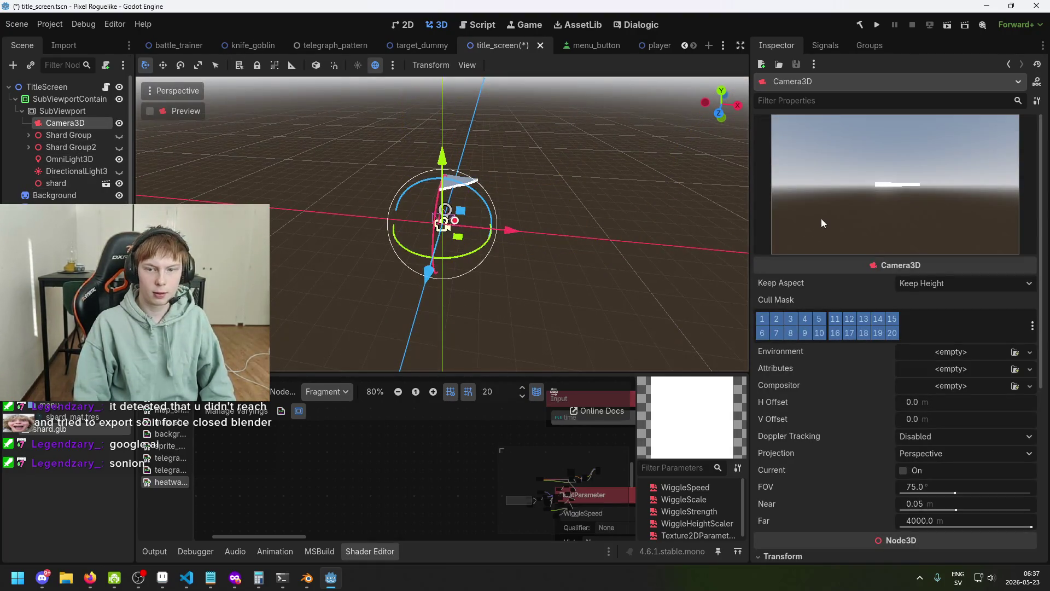
pyautogui.click(469, 186)
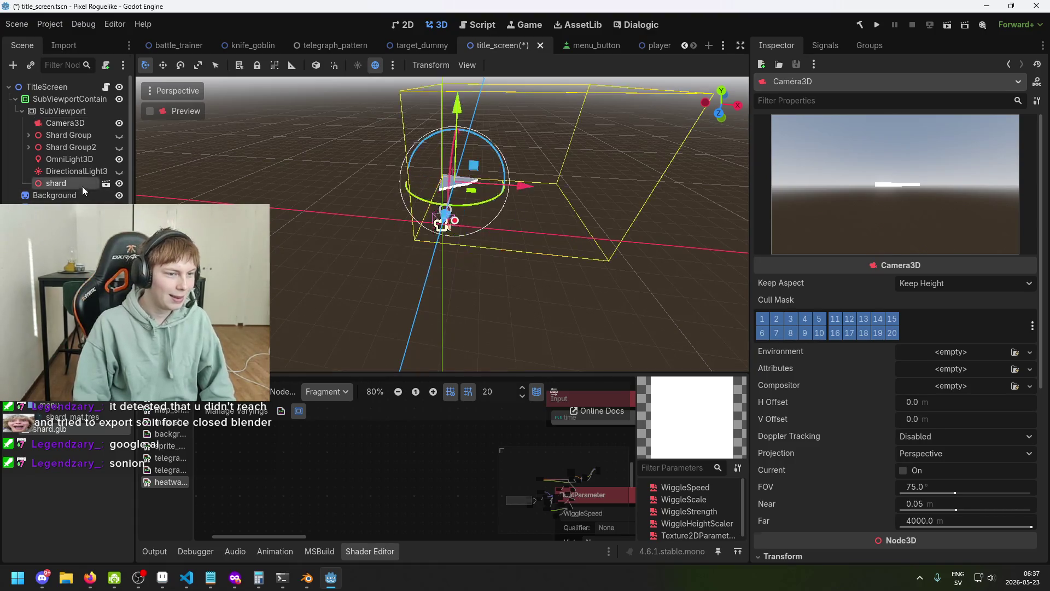
pyautogui.press('e')
pyautogui.click(474, 189)
pyautogui.click(486, 192)
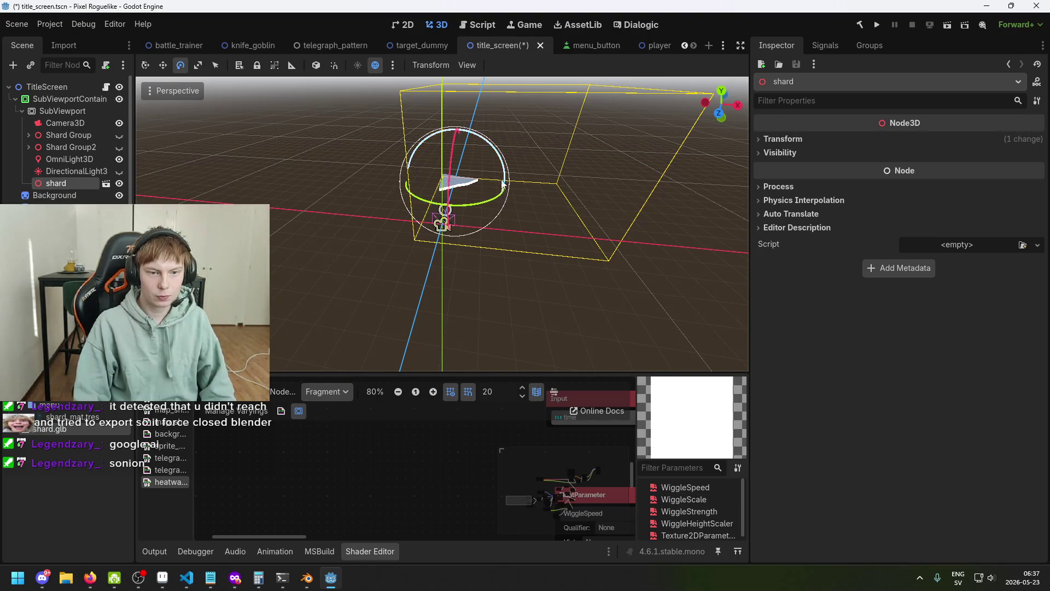
pyautogui.moveTo(501, 166)
pyautogui.mouseDown()
pyautogui.moveTo(458, 193)
pyautogui.moveTo(441, 222)
pyautogui.moveTo(466, 201)
pyautogui.moveTo(510, 254)
pyautogui.moveTo(547, 257)
pyautogui.mouseUp()
# - Shrink the shard's Transform scale down to 0.365
pyautogui.click(74, 171)
pyautogui.click(436, 239)
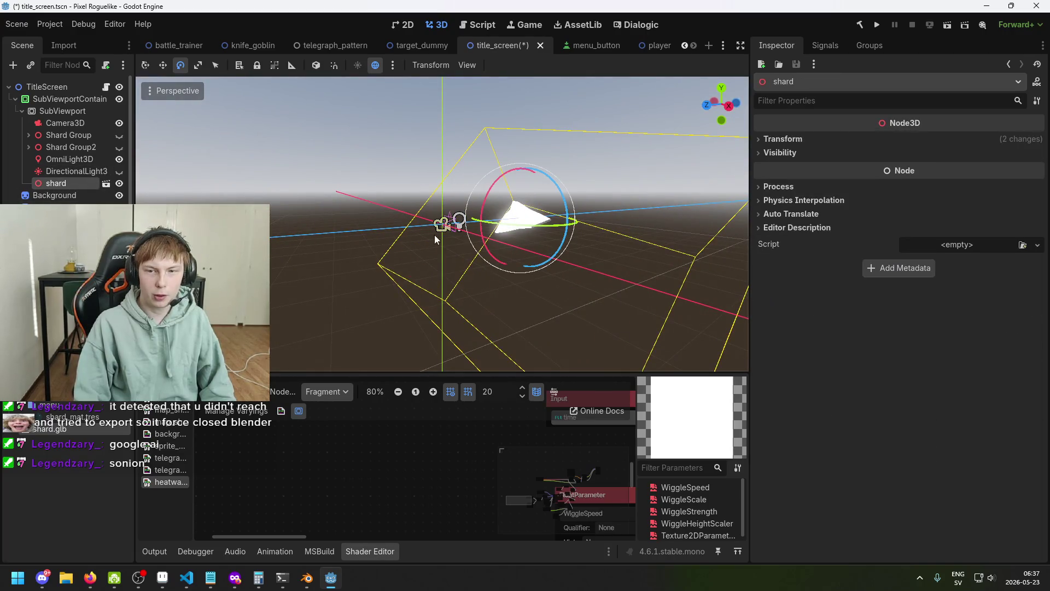
pyautogui.click(782, 152)
pyautogui.click(781, 143)
pyautogui.moveTo(804, 235); pyautogui.dragTo(766, 235)
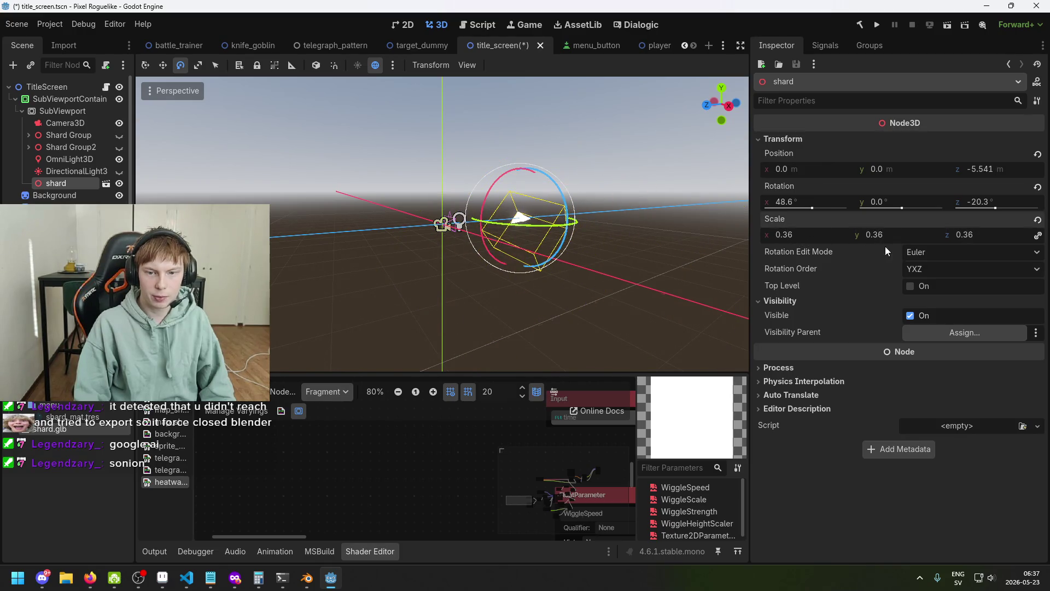
pyautogui.hotkey('ctrl', 'z')
pyautogui.moveTo(832, 235)
pyautogui.mouseDown()
pyautogui.moveTo(780, 234)
pyautogui.moveTo(796, 235)
pyautogui.mouseUp()
pyautogui.moveTo(683, 221)
pyautogui.mouseDown()
pyautogui.moveTo(747, 258)
pyautogui.moveTo(747, 284)
pyautogui.moveTo(632, 202)
pyautogui.moveTo(652, 153)
pyautogui.moveTo(577, 190)
pyautogui.moveTo(579, 173)
pyautogui.moveTo(514, 204)
pyautogui.mouseUp()
pyautogui.moveTo(827, 239)
pyautogui.mouseDown()
pyautogui.moveTo(856, 238)
pyautogui.moveTo(807, 238)
pyautogui.mouseUp()
# - Save the title_screen scene and switch to its 2D layout view
pyautogui.press('w')
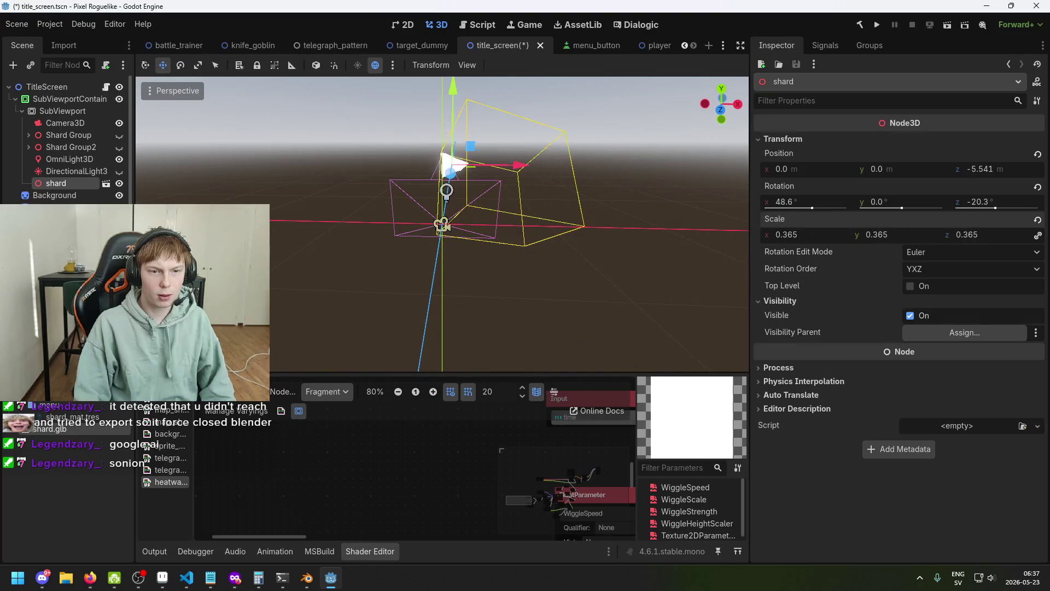
pyautogui.hotkey('ctrl', 's')
pyautogui.moveTo(320, 256)
pyautogui.mouseDown()
pyautogui.moveTo(399, 248)
pyautogui.moveTo(406, 223)
pyautogui.mouseUp()
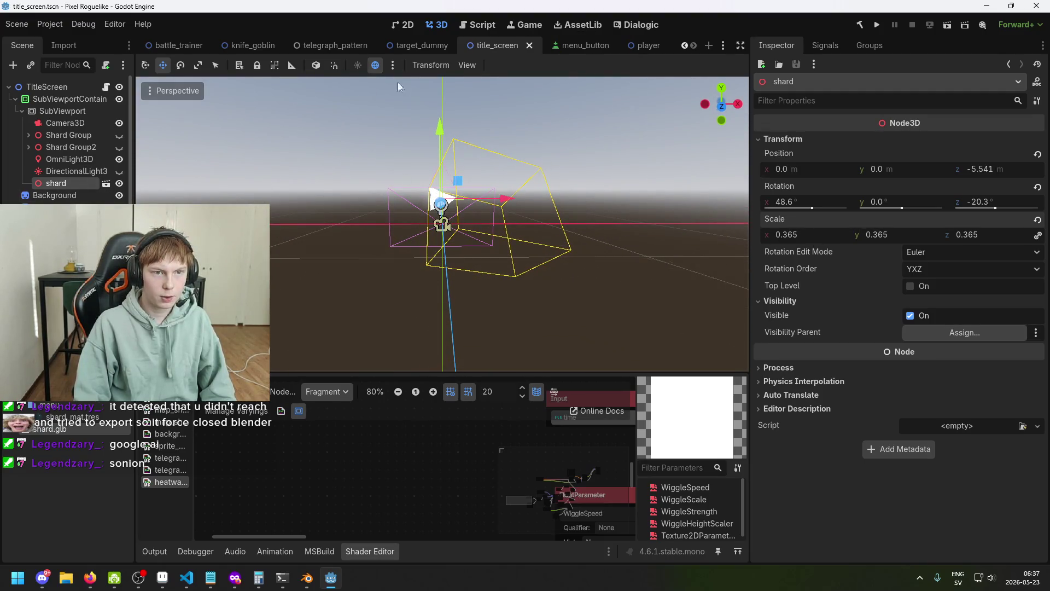
pyautogui.click(402, 25)
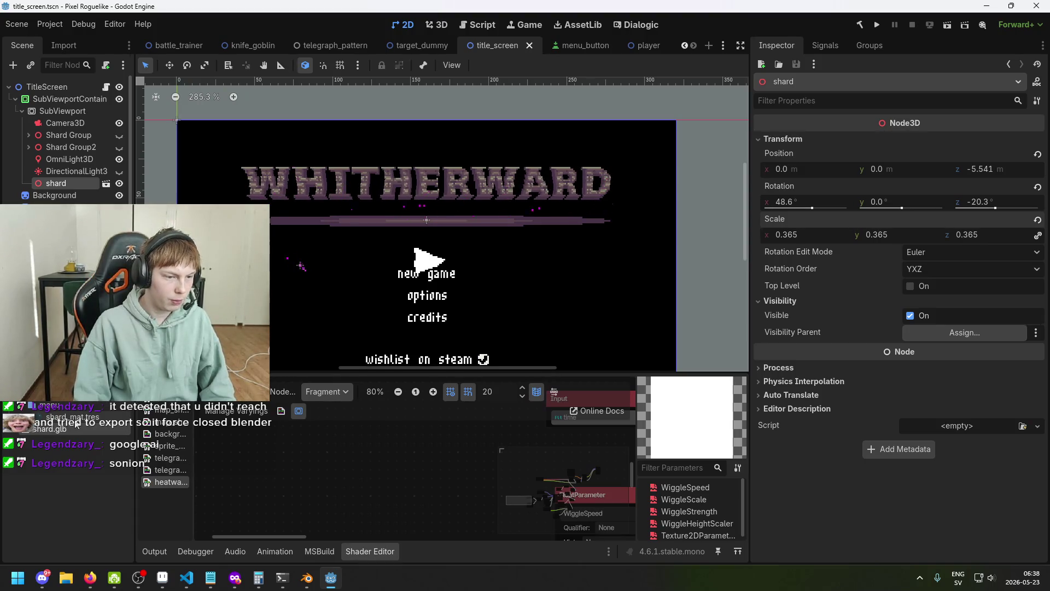
# - Select SubViewport, then the shard, in the Scene tree to bring back the 3D view
pyautogui.scroll(-1, 63, 184)
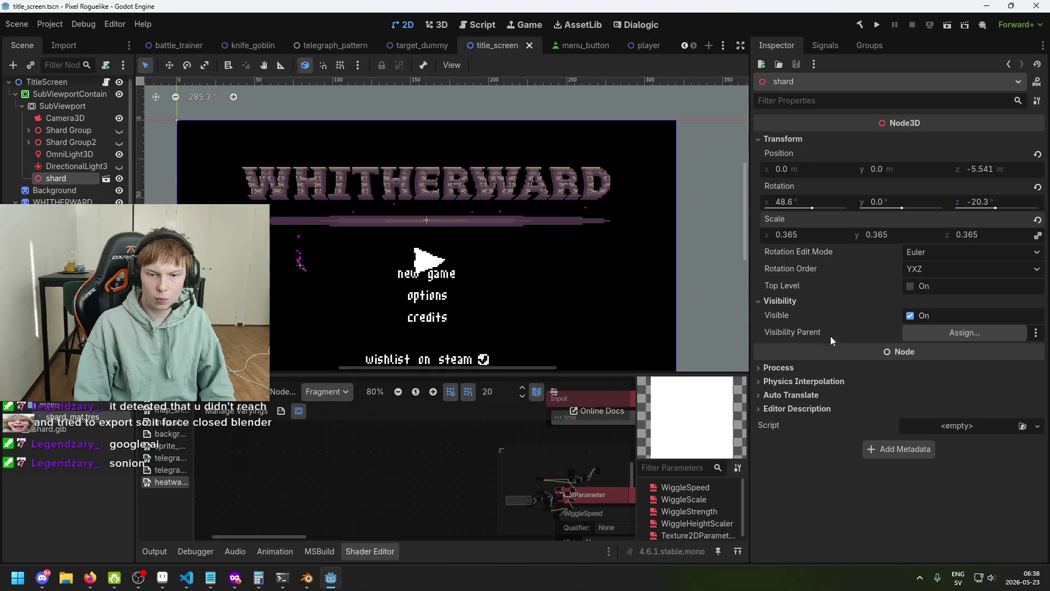
pyautogui.click(803, 367)
pyautogui.click(802, 369)
pyautogui.click(81, 107)
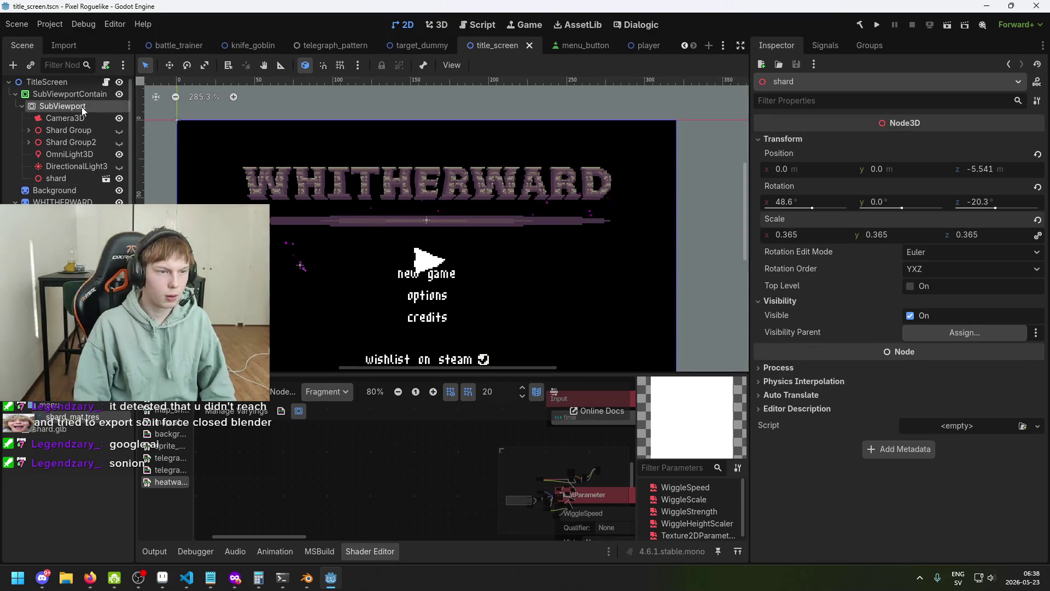
pyautogui.click(78, 179)
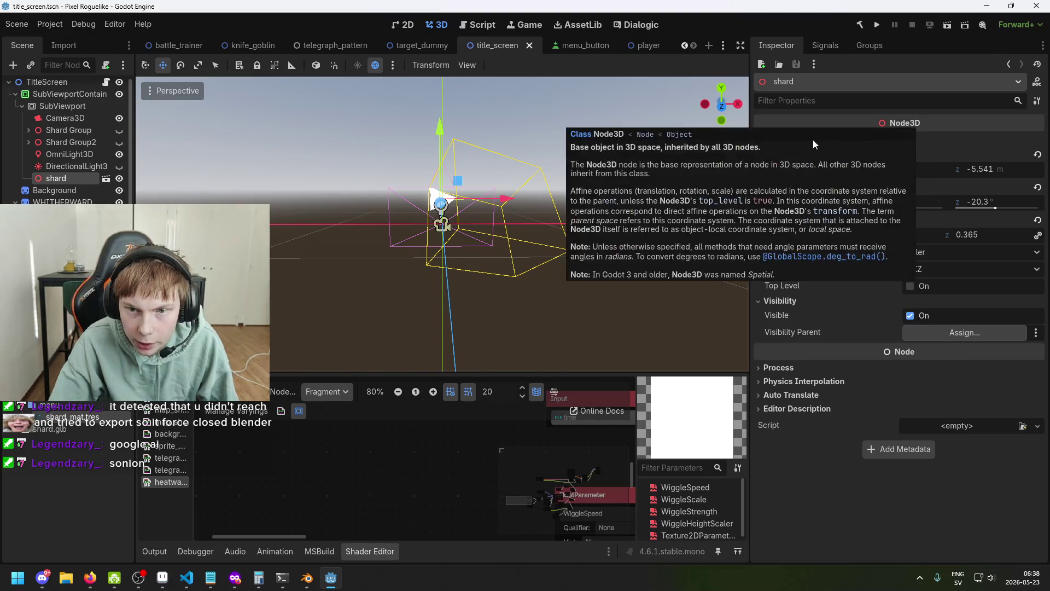
# - Open the Advanced Import Settings for shard.glb
pyautogui.click(90, 165)
pyautogui.click(58, 180)
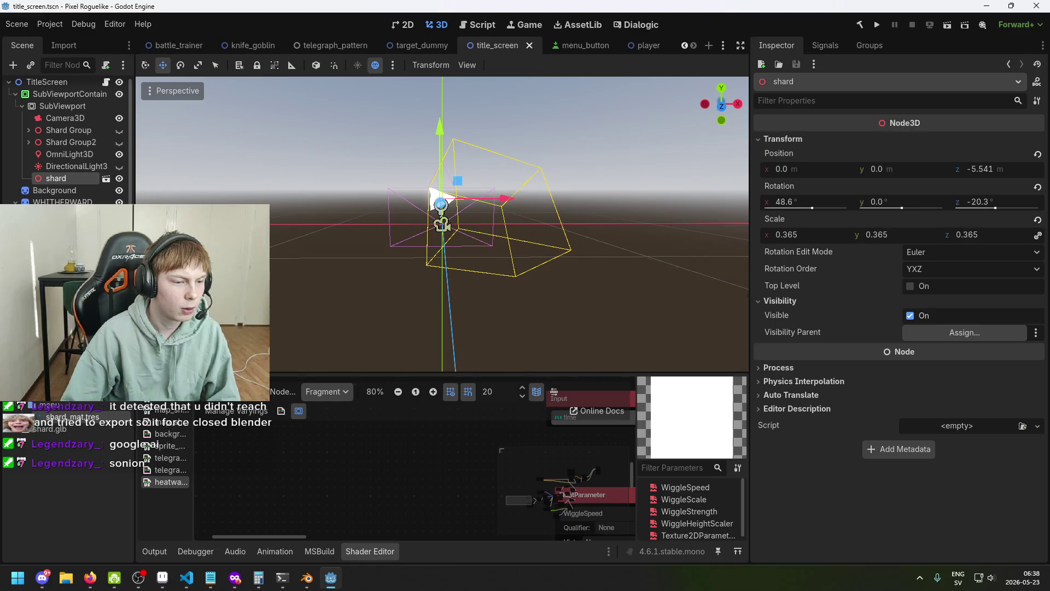
pyautogui.doubleClick(91, 427)
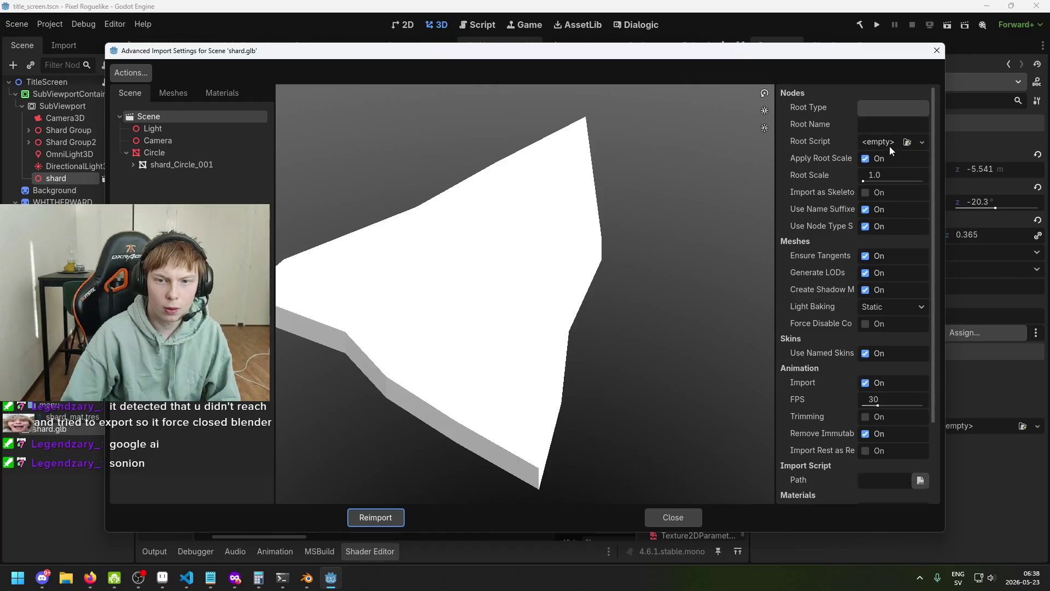
# - Browse the shard_Circle_001 mesh and unnamed material in the Meshes and Materials tabs
pyautogui.scroll(-4, 879, 284)
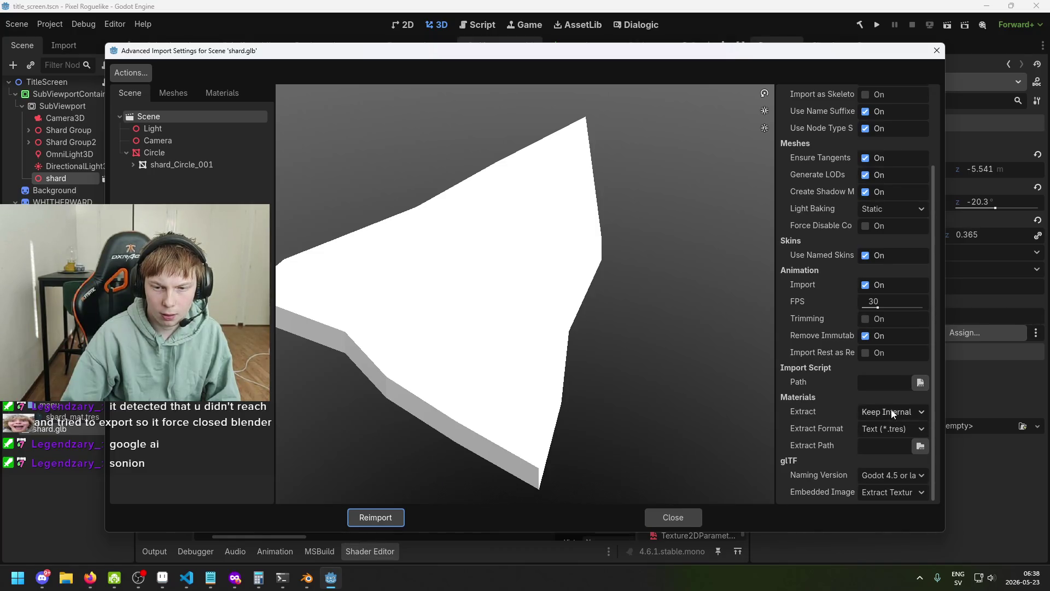
pyautogui.scroll(4, 823, 373)
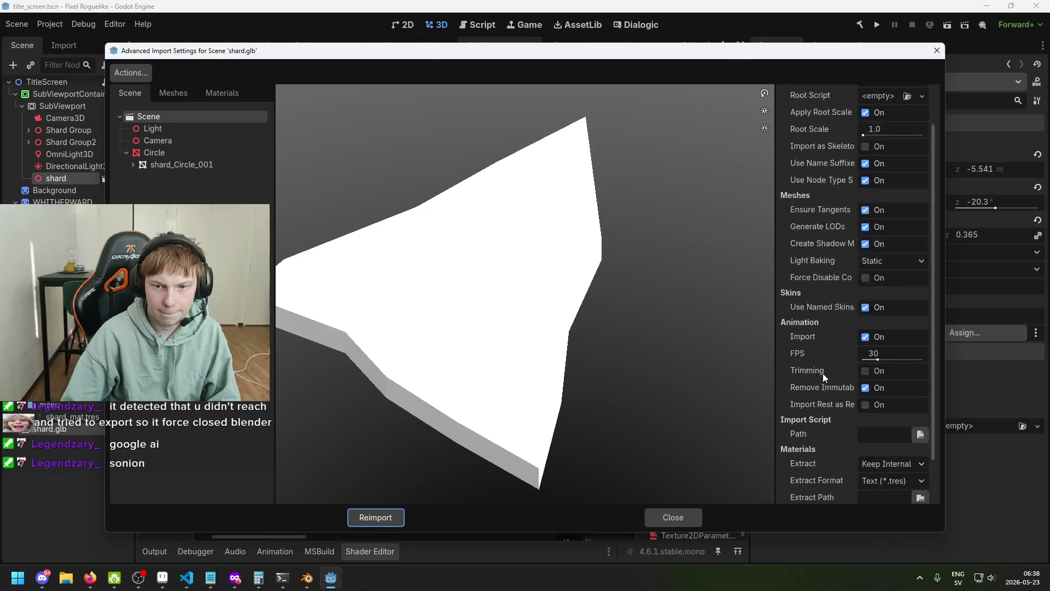
pyautogui.click(176, 92)
pyautogui.click(195, 115)
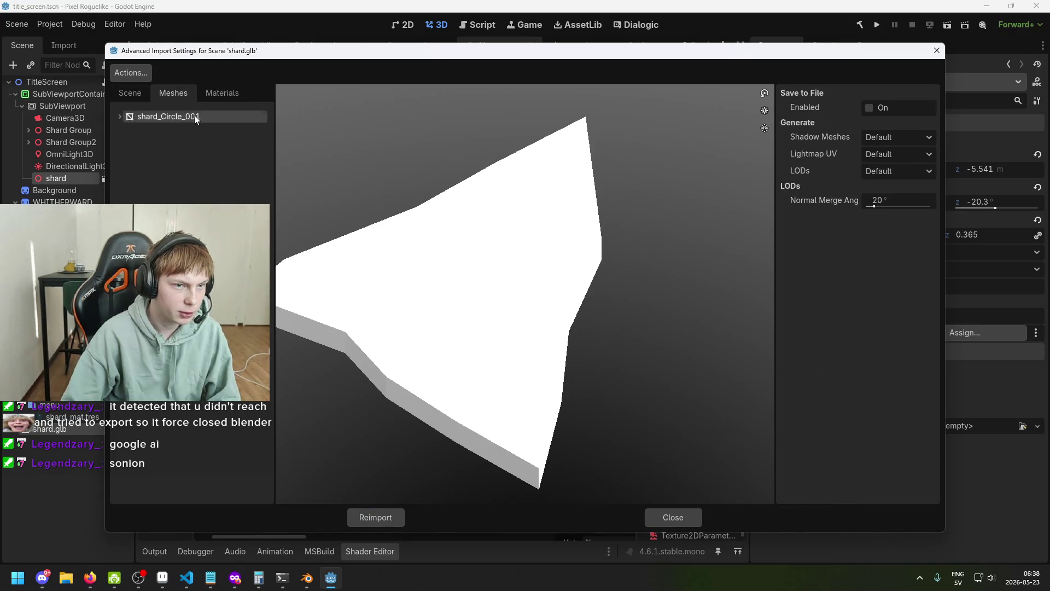
pyautogui.click(213, 91)
pyautogui.click(172, 117)
pyautogui.scroll(3, 519, 234)
pyautogui.scroll(-3, 519, 233)
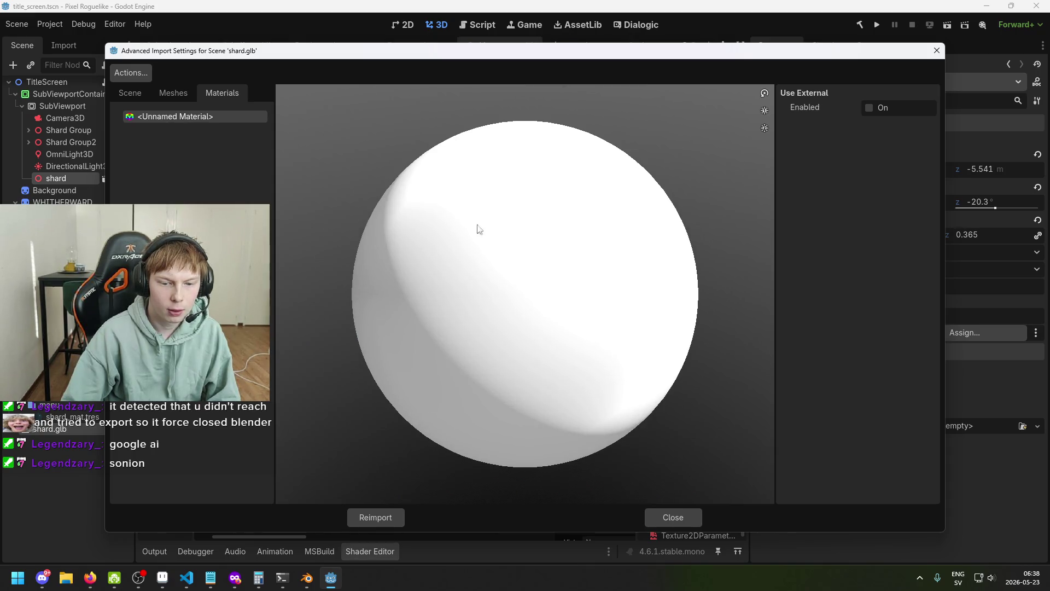
# - Inspect the Circle node, shard_Circle_001 mesh and unnamed material in the imported scene tree
pyautogui.click(146, 94)
pyautogui.click(174, 164)
pyautogui.click(177, 173)
pyautogui.click(169, 155)
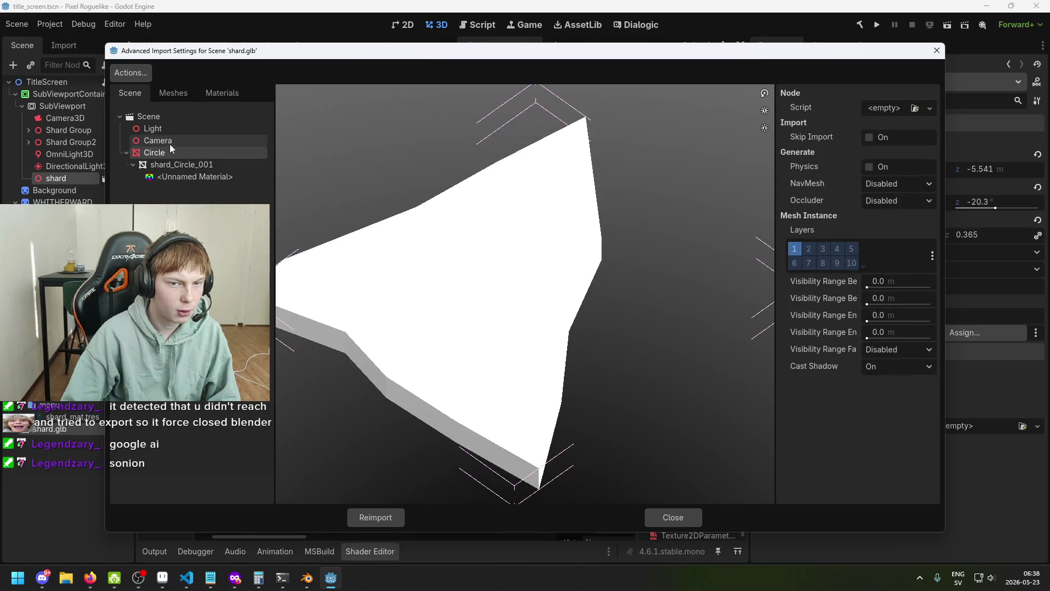
pyautogui.scroll(-3, 369, 219)
pyautogui.click(161, 165)
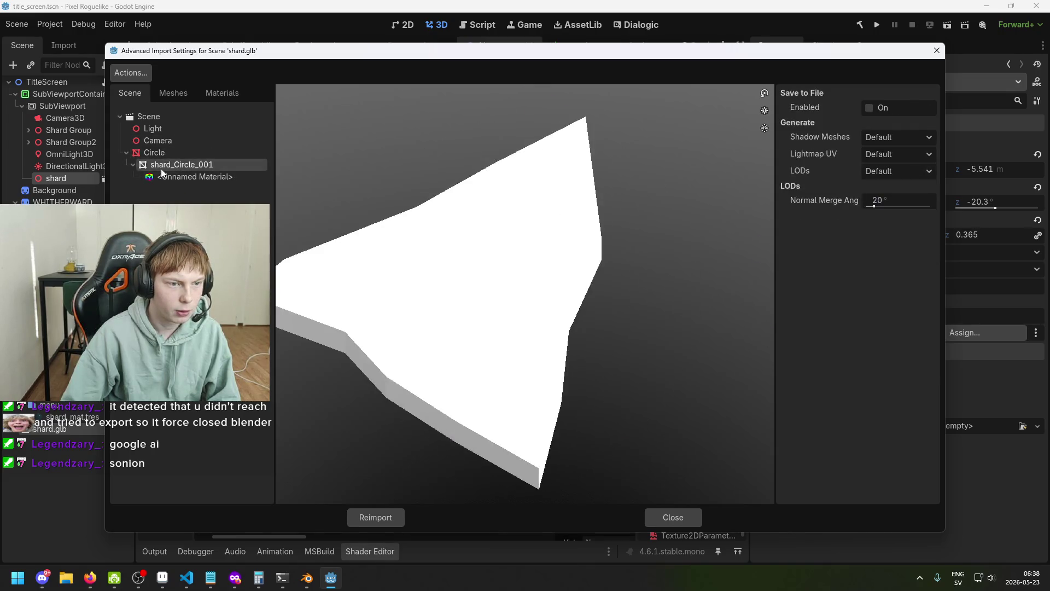
pyautogui.click(184, 154)
pyautogui.click(189, 164)
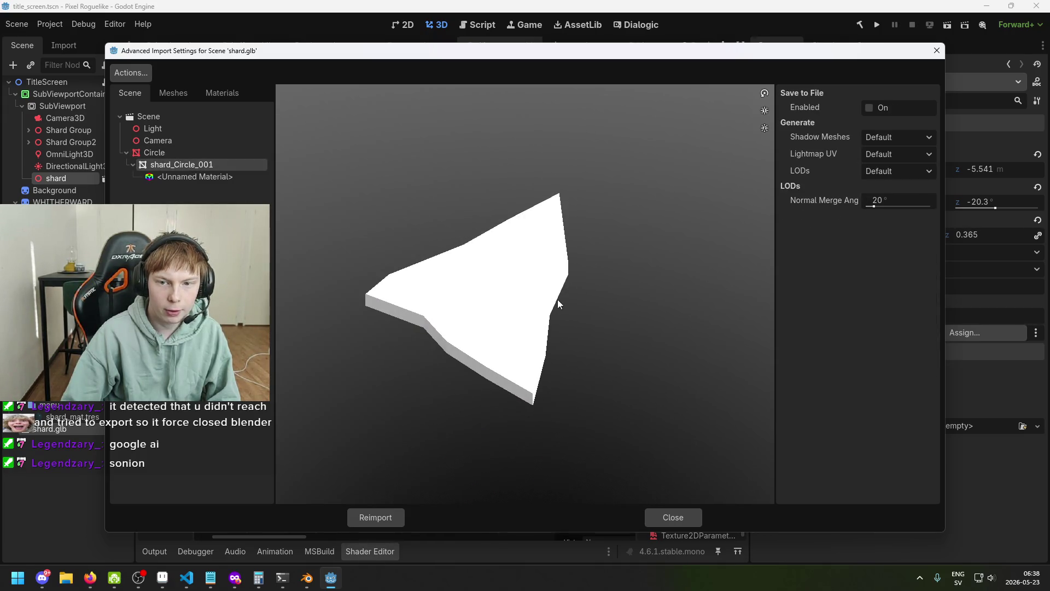
pyautogui.scroll(2, 564, 287)
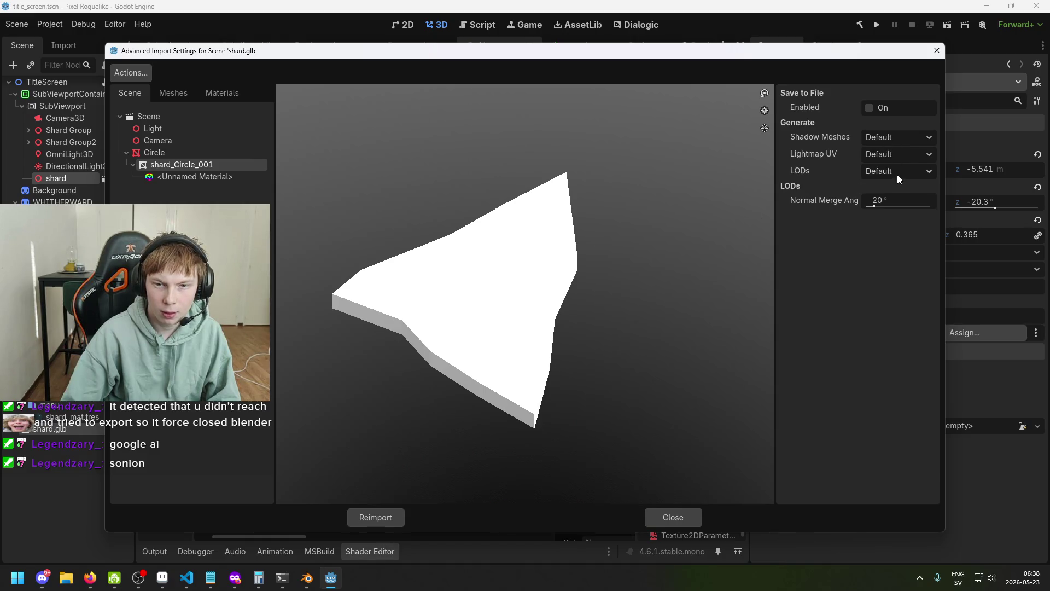
pyautogui.click(206, 178)
pyautogui.click(210, 166)
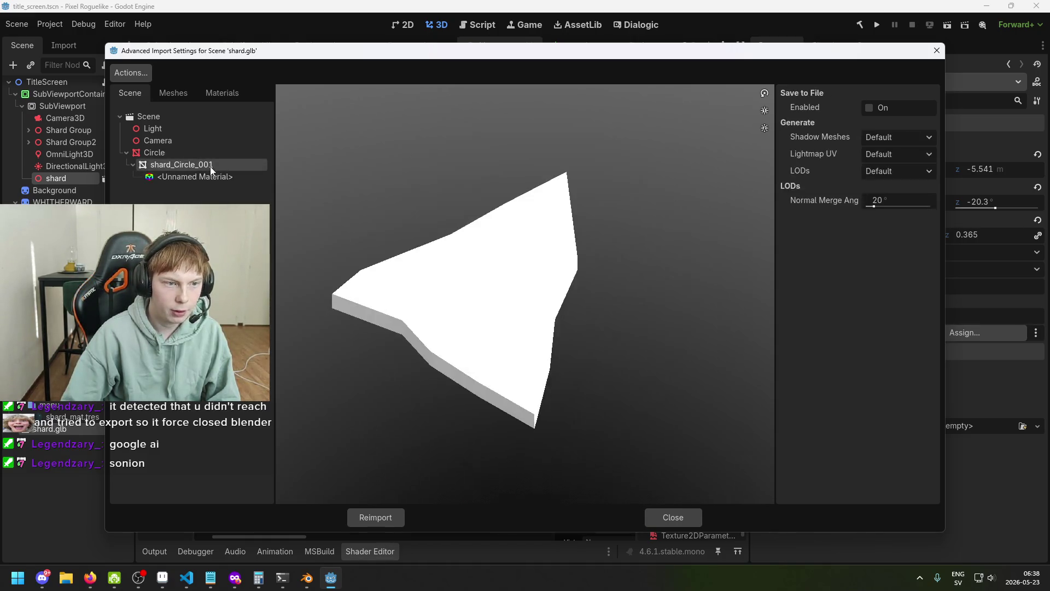
# - Check the imported Light and Camera nodes, close the import settings, and bring up Blender
pyautogui.click(185, 119)
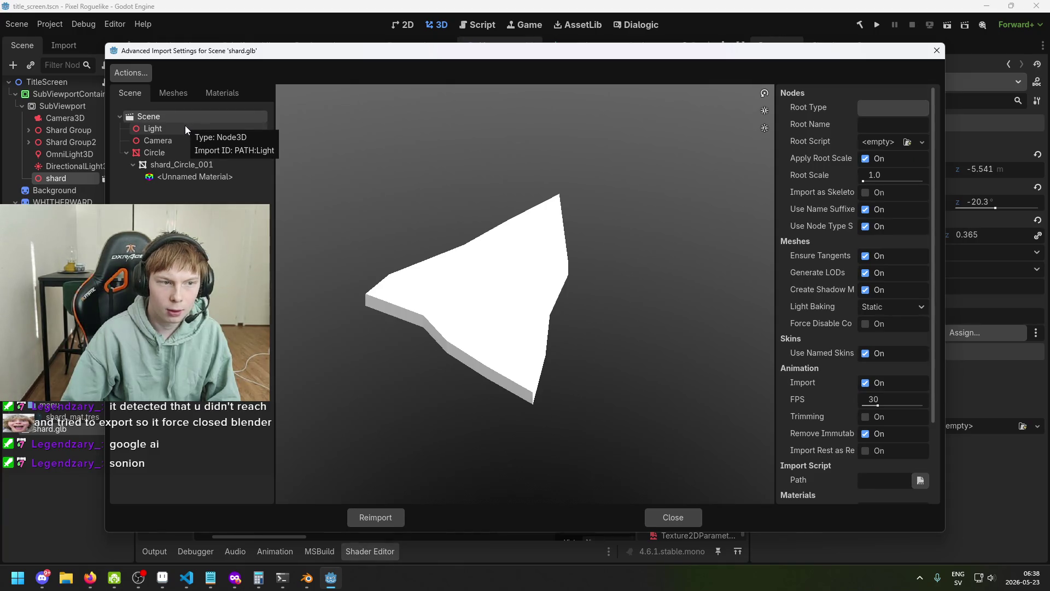
pyautogui.click(185, 129)
pyautogui.click(186, 140)
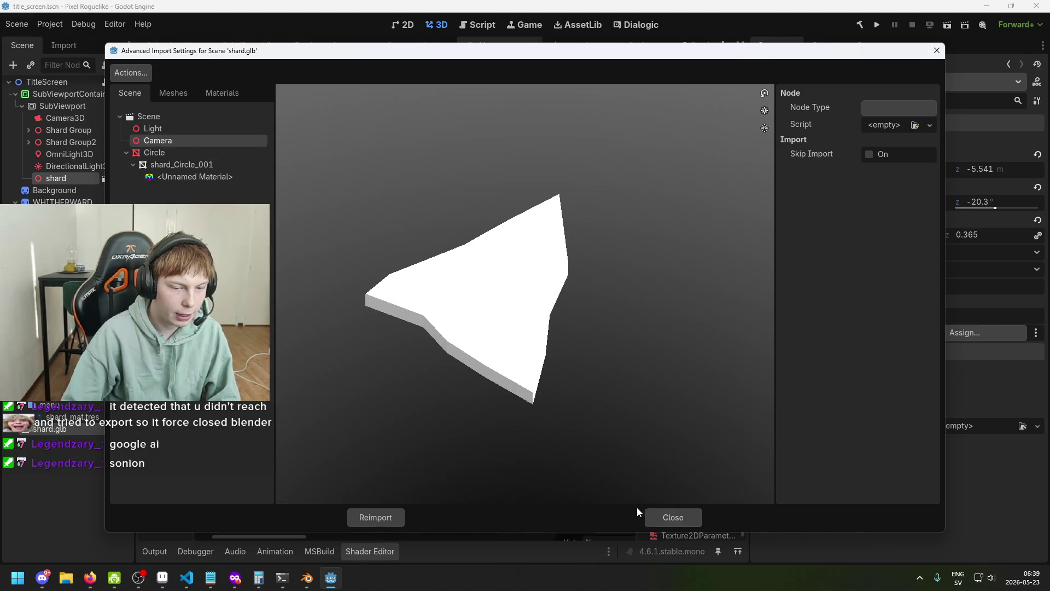
pyautogui.click(673, 518)
pyautogui.click(307, 578)
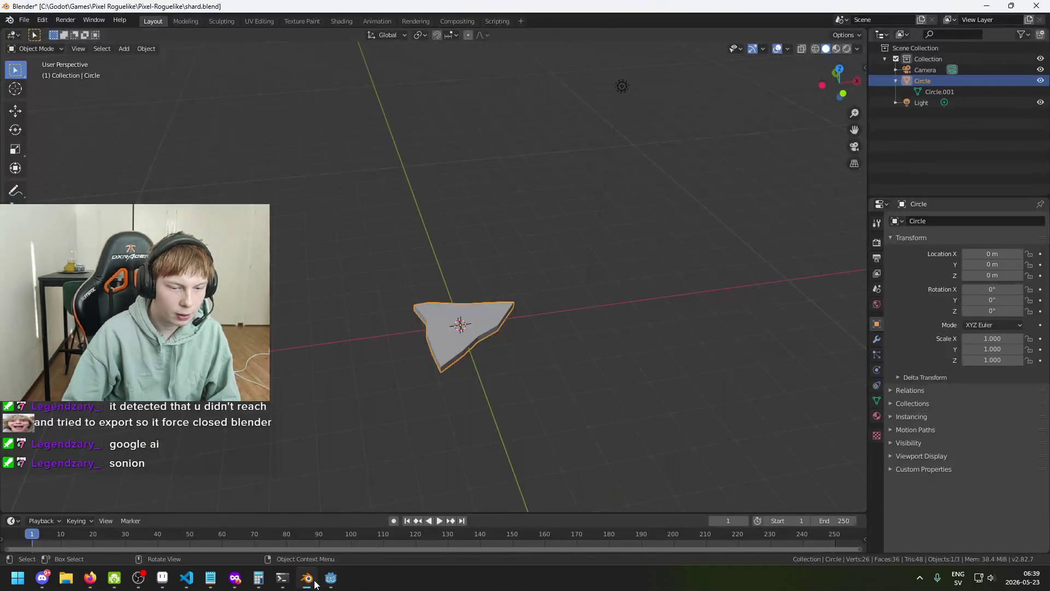
# - Delete the Camera and Light objects from shard.blend and save the file
pyautogui.click(970, 104)
pyautogui.click(970, 82)
pyautogui.click(975, 70)
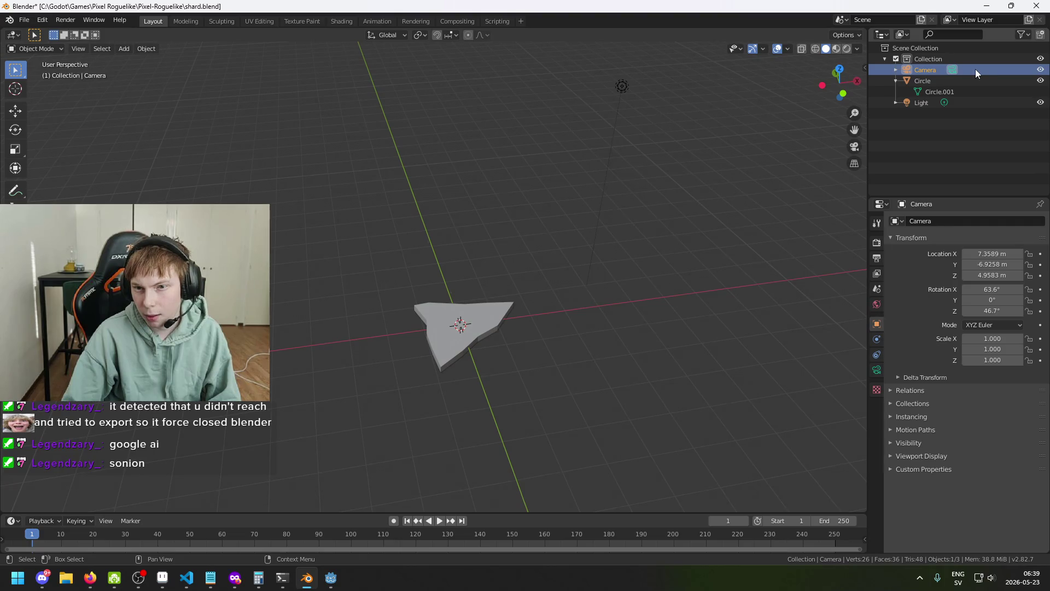
pyautogui.rightClick(969, 70)
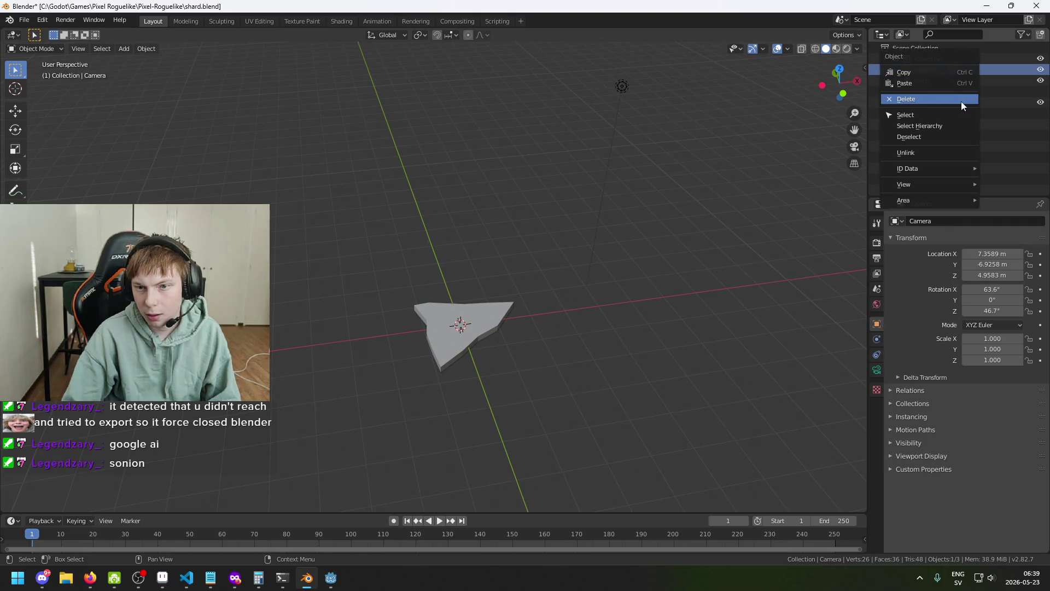
pyautogui.click(960, 100)
pyautogui.click(963, 92)
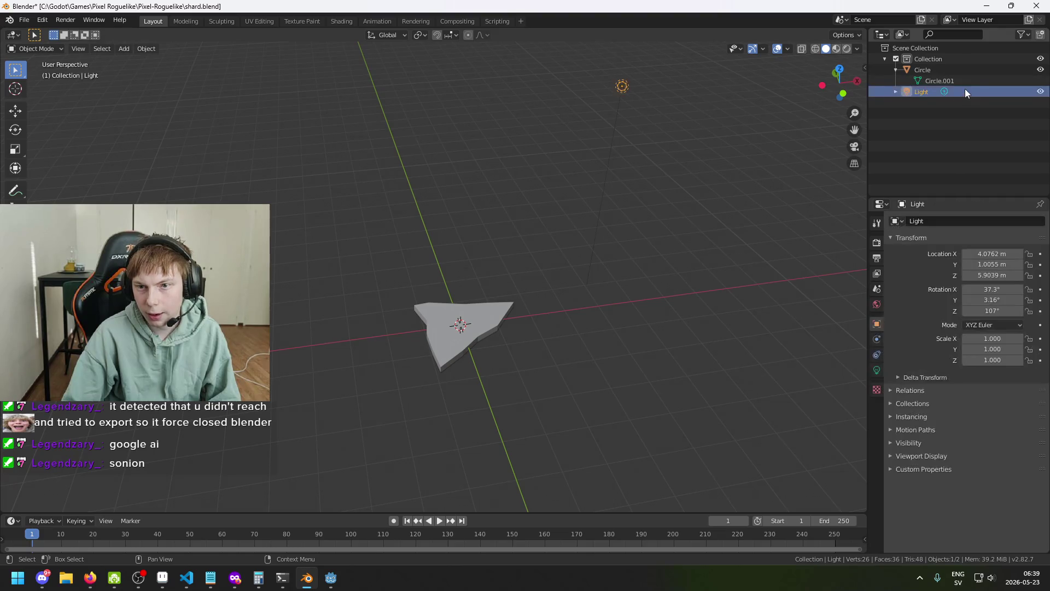
pyautogui.rightClick(965, 91)
pyautogui.click(955, 90)
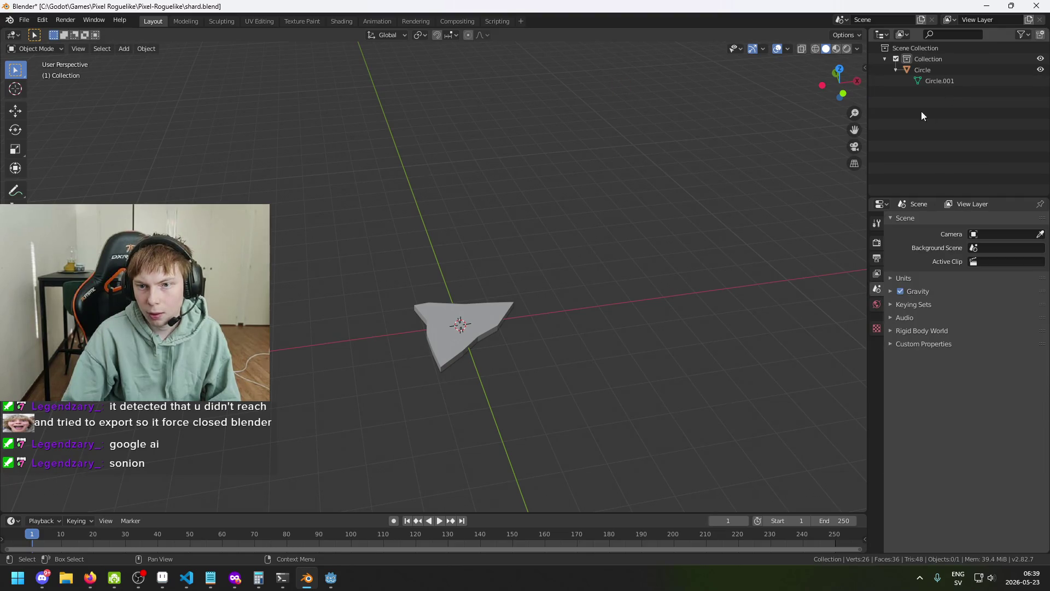
pyautogui.hotkey('ctrl', 's')
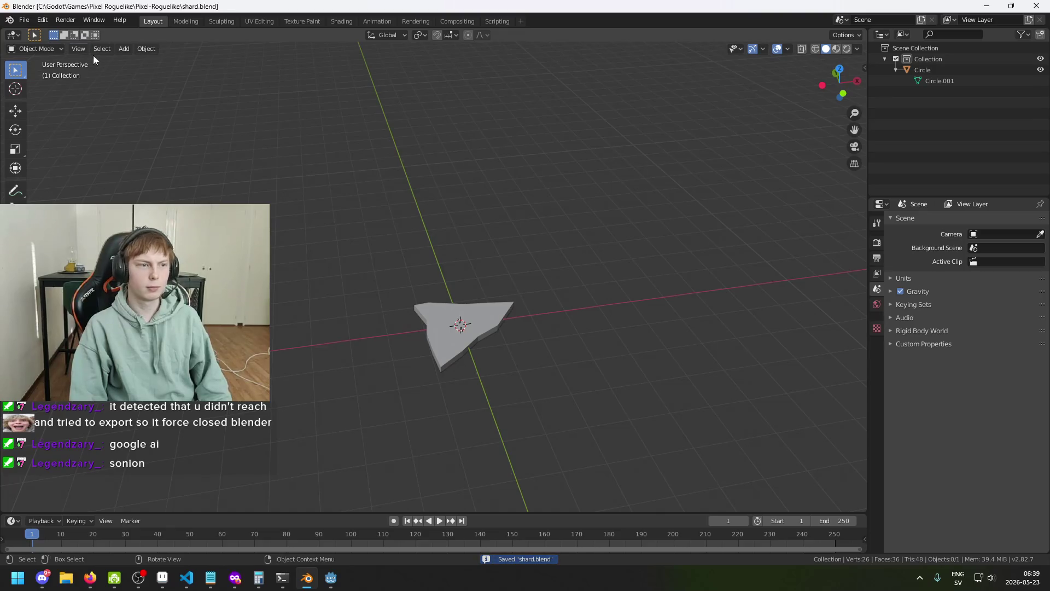
# - Export the shard as a glTF Binary file named shard into the Pixel-Roguelike project
pyautogui.click(24, 20)
pyautogui.moveTo(73, 179)
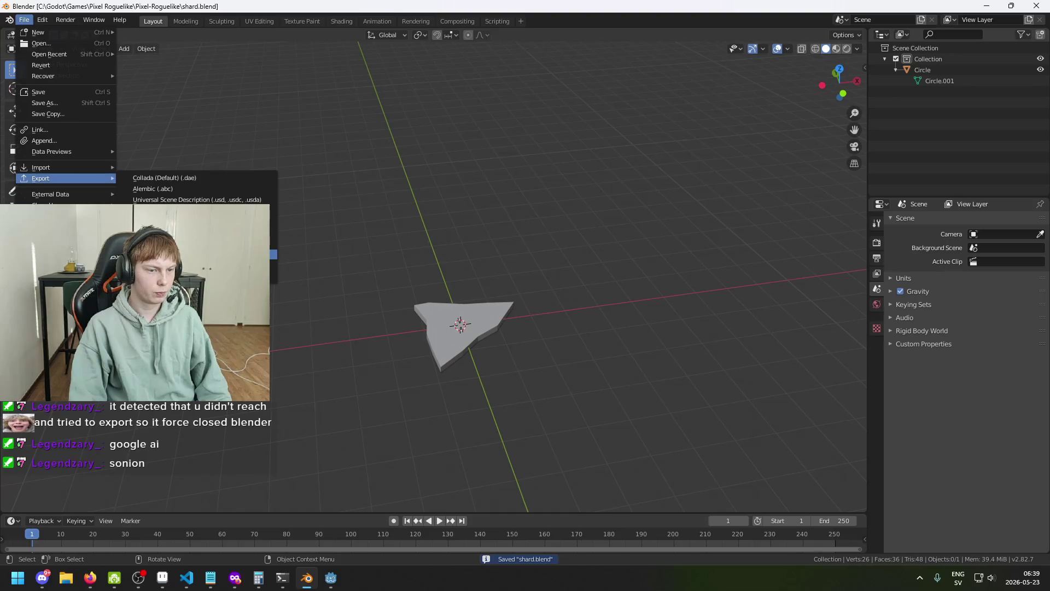
pyautogui.click(192, 254)
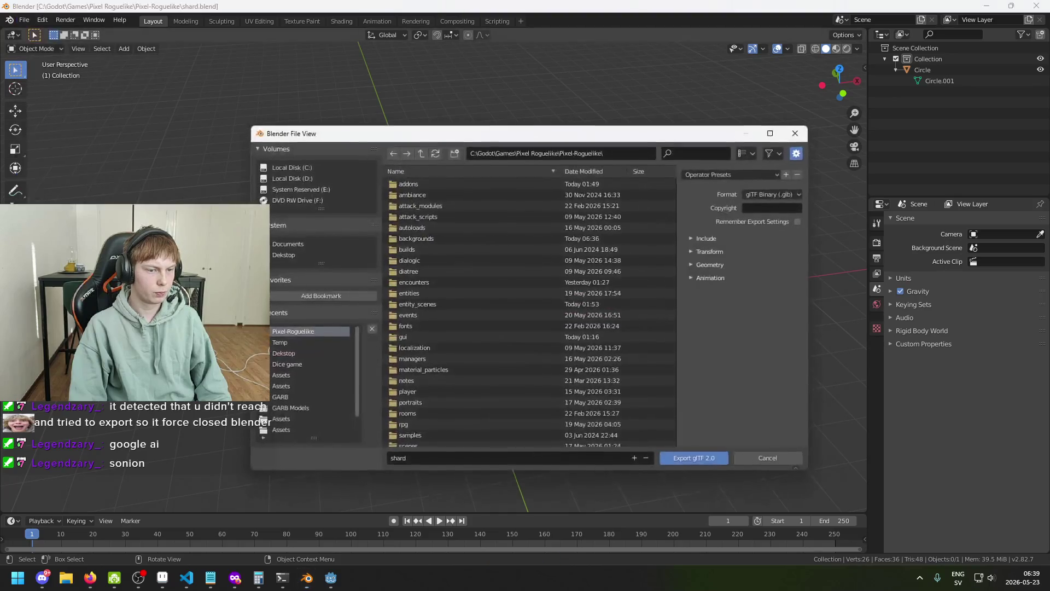
pyautogui.click(688, 461)
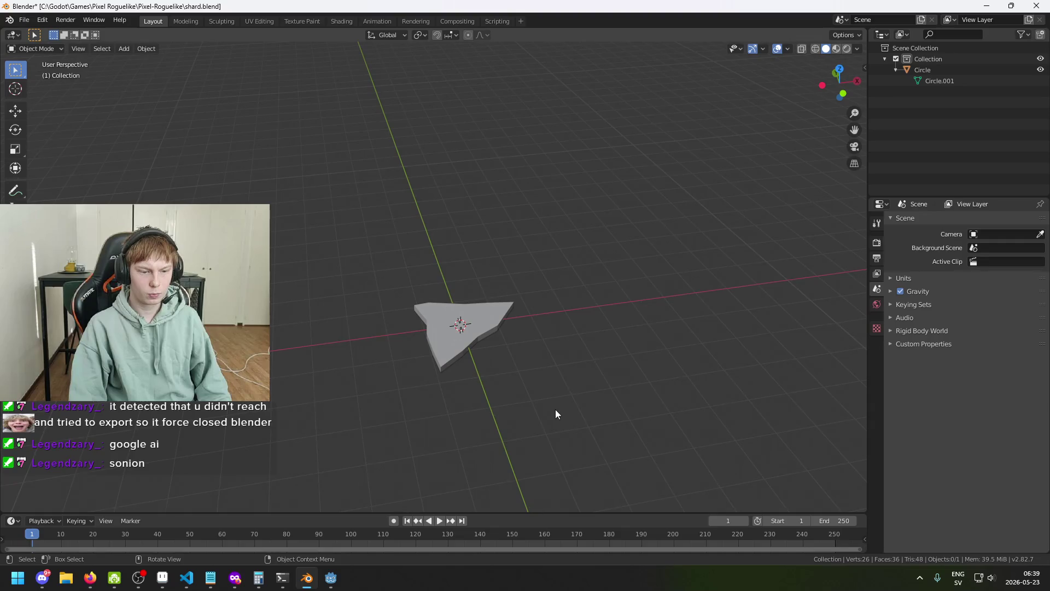
pyautogui.click(330, 578)
# - Reopen shard.glb's import settings and select its unnamed material in the scene tree
pyautogui.doubleClick(80, 429)
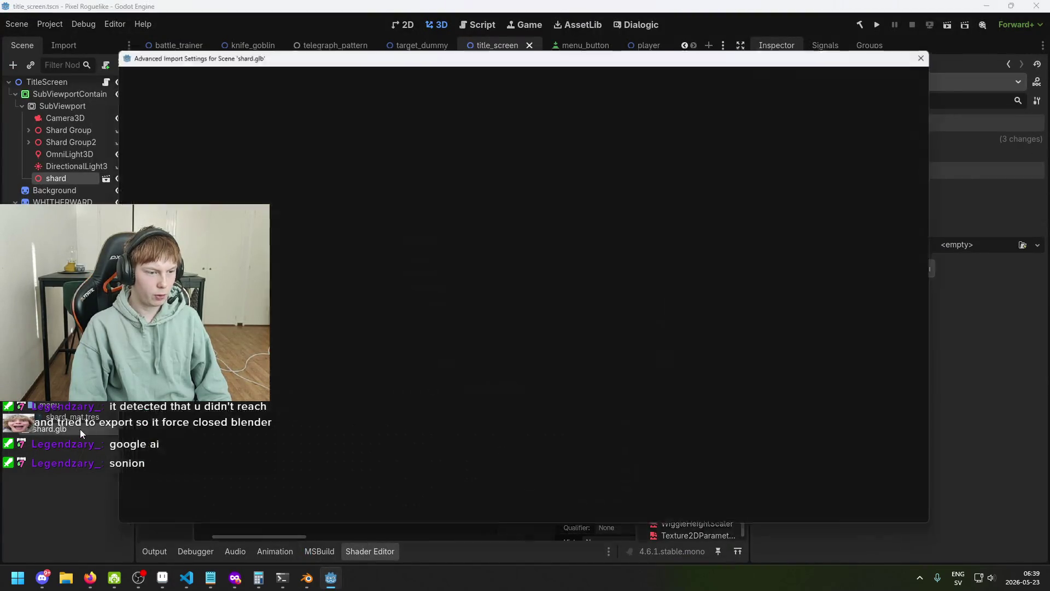
pyautogui.click(179, 141)
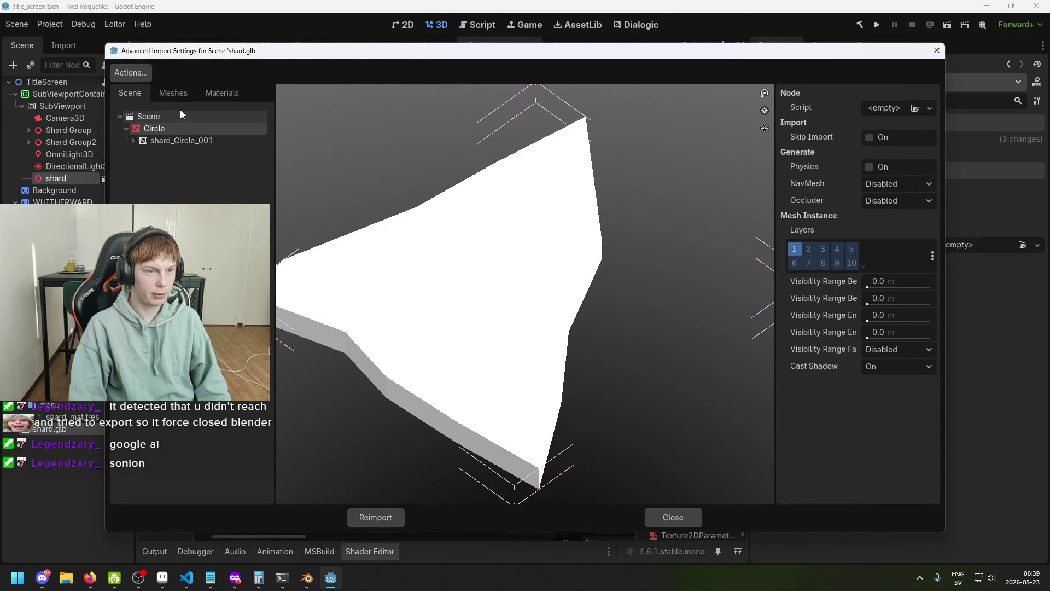
pyautogui.click(175, 94)
pyautogui.click(143, 116)
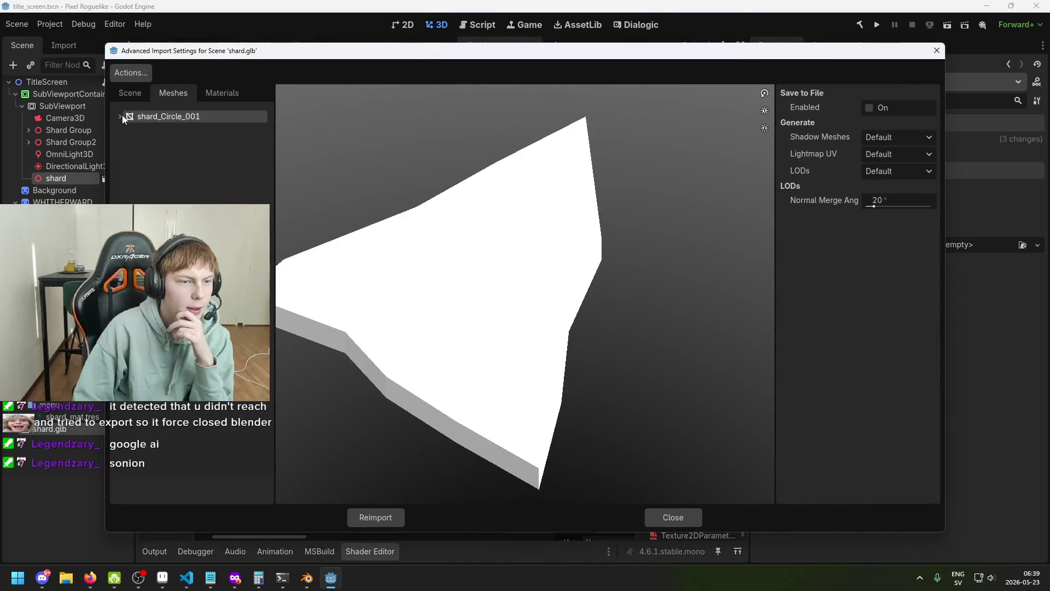
pyautogui.click(121, 116)
pyautogui.click(130, 93)
pyautogui.click(194, 153)
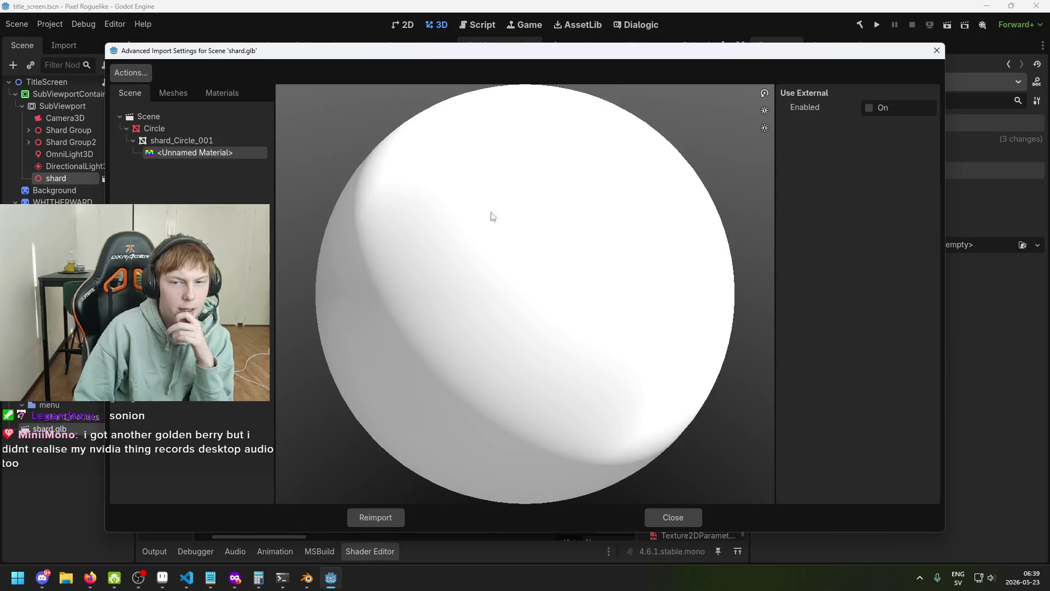
# - Enable Use External for the material and open the file picker for its path
pyautogui.click(869, 108)
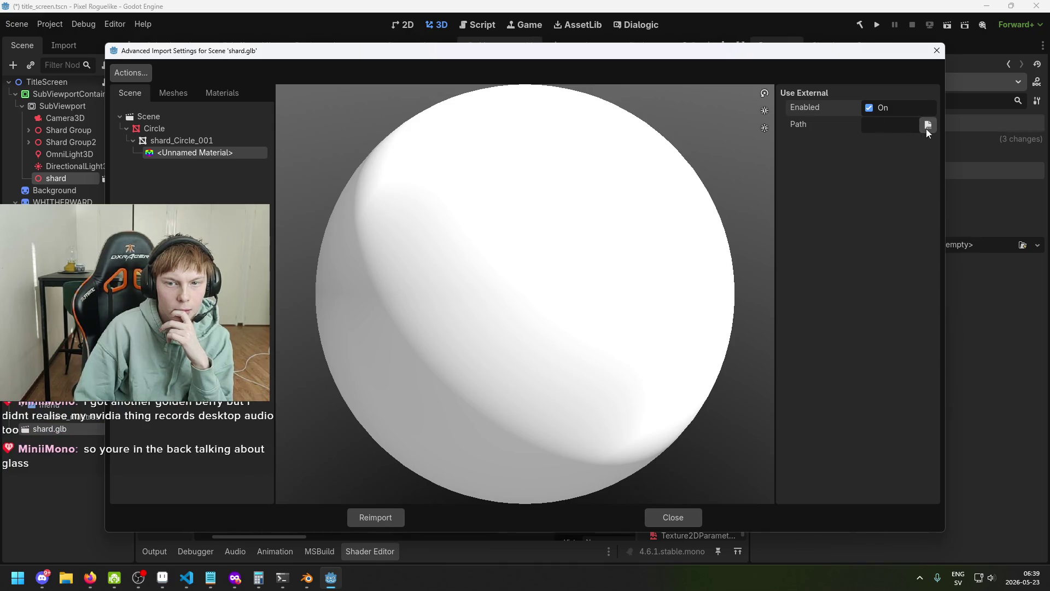
pyautogui.click(889, 125)
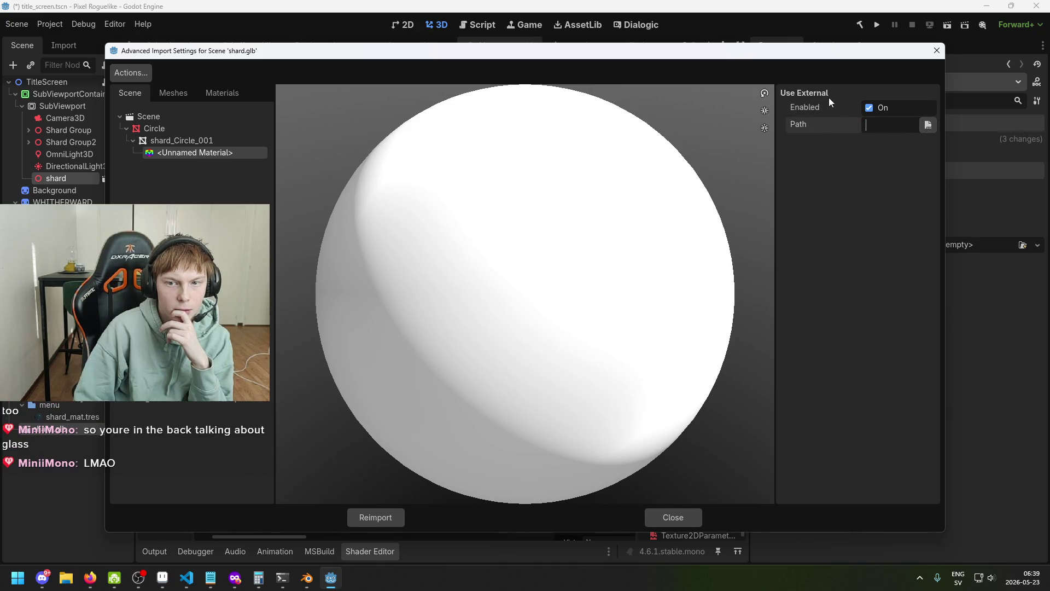
pyautogui.click(929, 126)
pyautogui.scroll(-1, 606, 351)
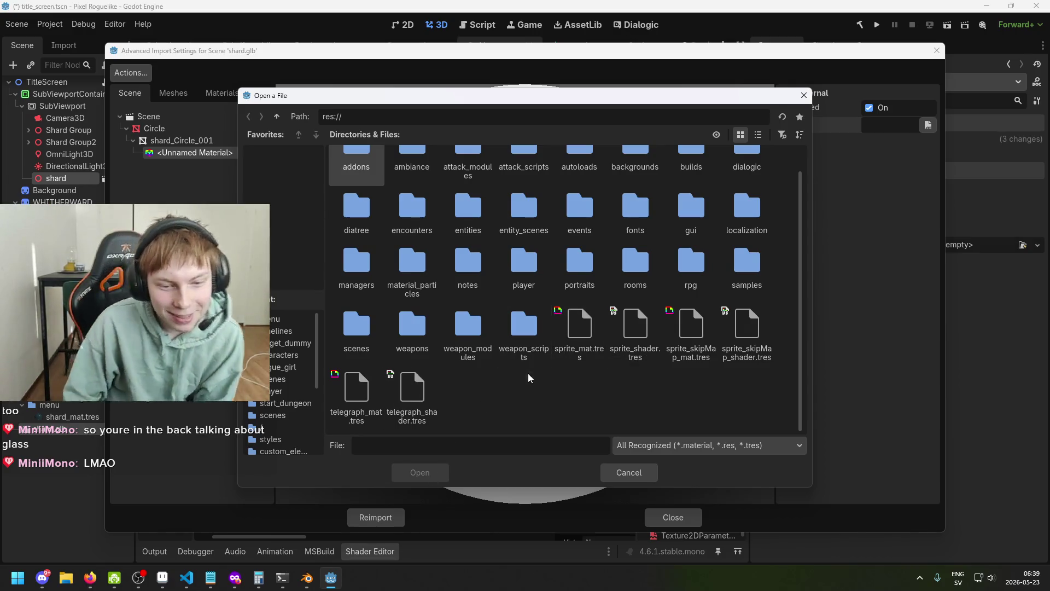
pyautogui.scroll(1, 466, 369)
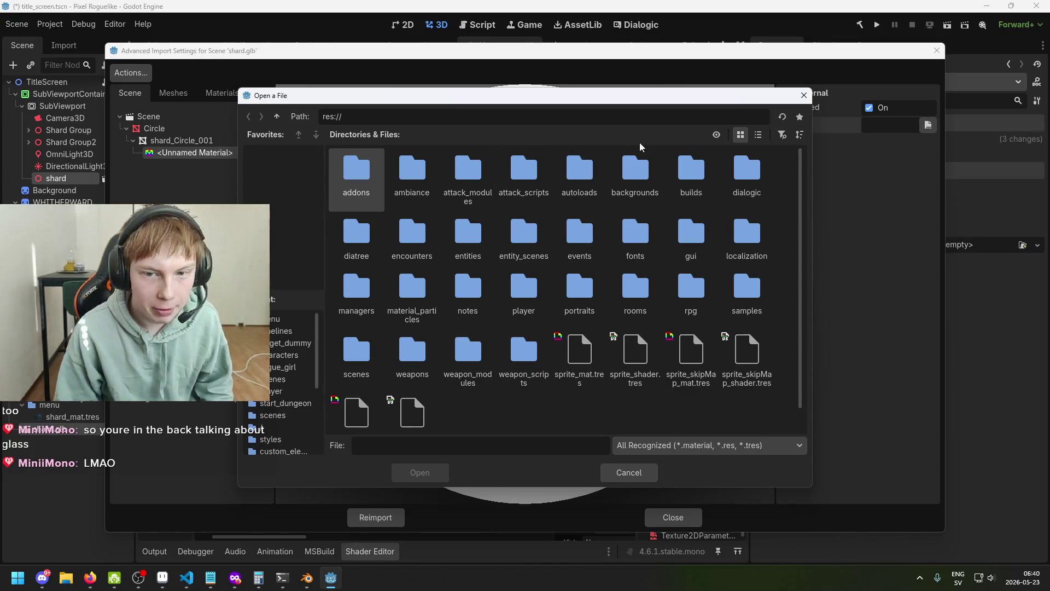
pyautogui.scroll(-1, 547, 422)
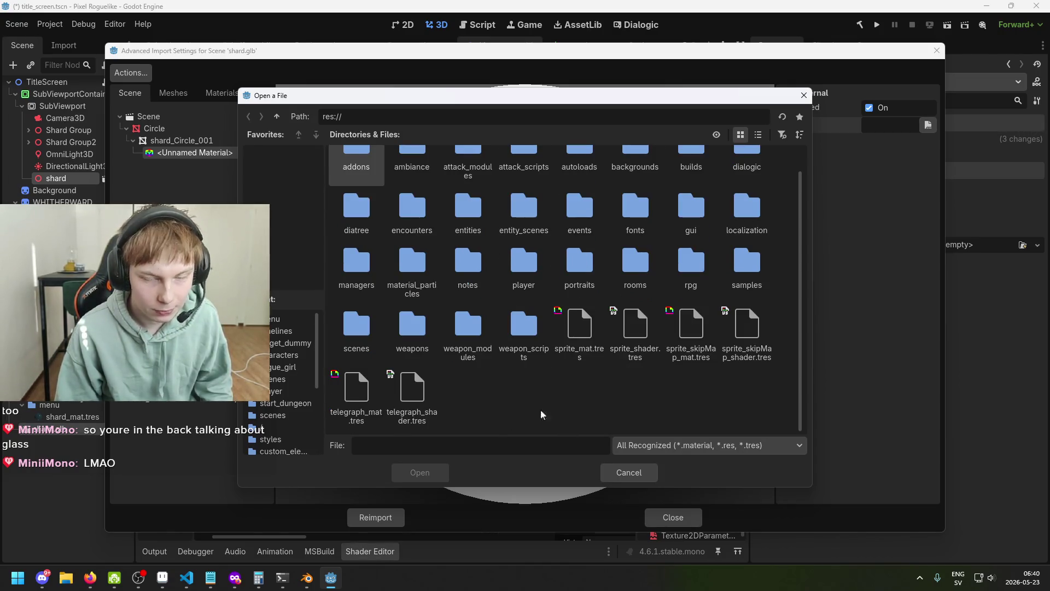
pyautogui.moveTo(589, 104)
pyautogui.mouseDown()
pyautogui.moveTo(591, 405)
pyautogui.moveTo(531, 173)
pyautogui.mouseUp()
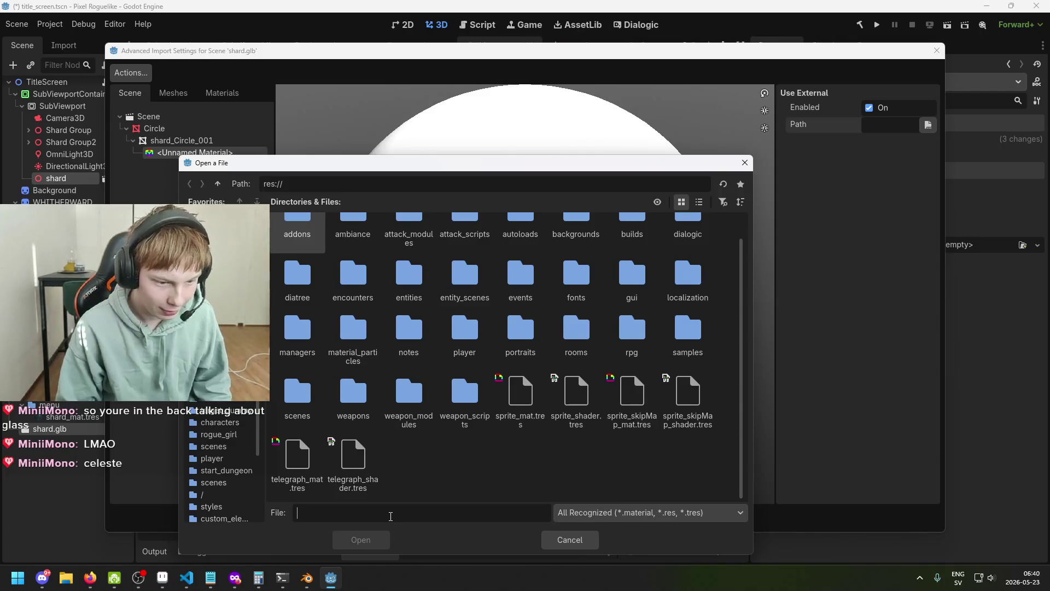
pyautogui.scroll(1, 639, 360)
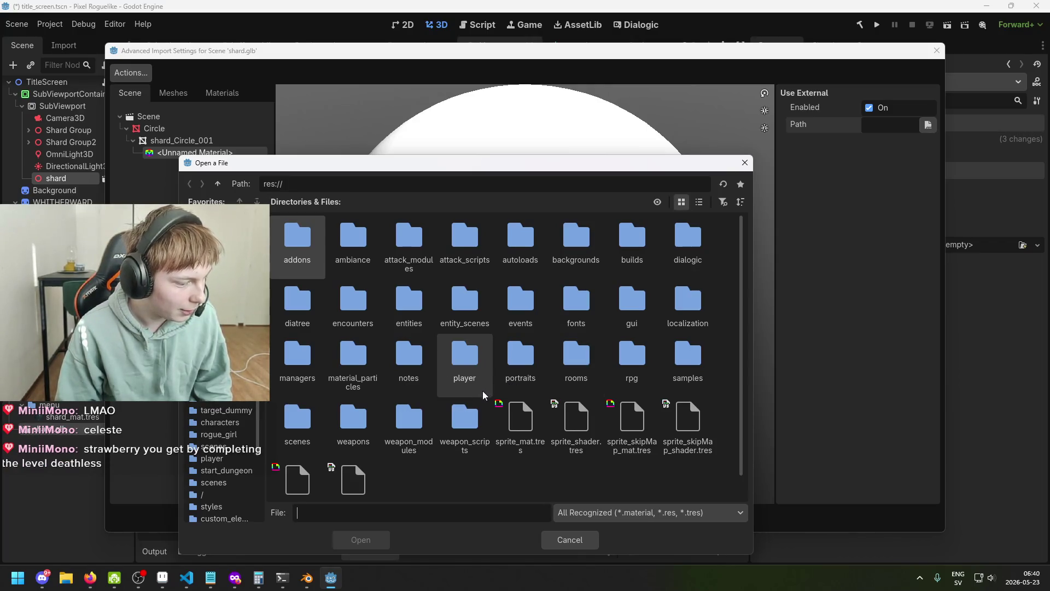
pyautogui.scroll(-1, 442, 440)
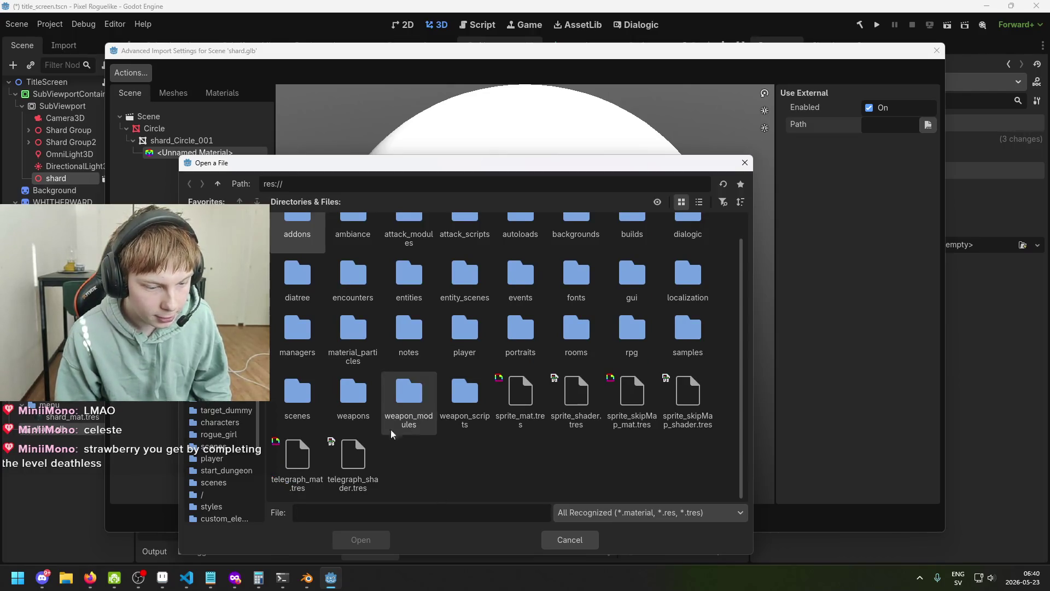
pyautogui.scroll(1, 528, 427)
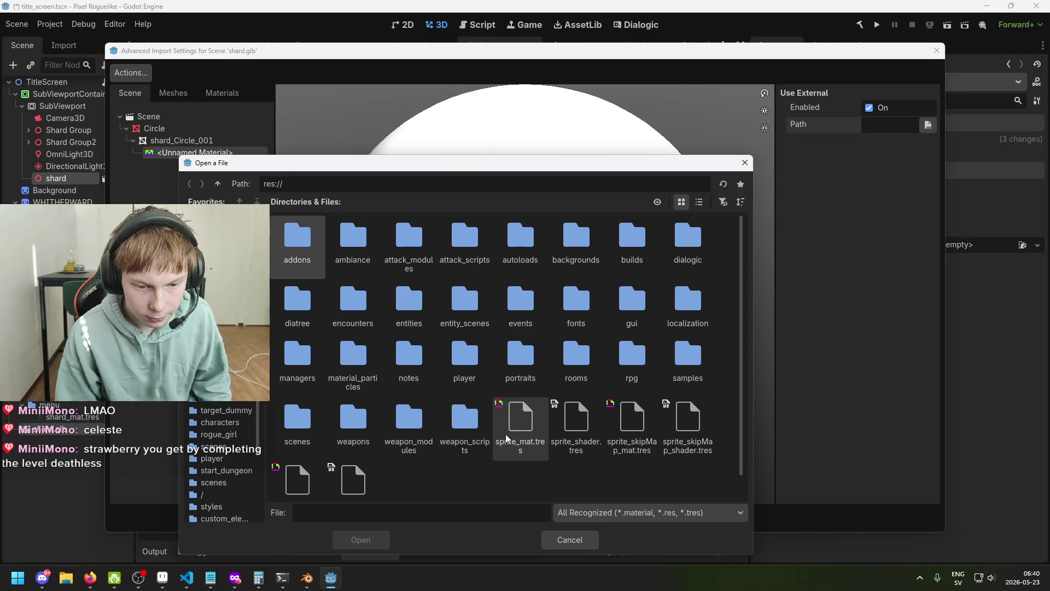
pyautogui.scroll(-1, 507, 437)
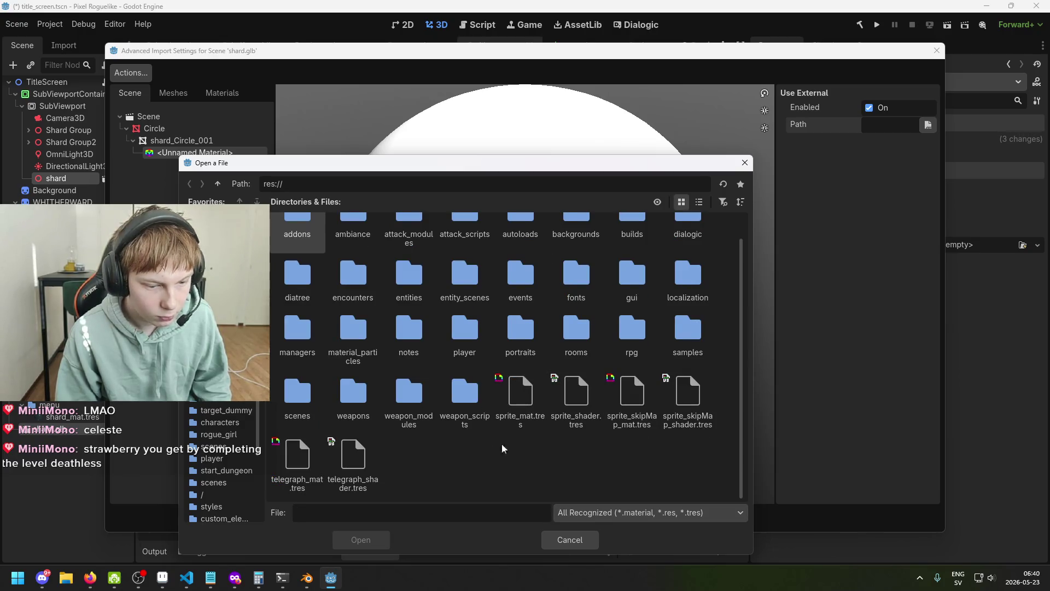
pyautogui.scroll(1, 601, 415)
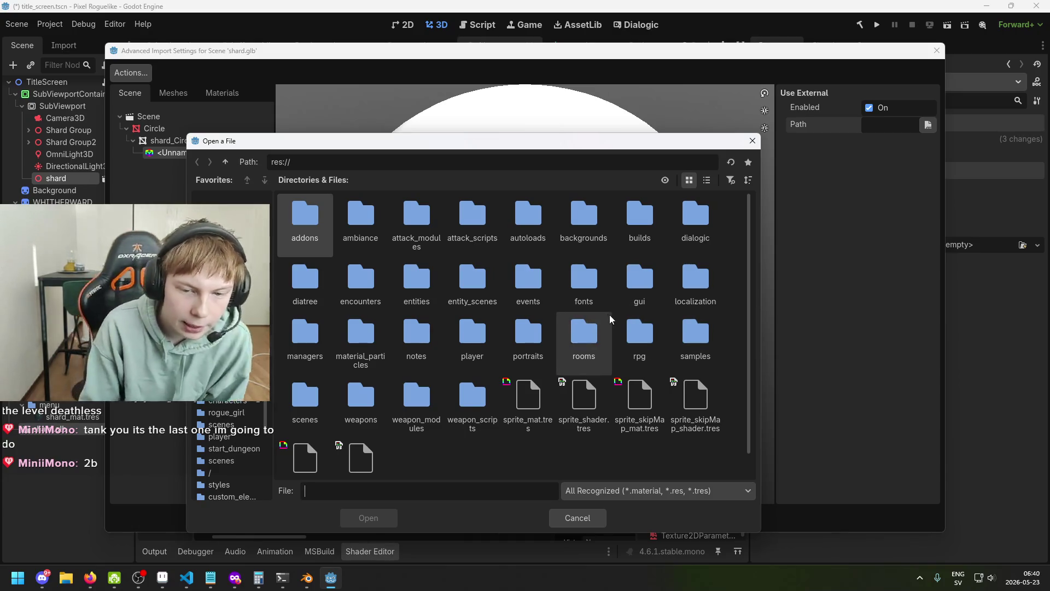
pyautogui.scroll(-1, 526, 383)
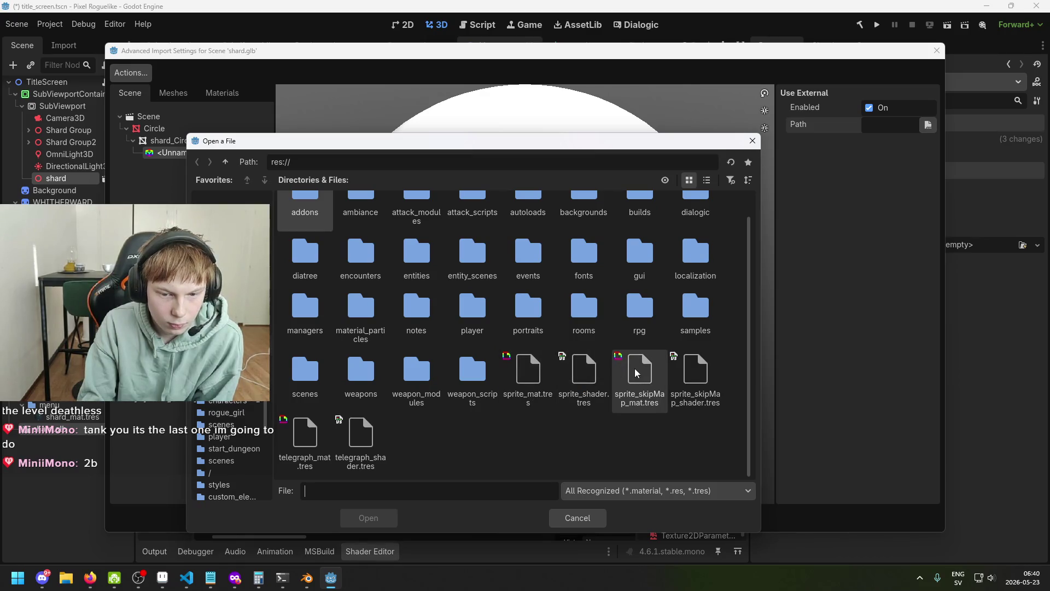
# - Choose res://gui/menu/shard_mat.tres as the external material
pyautogui.click(402, 491)
pyautogui.write('s')
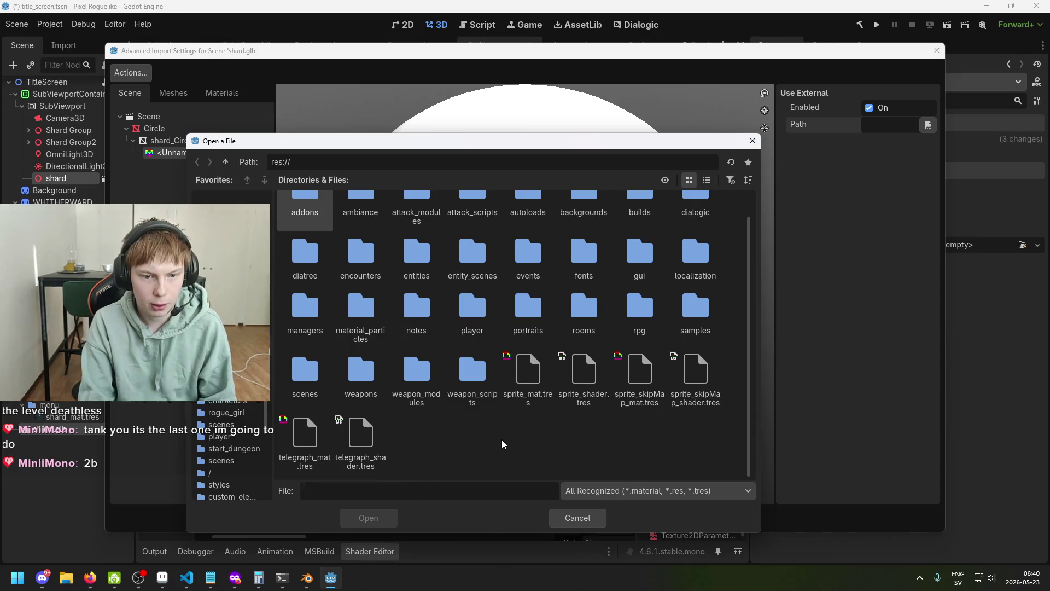
pyautogui.scroll(1, 642, 306)
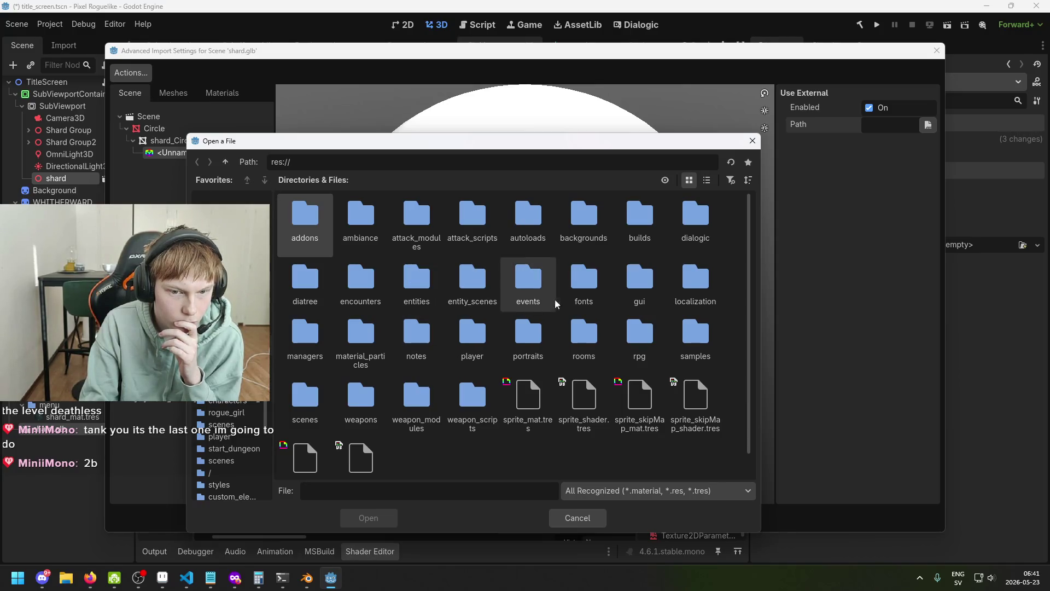
pyautogui.doubleClick(654, 279)
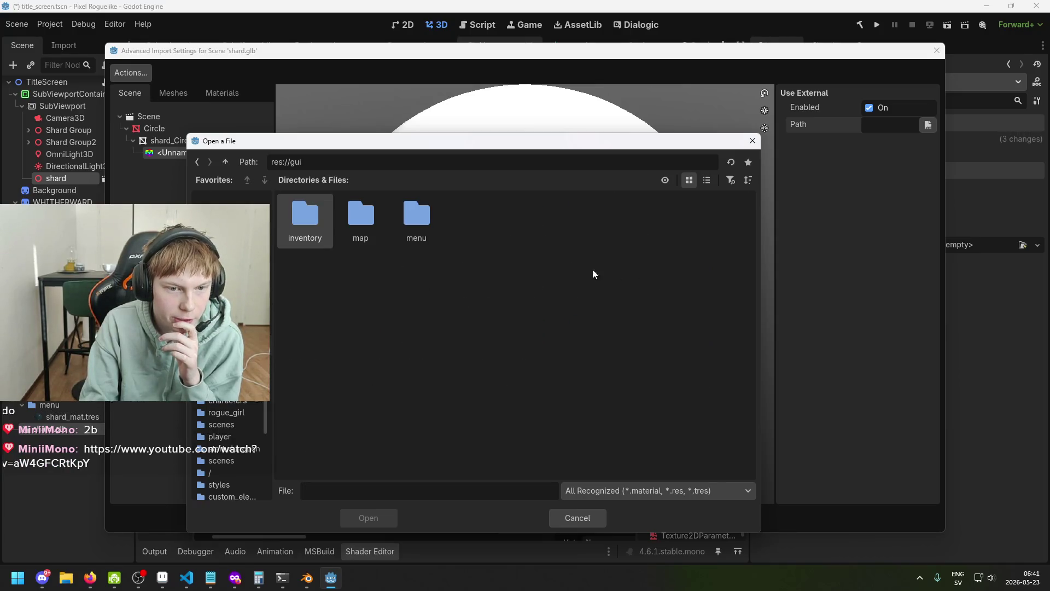
pyautogui.doubleClick(406, 218)
pyautogui.click(472, 219)
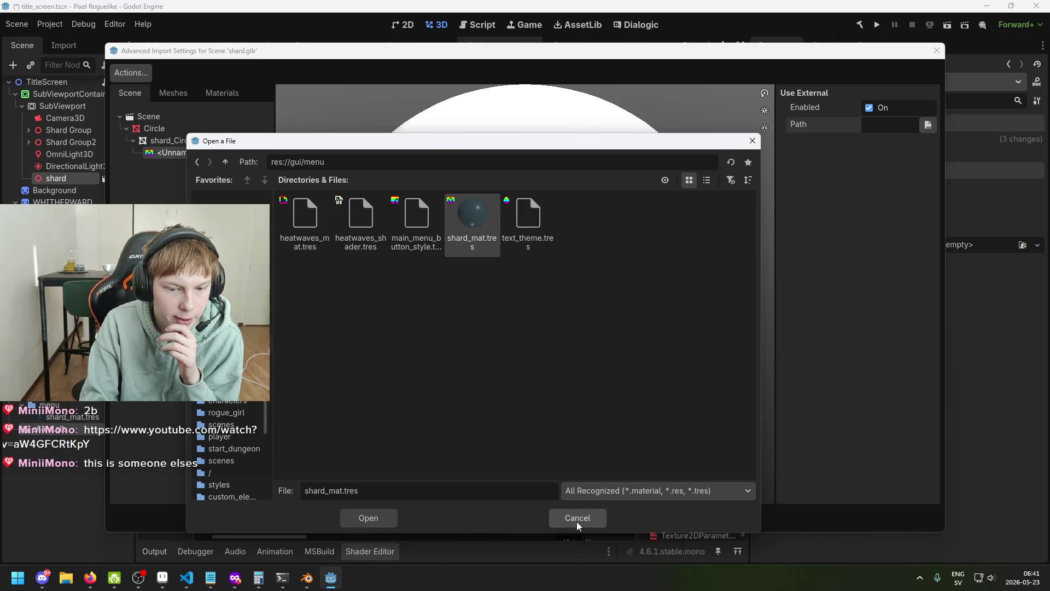
pyautogui.click(357, 522)
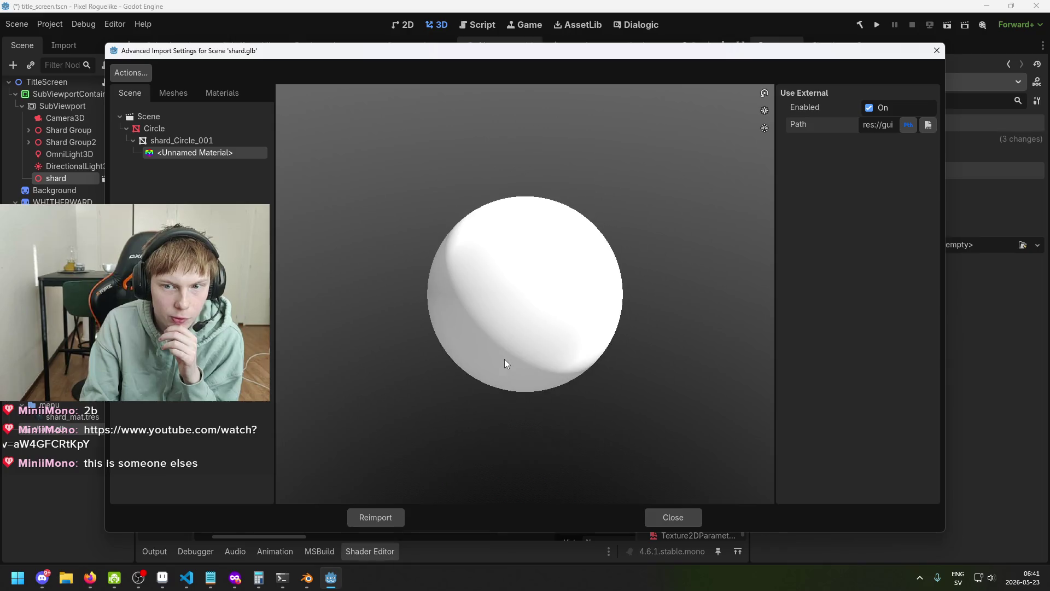
# - Reimport shard.glb with the external material and frame the shard in the viewport
pyautogui.click(374, 519)
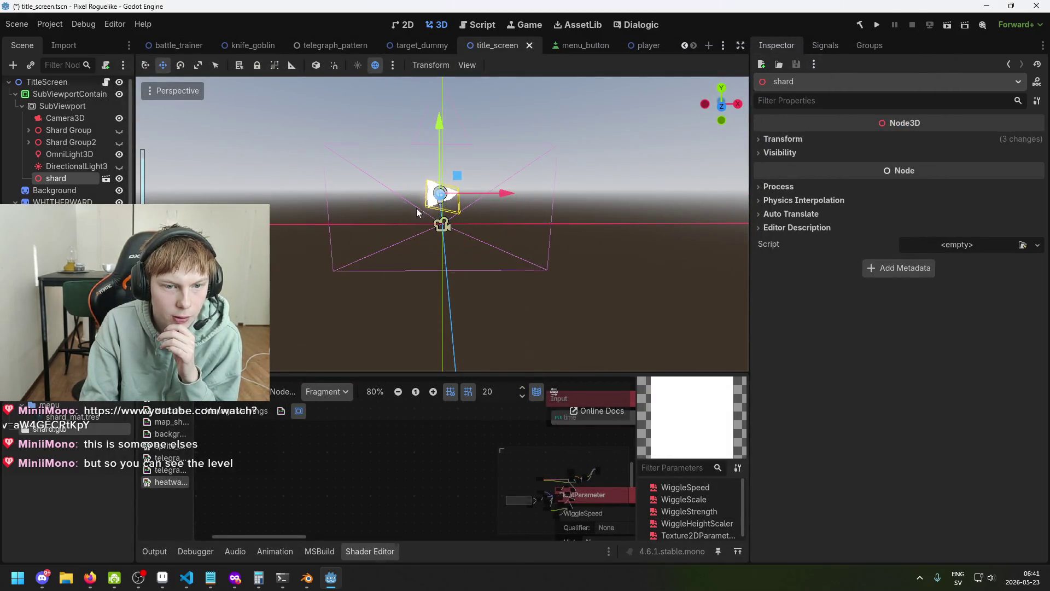
pyautogui.doubleClick(55, 429)
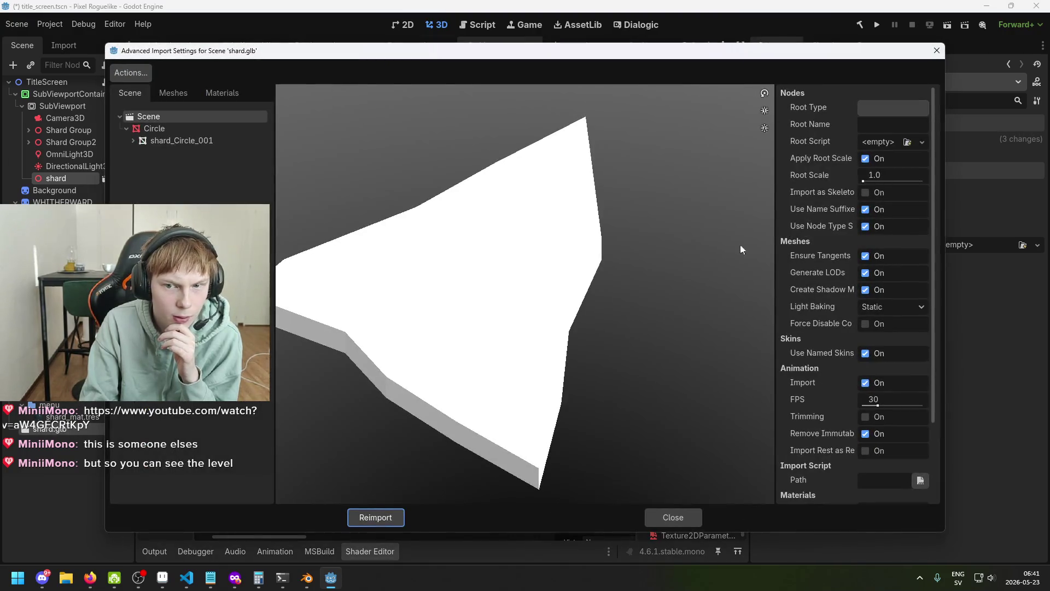
pyautogui.click(173, 93)
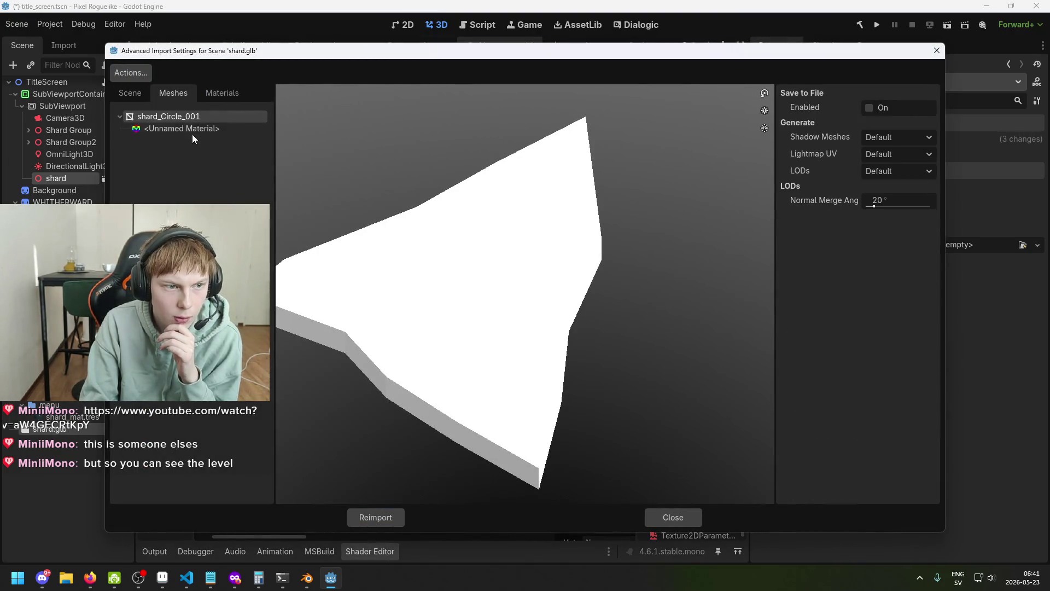
pyautogui.click(199, 128)
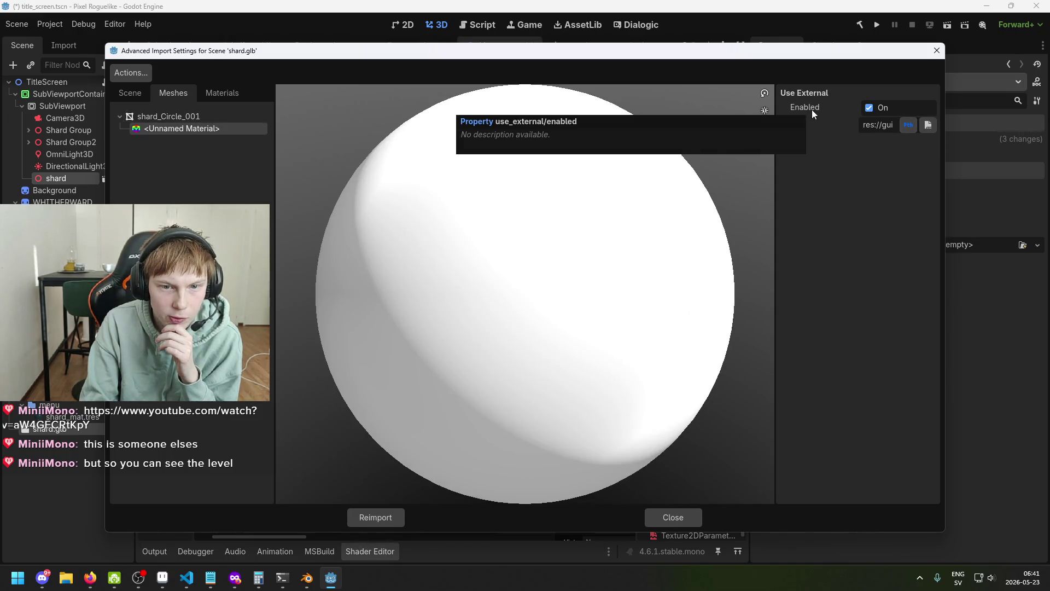
pyautogui.click(220, 94)
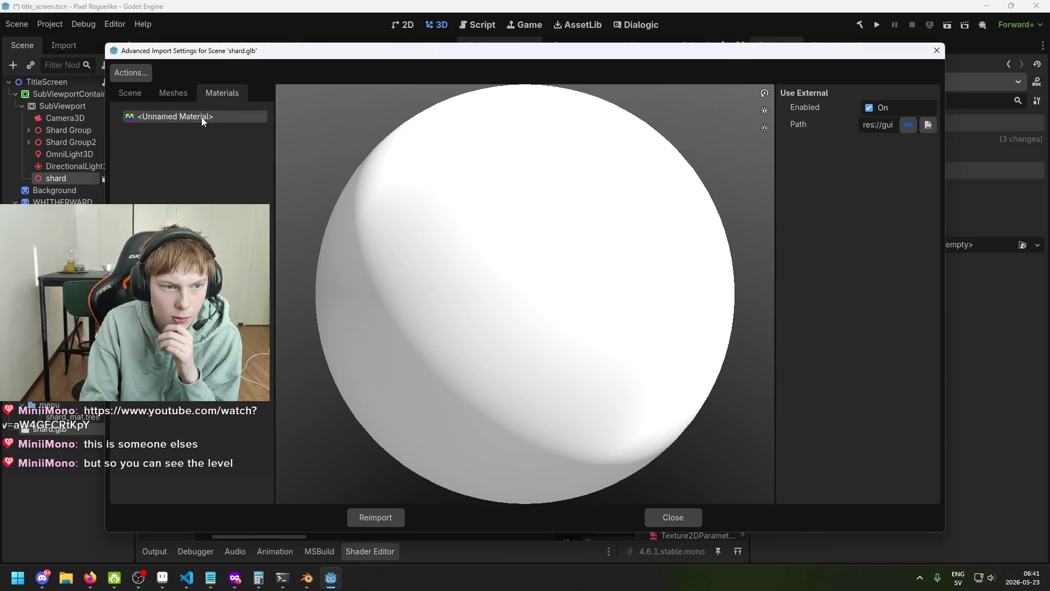
pyautogui.click(667, 517)
pyautogui.moveTo(460, 296); pyautogui.dragTo(425, 220)
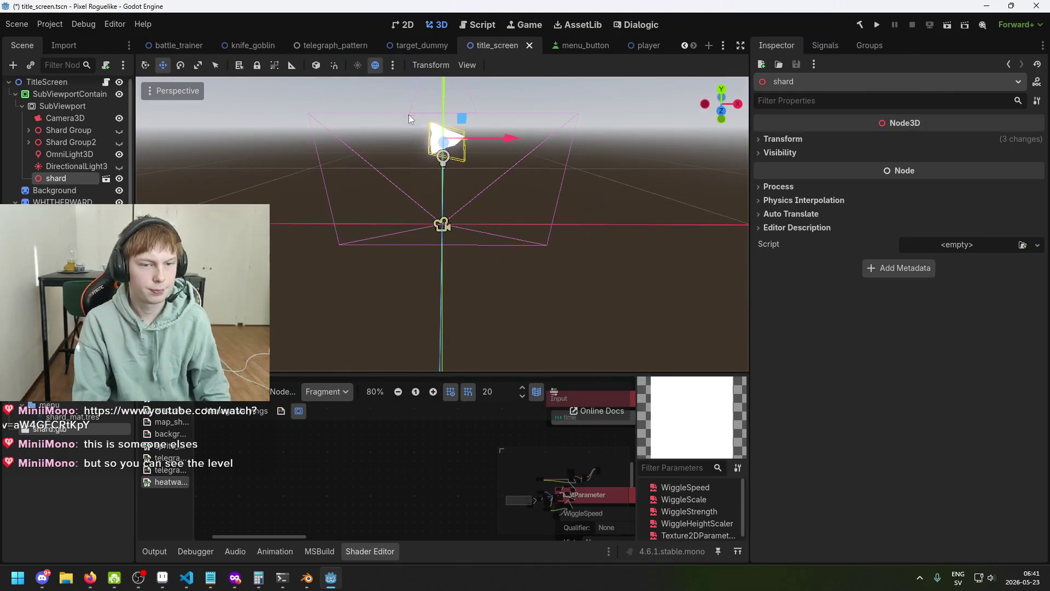
pyautogui.press('f')
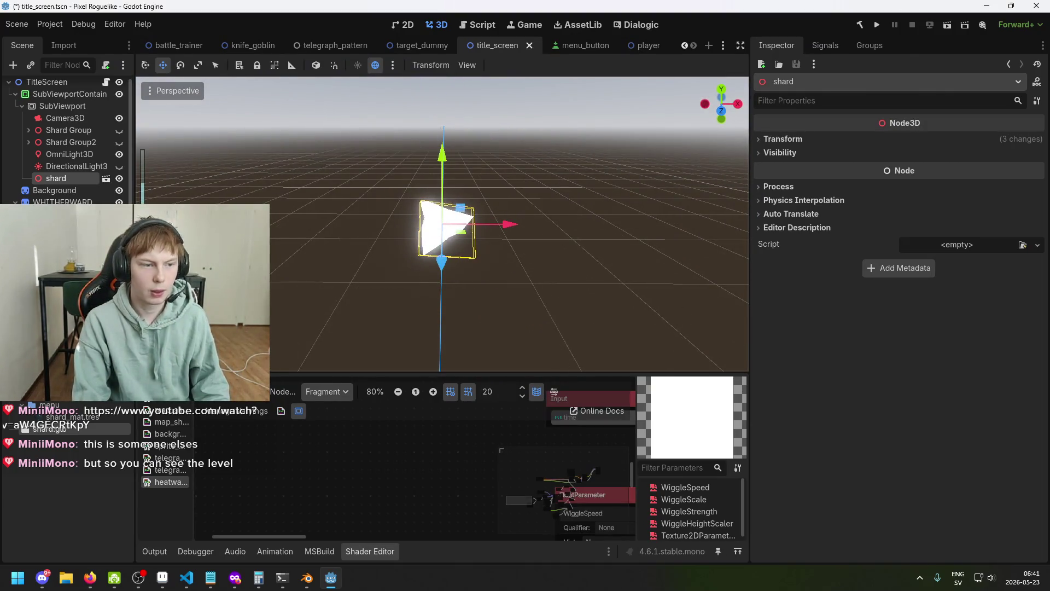
# - Reopen the shard.glb import settings and compare its Scene, Meshes and Materials tabs
pyautogui.doubleClick(64, 429)
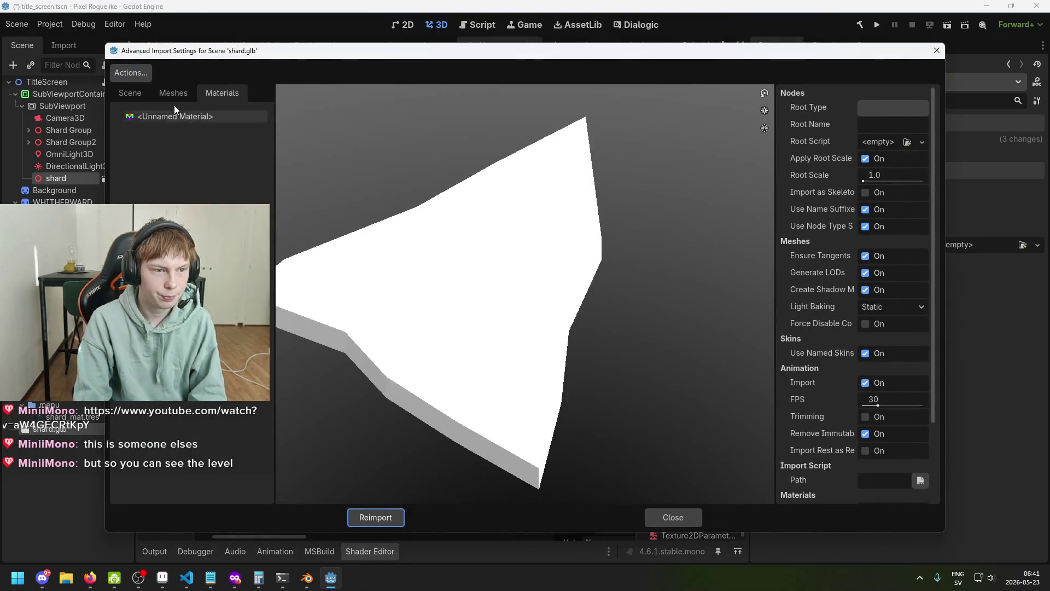
pyautogui.click(174, 94)
pyautogui.click(136, 94)
pyautogui.click(166, 95)
pyautogui.click(132, 93)
pyautogui.click(186, 141)
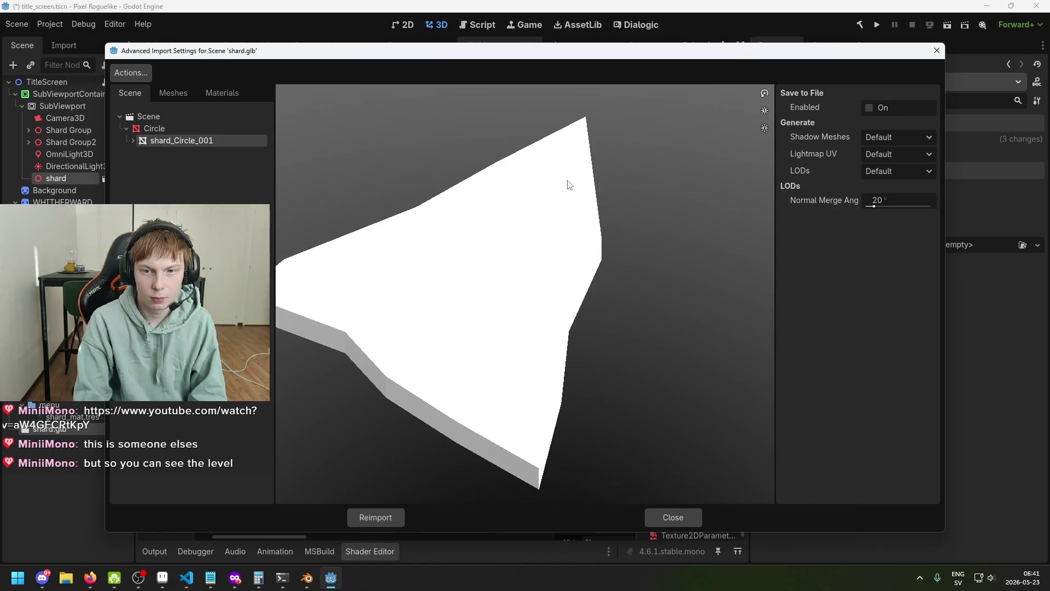
pyautogui.click(172, 94)
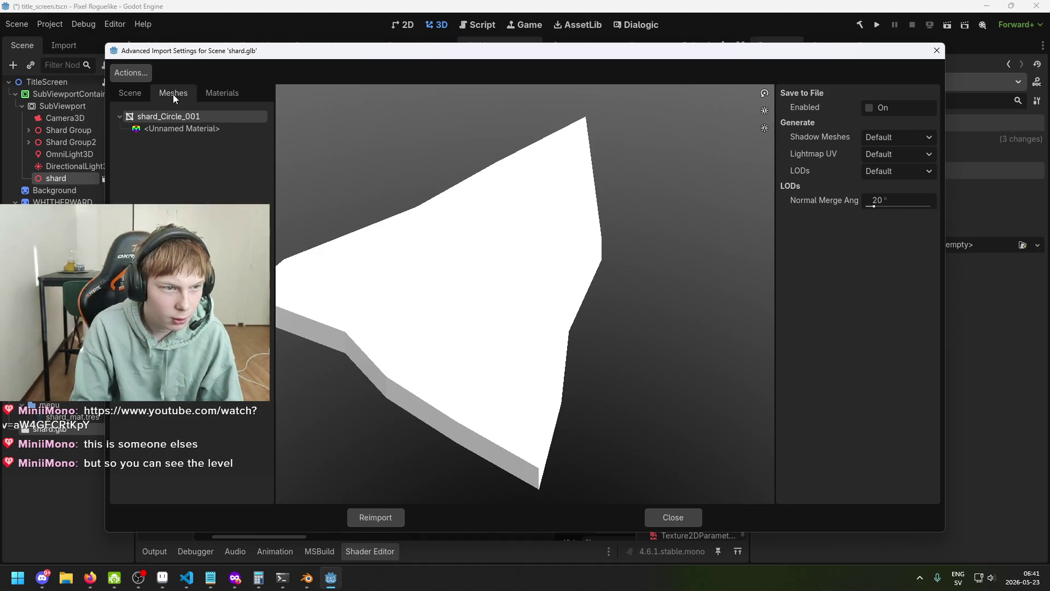
pyautogui.click(205, 96)
pyautogui.click(181, 117)
pyautogui.click(174, 93)
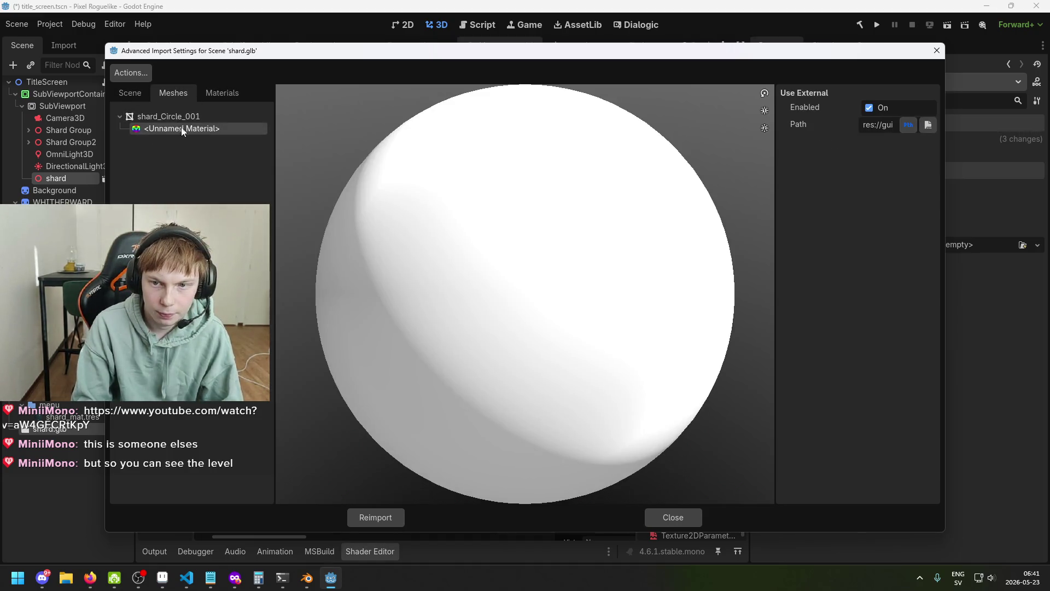
pyautogui.click(129, 93)
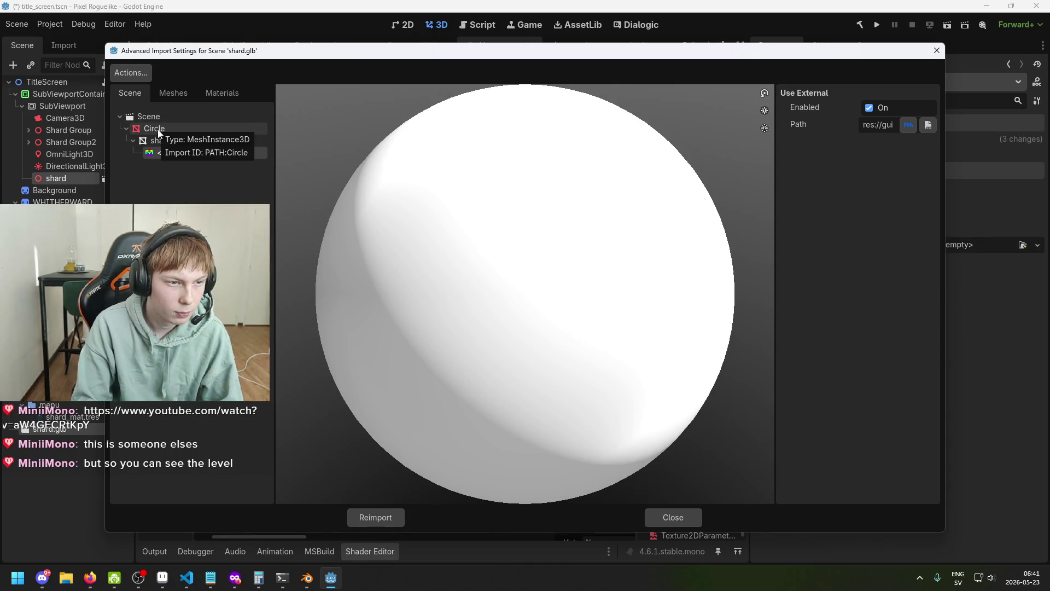
# - Inspect the shard_Circle_001 mesh, its material and scene-wide settings, then close the dialog
pyautogui.click(169, 141)
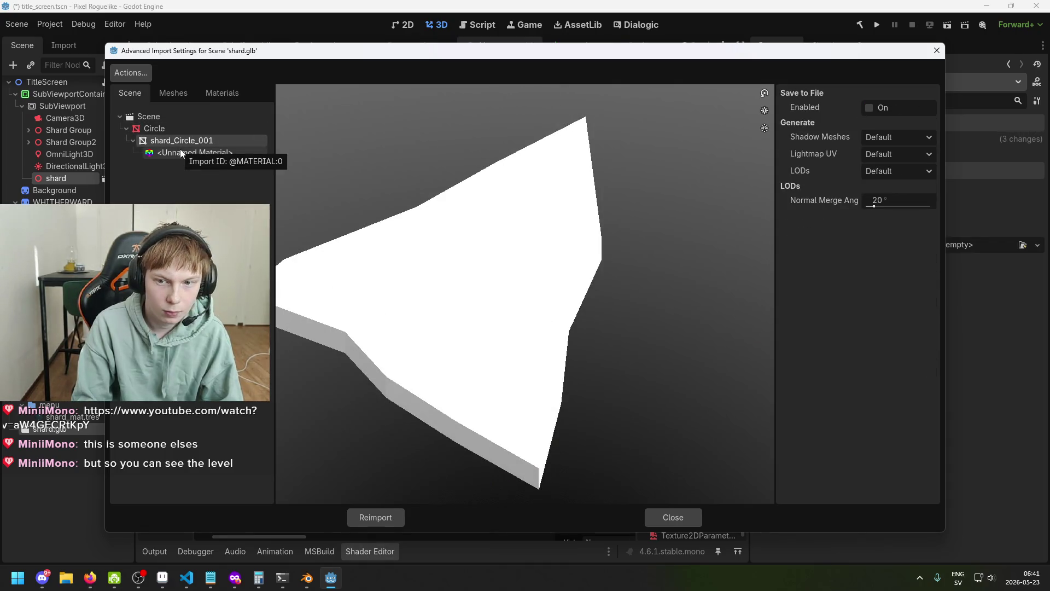
pyautogui.click(180, 150)
pyautogui.click(181, 118)
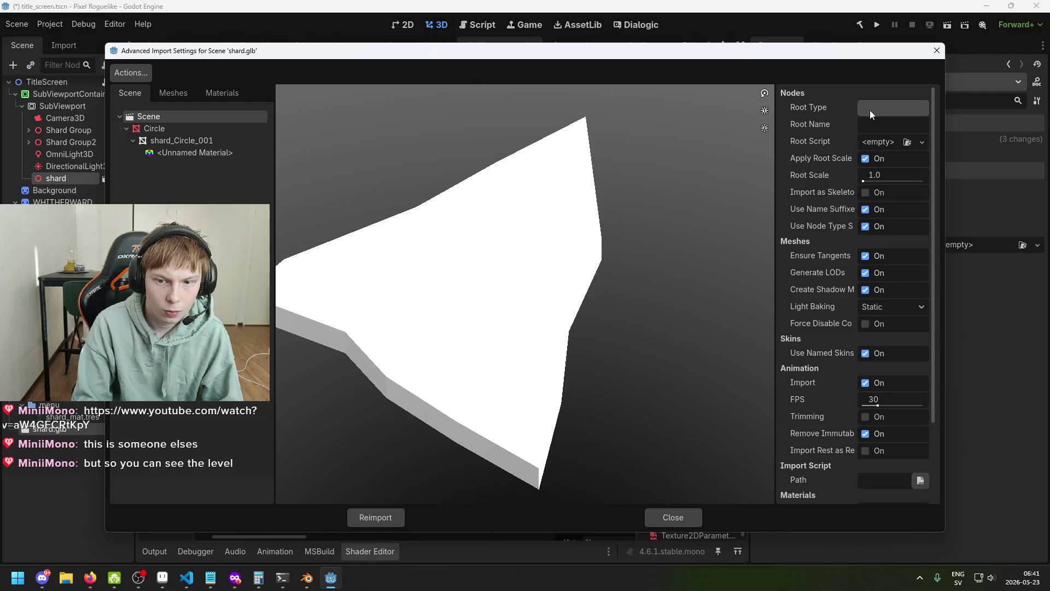
pyautogui.scroll(-1, 870, 225)
pyautogui.scroll(-1, 866, 265)
pyautogui.click(662, 517)
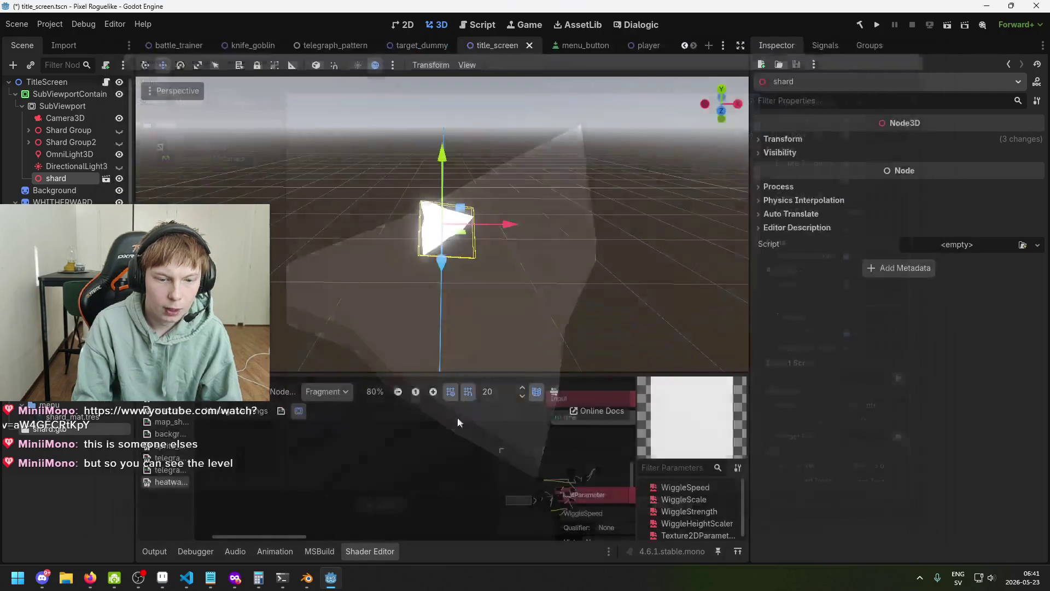
# - Delete the shard node and add a MeshInstance3D child under SubViewport
pyautogui.press('Delete')
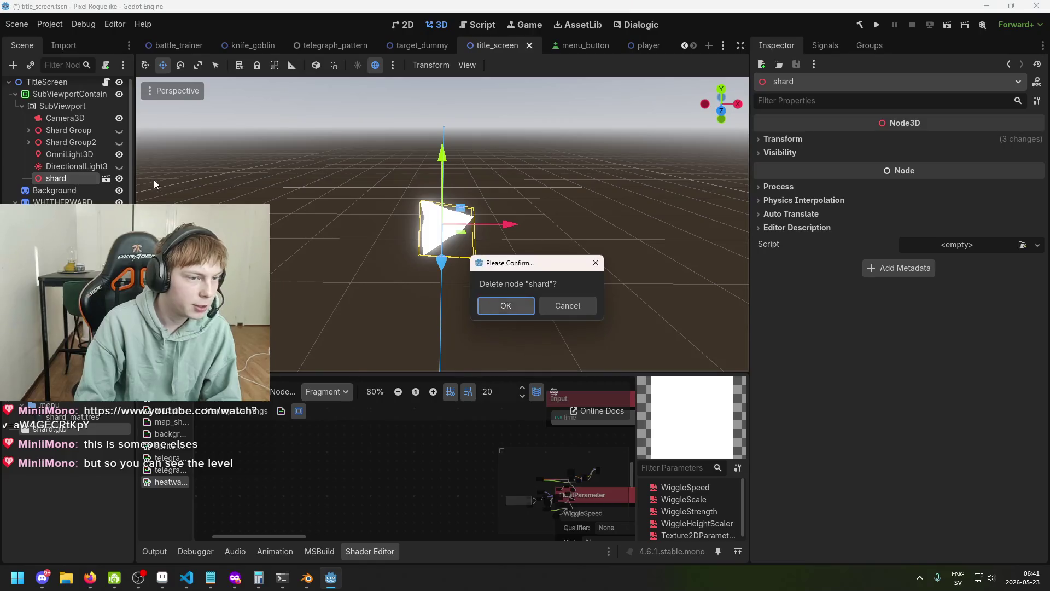
pyautogui.press('Return')
pyautogui.rightClick(75, 106)
pyautogui.click(124, 116)
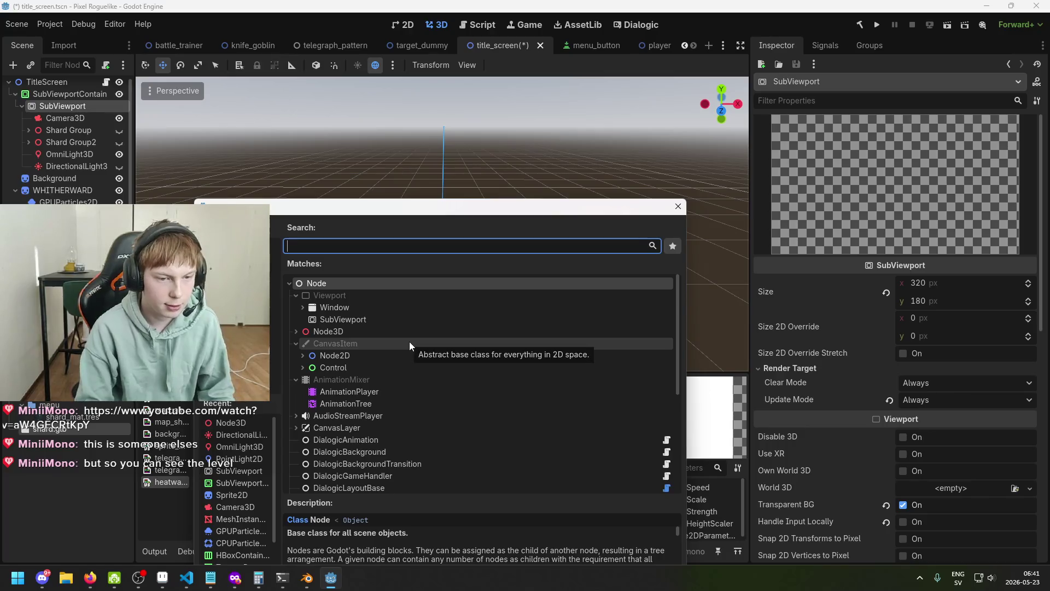
pyautogui.write('mesh')
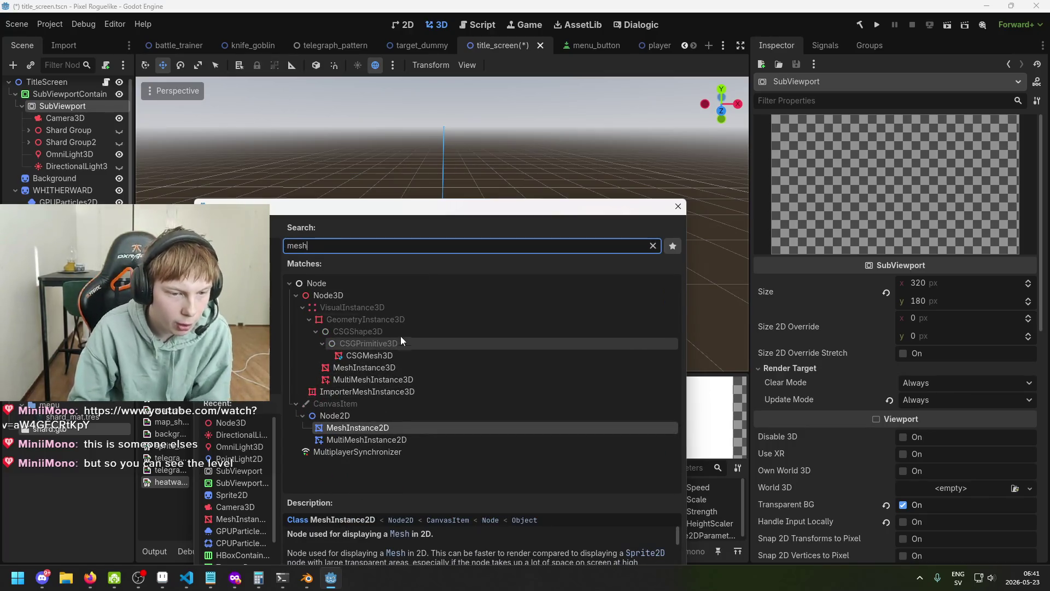
pyautogui.click(403, 368)
pyautogui.doubleClick(403, 368)
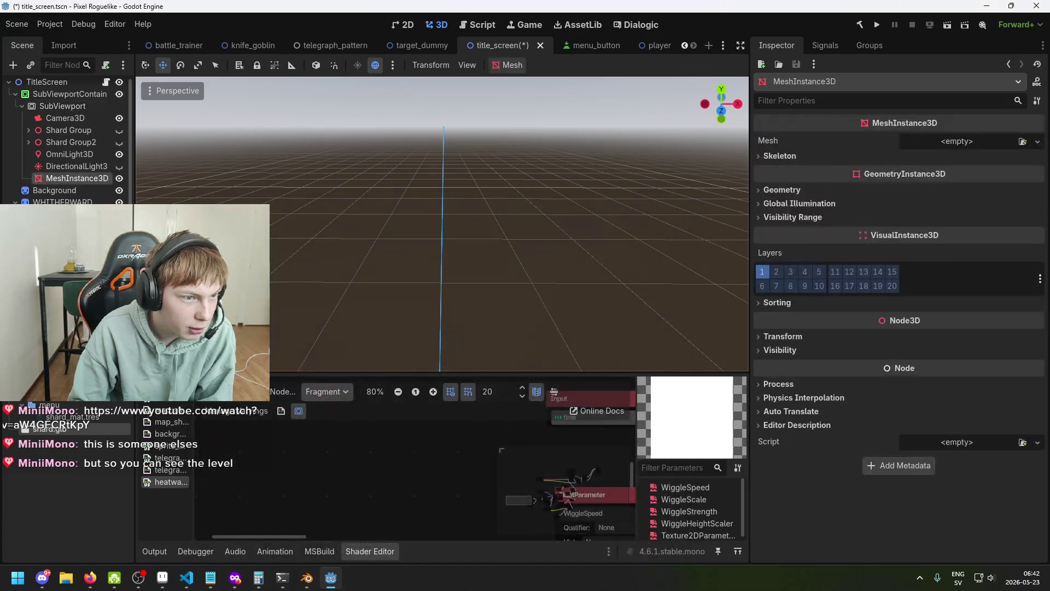
# - Select the new MeshInstance3D and try loading a mesh file into its Mesh field
pyautogui.press('Down')
pyautogui.press('Down')
pyautogui.click(91, 178)
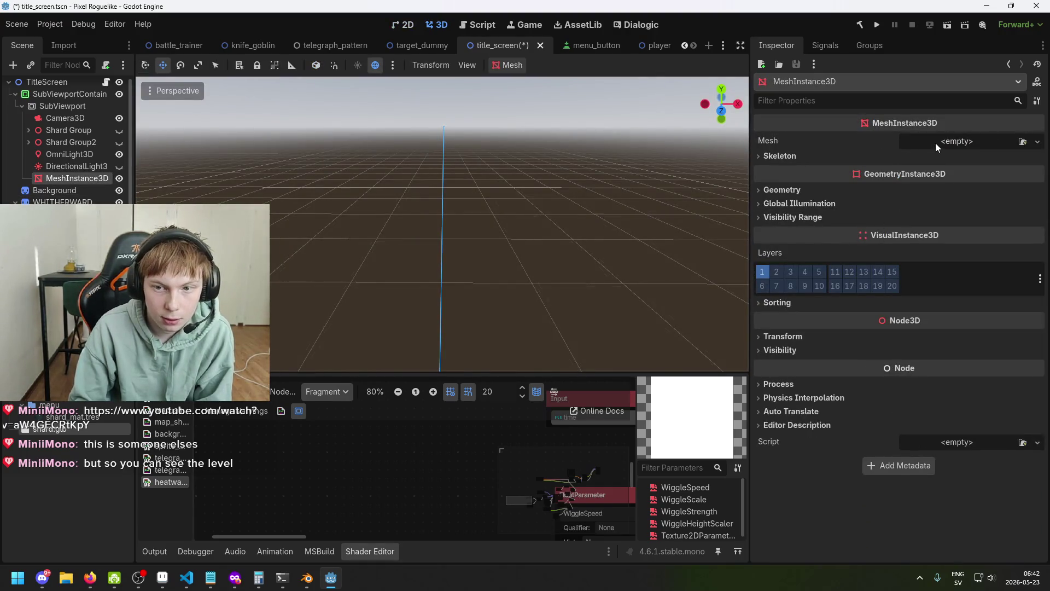
pyautogui.moveTo(967, 205); pyautogui.dragTo(970, 141)
pyautogui.click(969, 141)
pyautogui.press('Escape')
pyautogui.click(957, 141)
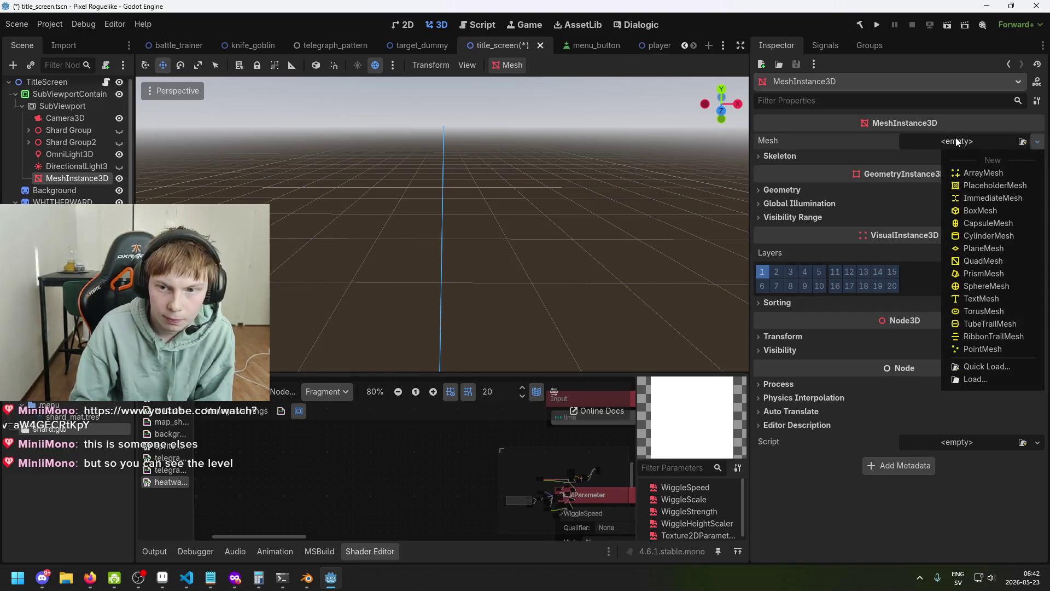
pyautogui.click(991, 366)
pyautogui.click(730, 110)
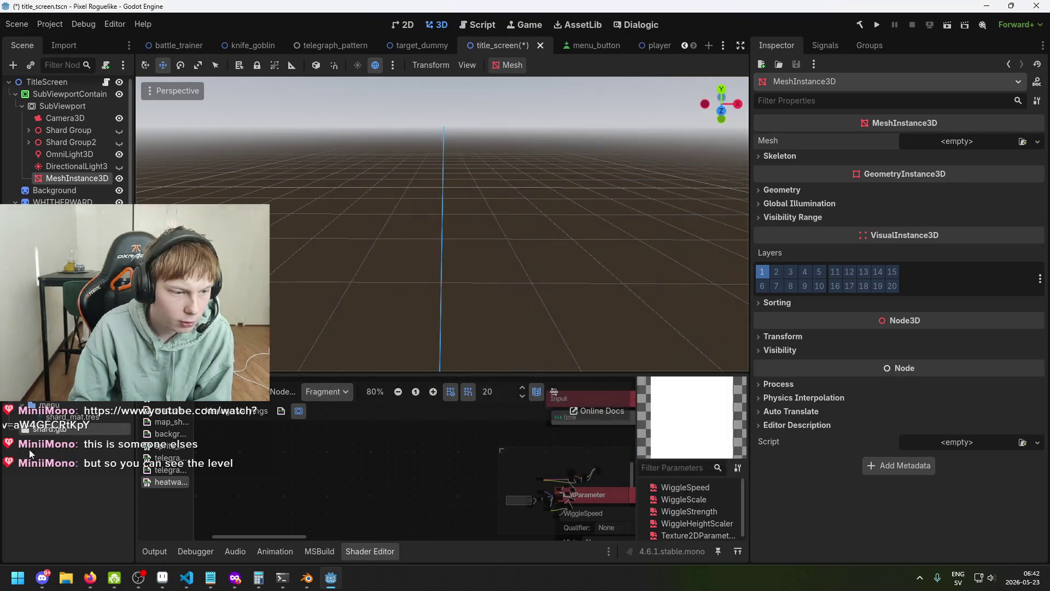
# - Leave the Mesh field empty after finding no mesh file, and delete the MeshInstance3D node
pyautogui.click(1007, 140)
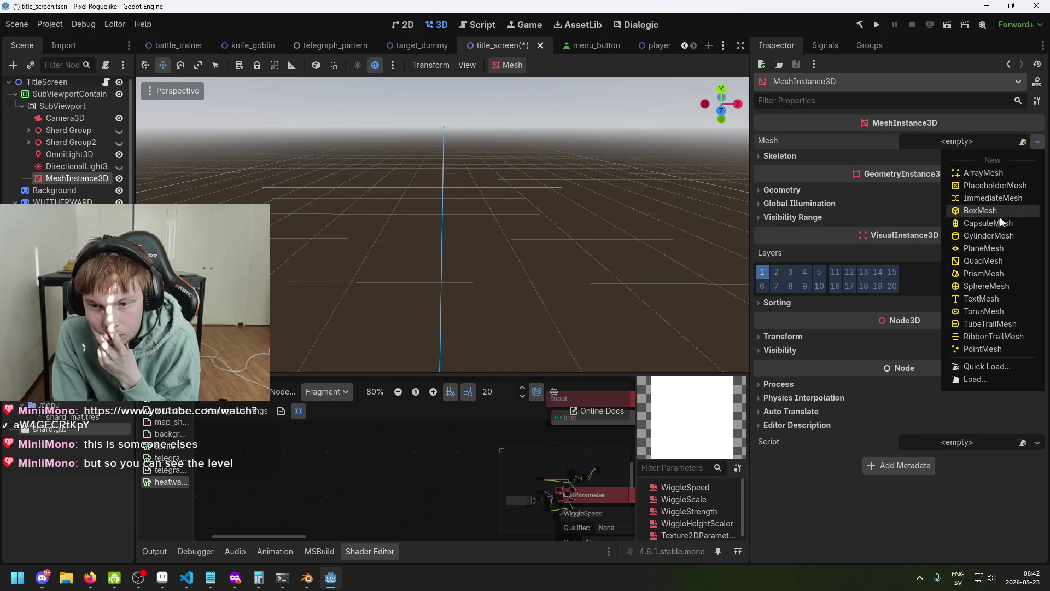
pyautogui.click(900, 158)
pyautogui.click(1022, 142)
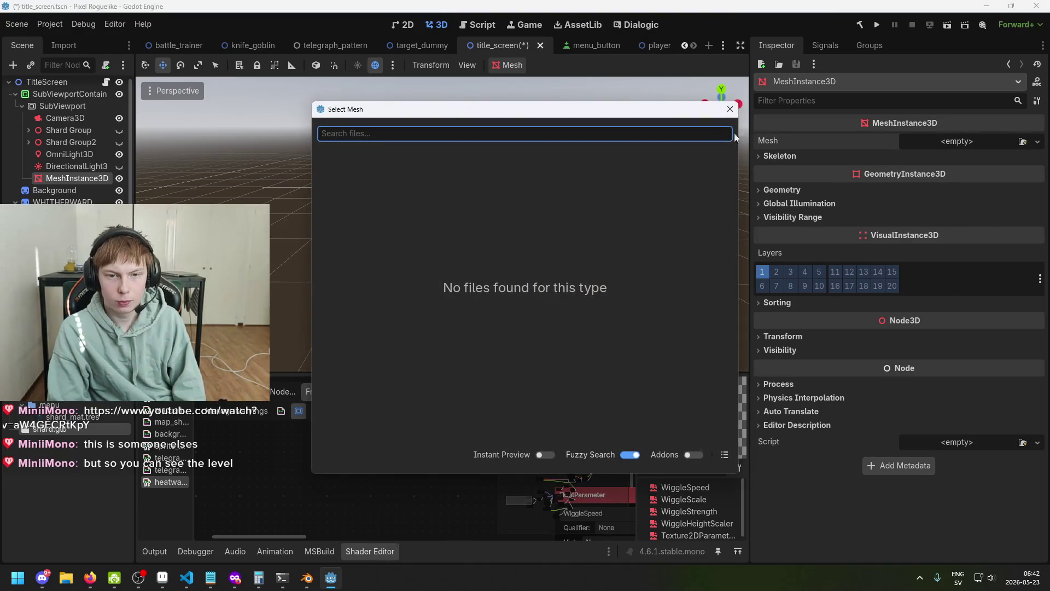
pyautogui.click(729, 108)
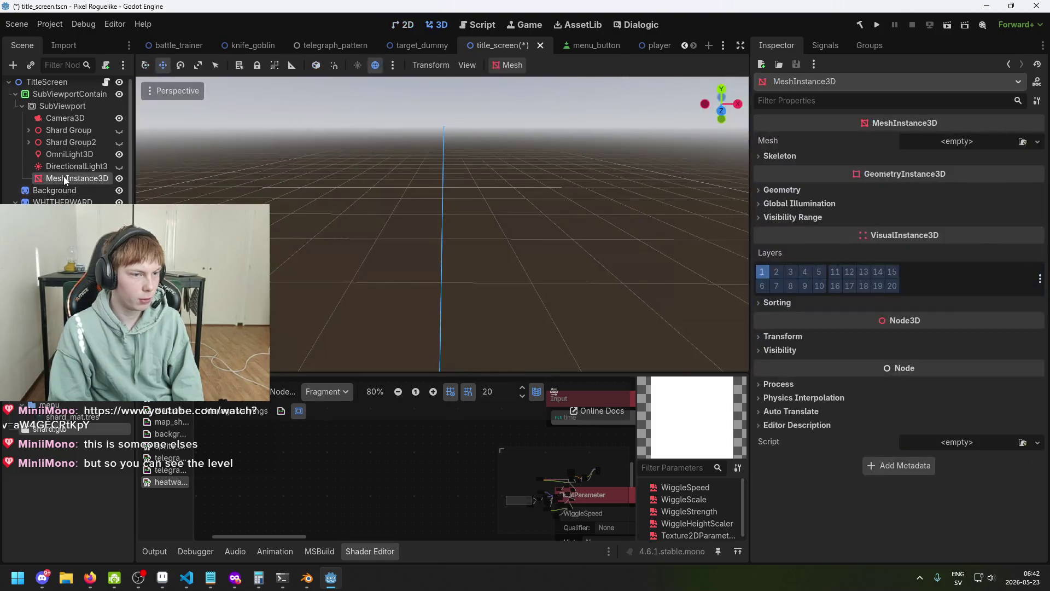
pyautogui.press('Delete')
pyautogui.press('Return')
# - Place shard.glb under the SubViewport and save the title screen scene
pyautogui.moveTo(65, 427); pyautogui.dragTo(70, 165)
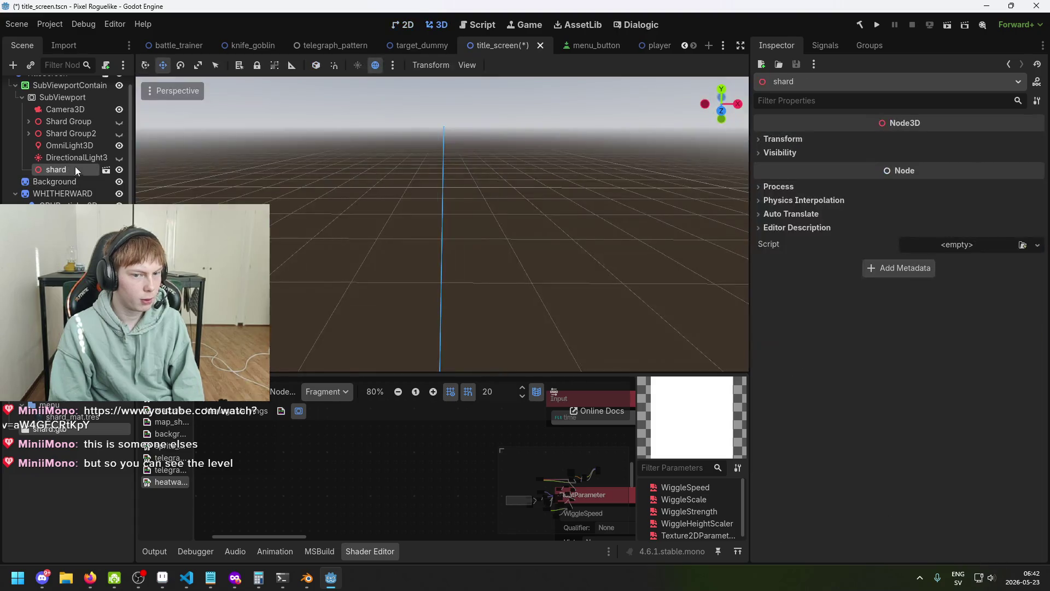
pyautogui.press('f')
pyautogui.moveTo(446, 234)
pyautogui.mouseDown()
pyautogui.moveTo(615, 327)
pyautogui.moveTo(468, 239)
pyautogui.mouseUp()
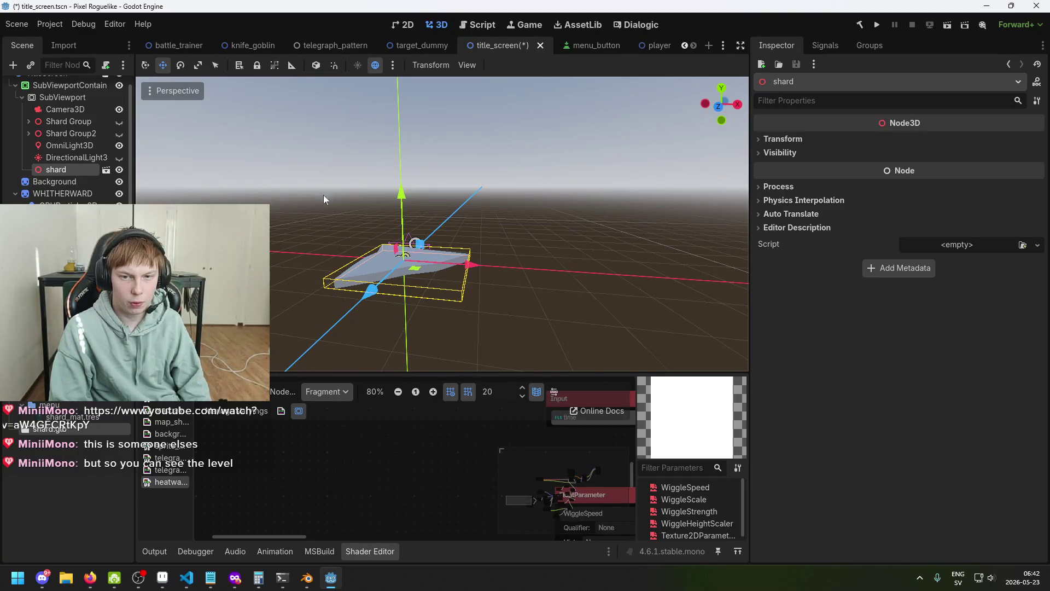
pyautogui.doubleClick(94, 169)
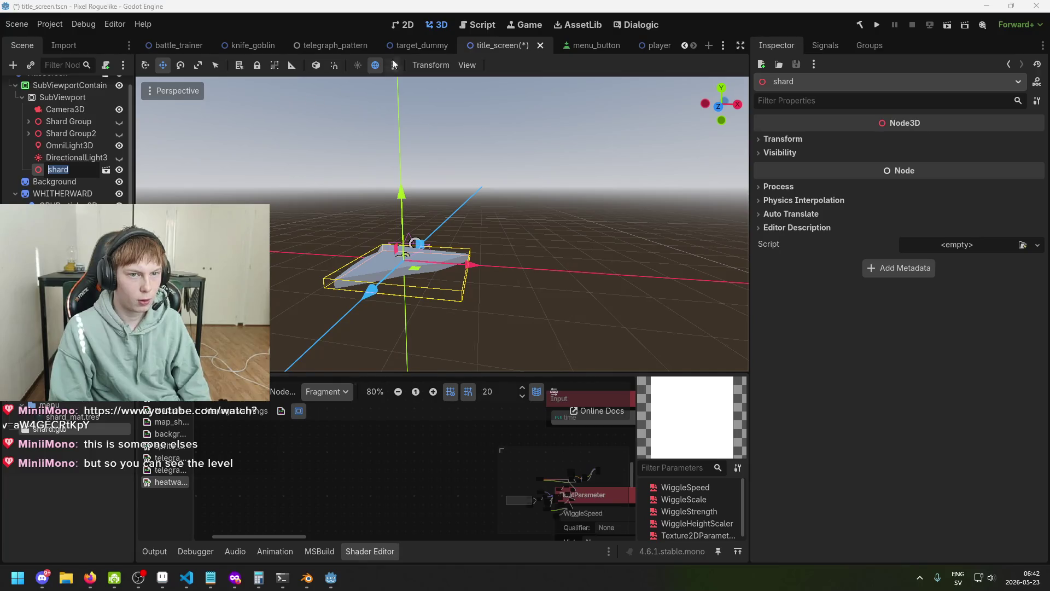
pyautogui.press('Escape')
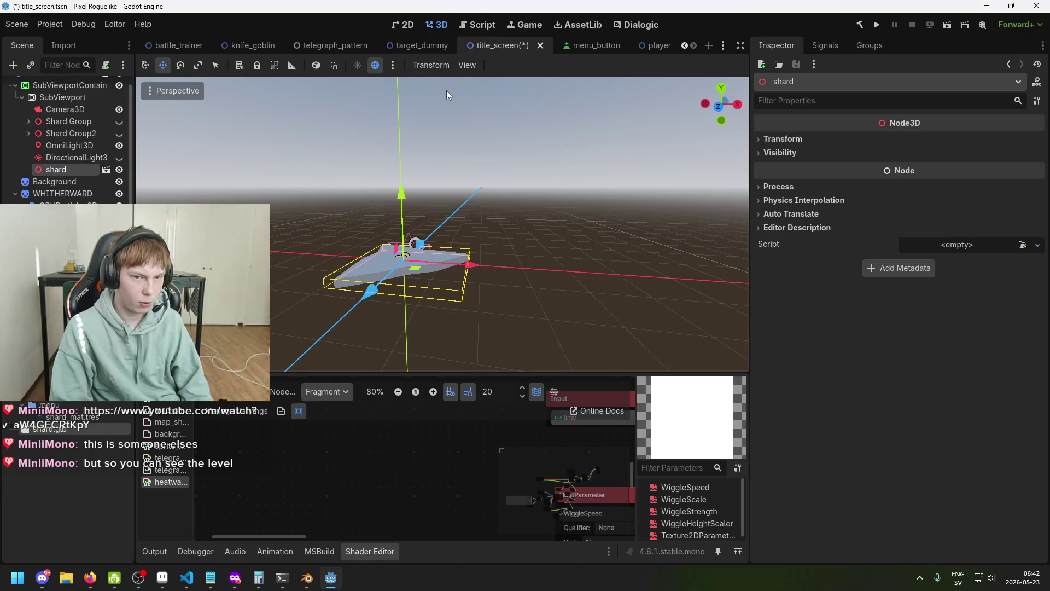
pyautogui.click(402, 26)
pyautogui.hotkey('ctrl', 's')
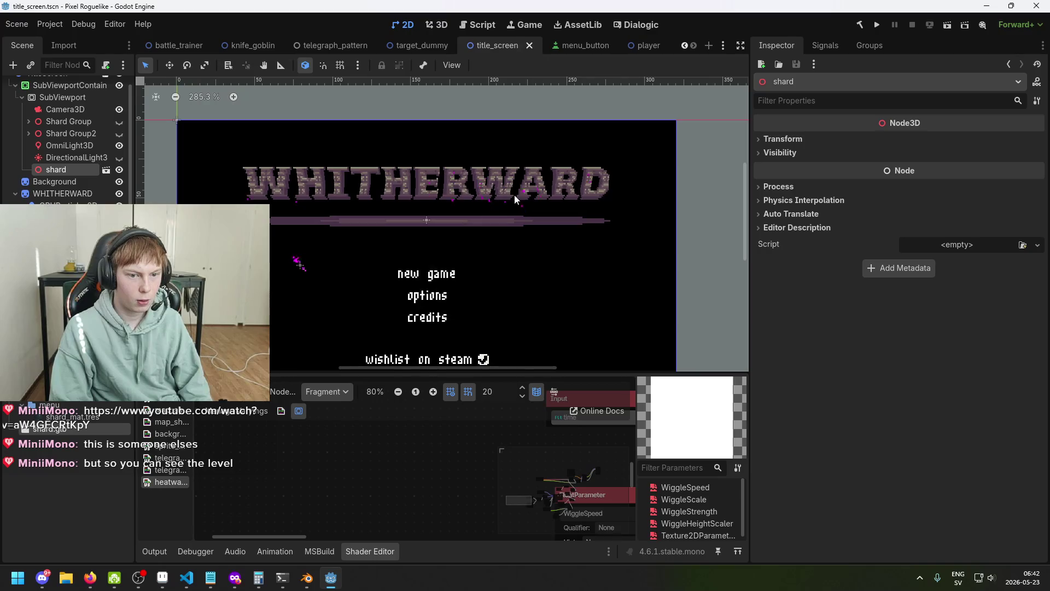
pyautogui.scroll(-2, 514, 195)
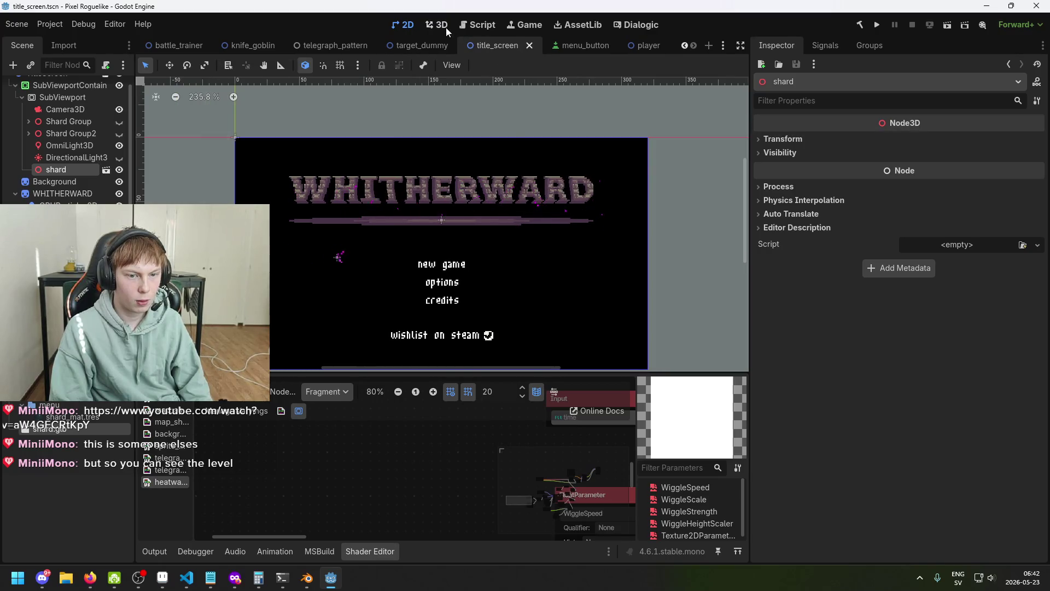
# - Move the shard further right in the 3D scene
pyautogui.click(445, 28)
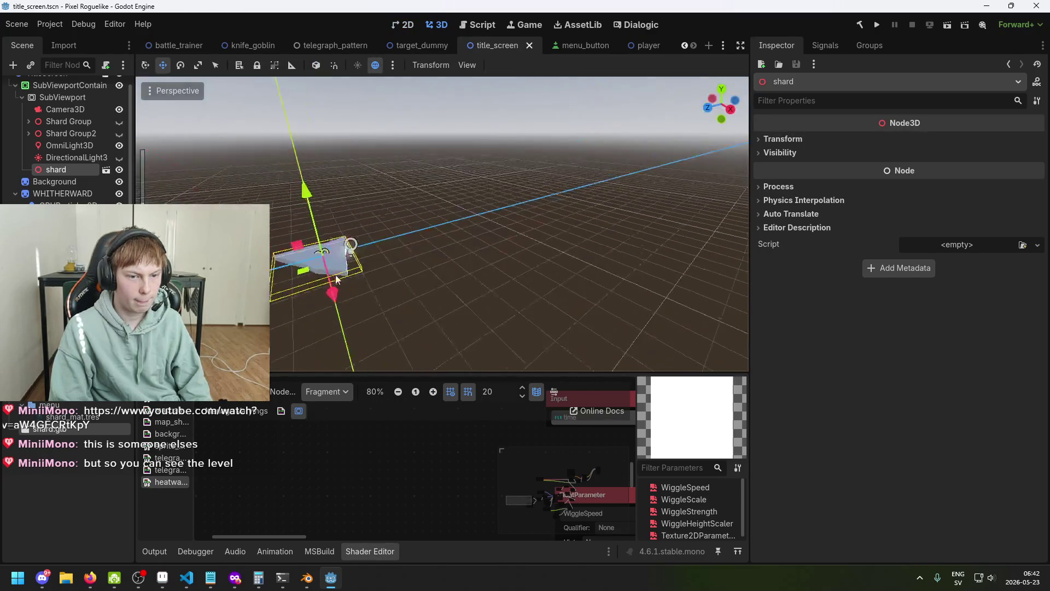
pyautogui.moveTo(325, 253); pyautogui.dragTo(472, 236)
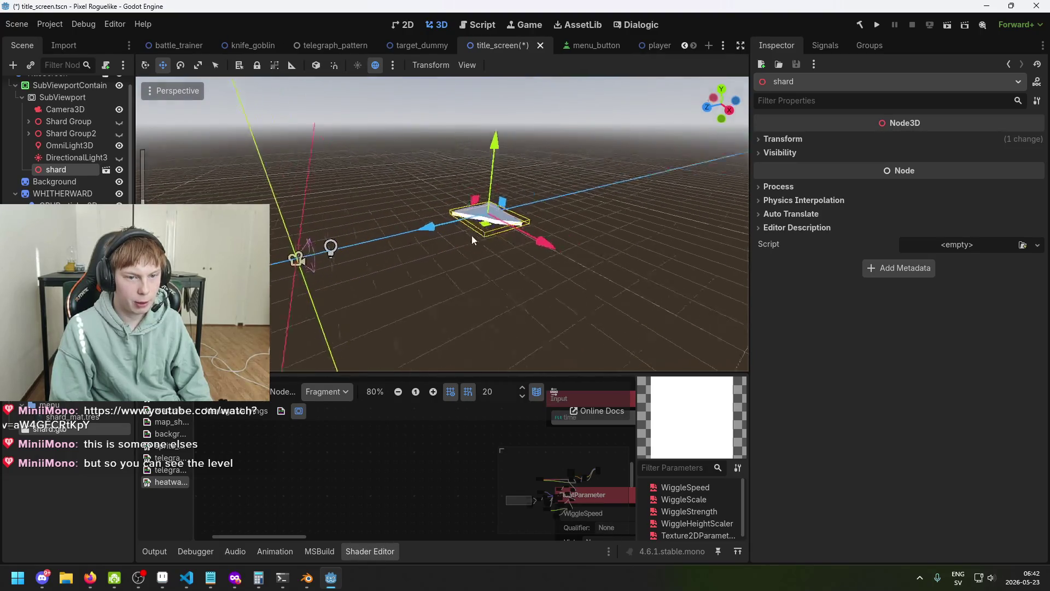
pyautogui.click(63, 419)
pyautogui.moveTo(629, 219)
pyautogui.mouseDown()
pyautogui.moveTo(566, 212)
pyautogui.moveTo(526, 194)
pyautogui.moveTo(533, 232)
pyautogui.moveTo(124, 198)
pyautogui.mouseUp()
pyautogui.scroll(3, 519, 228)
pyautogui.click(56, 169)
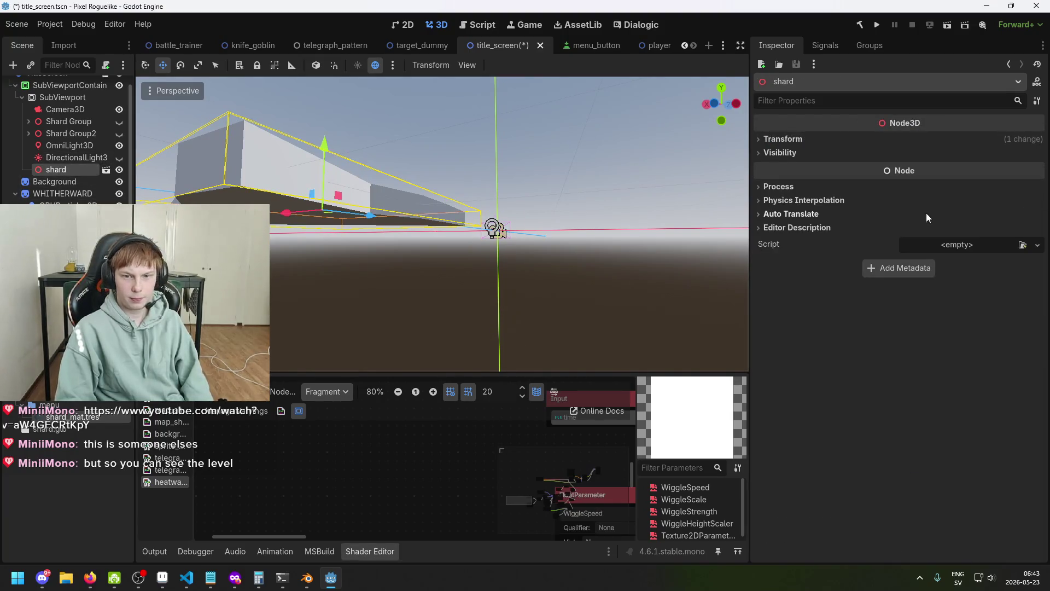
# - Check the shard's visibility settings and request to open the shard model for editing
pyautogui.click(793, 151)
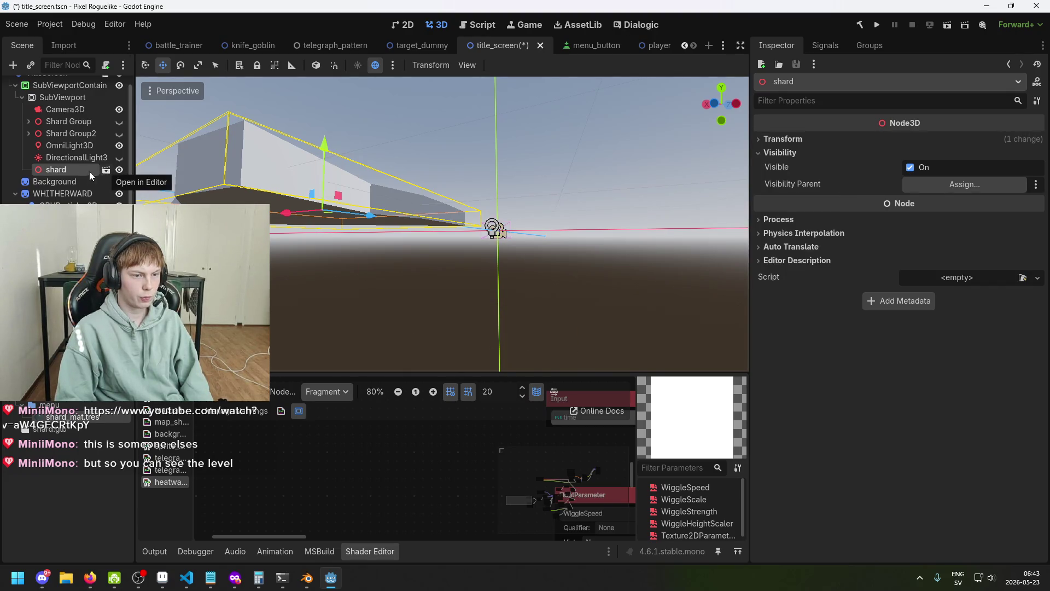
pyautogui.doubleClick(67, 170)
pyautogui.press('Return')
pyautogui.click(106, 170)
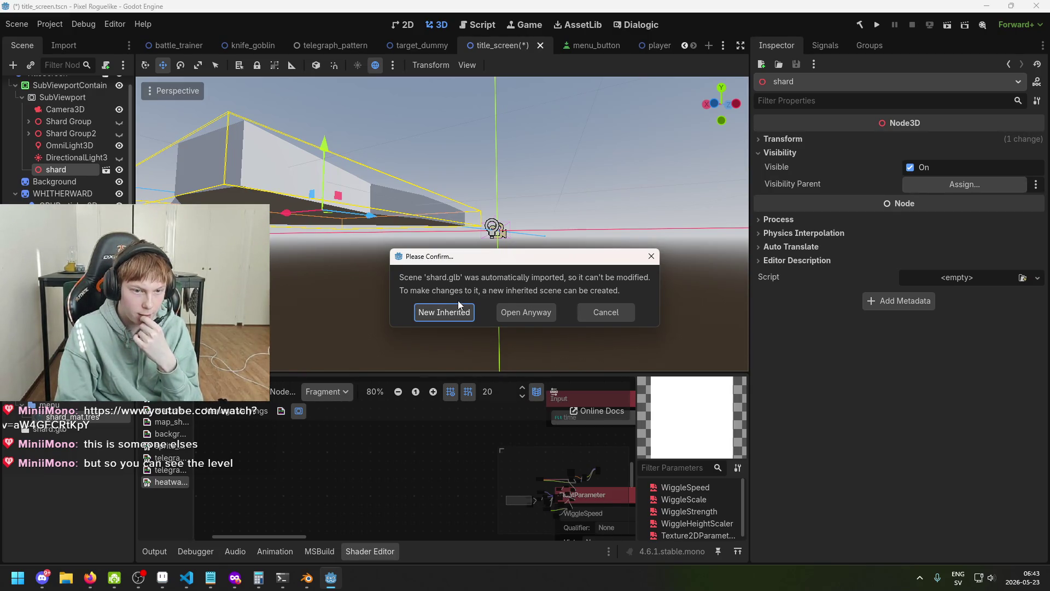
# - Cancel the prompt and review the extra Actions in shard.glb's Advanced Import Settings
pyautogui.click(594, 315)
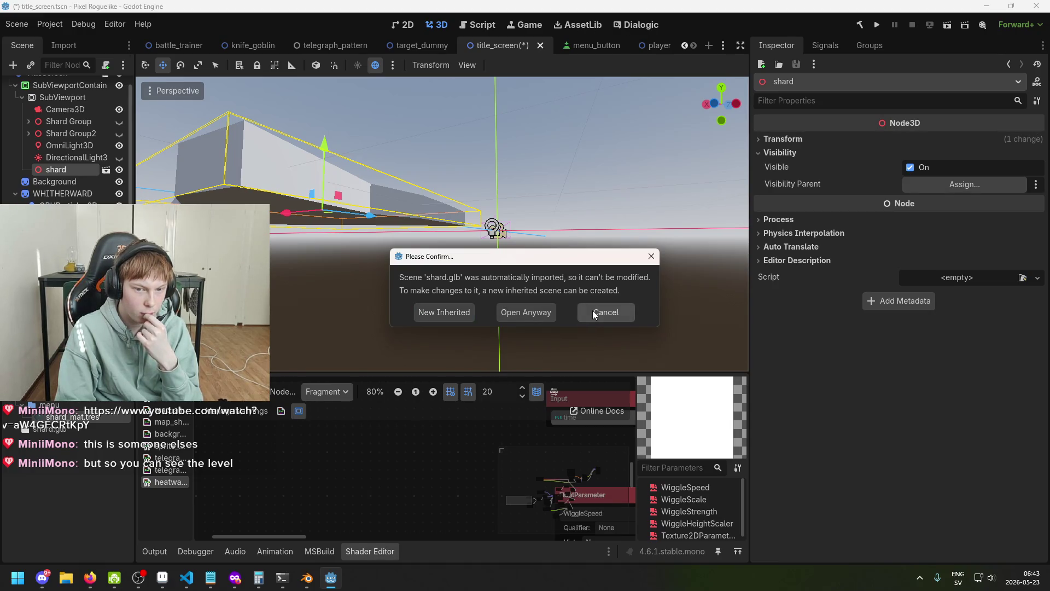
pyautogui.doubleClick(73, 436)
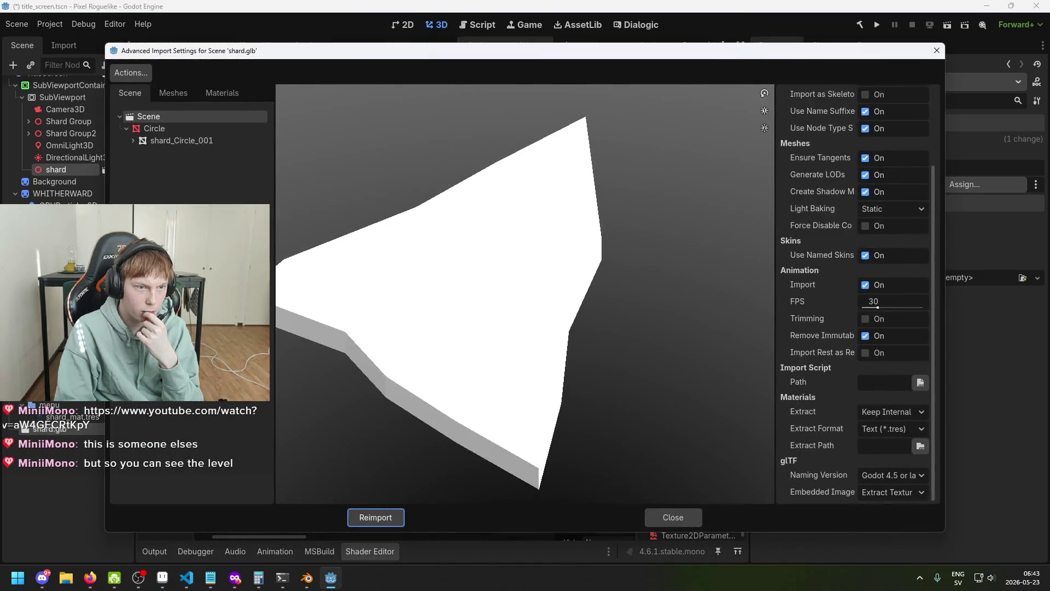
pyautogui.click(133, 77)
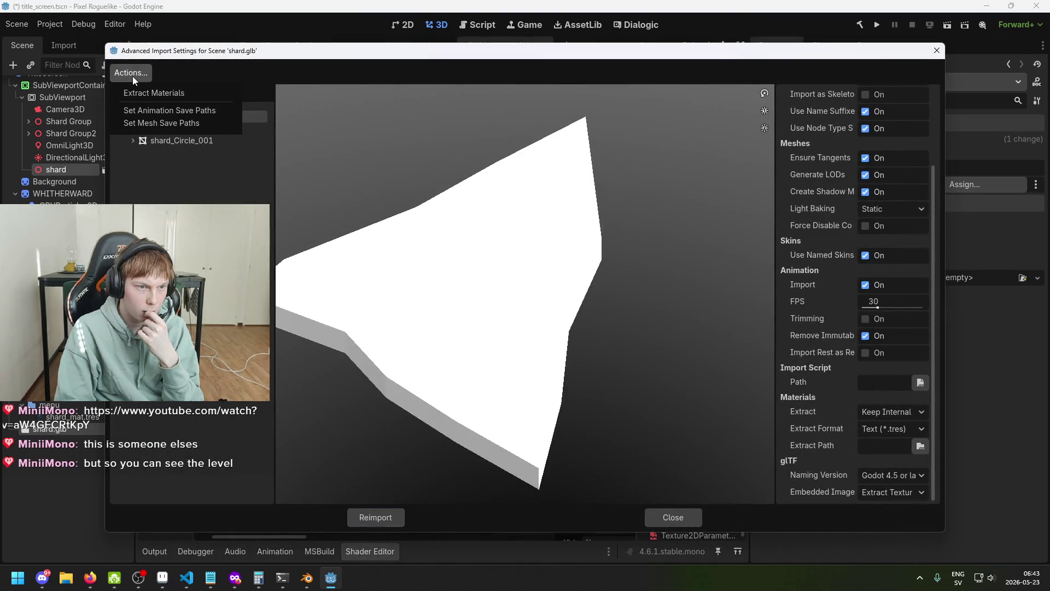
pyautogui.press('Escape')
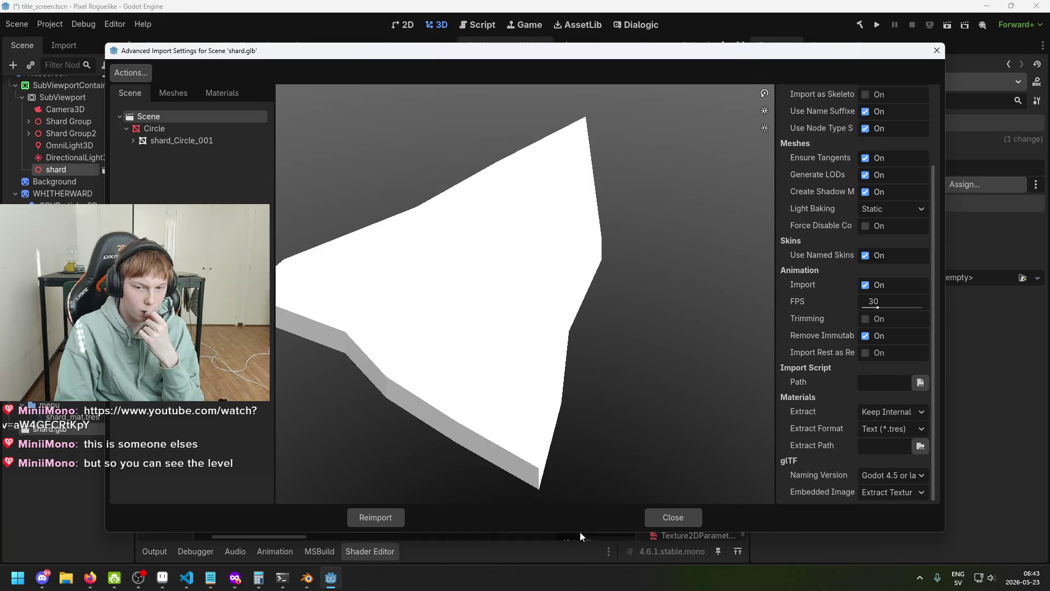
# - Close the import settings and create a New Inherited scene from shard.glb
pyautogui.click(684, 522)
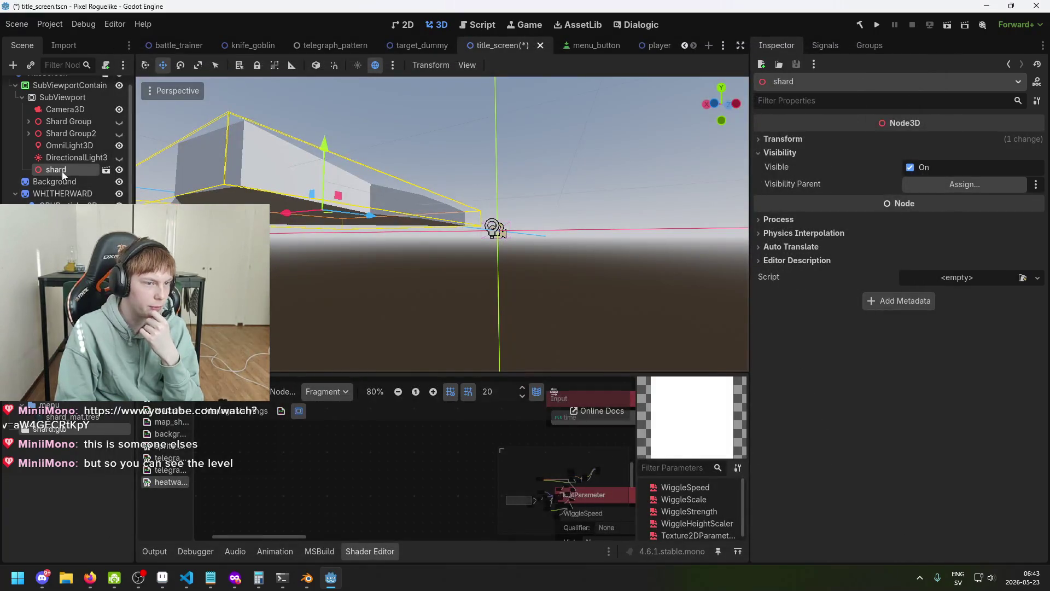
pyautogui.click(106, 170)
pyautogui.click(449, 311)
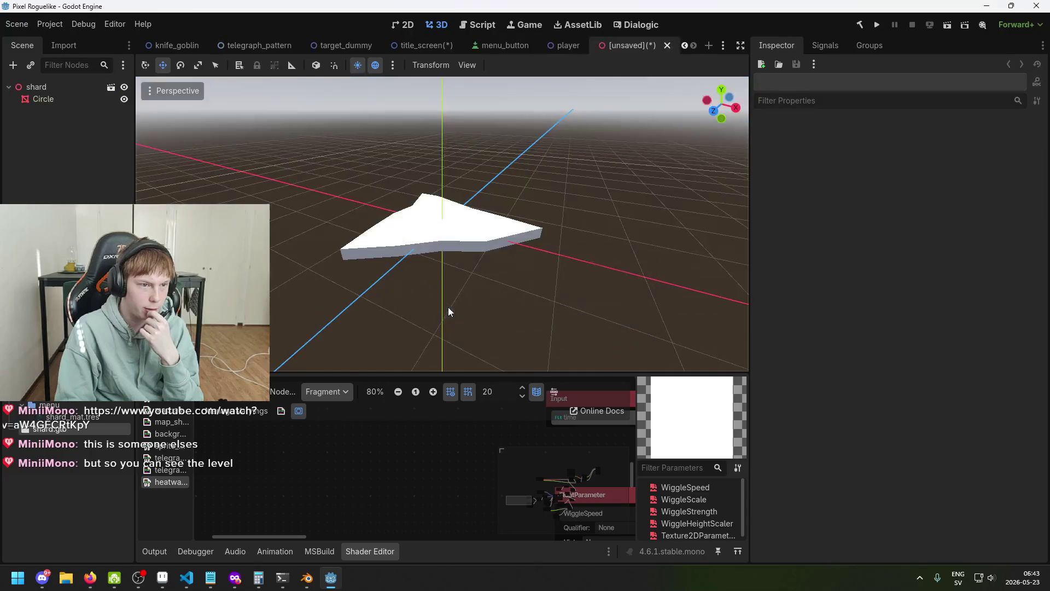
# - Select the shard root node and expand its transform values
pyautogui.click(42, 90)
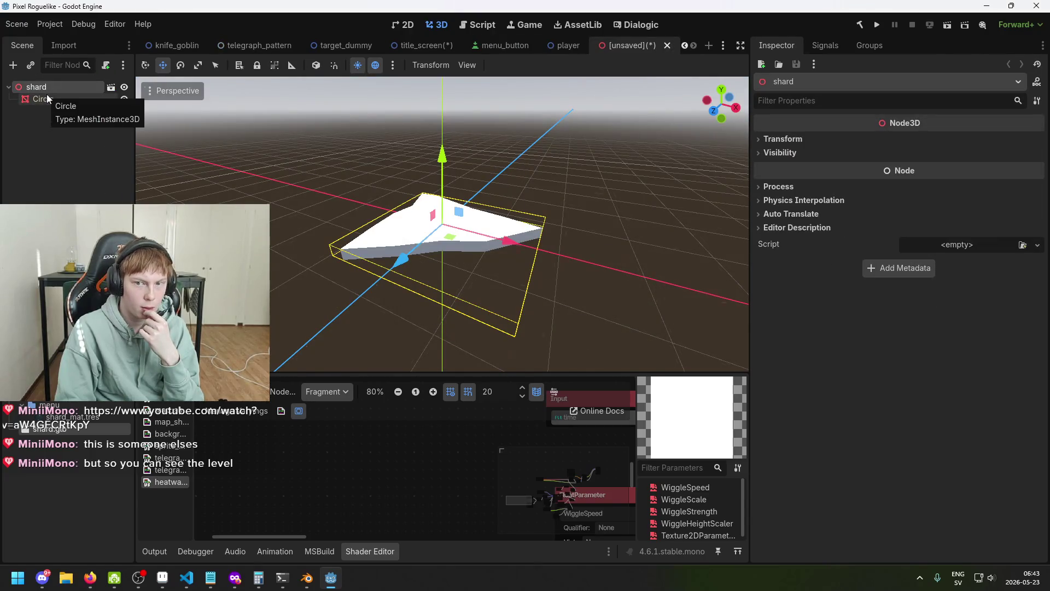
pyautogui.click(781, 153)
pyautogui.click(789, 140)
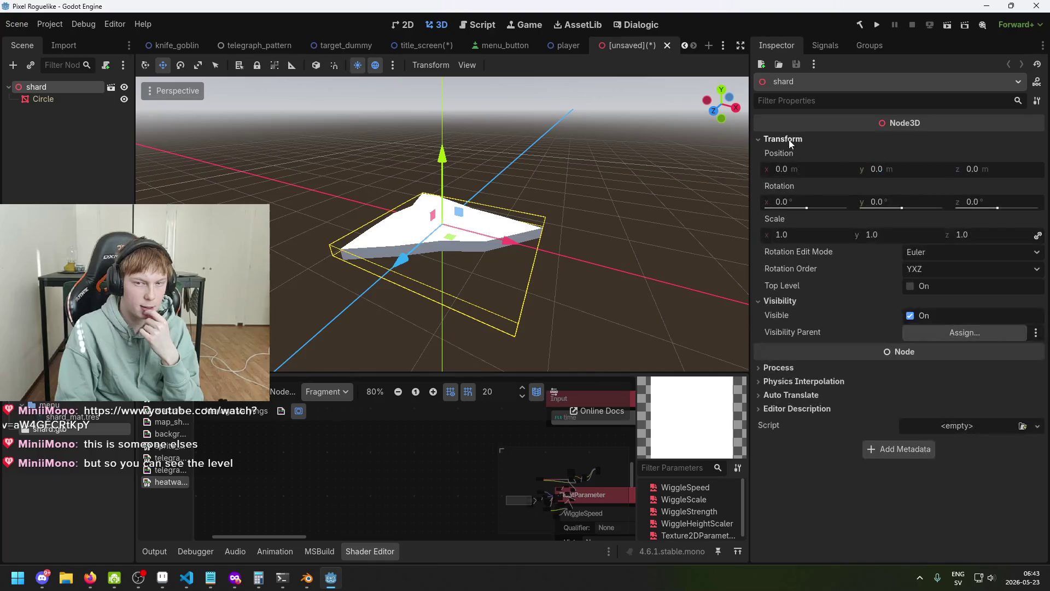
# - Select the Circle mesh and browse its Inspector property groups
pyautogui.click(85, 99)
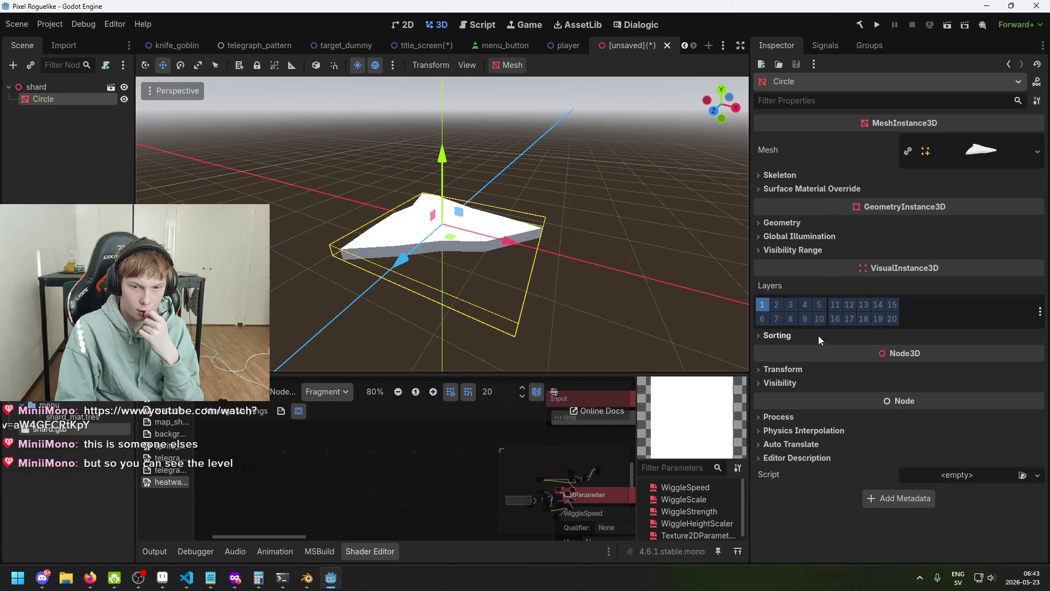
pyautogui.click(830, 419)
pyautogui.click(830, 419)
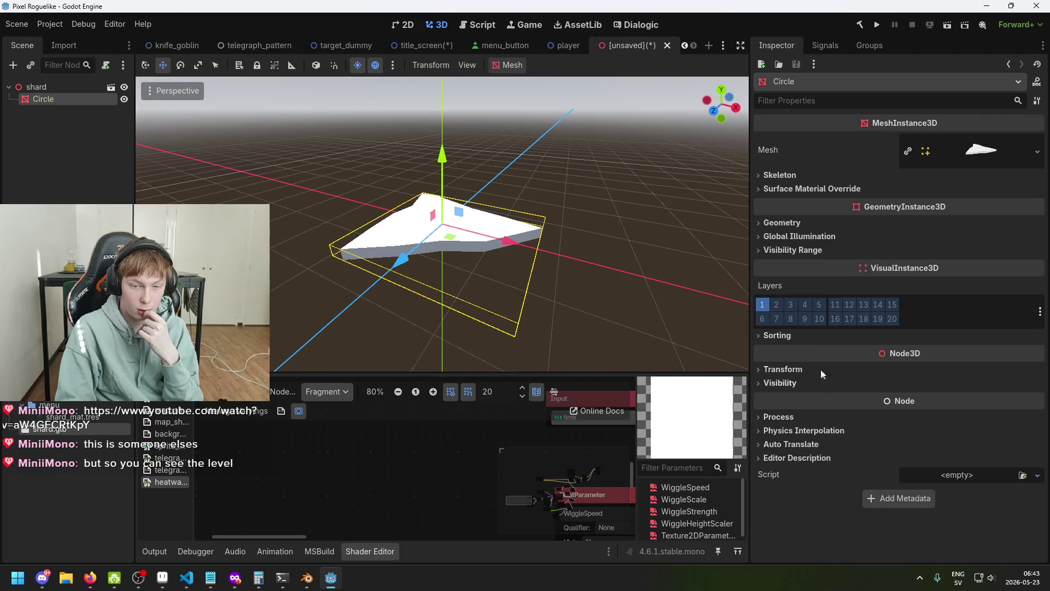
pyautogui.click(816, 251)
pyautogui.click(816, 250)
pyautogui.click(814, 223)
pyautogui.click(814, 223)
pyautogui.click(818, 236)
pyautogui.click(822, 237)
pyautogui.click(818, 221)
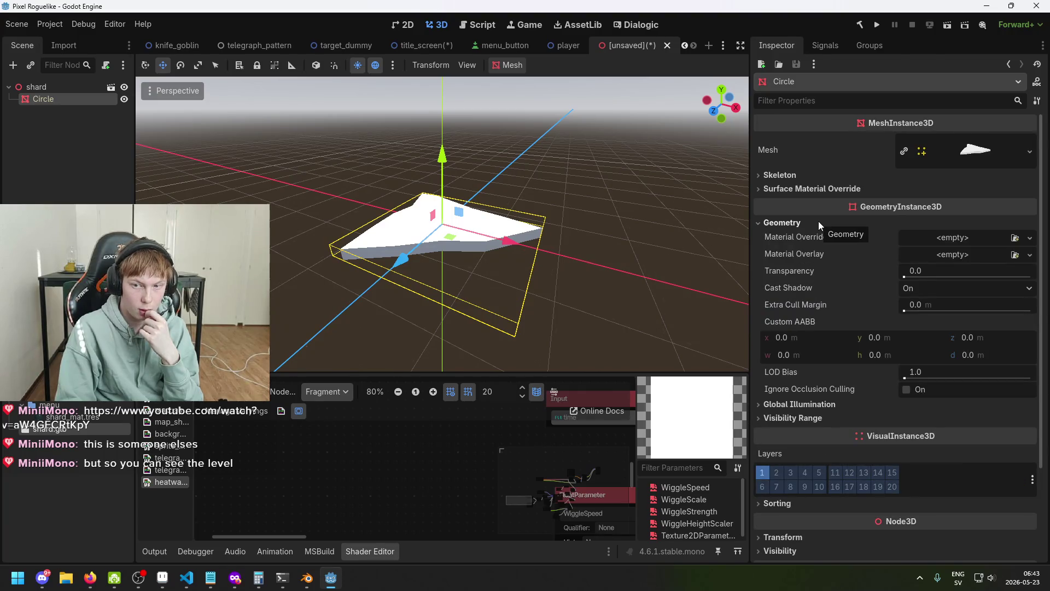
pyautogui.click(833, 176)
pyautogui.click(832, 179)
pyautogui.click(831, 175)
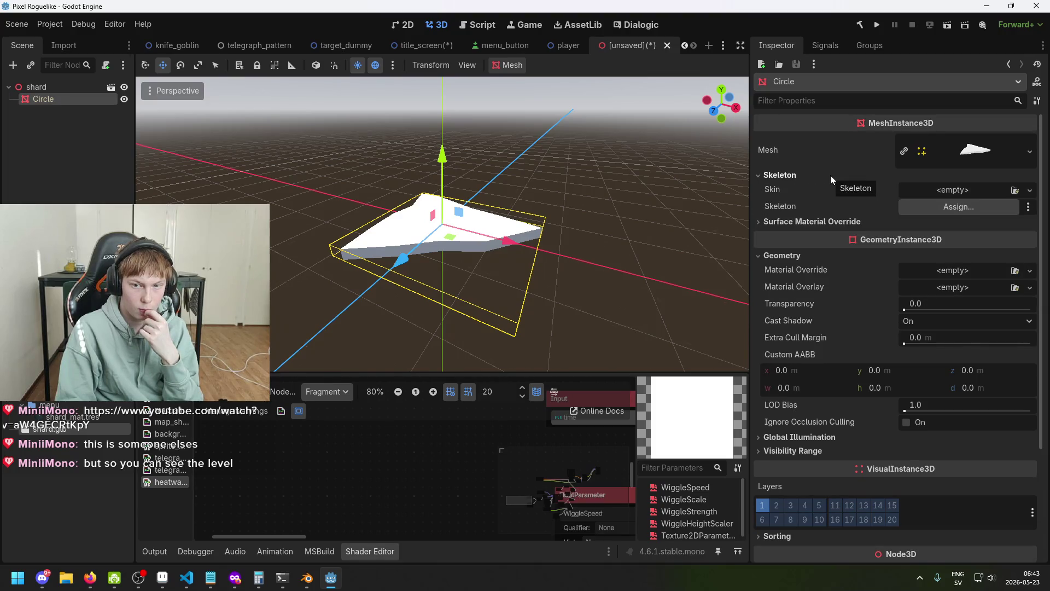
pyautogui.click(830, 175)
# - Assign shard_mat.tres to the Circle mesh's Surface Material Override slot 0
pyautogui.click(835, 190)
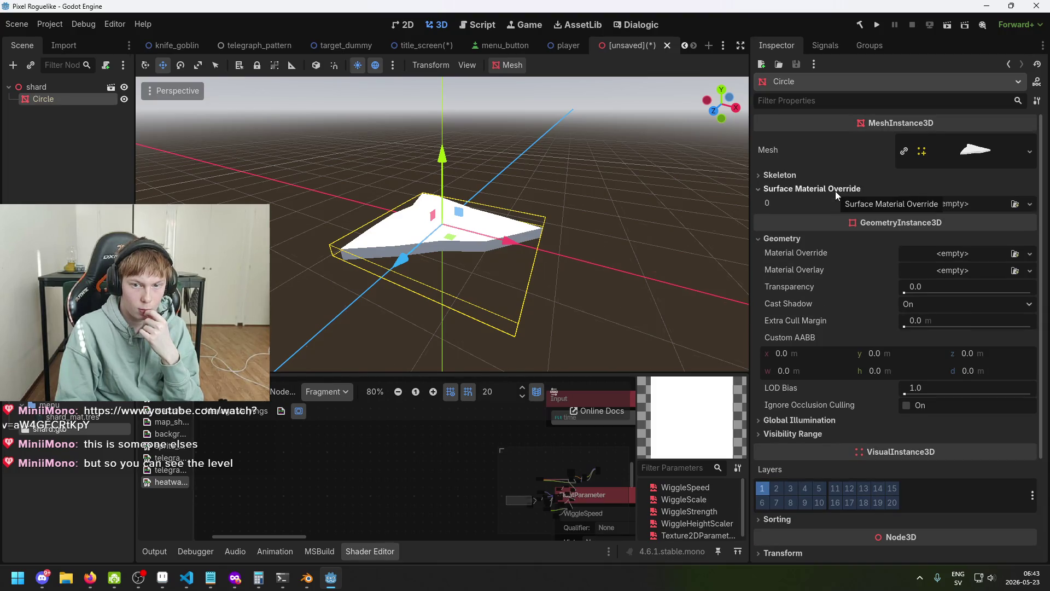
pyautogui.click(966, 208)
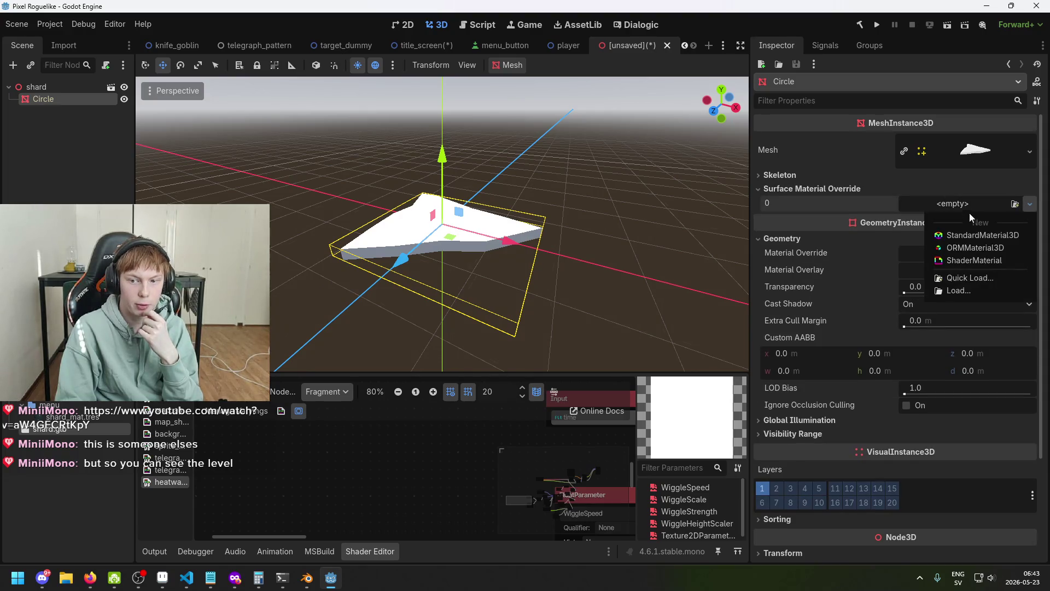
pyautogui.click(951, 206)
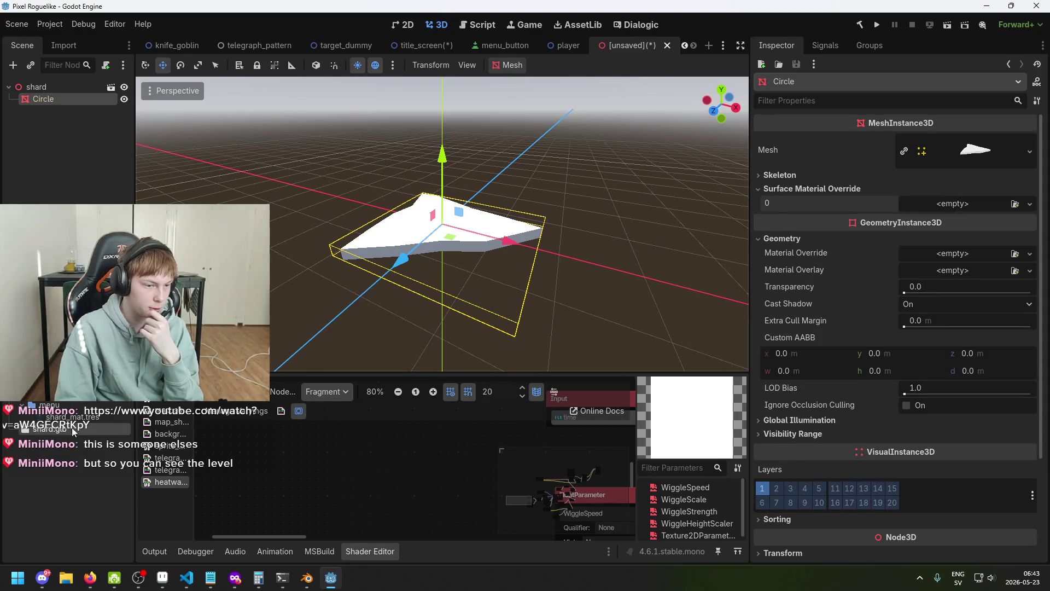
pyautogui.moveTo(950, 214); pyautogui.dragTo(952, 212)
pyautogui.scroll(5, 544, 195)
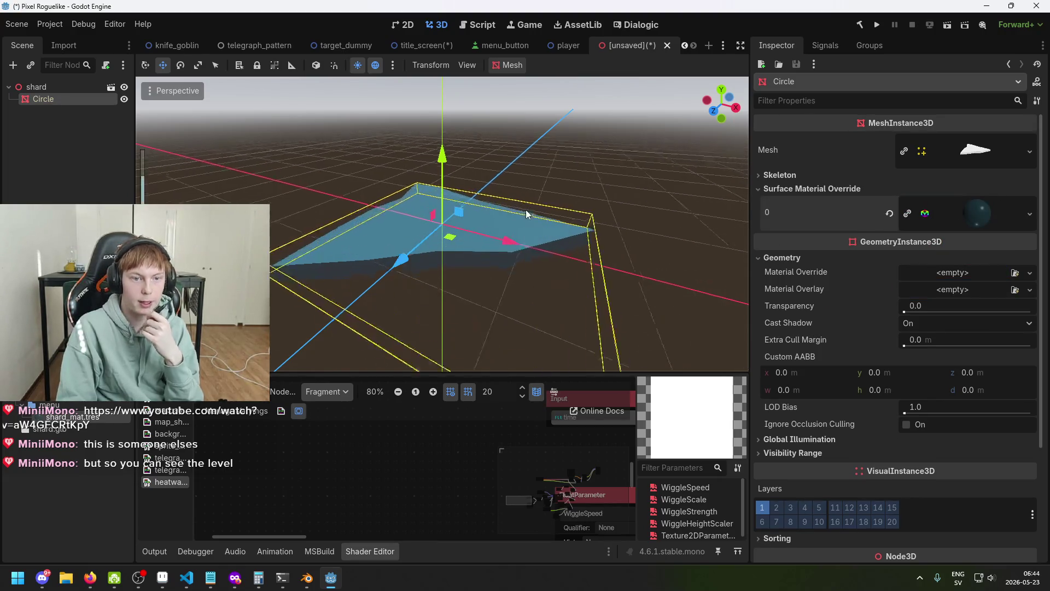
# - Save the inherited scene as shard.tscn in the res://gui/menu folder
pyautogui.hotkey('ctrl', 's')
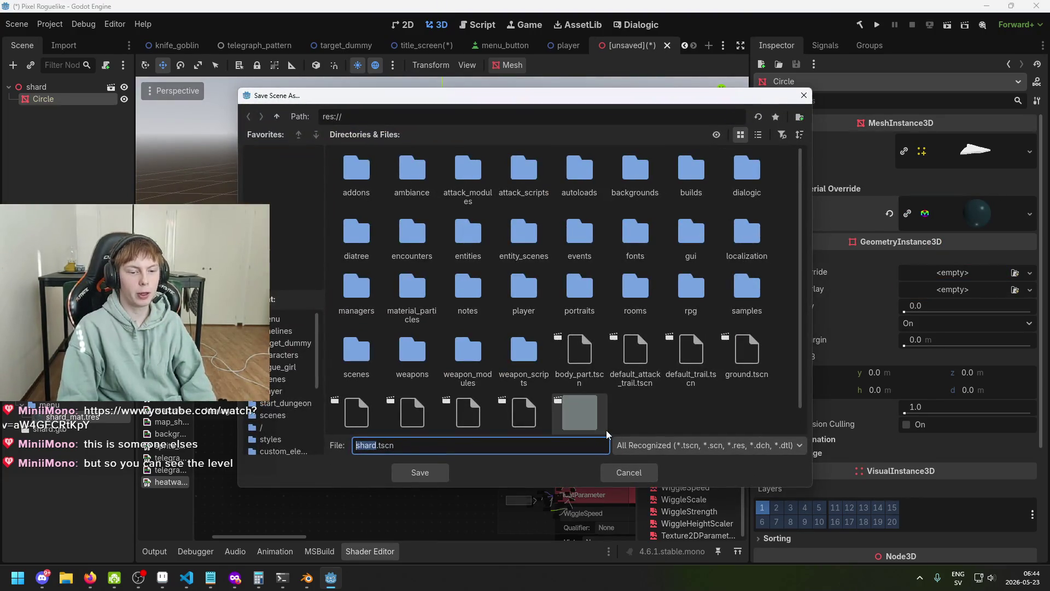
pyautogui.scroll(-1, 576, 409)
pyautogui.scroll(1, 566, 386)
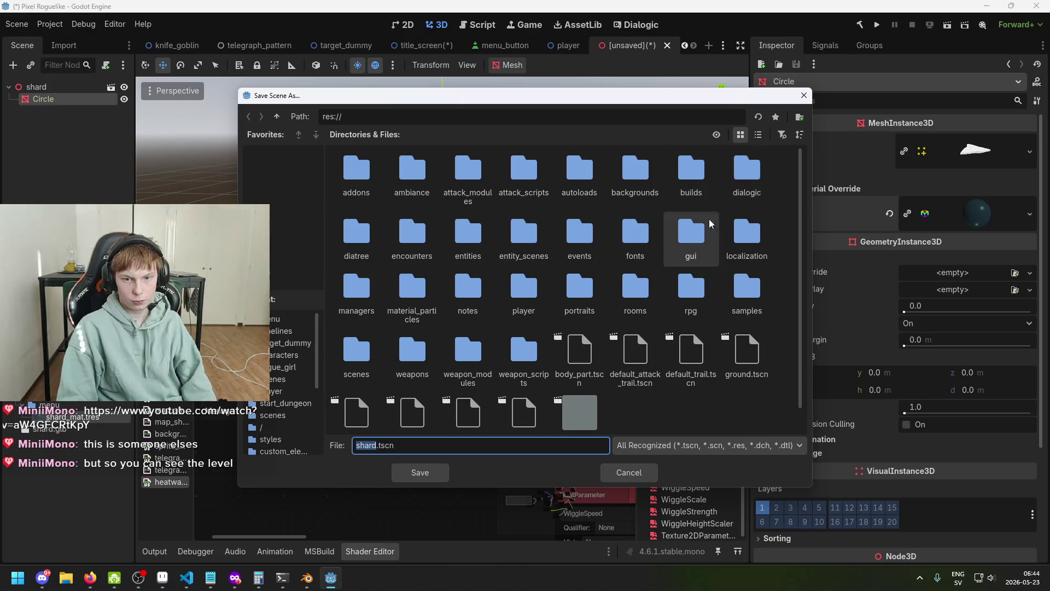
pyautogui.doubleClick(711, 239)
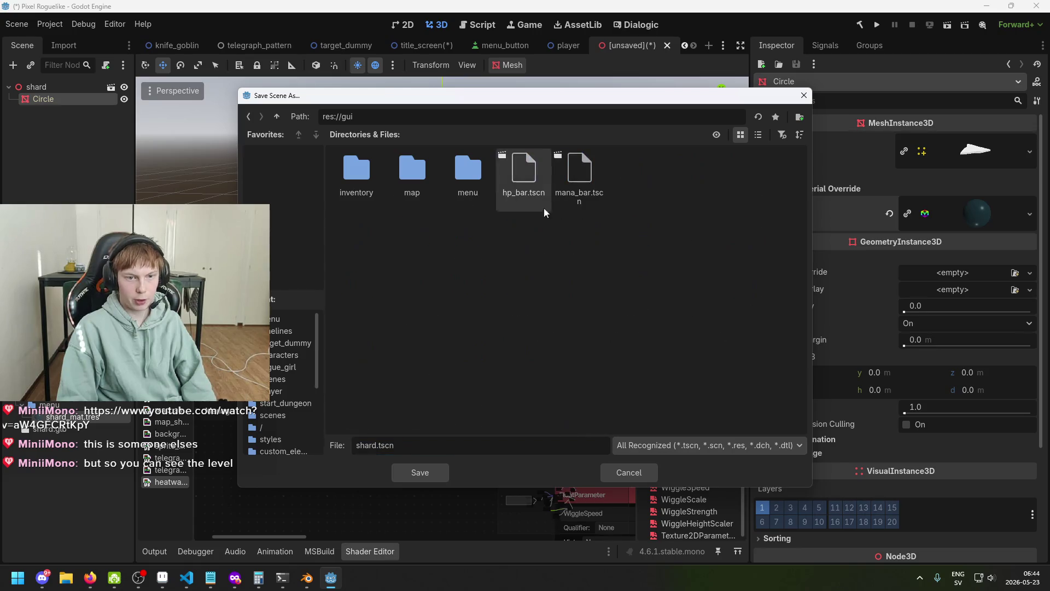
pyautogui.doubleClick(458, 170)
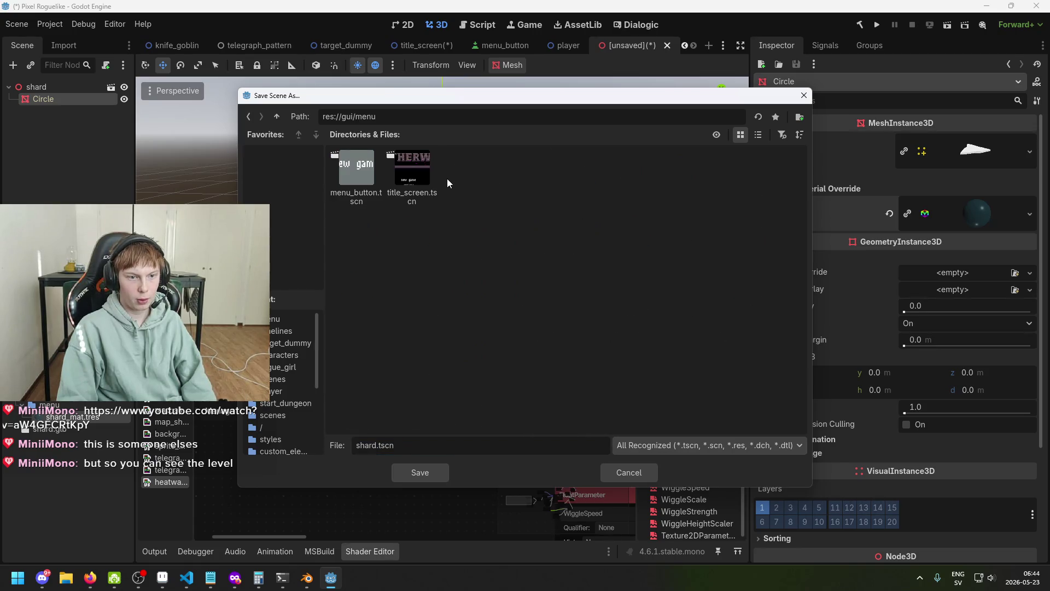
pyautogui.click(419, 472)
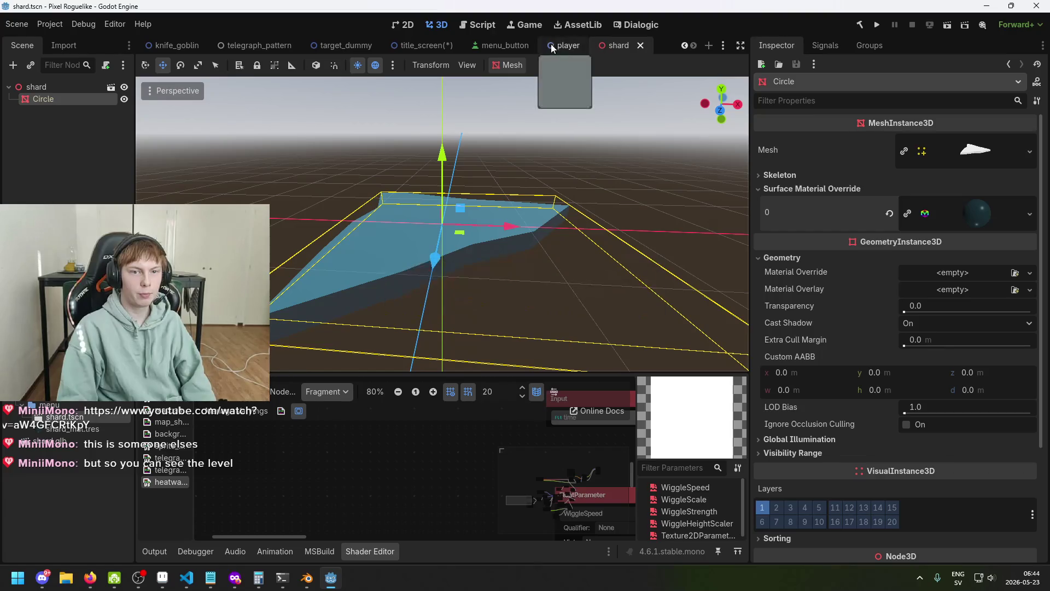
# - In title_screen, save the scene and delete the old shard node
pyautogui.click(421, 45)
pyautogui.hotkey('ctrl', 's')
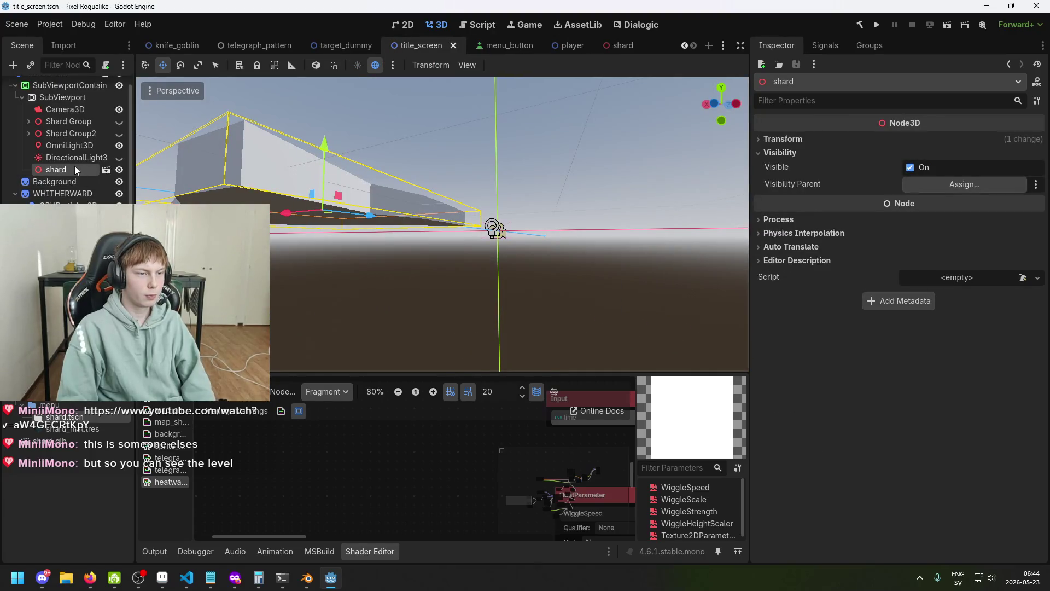
pyautogui.moveTo(330, 216)
pyautogui.mouseDown()
pyautogui.moveTo(406, 349)
pyautogui.moveTo(275, 268)
pyautogui.mouseUp()
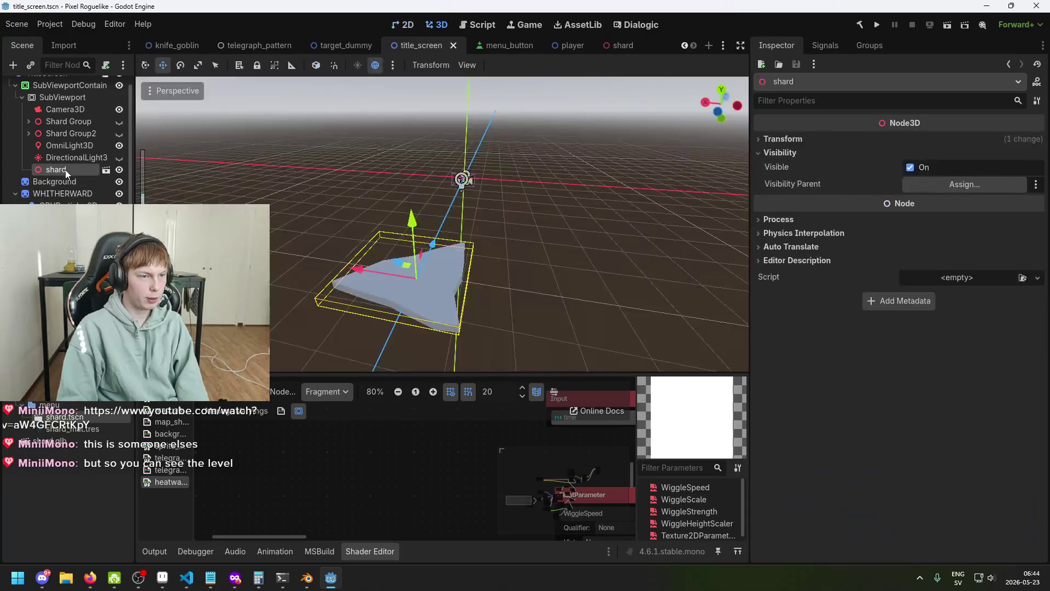
pyautogui.press('Delete')
pyautogui.press('Return')
# - Add shard.tscn inside the SubViewport and move it left along X
pyautogui.moveTo(91, 414); pyautogui.dragTo(62, 162)
pyautogui.moveTo(488, 216)
pyautogui.mouseDown()
pyautogui.moveTo(580, 202)
pyautogui.moveTo(470, 185)
pyautogui.moveTo(585, 211)
pyautogui.moveTo(305, 224)
pyautogui.mouseUp()
pyautogui.moveTo(509, 229)
pyautogui.mouseDown()
pyautogui.moveTo(305, 221)
pyautogui.moveTo(153, 193)
pyautogui.mouseUp()
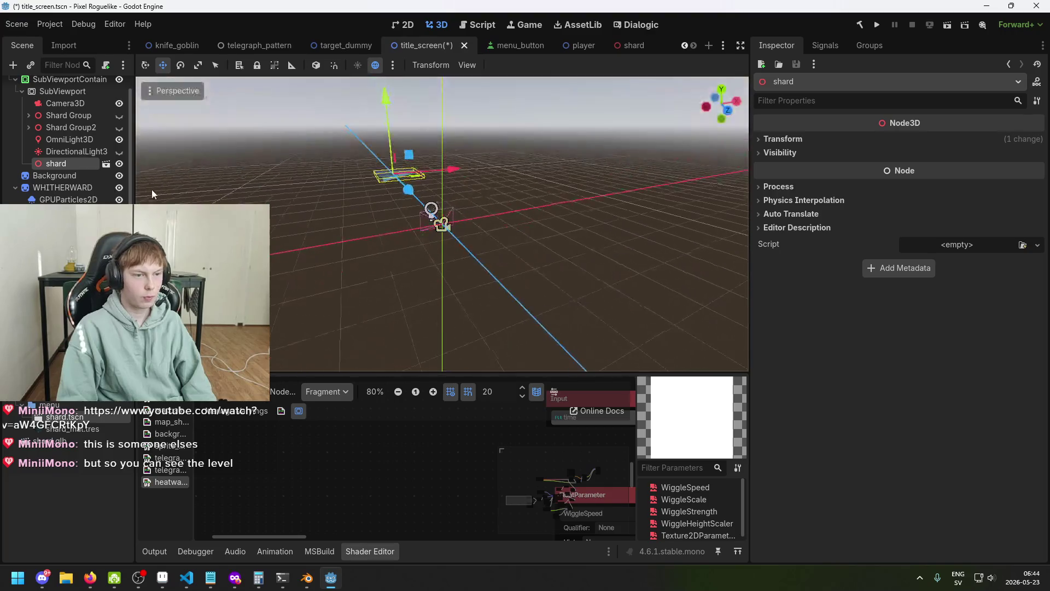
# - Open shard.tscn to review its shard and Circle nodes, then switch to the maximised browser
pyautogui.click(107, 165)
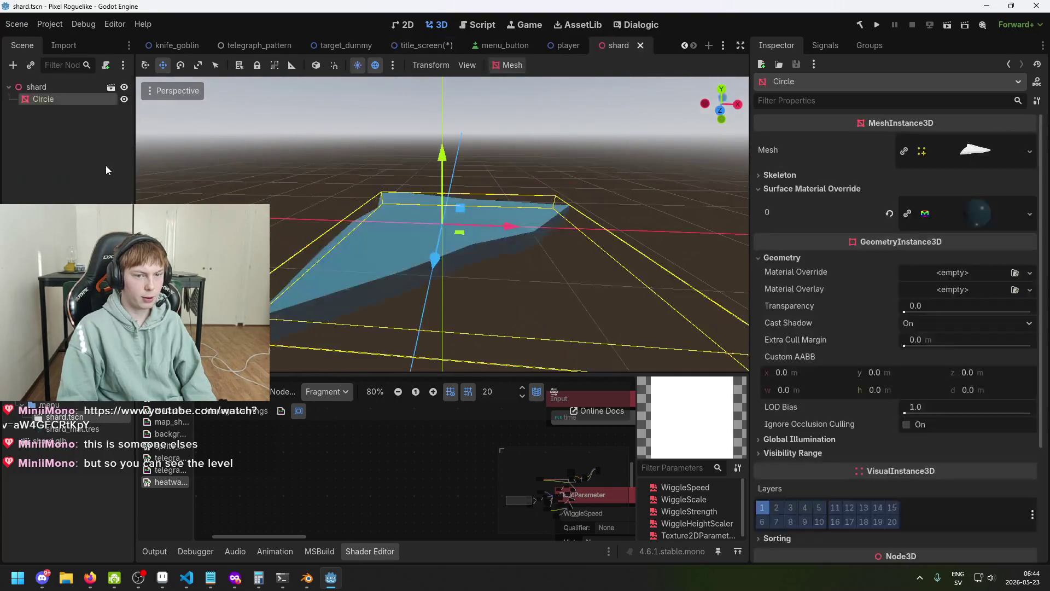
pyautogui.click(49, 90)
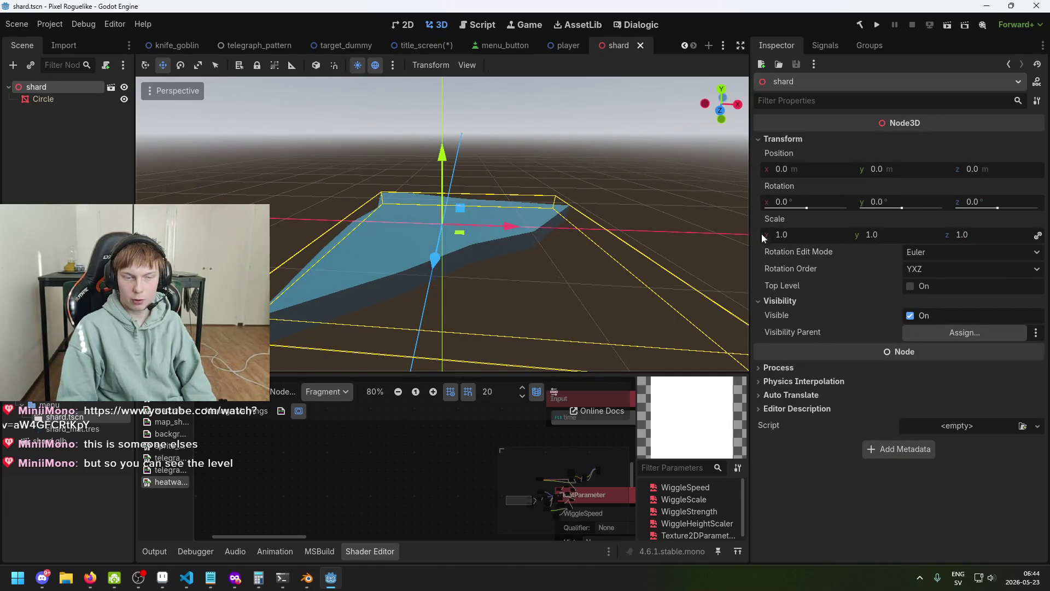
pyautogui.click(50, 100)
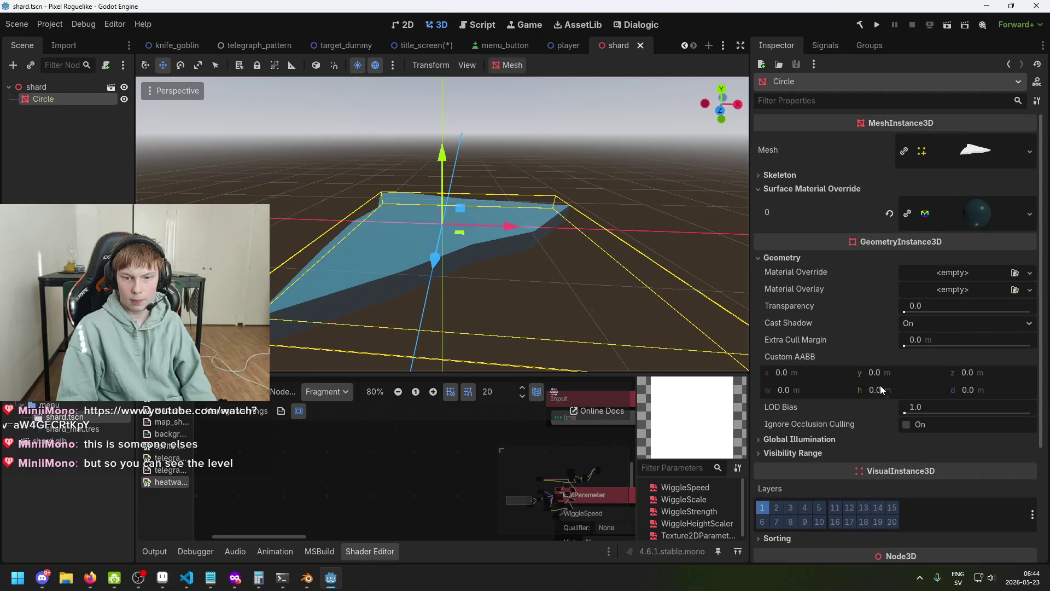
pyautogui.click(48, 88)
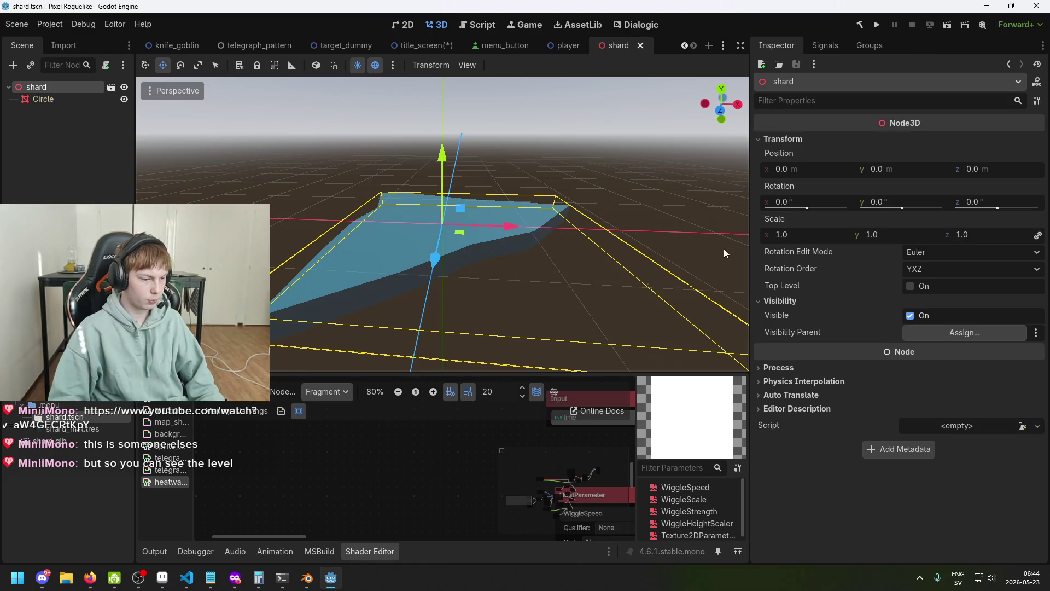
pyautogui.hotkey('alt', 'Tab')
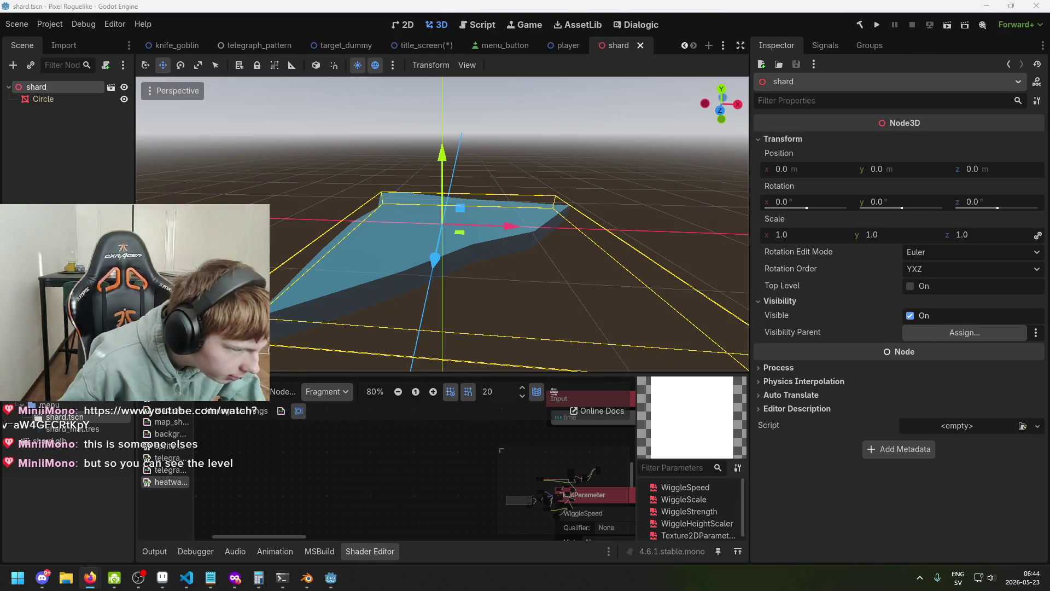
pyautogui.moveTo(427, 227); pyautogui.dragTo(614, 6)
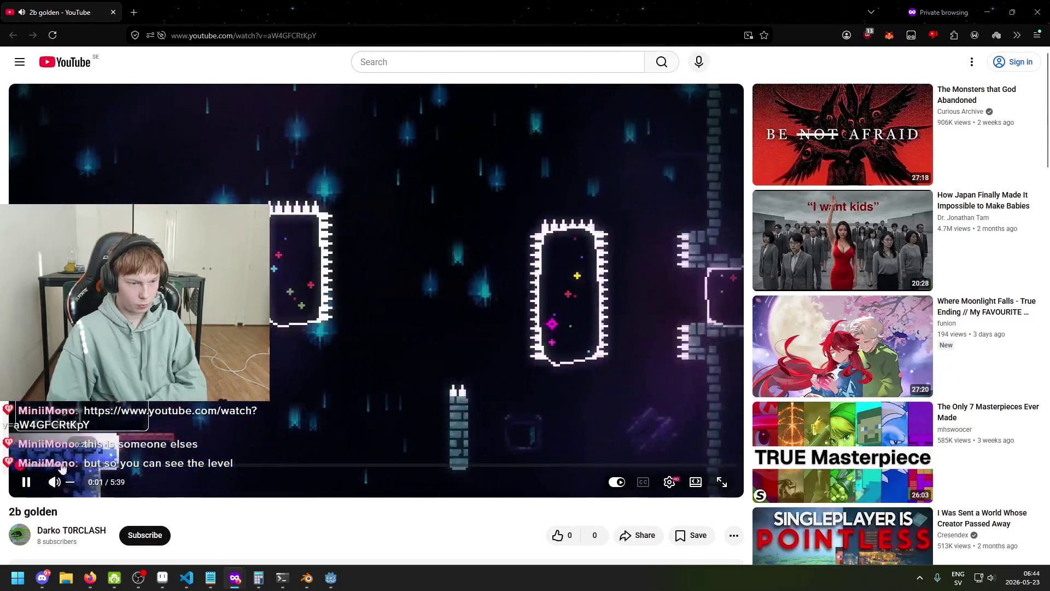
# - Pause, resume and skip the 2b golden video ahead to about 0:51
pyautogui.click(16, 470)
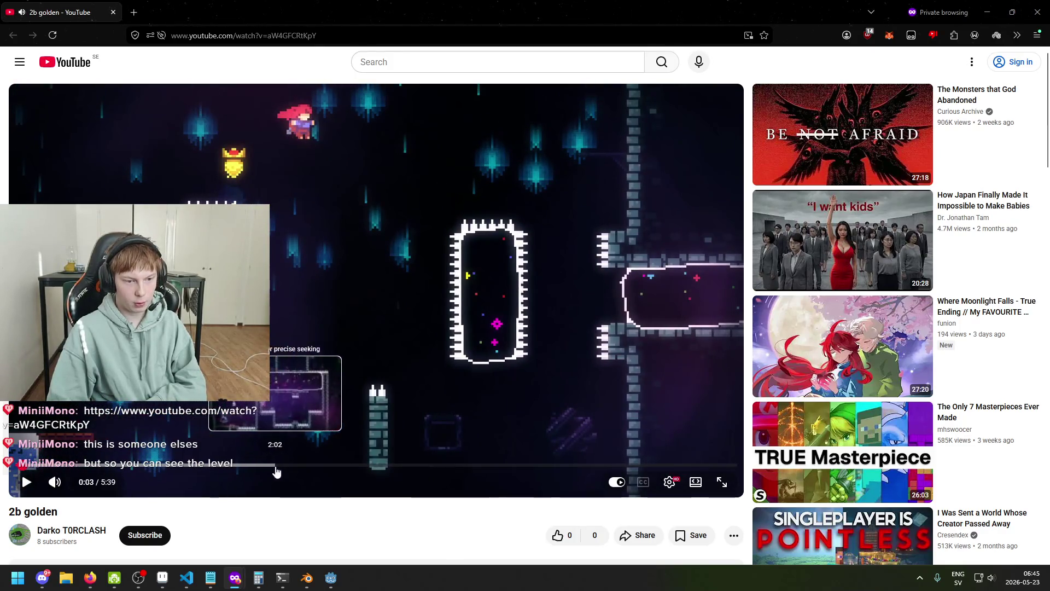
pyautogui.click(322, 367)
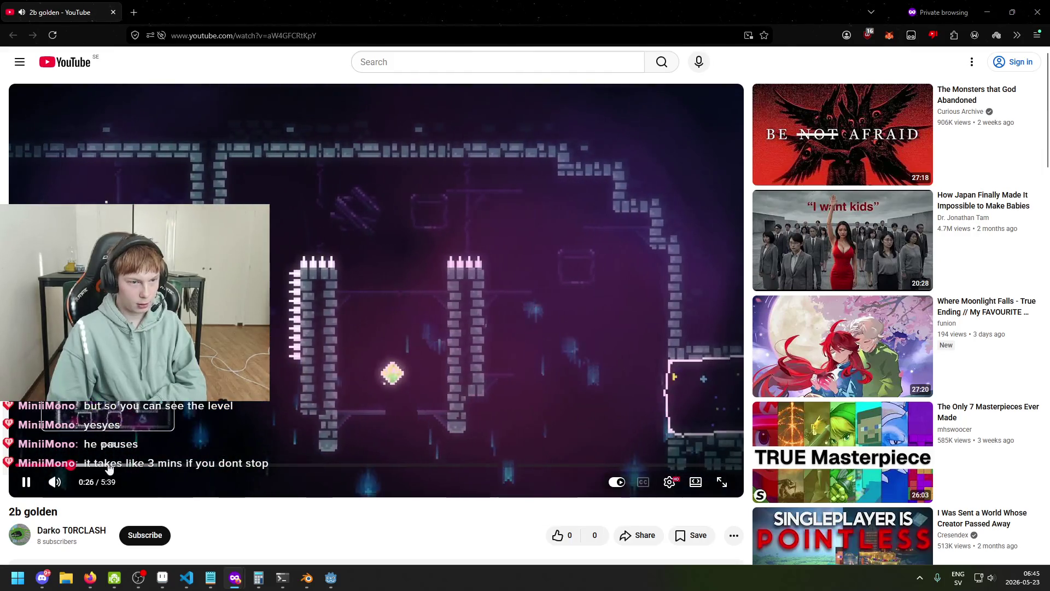
pyautogui.click(120, 465)
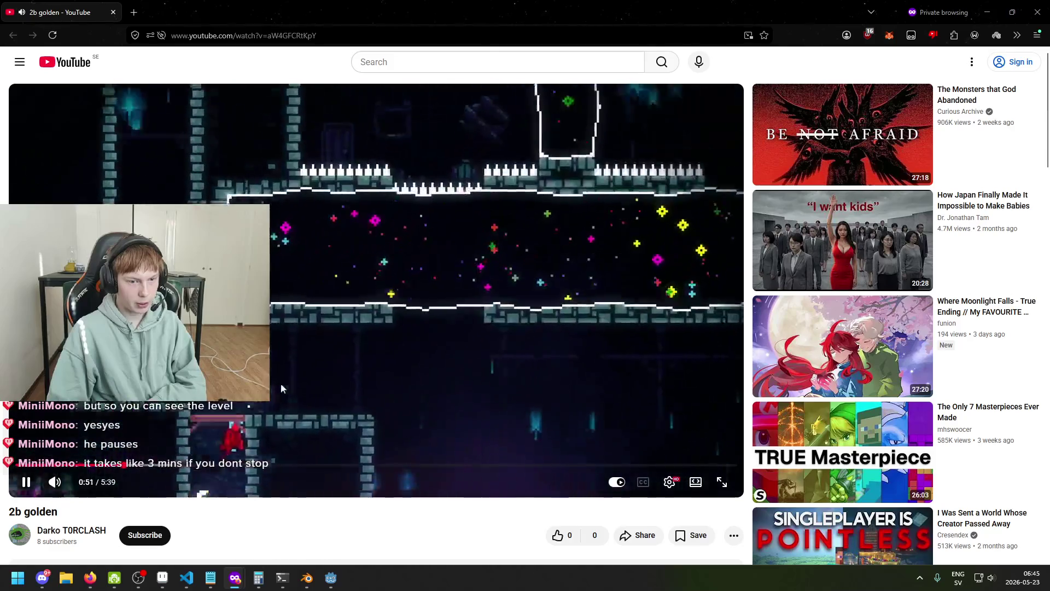
pyautogui.click(280, 388)
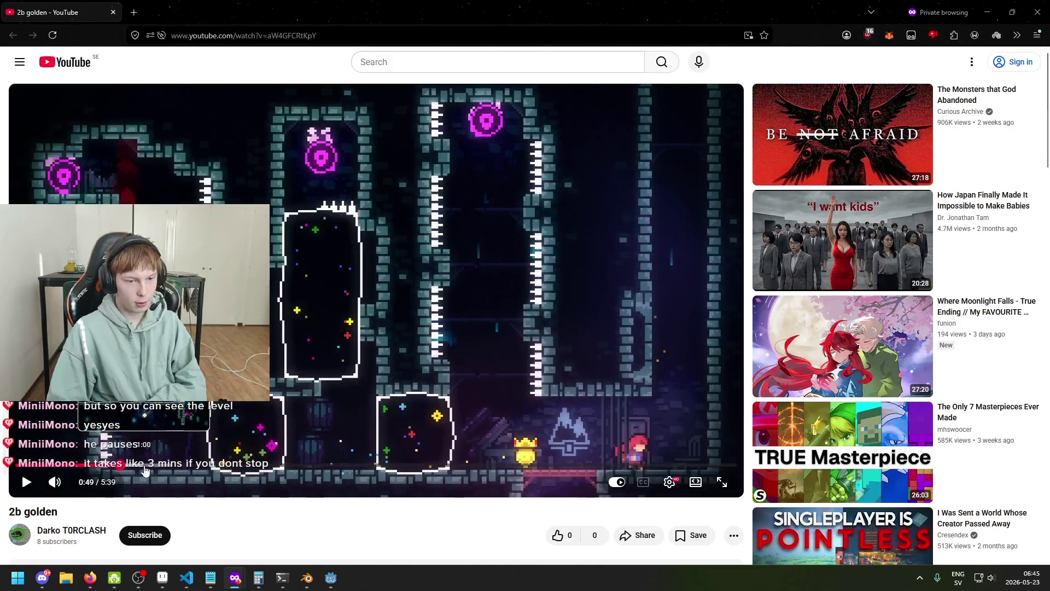
pyautogui.click(334, 411)
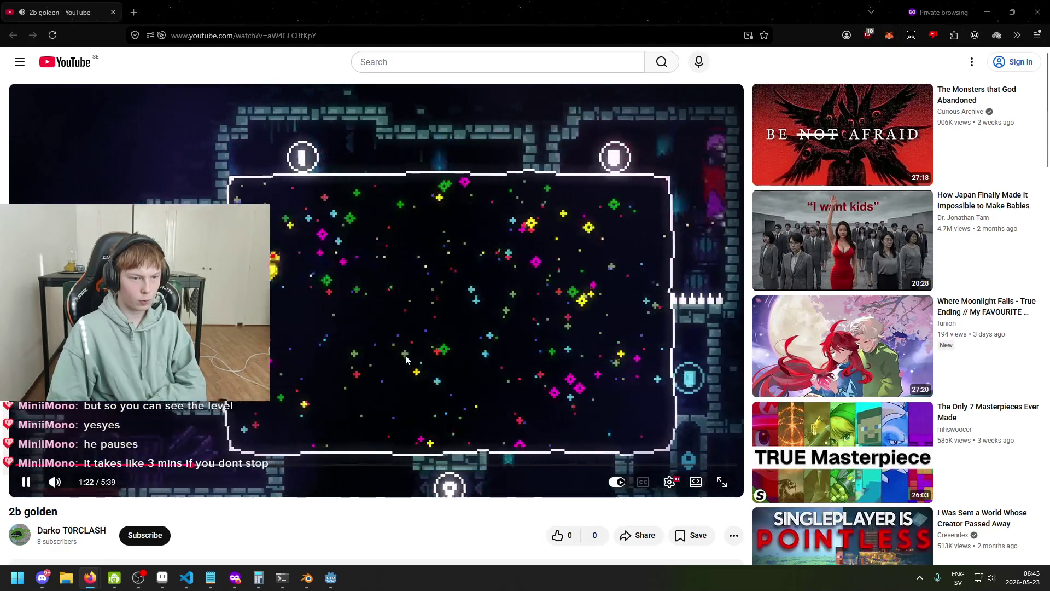
# - Seek the video forward through 2:54, 3:10, 3:47 and 4:03, then keep it playing
pyautogui.moveTo(383, 472); pyautogui.dragTo(510, 479)
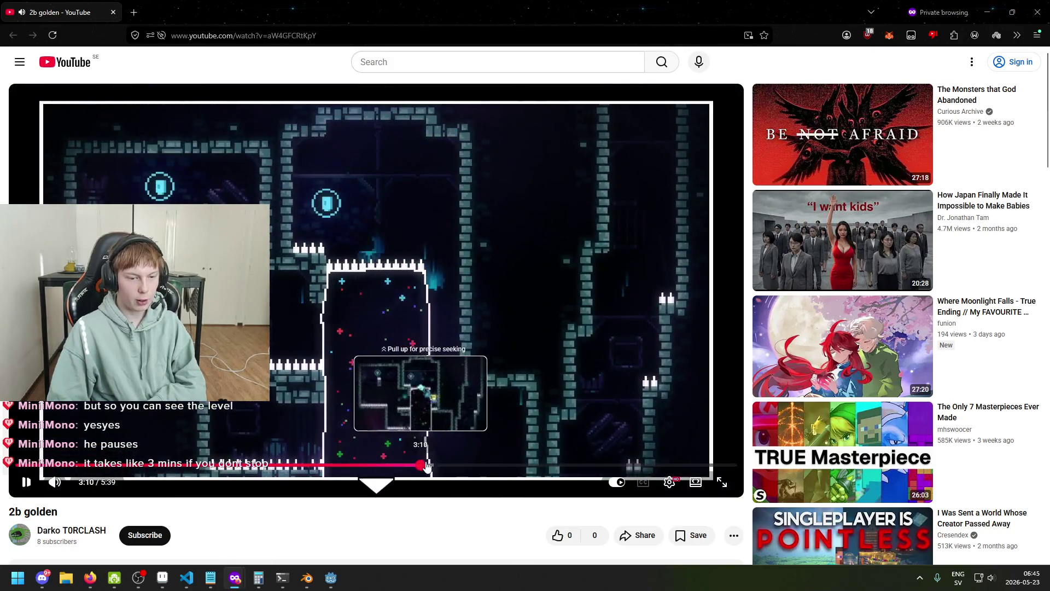
pyautogui.click(420, 465)
pyautogui.click(501, 468)
pyautogui.click(512, 352)
pyautogui.click(519, 418)
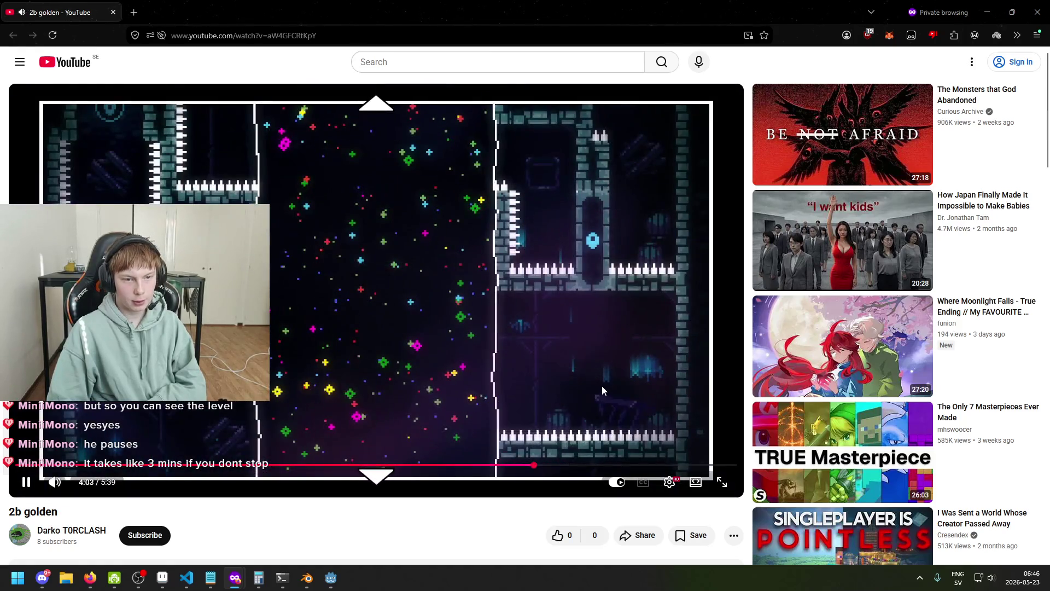
pyautogui.click(602, 386)
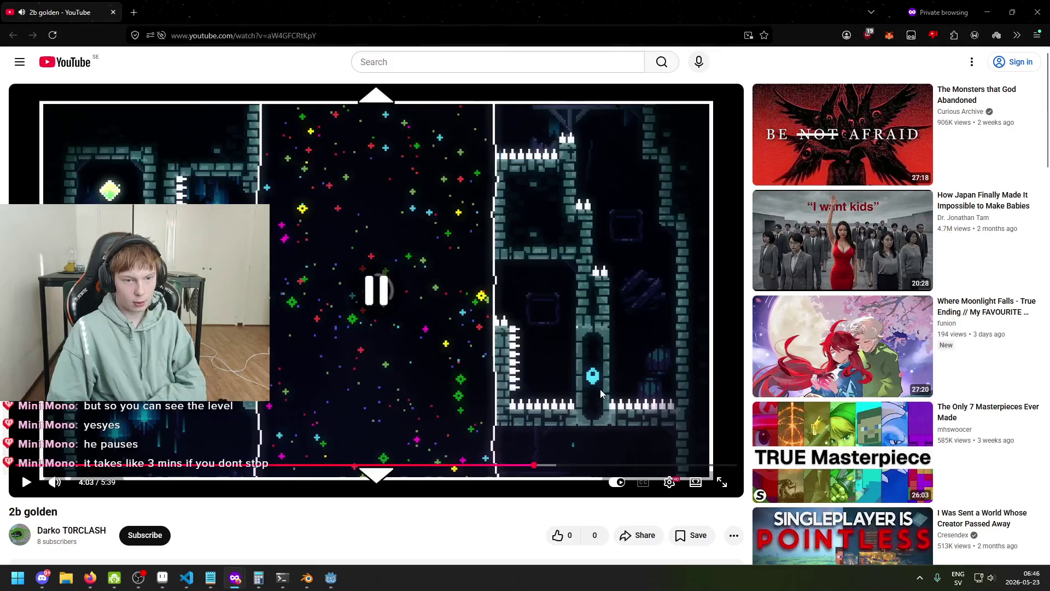
pyautogui.click(600, 396)
pyautogui.click(557, 416)
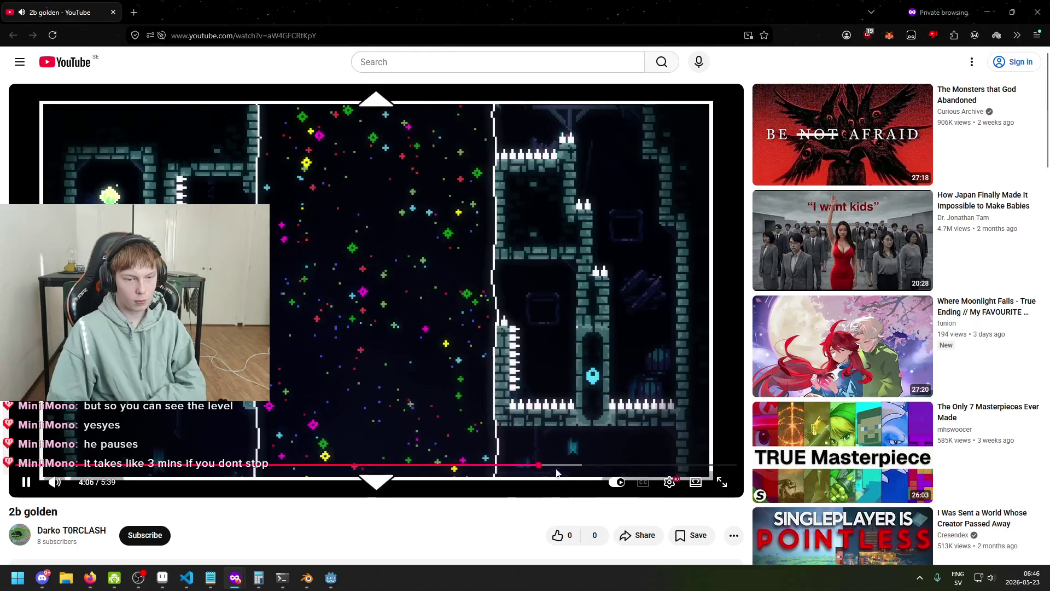
# - Seek to about 4:50, pause, unmute and resume playback
pyautogui.click(584, 465)
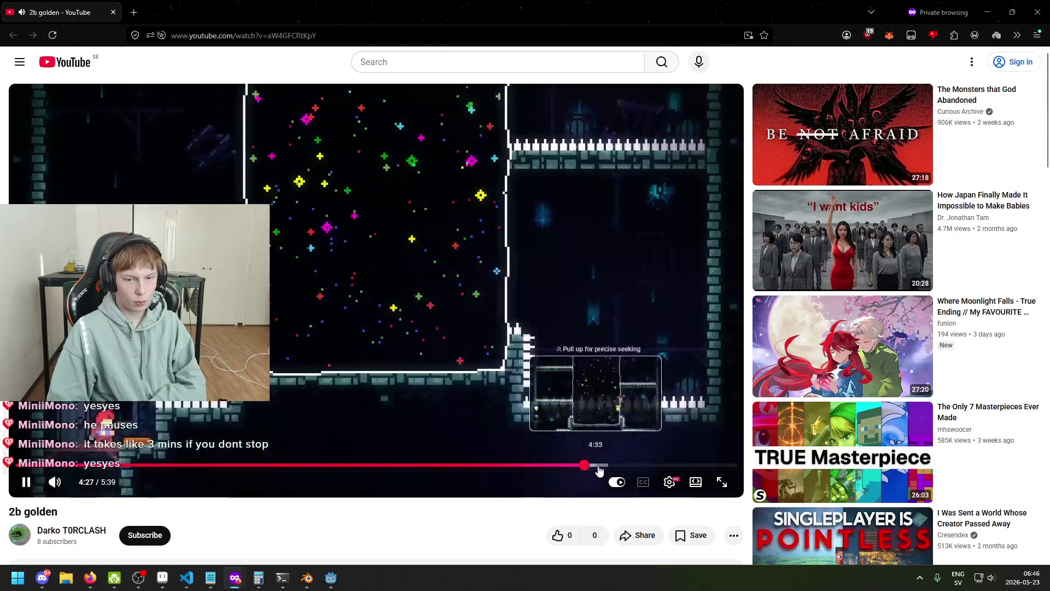
pyautogui.moveTo(599, 470); pyautogui.dragTo(618, 466)
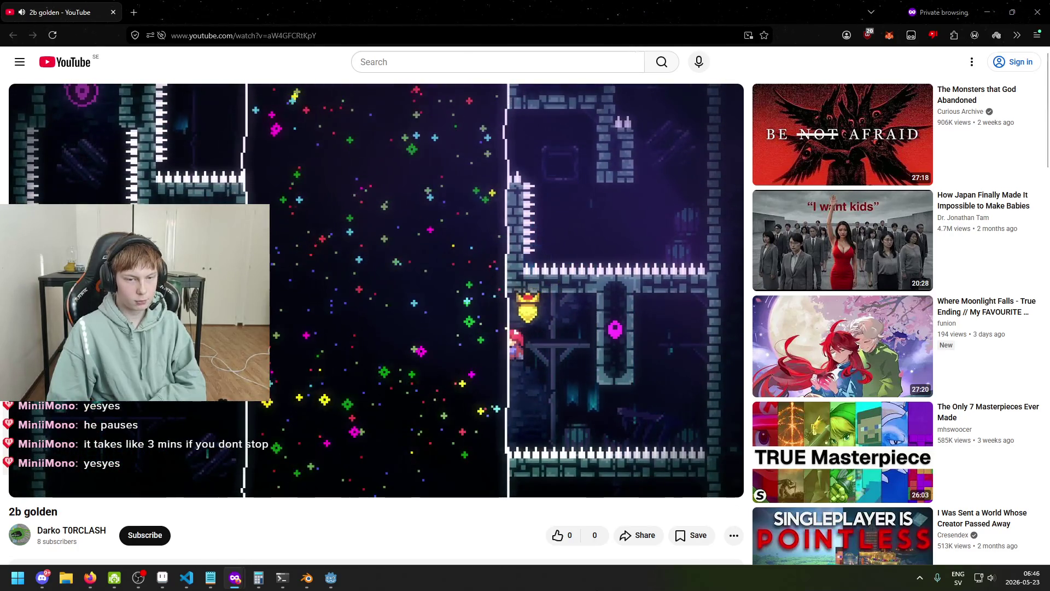
pyautogui.moveTo(572, 472); pyautogui.dragTo(632, 468)
pyautogui.press('space')
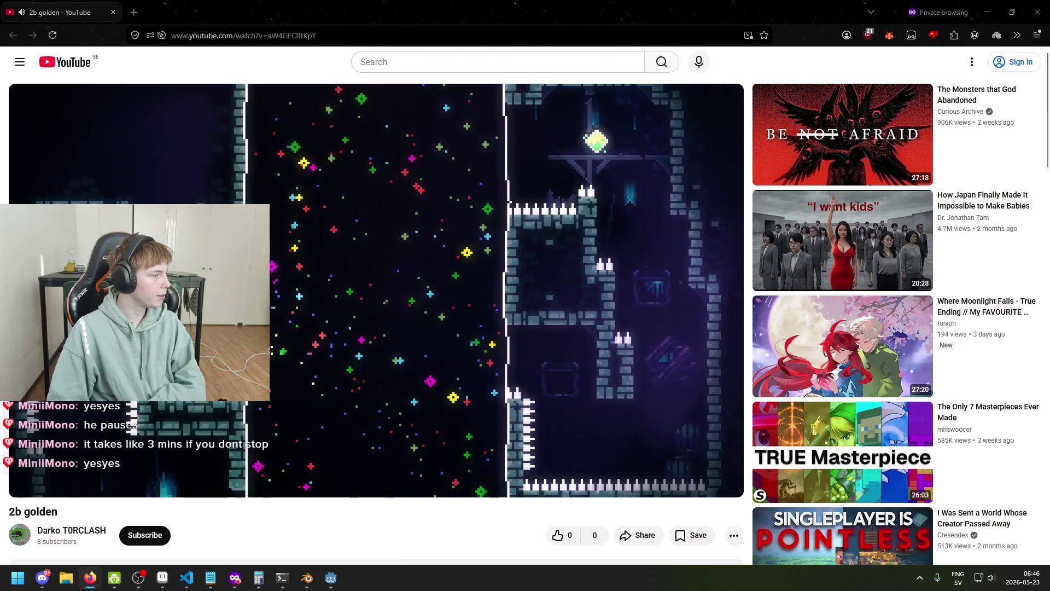
pyautogui.click(22, 471)
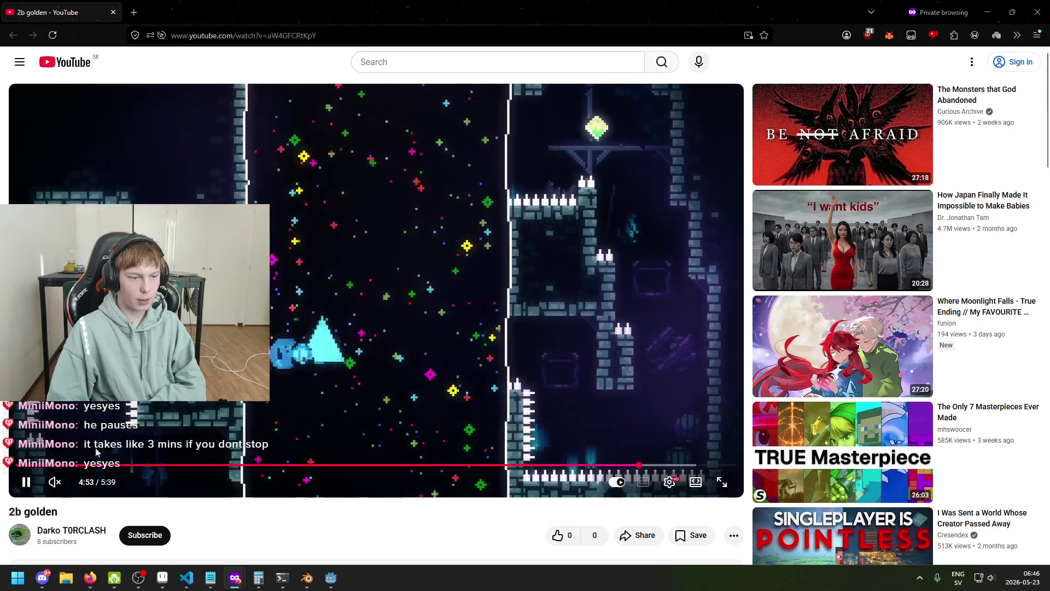
pyautogui.press('m')
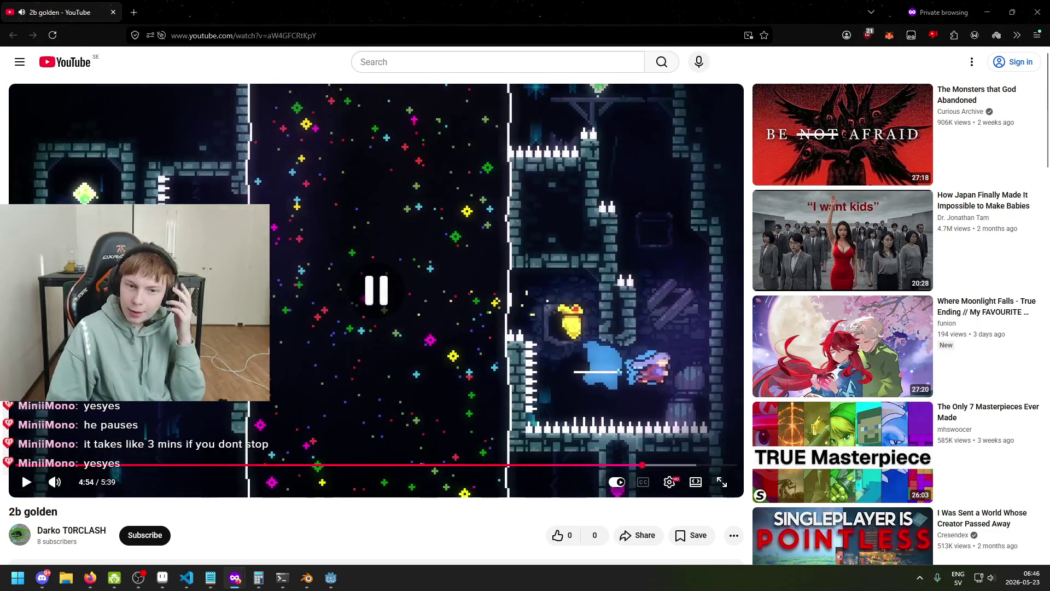
pyautogui.press('k')
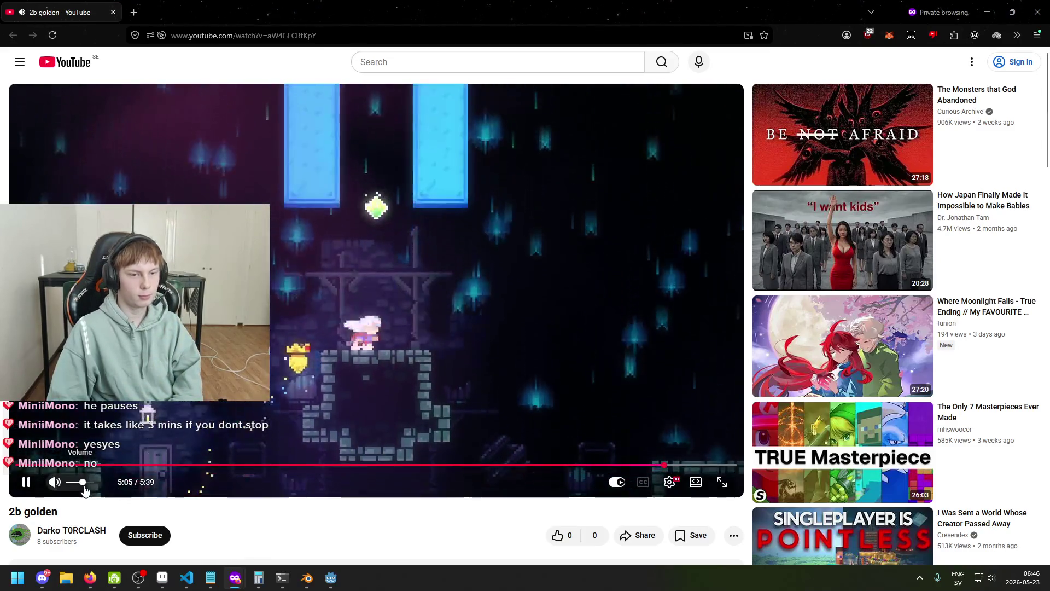
# - Lower the volume, jump to 5:32, pause at 5:34, and minimize the browser back to Godot
pyautogui.press('XF86AudioLowerVolume')
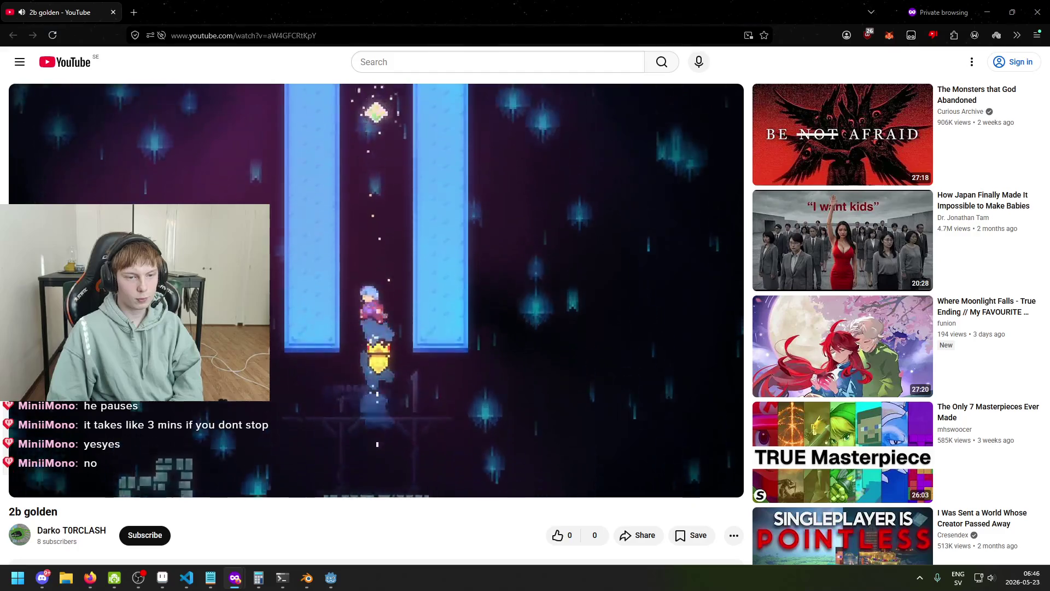
pyautogui.moveTo(609, 480)
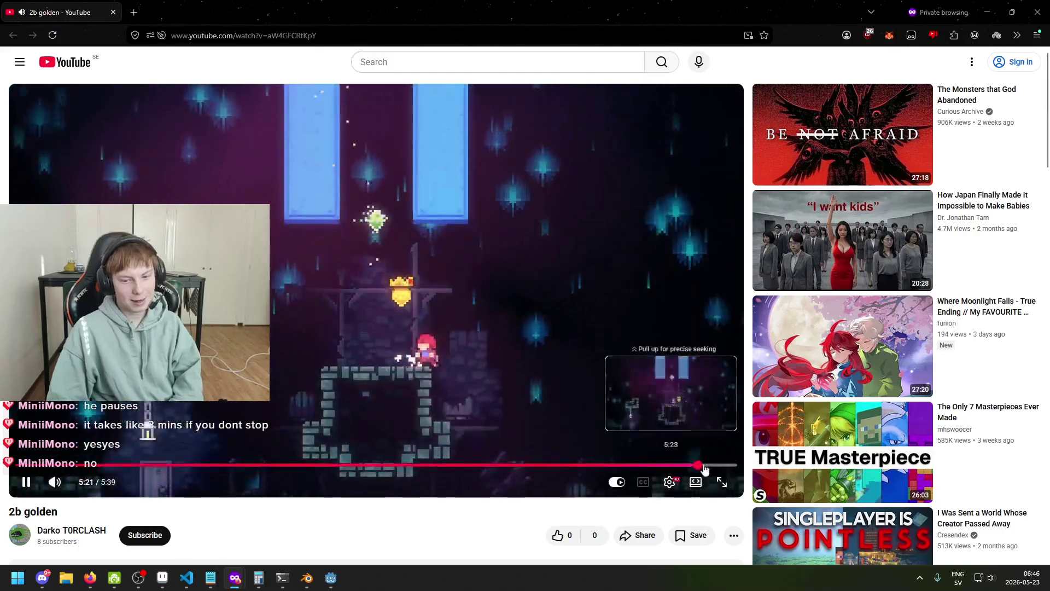
pyautogui.click(721, 465)
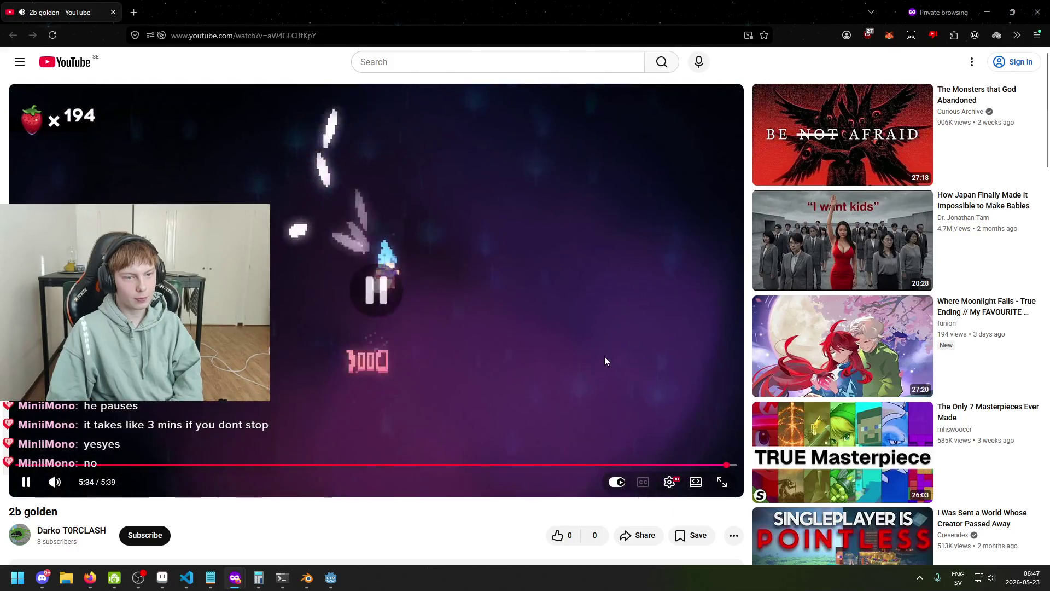
pyautogui.click(605, 356)
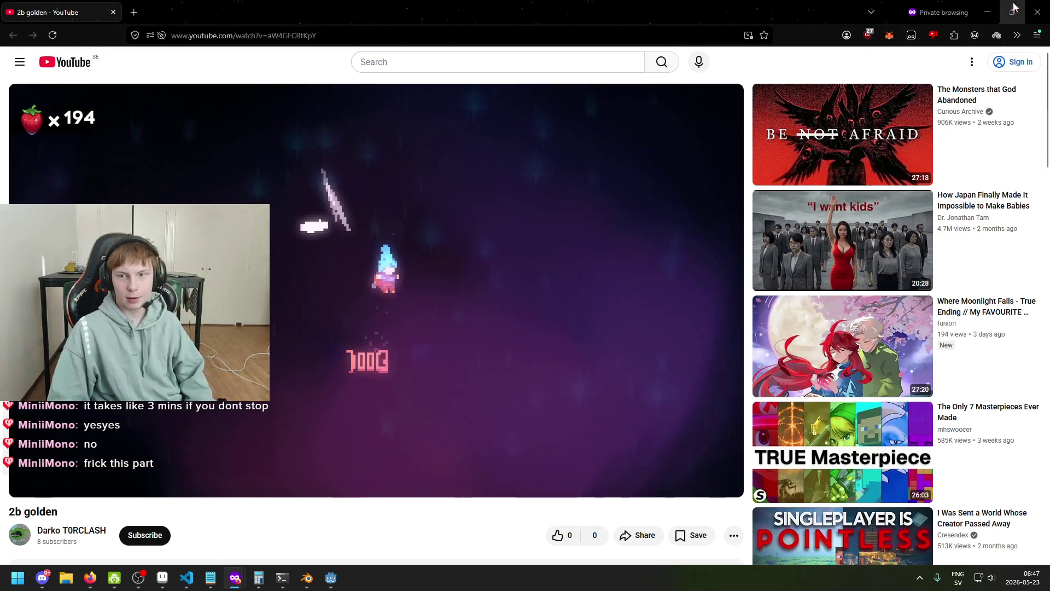
pyautogui.click(987, 12)
pyautogui.click(57, 100)
# - Review the shard scene's root and Circle nodes and save shard.tscn
pyautogui.click(57, 87)
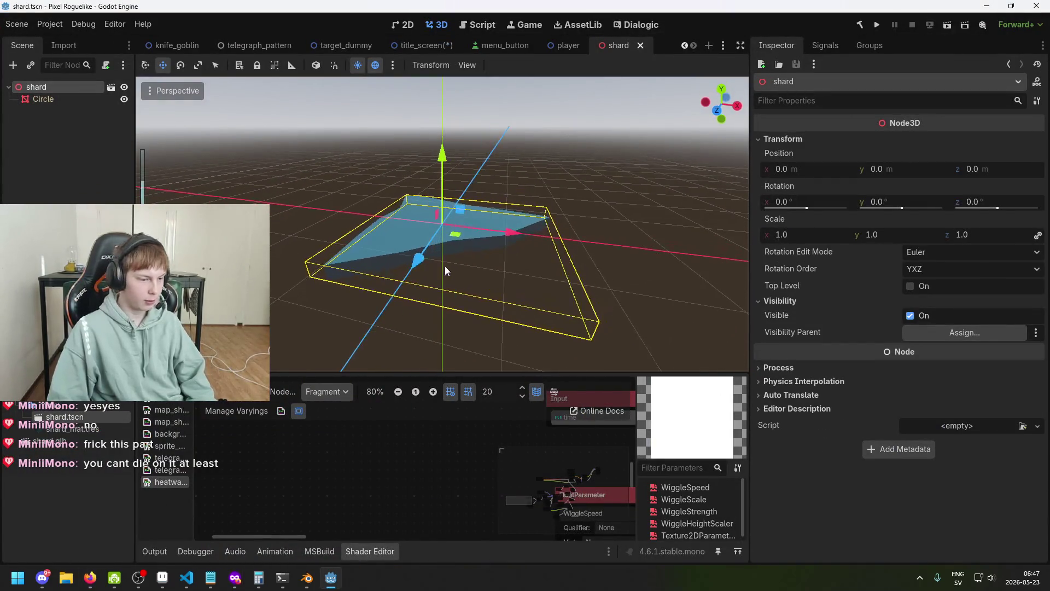
pyautogui.moveTo(616, 277); pyautogui.dragTo(551, 285)
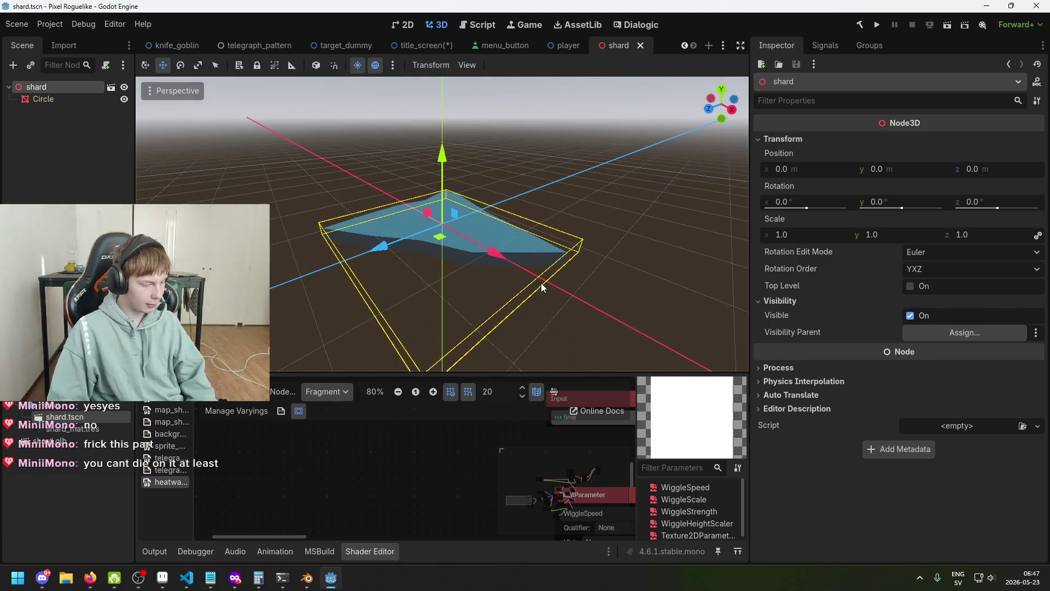
pyautogui.click(64, 99)
pyautogui.click(64, 87)
pyautogui.moveTo(310, 202); pyautogui.dragTo(634, 247)
pyautogui.hotkey('ctrl', 's')
# - In title_screen, select the placed shard instance and frame it in the viewport
pyautogui.click(414, 50)
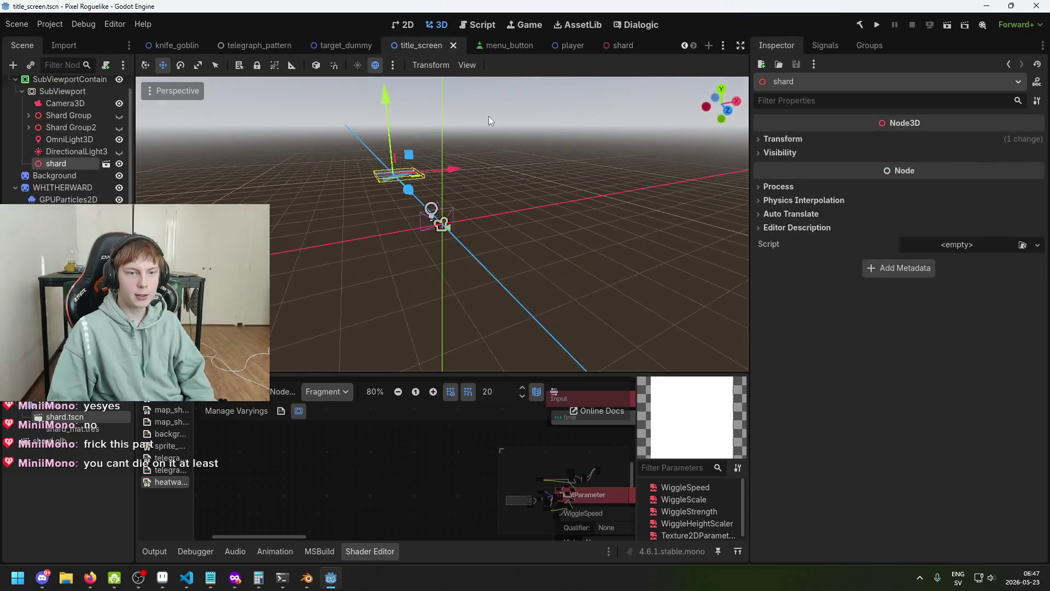
pyautogui.click(607, 45)
pyautogui.click(418, 47)
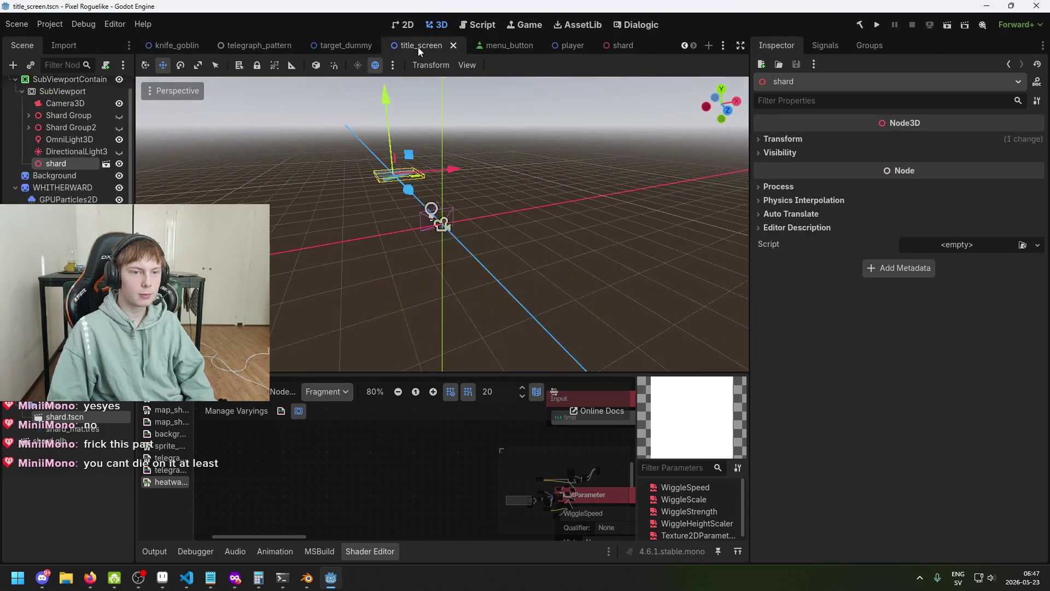
pyautogui.moveTo(403, 186); pyautogui.dragTo(419, 225)
pyautogui.click(77, 152)
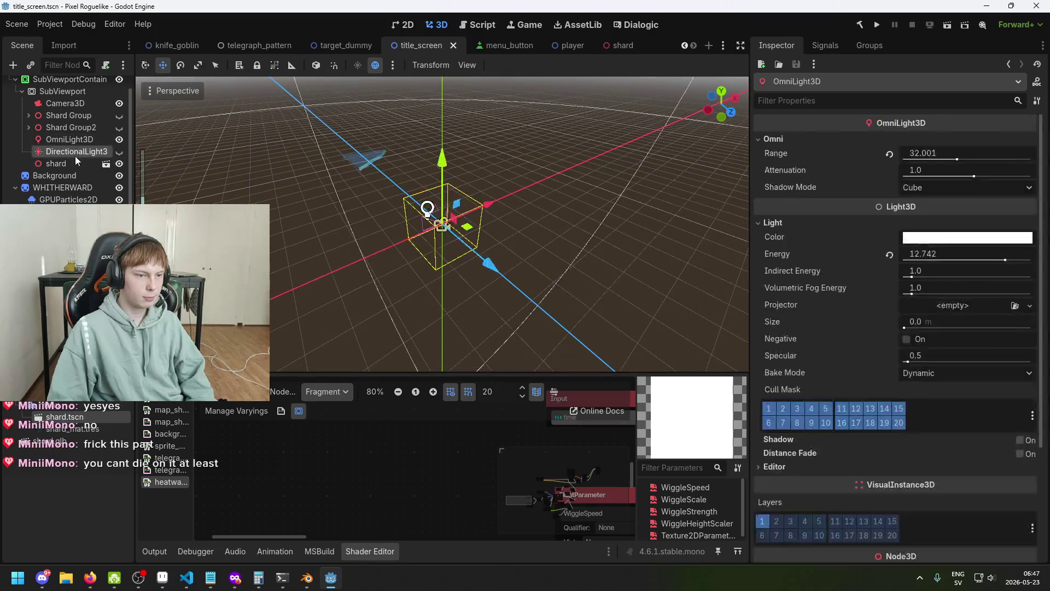
pyautogui.click(75, 161)
pyautogui.moveTo(314, 214)
pyautogui.mouseDown()
pyautogui.moveTo(270, 181)
pyautogui.moveTo(301, 199)
pyautogui.moveTo(547, 248)
pyautogui.moveTo(459, 210)
pyautogui.moveTo(147, 179)
pyautogui.mouseUp()
pyautogui.click(301, 199)
pyautogui.click(94, 168)
pyautogui.press('f')
pyautogui.click(76, 151)
pyautogui.click(75, 163)
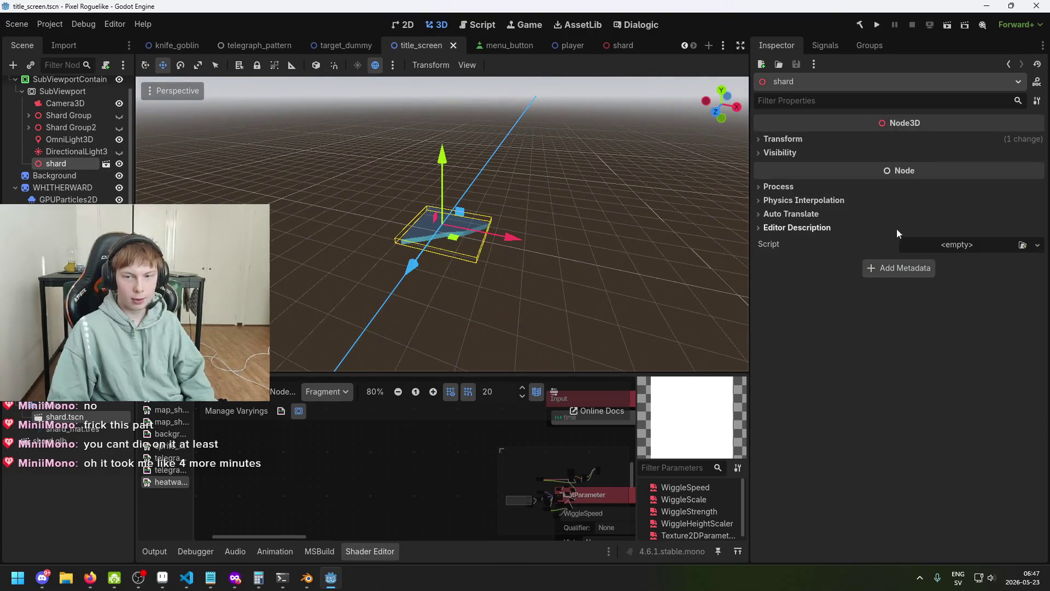
# - Expand the shard's Transform, showing Z −8.542, and preview the 2D title screen
pyautogui.click(796, 141)
pyautogui.moveTo(526, 180)
pyautogui.mouseDown()
pyautogui.moveTo(688, 201)
pyautogui.moveTo(583, 208)
pyautogui.moveTo(649, 208)
pyautogui.moveTo(618, 199)
pyautogui.mouseUp()
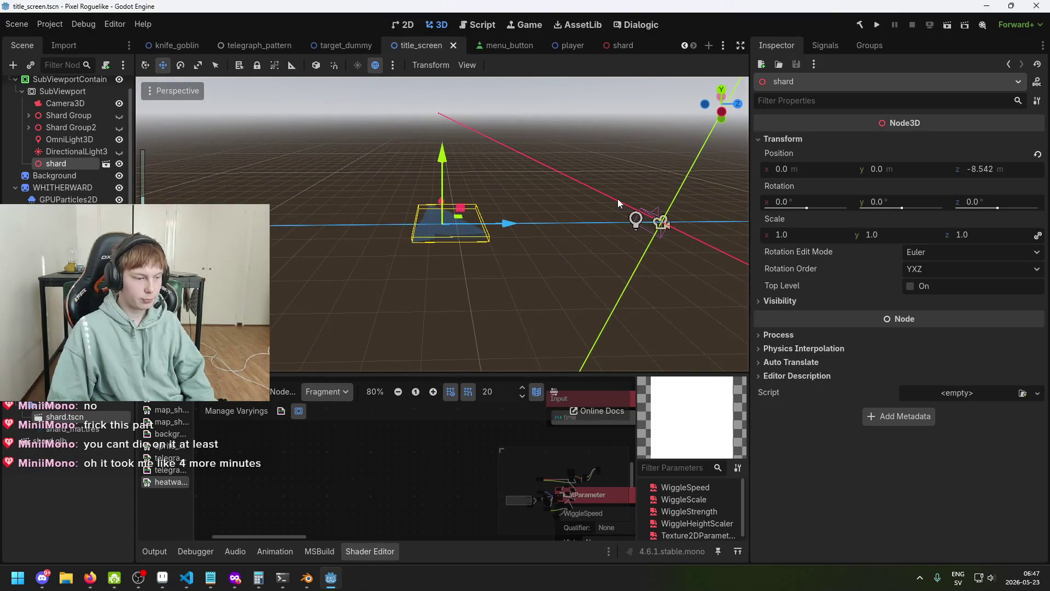
pyautogui.click(404, 26)
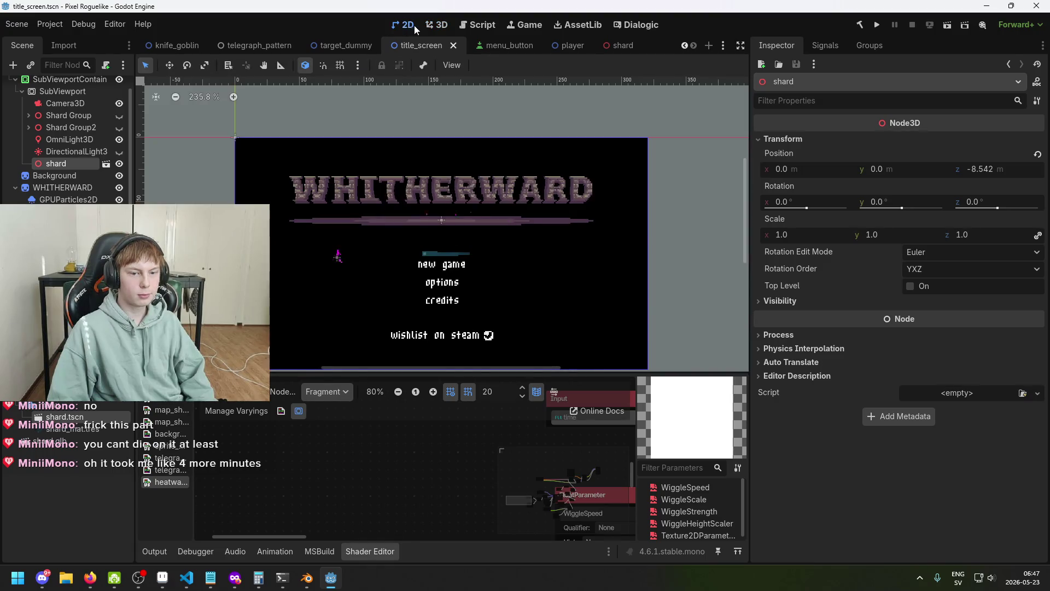
# - Rotate the shard to 44° X and −32.4° Y, save, and preview in 2D
pyautogui.click(435, 25)
pyautogui.press('e')
pyautogui.click(447, 222)
pyautogui.click(446, 222)
pyautogui.moveTo(471, 198)
pyautogui.mouseDown()
pyautogui.moveTo(491, 198)
pyautogui.moveTo(469, 243)
pyautogui.moveTo(461, 228)
pyautogui.mouseUp()
pyautogui.hotkey('ctrl', 's')
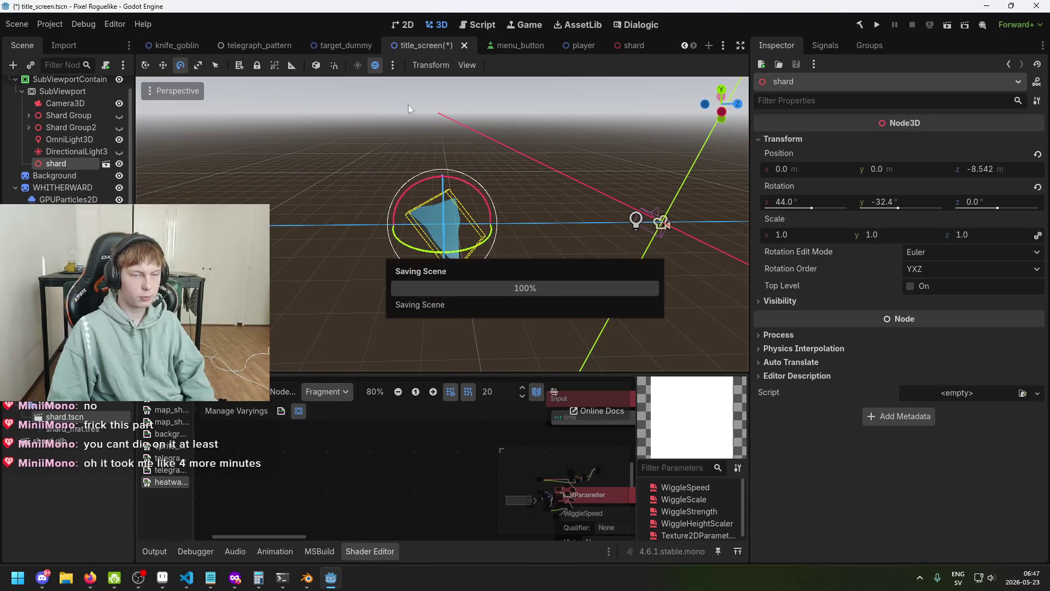
pyautogui.click(407, 26)
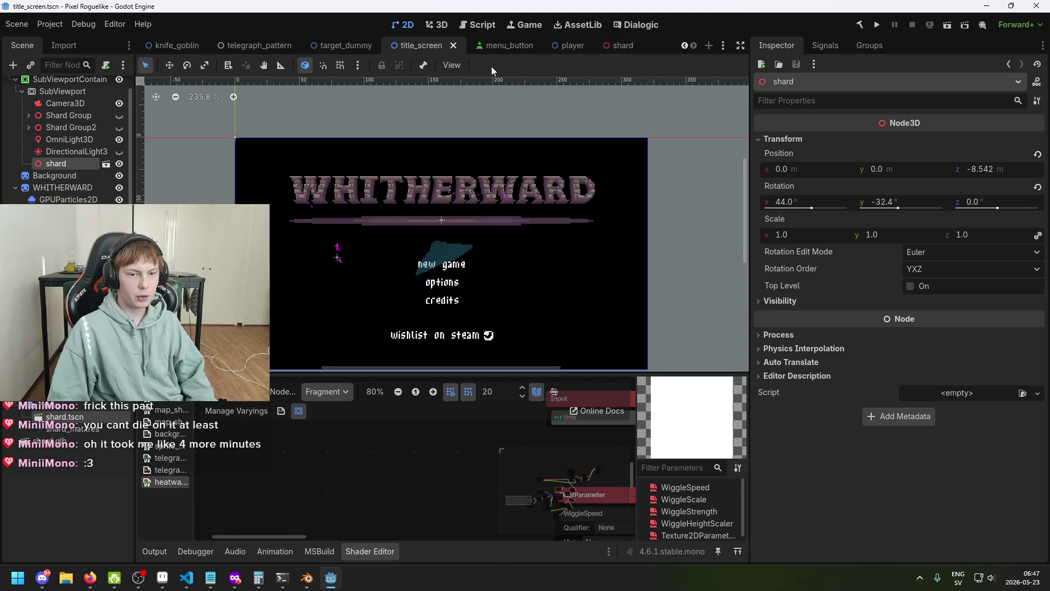
# - Compare the rotated shard in the 3D view and the 2D title screen preview
pyautogui.scroll(-1, 492, 182)
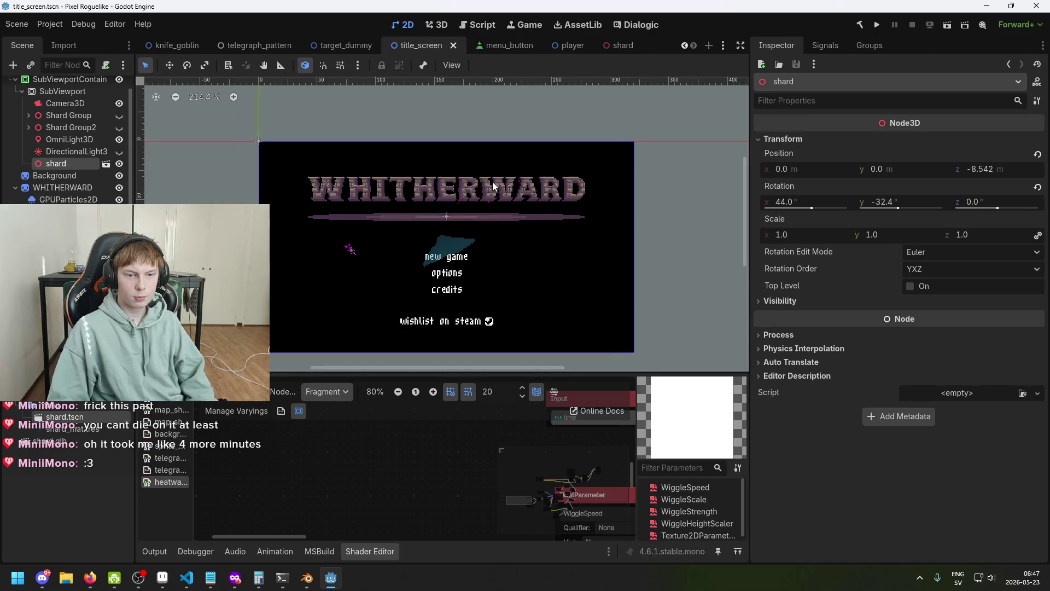
pyautogui.click(436, 24)
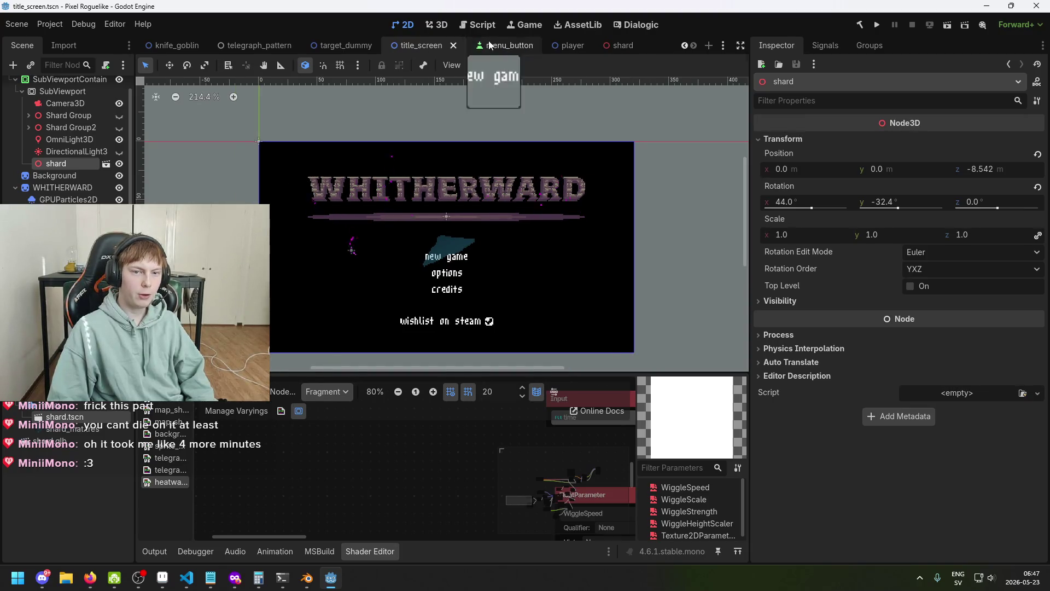
pyautogui.moveTo(520, 180)
pyautogui.mouseDown()
pyautogui.moveTo(492, 179)
pyautogui.moveTo(460, 118)
pyautogui.moveTo(510, 139)
pyautogui.moveTo(546, 196)
pyautogui.moveTo(493, 115)
pyautogui.mouseUp()
pyautogui.click(407, 25)
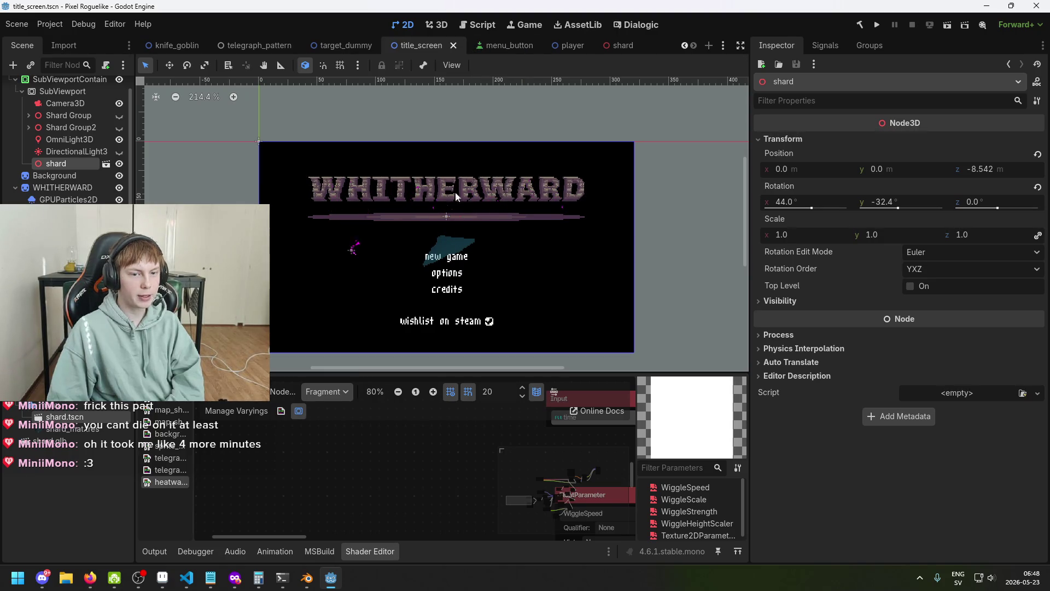
pyautogui.click(438, 25)
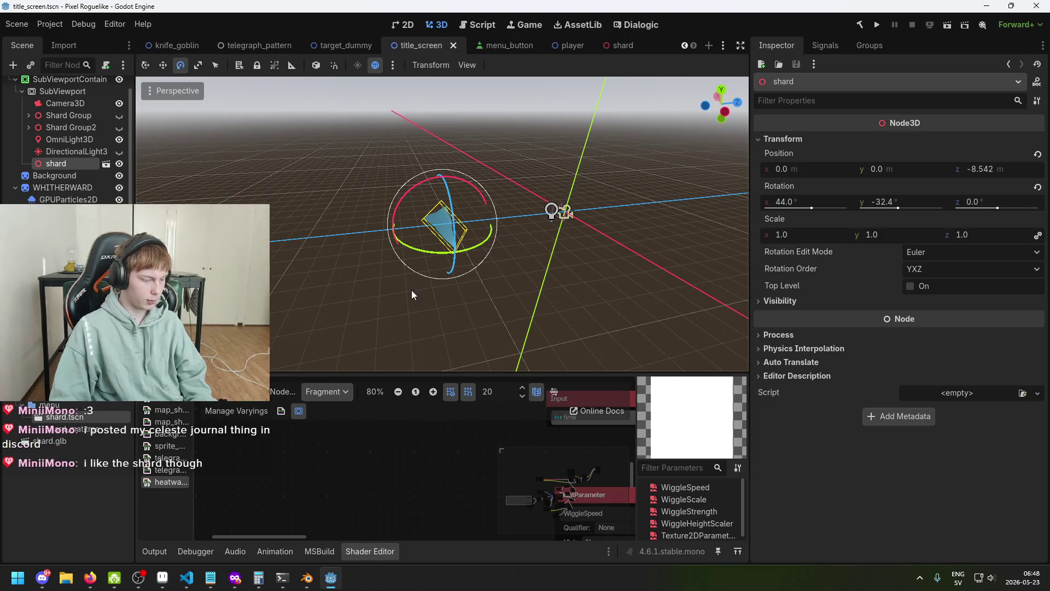
# - Push the shard back along Z to −22.238, checking the 2D preview, and save
pyautogui.press('w')
pyautogui.moveTo(506, 221); pyautogui.dragTo(389, 233)
pyautogui.click(413, 27)
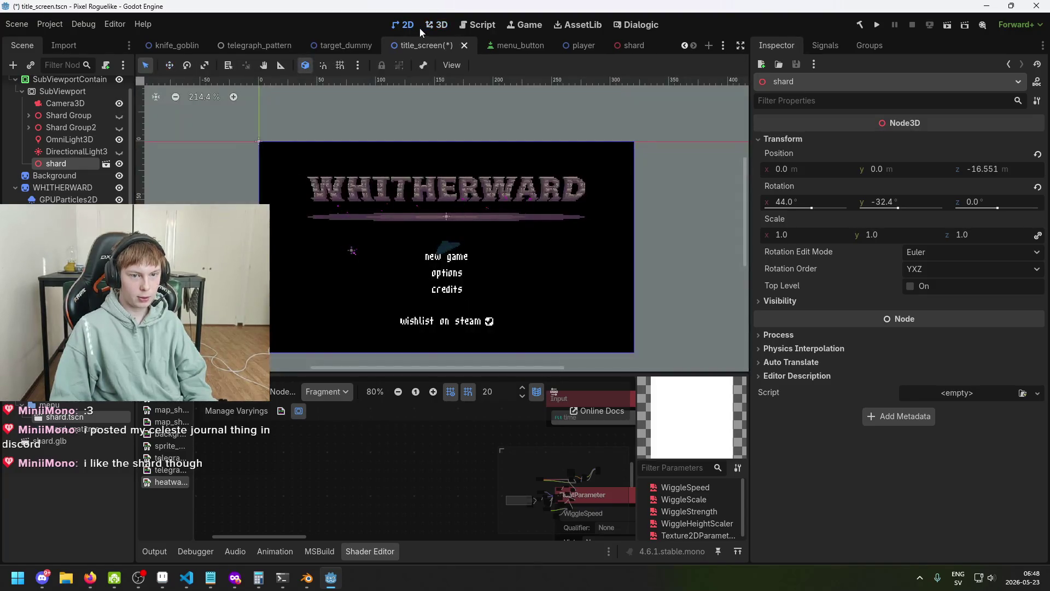
pyautogui.click(437, 26)
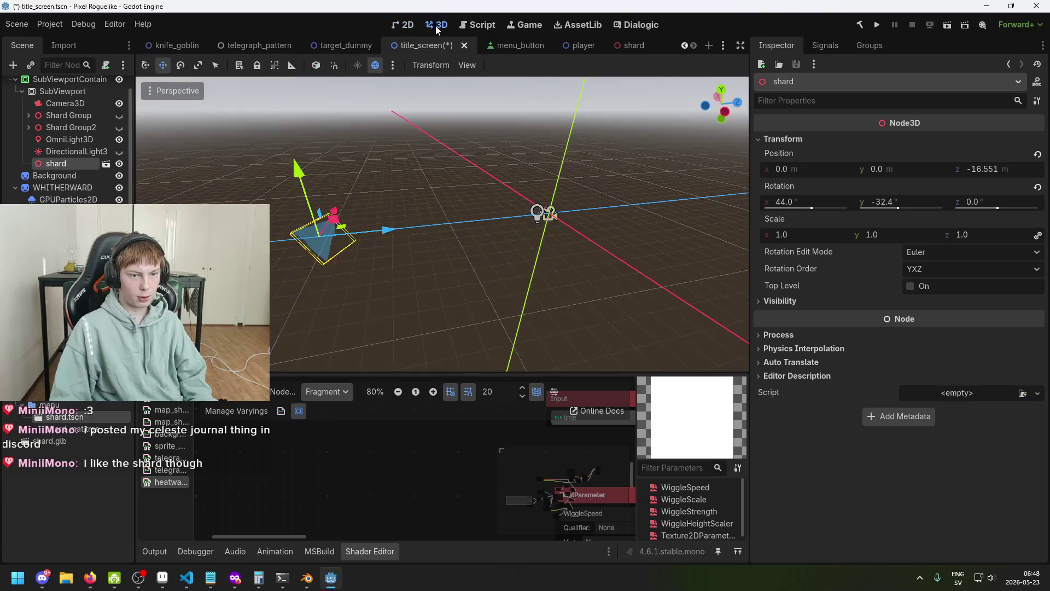
pyautogui.moveTo(424, 237)
pyautogui.mouseDown()
pyautogui.moveTo(293, 231)
pyautogui.moveTo(343, 151)
pyautogui.moveTo(330, 112)
pyautogui.moveTo(333, 224)
pyautogui.moveTo(386, 242)
pyautogui.moveTo(427, 212)
pyautogui.moveTo(415, 206)
pyautogui.moveTo(580, 261)
pyautogui.moveTo(621, 258)
pyautogui.moveTo(414, 180)
pyautogui.mouseUp()
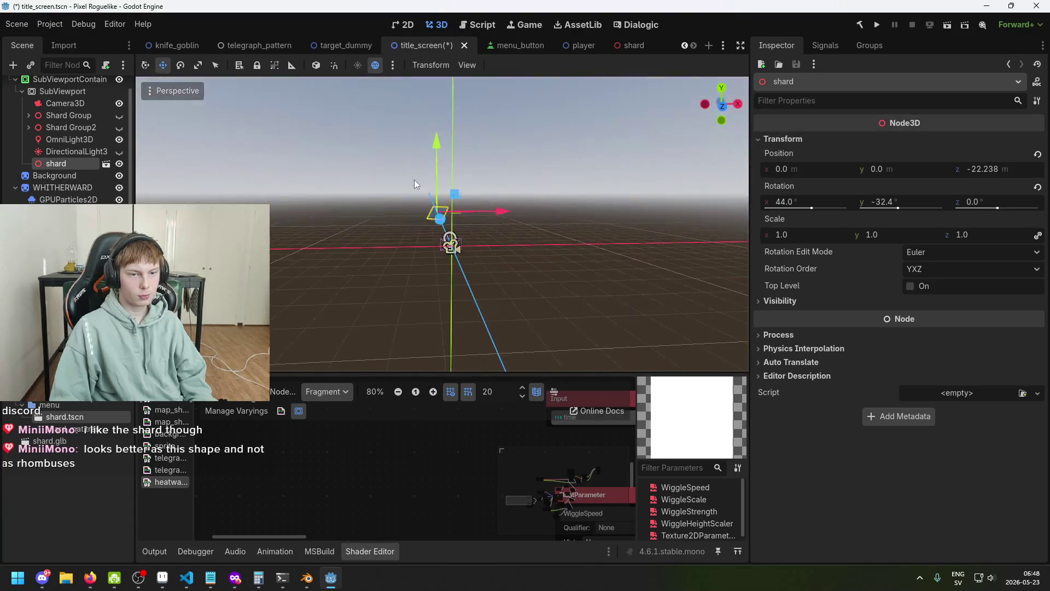
pyautogui.click(405, 25)
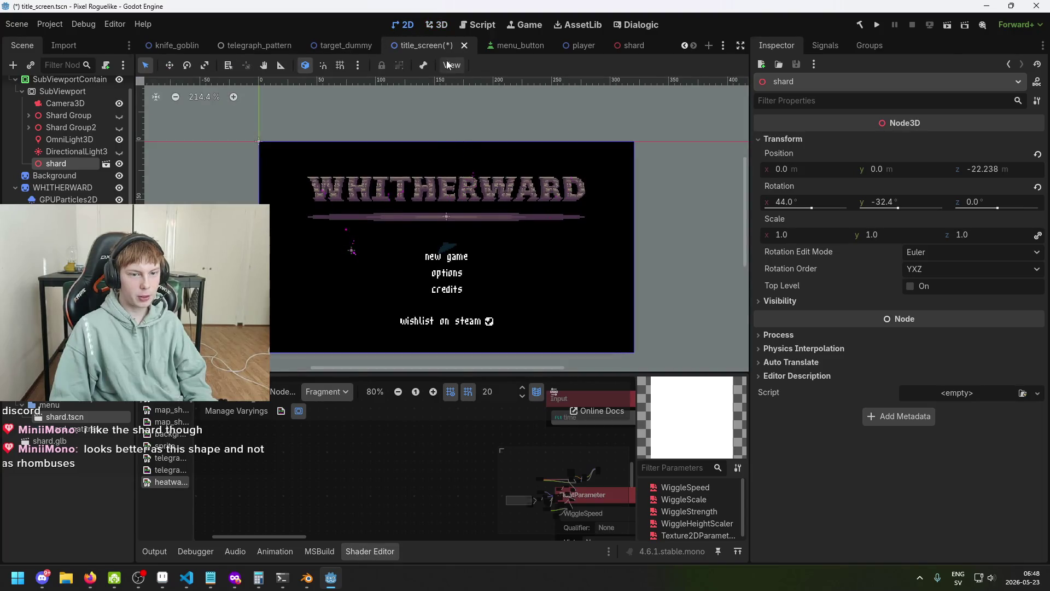
pyautogui.scroll(2, 464, 189)
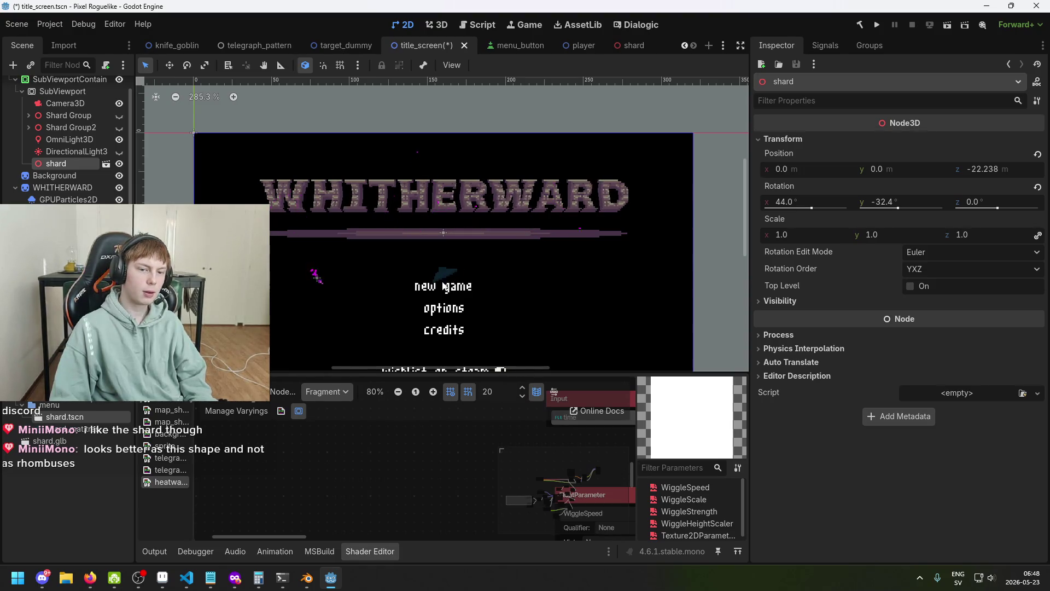
pyautogui.click(437, 25)
pyautogui.hotkey('ctrl', 's')
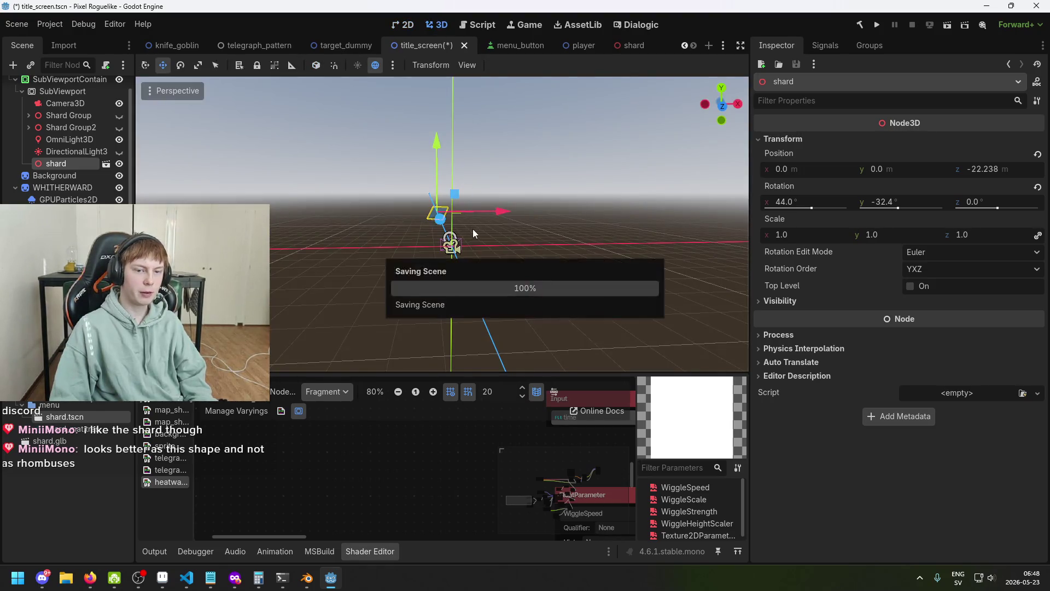
# - Raise the shard to Y 8.386, save, preview the 2D title screen, then switch to Discord
pyautogui.click(390, 88)
pyautogui.click(399, 190)
pyautogui.moveTo(392, 104)
pyautogui.mouseDown()
pyautogui.moveTo(377, 27)
pyautogui.moveTo(387, 13)
pyautogui.mouseUp()
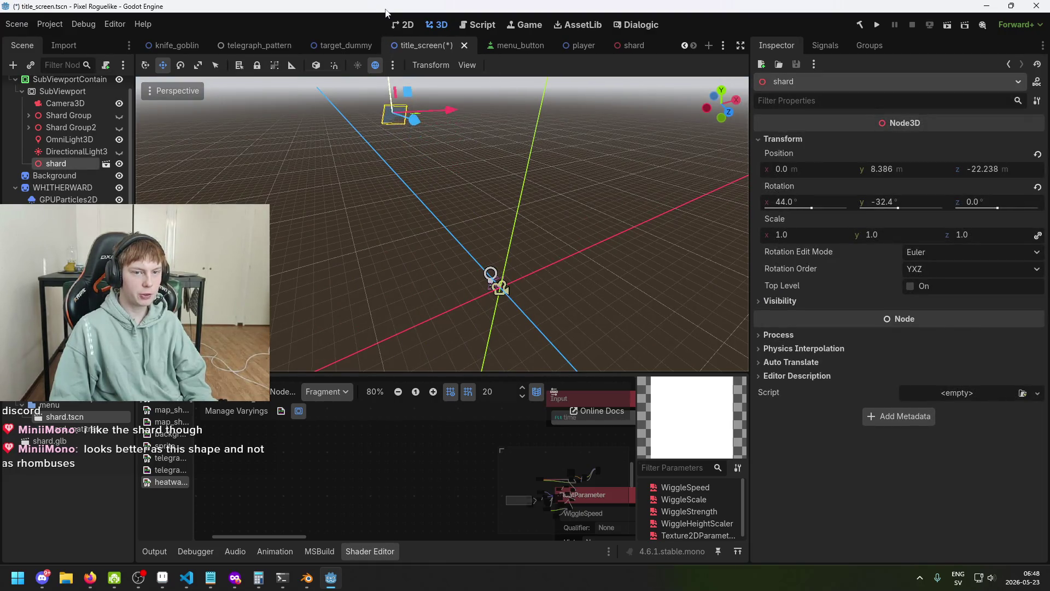
pyautogui.hotkey('ctrl', 's')
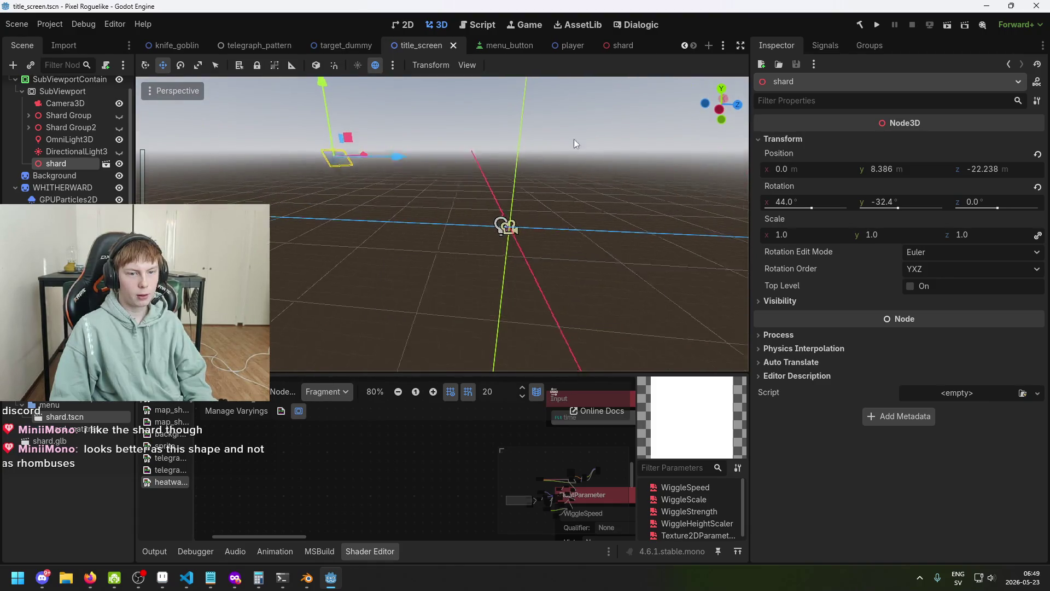
pyautogui.click(405, 25)
pyautogui.click(42, 578)
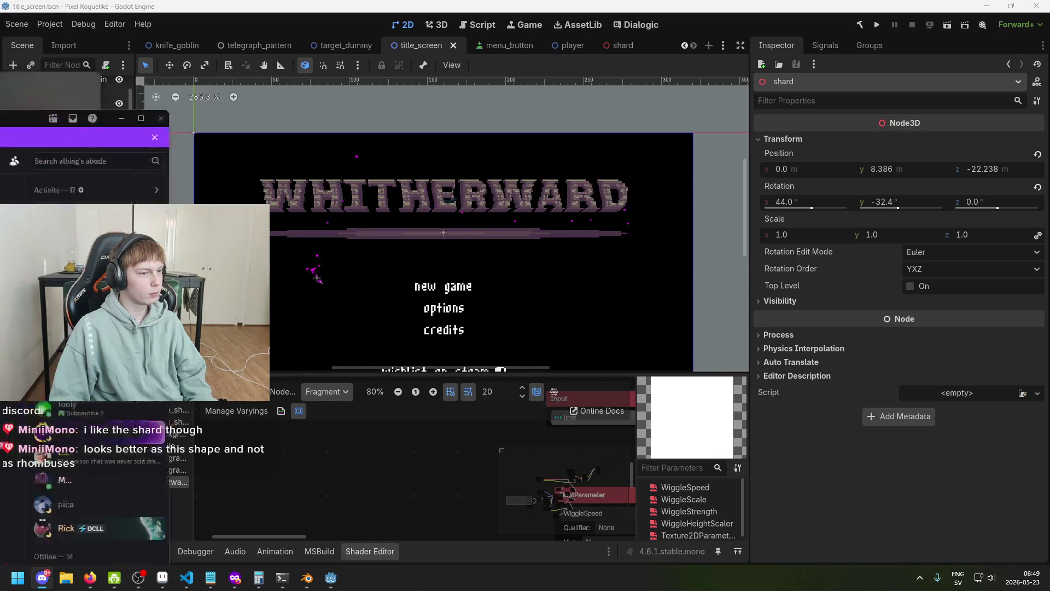
# - View the level-progress table image full-size in a maximized Discord window, then return to Godot
pyautogui.click(42, 577)
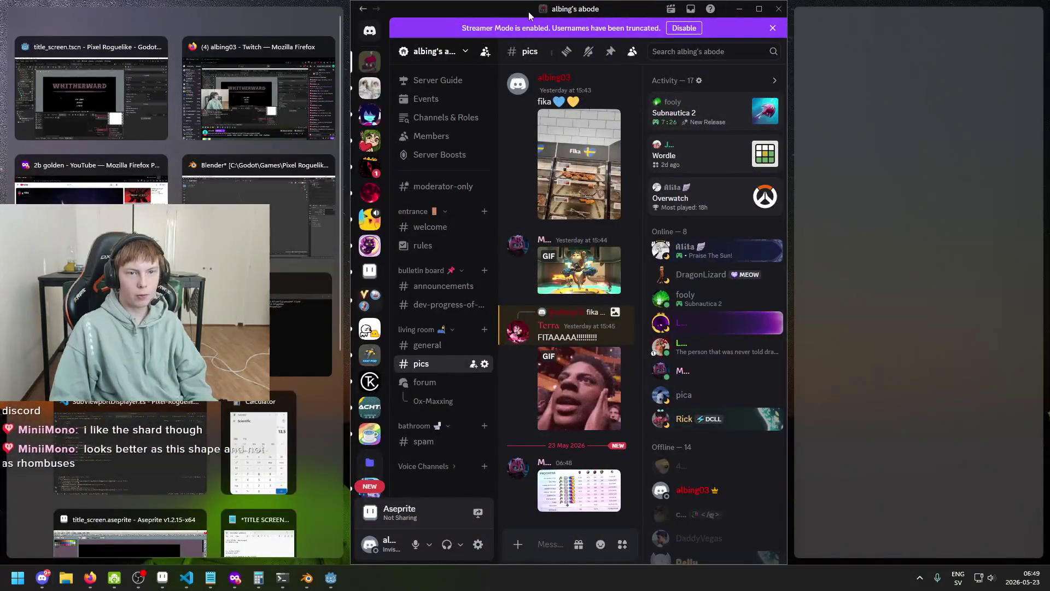
pyautogui.doubleClick(526, 15)
pyautogui.click(411, 451)
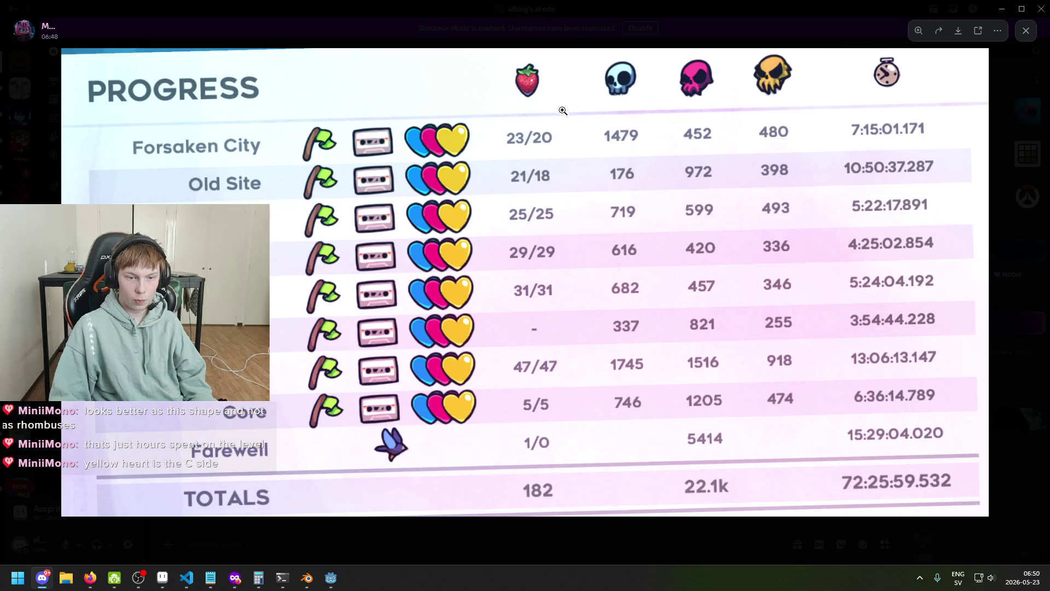
pyautogui.hotkey('alt', 'Tab')
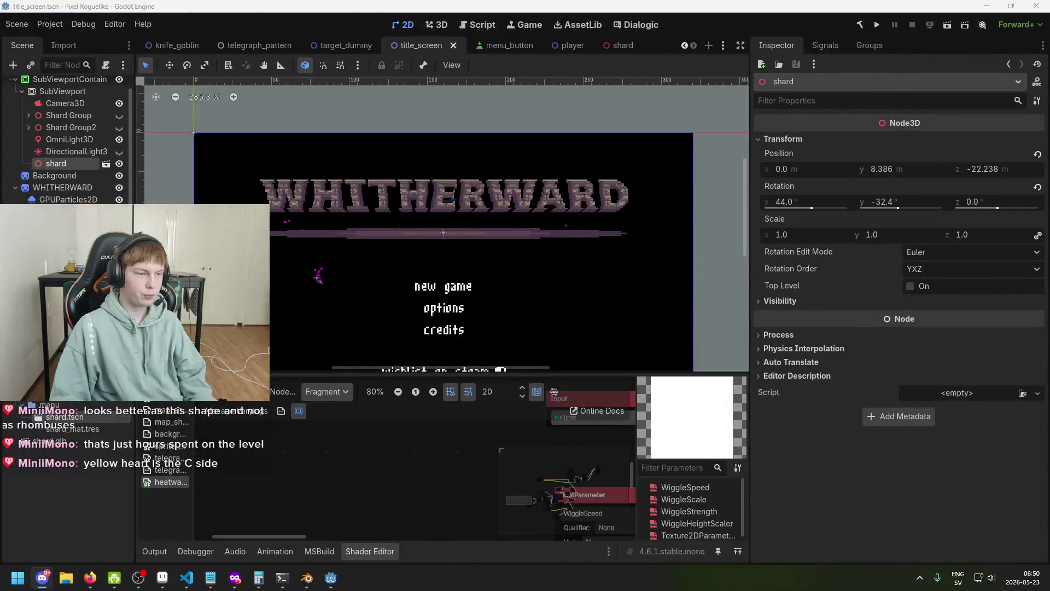
# - Save the title screen scene and compare the shard's placement in the 3D and 2D views
pyautogui.click(600, 5)
pyautogui.hotkey('ctrl', 's')
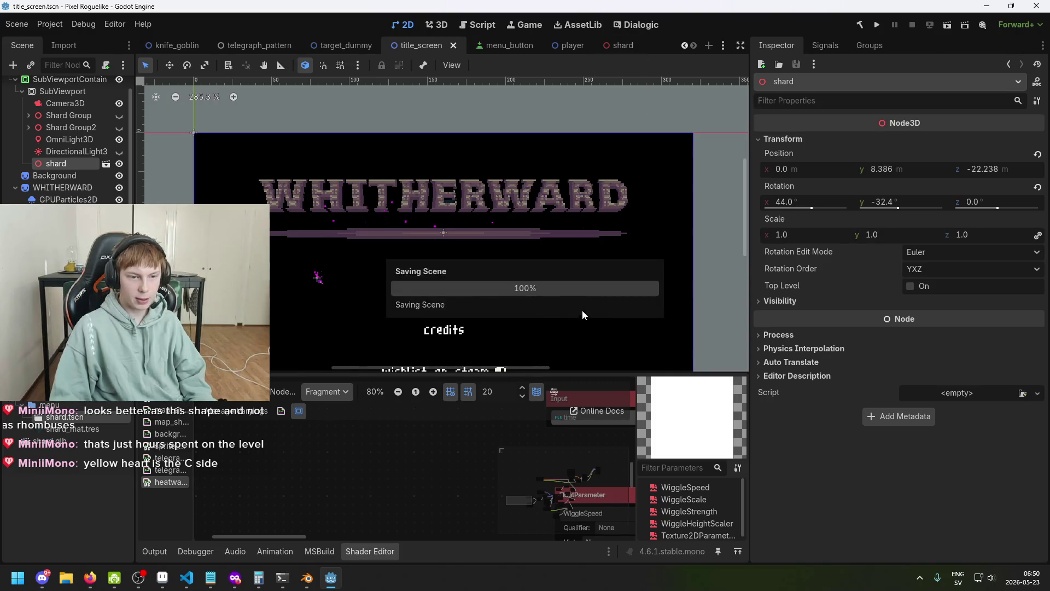
pyautogui.click(331, 579)
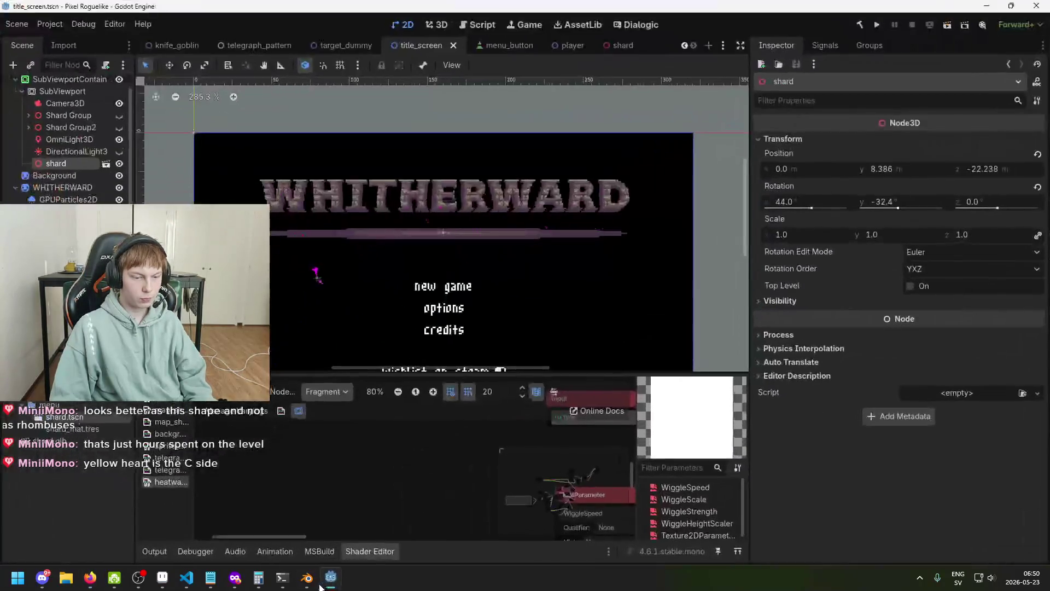
pyautogui.click(439, 25)
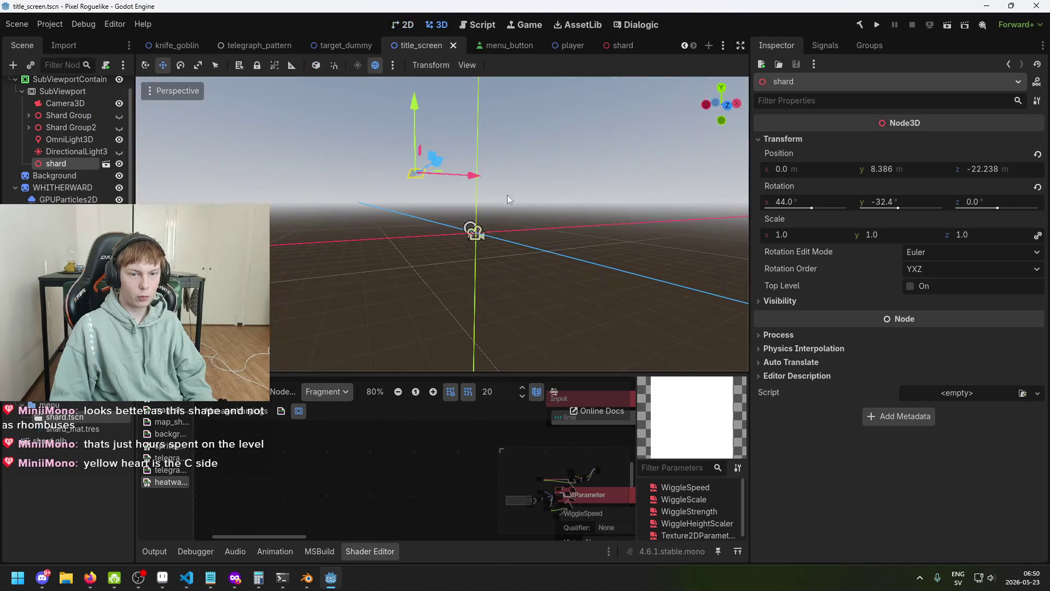
pyautogui.click(402, 27)
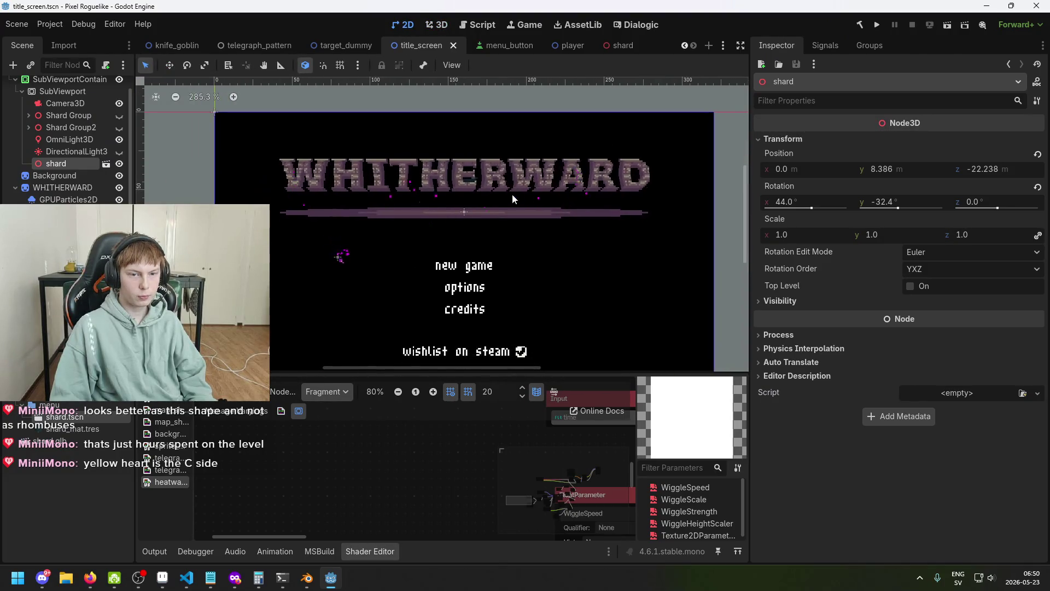
pyautogui.click(440, 25)
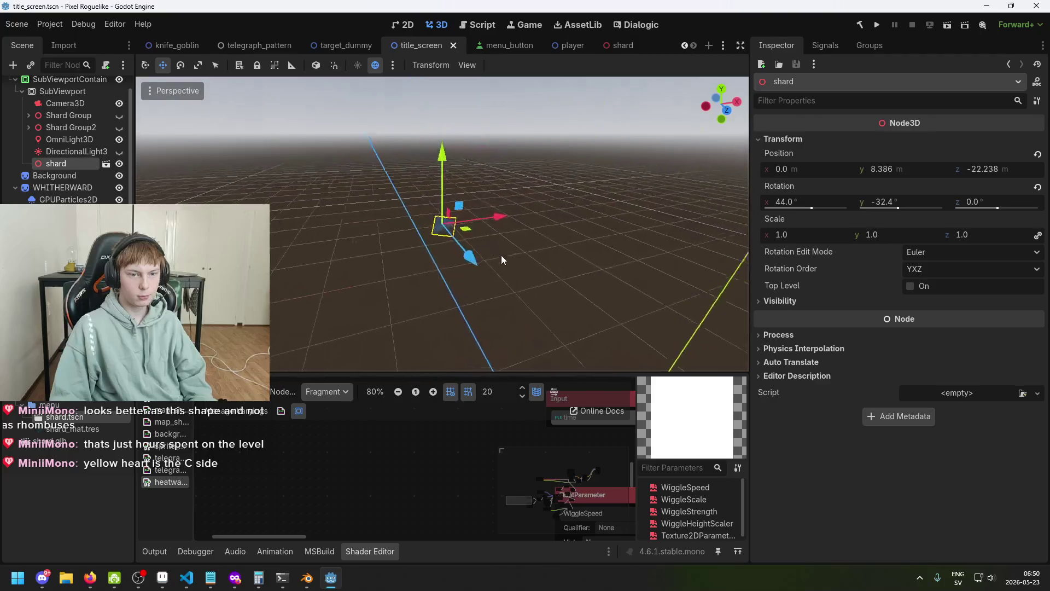
pyautogui.moveTo(635, 223)
pyautogui.mouseDown()
pyautogui.moveTo(536, 207)
pyautogui.moveTo(523, 219)
pyautogui.moveTo(658, 261)
pyautogui.moveTo(601, 219)
pyautogui.mouseUp()
pyautogui.click(405, 26)
pyautogui.moveTo(494, 212)
pyautogui.mouseDown()
pyautogui.moveTo(549, 183)
pyautogui.moveTo(429, 188)
pyautogui.moveTo(433, 148)
pyautogui.mouseUp()
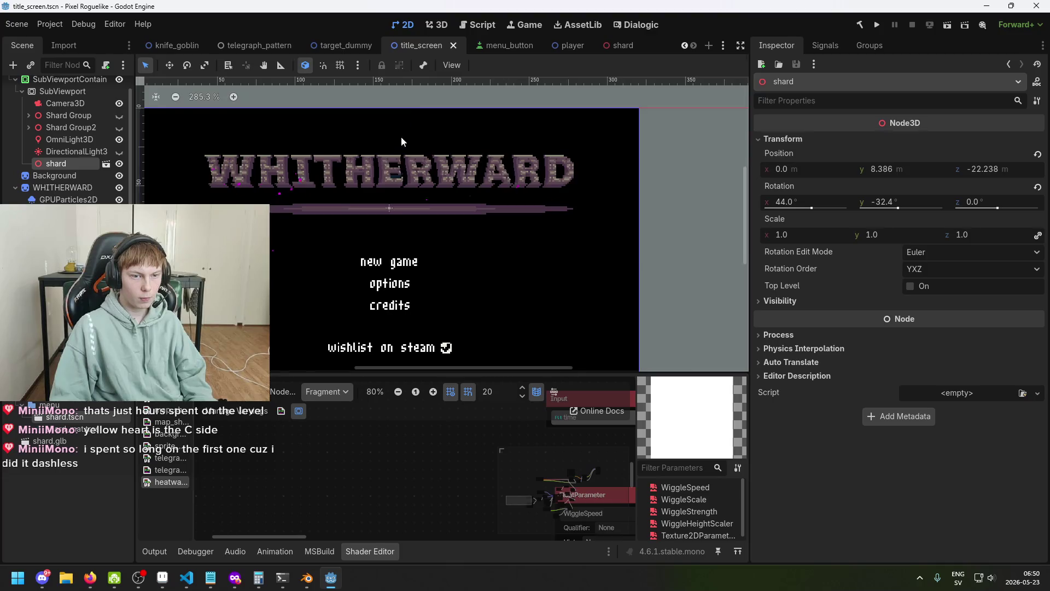
pyautogui.scroll(5, 398, 183)
pyautogui.scroll(-6, 398, 185)
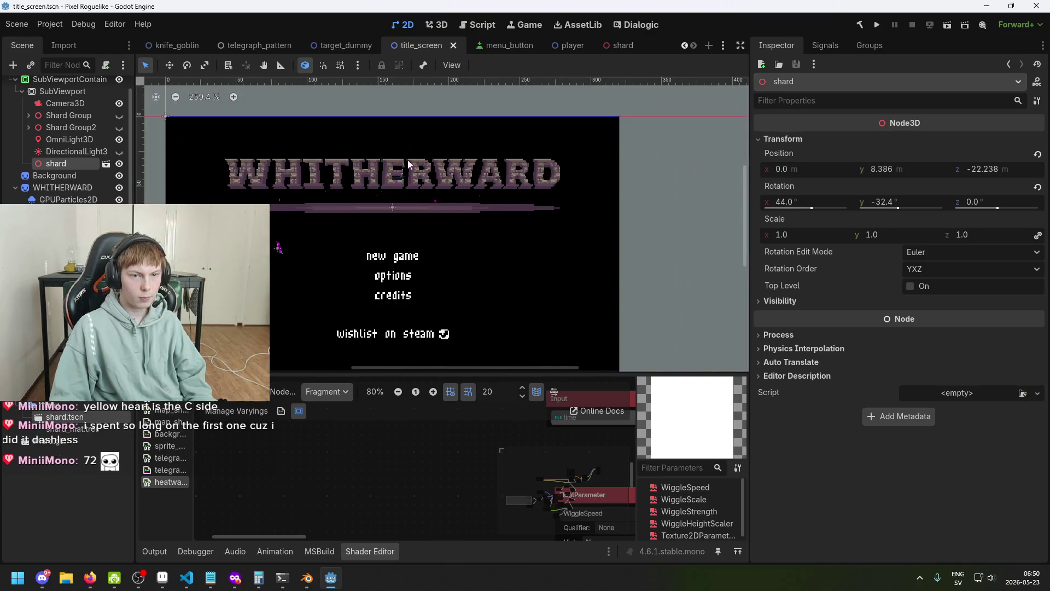
pyautogui.click(437, 27)
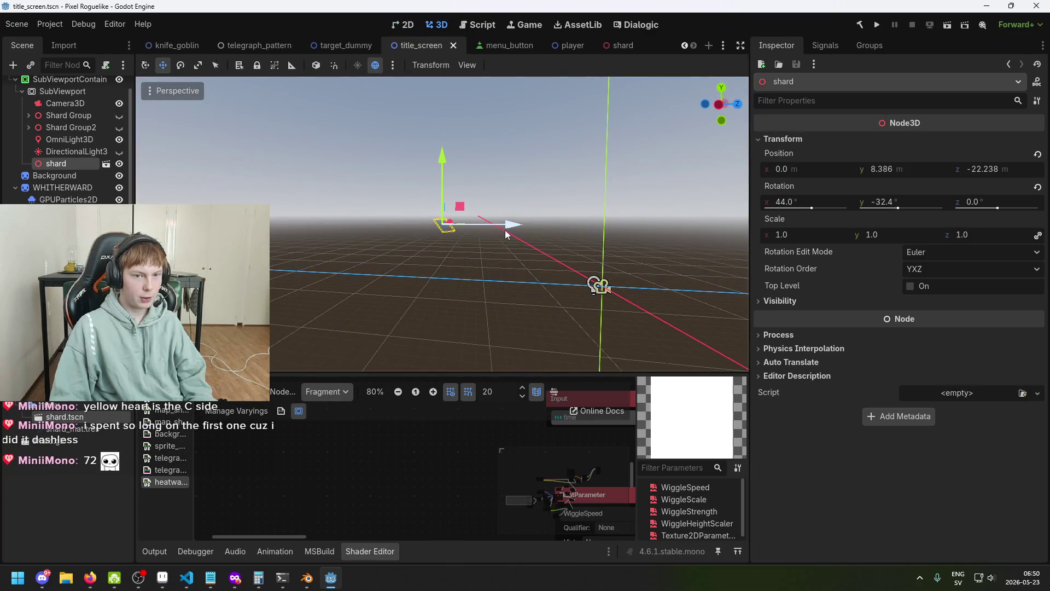
# - Try lowering the shard, then restore it to Y 8.236 and pull it to Z -20.299, saving
pyautogui.moveTo(510, 237); pyautogui.dragTo(591, 251)
pyautogui.hotkey('ctrl', 'z')
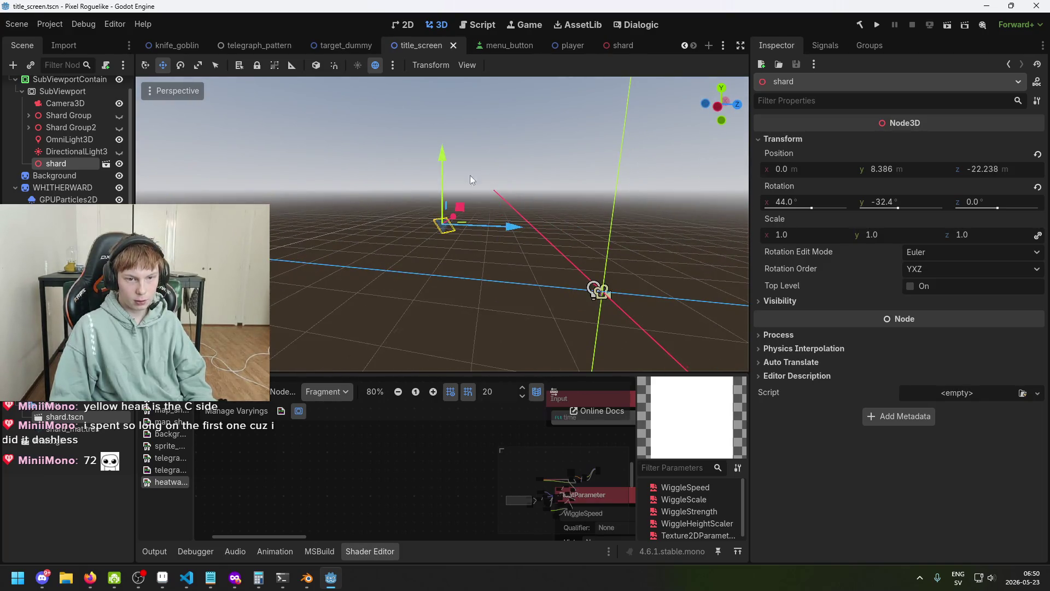
pyautogui.moveTo(442, 166); pyautogui.dragTo(454, 218)
pyautogui.hotkey('ctrl', 's')
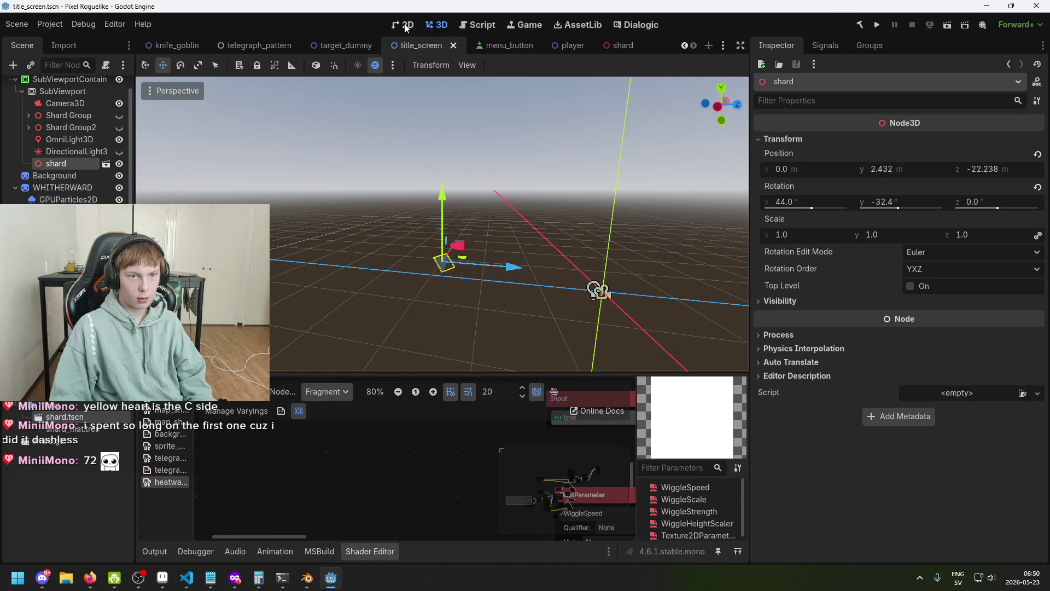
pyautogui.hotkey('ctrl', 'F1')
pyautogui.click(443, 32)
pyautogui.moveTo(443, 230)
pyautogui.mouseDown()
pyautogui.moveTo(445, 154)
pyautogui.moveTo(448, 163)
pyautogui.mouseUp()
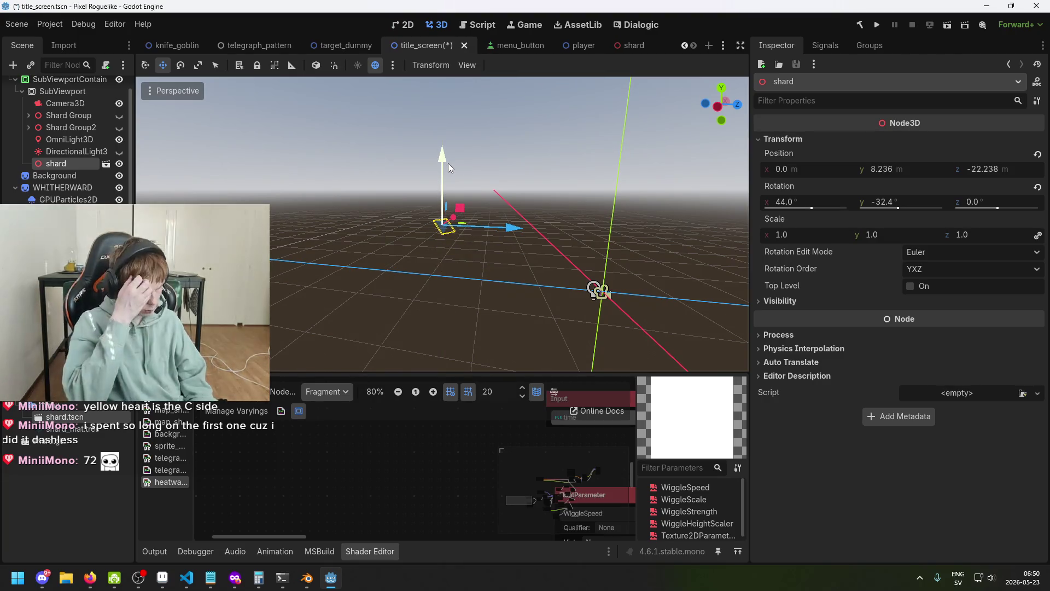
pyautogui.hotkey('ctrl', 's')
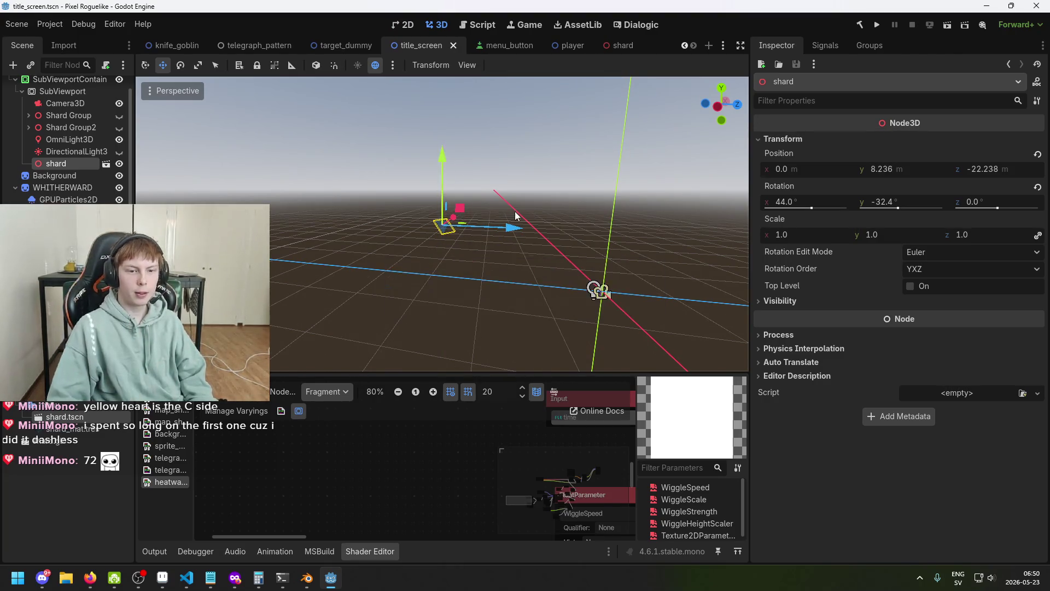
pyautogui.moveTo(517, 229); pyautogui.dragTo(529, 230)
pyautogui.hotkey('ctrl', 's')
# - Push the shard back to Z -25.69, save, and check it in the 2D title view
pyautogui.click(410, 27)
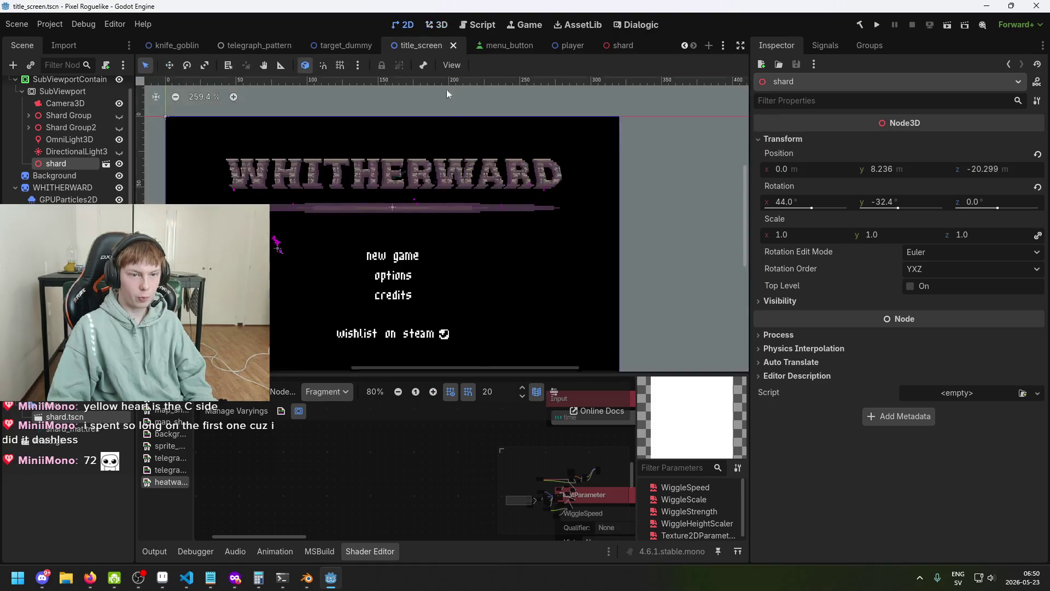
pyautogui.scroll(4, 463, 166)
pyautogui.scroll(5, 437, 169)
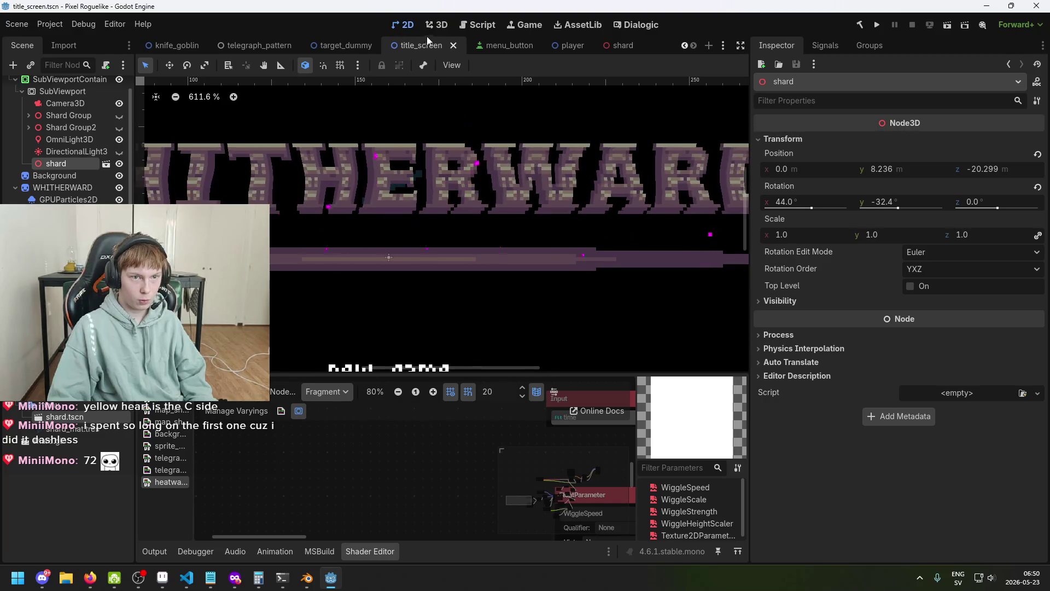
pyautogui.click(437, 26)
pyautogui.moveTo(450, 225); pyautogui.dragTo(485, 229)
pyautogui.hotkey('ctrl', 's')
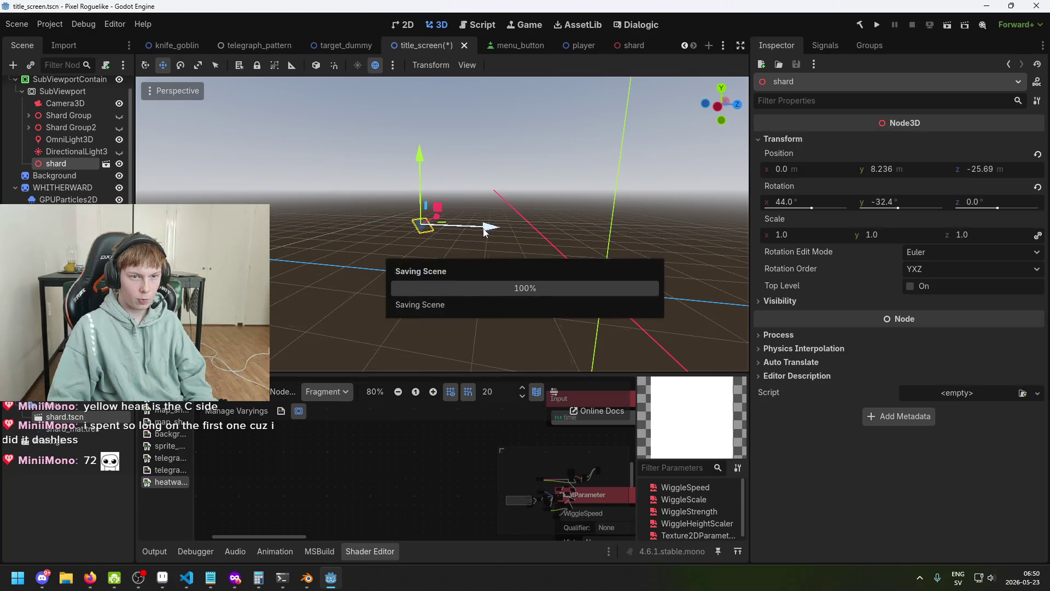
pyautogui.hotkey('ctrl', 's')
pyautogui.click(405, 26)
pyautogui.scroll(5, 409, 211)
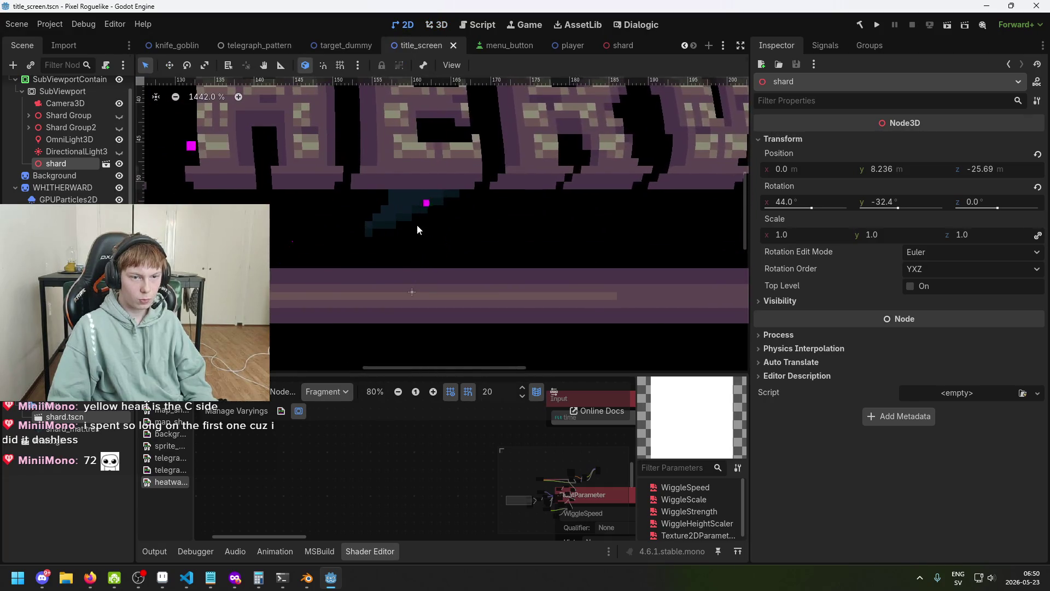
pyautogui.scroll(-3, 400, 213)
pyautogui.scroll(2, 398, 212)
pyautogui.scroll(-5, 376, 211)
pyautogui.scroll(4, 375, 216)
pyautogui.scroll(-5, 374, 218)
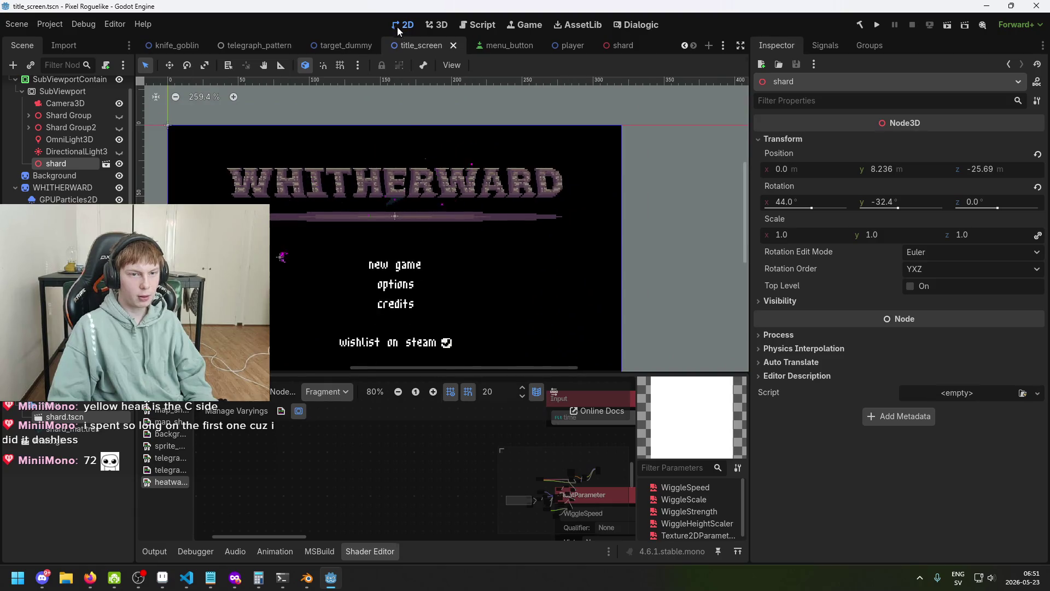
# - Bring the shard forward to Z -22.613, confirm it in 2D, and save
pyautogui.click(437, 30)
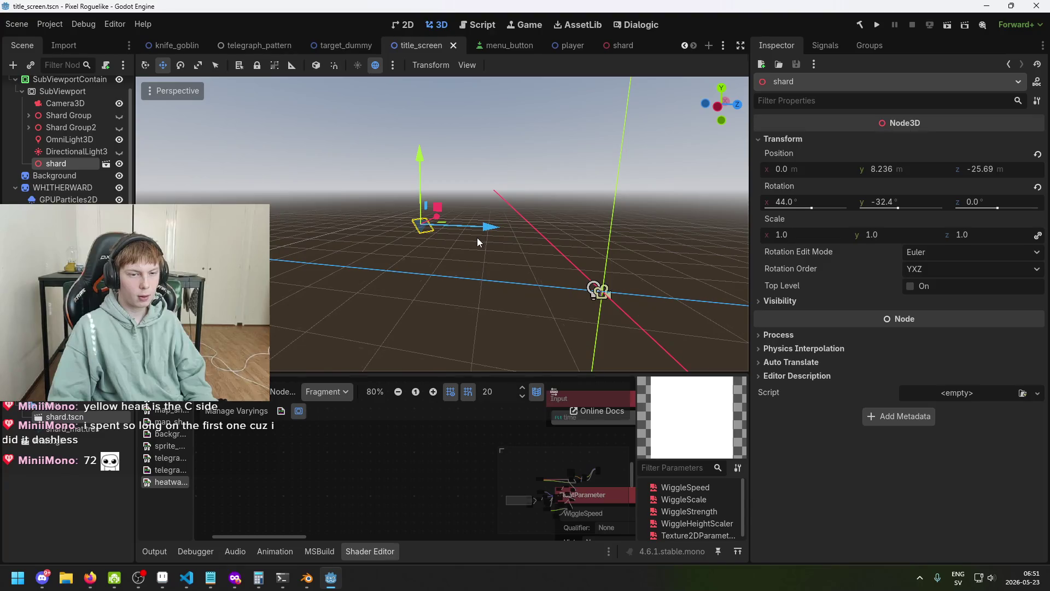
pyautogui.moveTo(486, 227); pyautogui.dragTo(509, 225)
pyautogui.click(408, 25)
pyautogui.scroll(6, 458, 183)
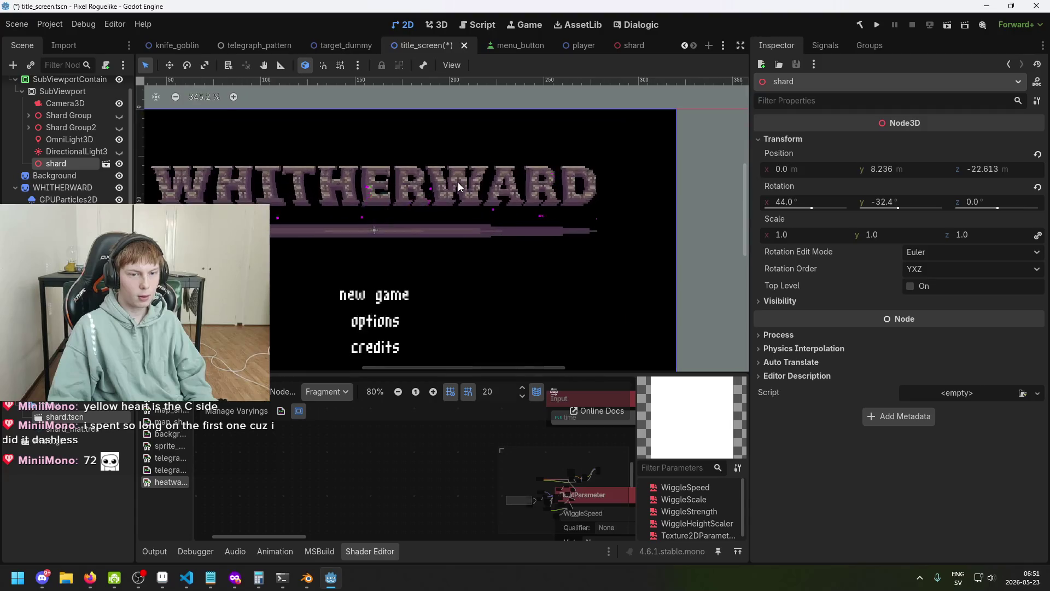
pyautogui.scroll(-2, 424, 209)
pyautogui.scroll(-3, 424, 209)
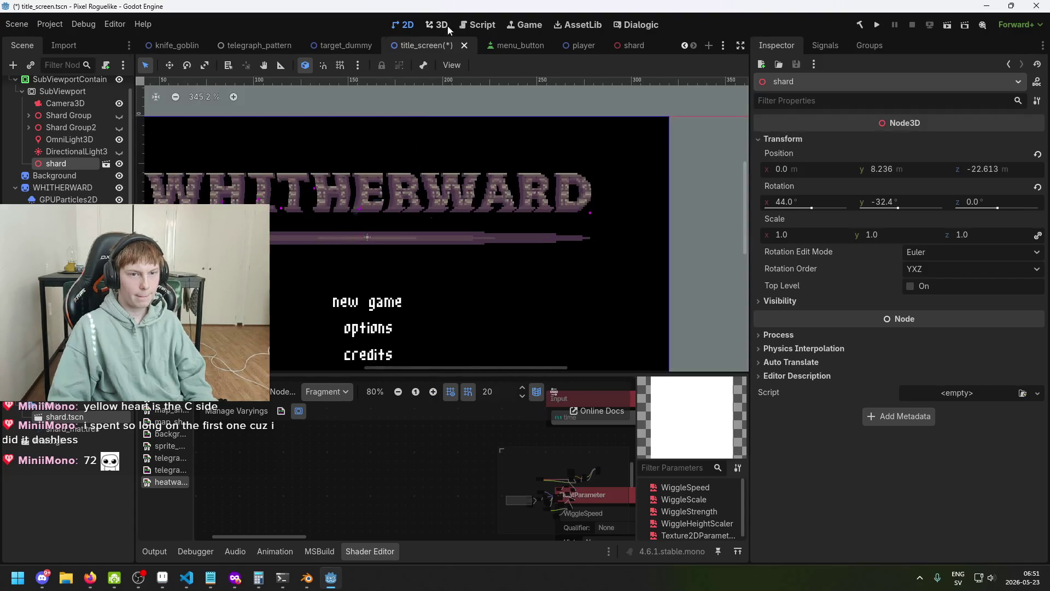
pyautogui.click(437, 25)
pyautogui.hotkey('ctrl', 's')
pyautogui.moveTo(535, 256)
pyautogui.mouseDown()
pyautogui.moveTo(582, 274)
pyautogui.moveTo(478, 217)
pyautogui.moveTo(448, 184)
pyautogui.moveTo(507, 242)
pyautogui.mouseUp()
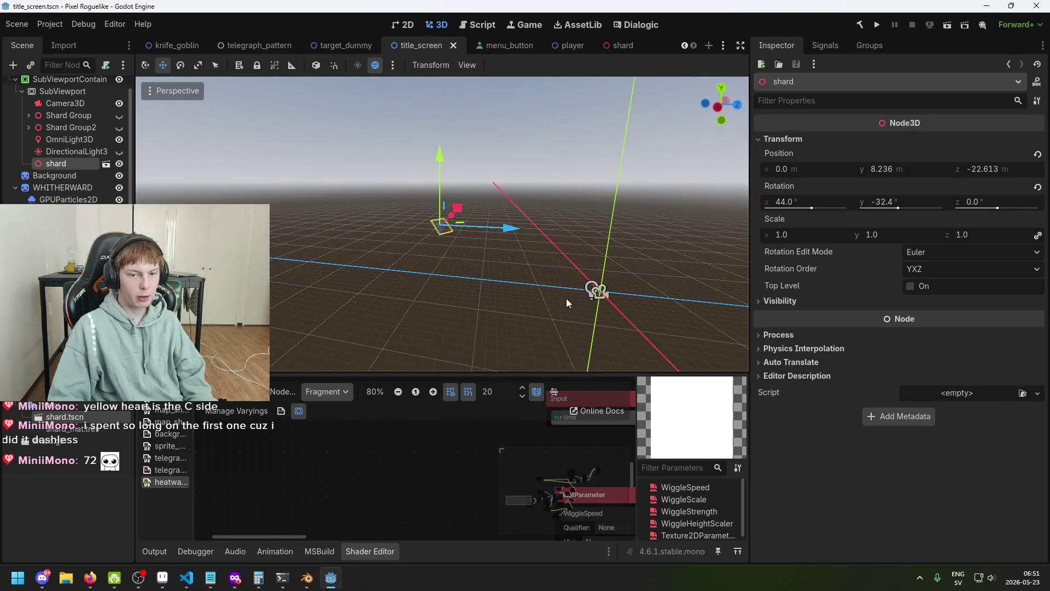
pyautogui.click(71, 141)
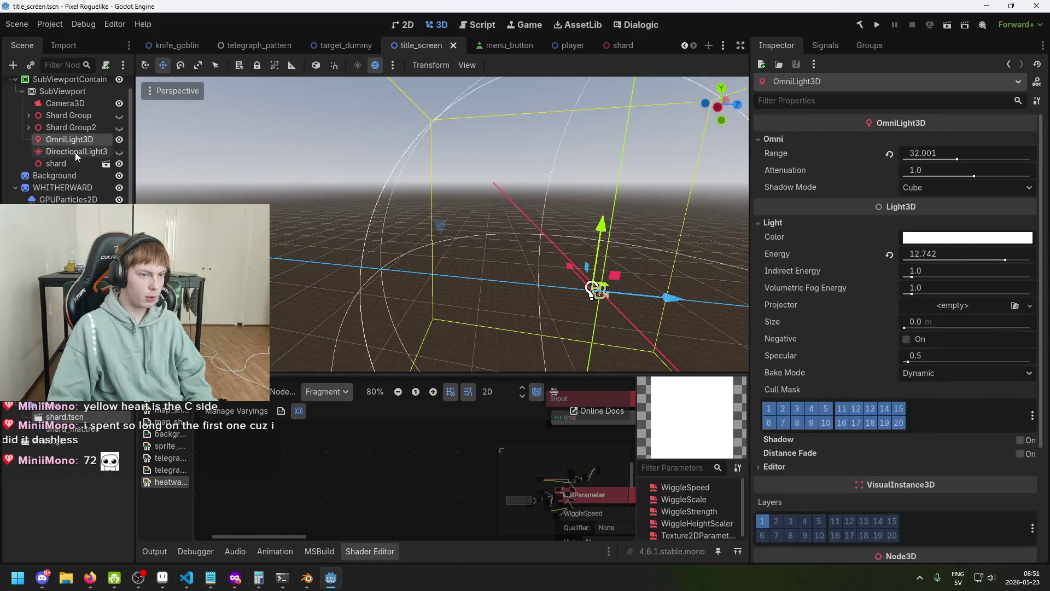
# - Slide the DirectionalLight3D along X and move the OmniLight3D across the scene, then save
pyautogui.click(74, 152)
pyautogui.moveTo(672, 304); pyautogui.dragTo(515, 300)
pyautogui.moveTo(529, 231)
pyautogui.mouseDown()
pyautogui.moveTo(569, 319)
pyautogui.moveTo(359, 240)
pyautogui.mouseUp()
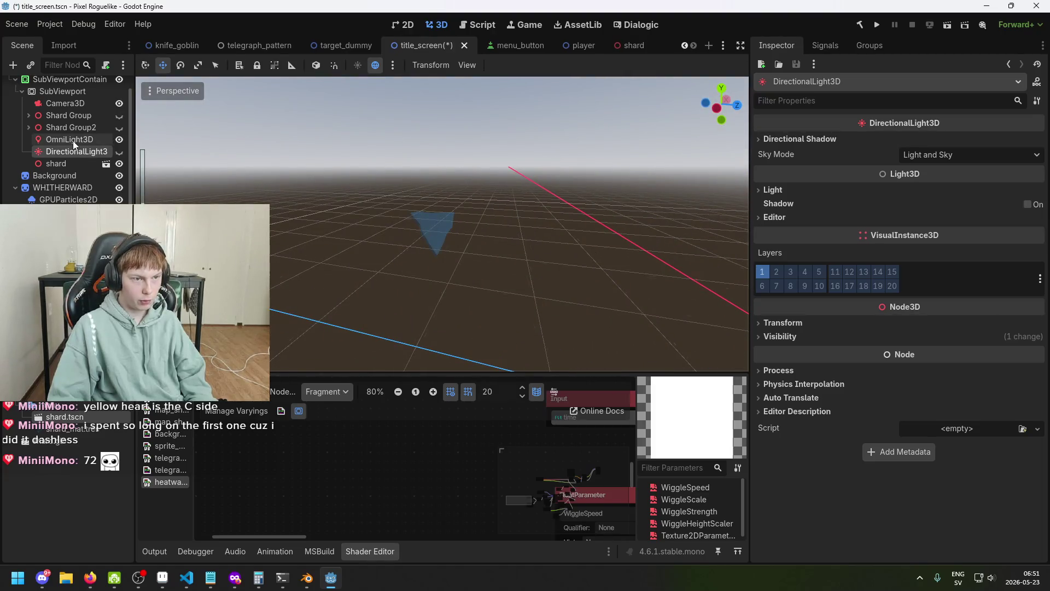
pyautogui.click(70, 139)
pyautogui.moveTo(430, 251)
pyautogui.mouseDown()
pyautogui.moveTo(592, 285)
pyautogui.moveTo(493, 284)
pyautogui.moveTo(514, 287)
pyautogui.moveTo(502, 246)
pyautogui.mouseUp()
pyautogui.hotkey('ctrl', 's')
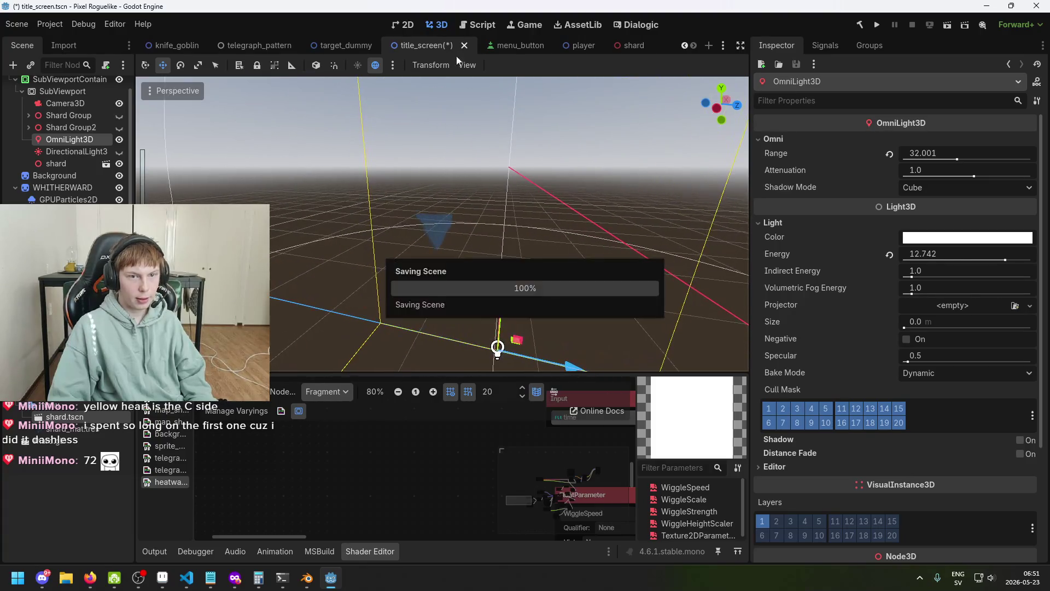
# - Slide the shard sideways to X 9.334 and save the title screen scene
pyautogui.click(404, 25)
pyautogui.scroll(6, 362, 208)
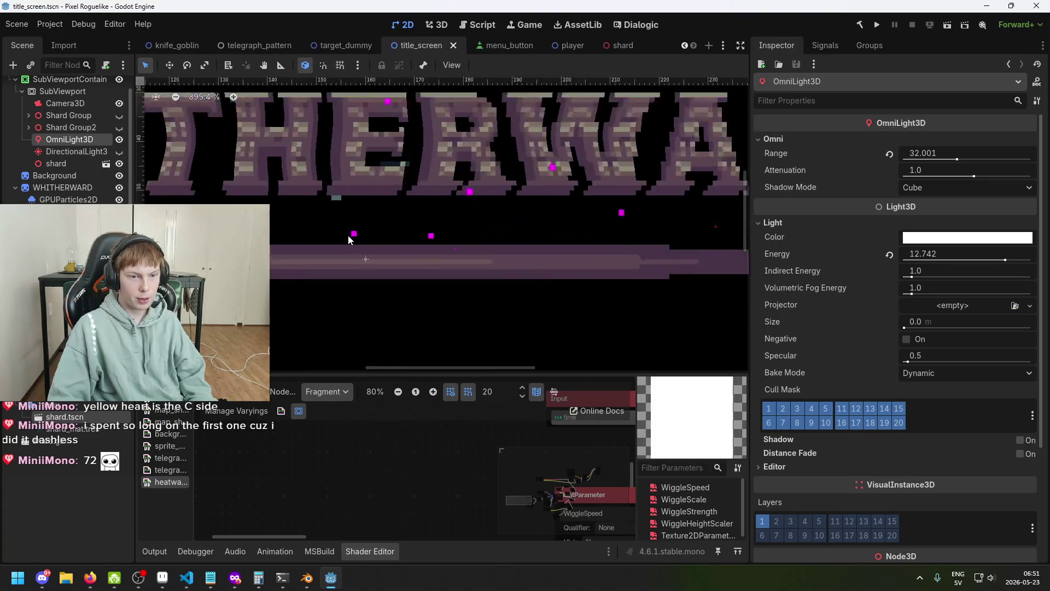
pyautogui.scroll(-6, 363, 209)
pyautogui.scroll(-4, 367, 211)
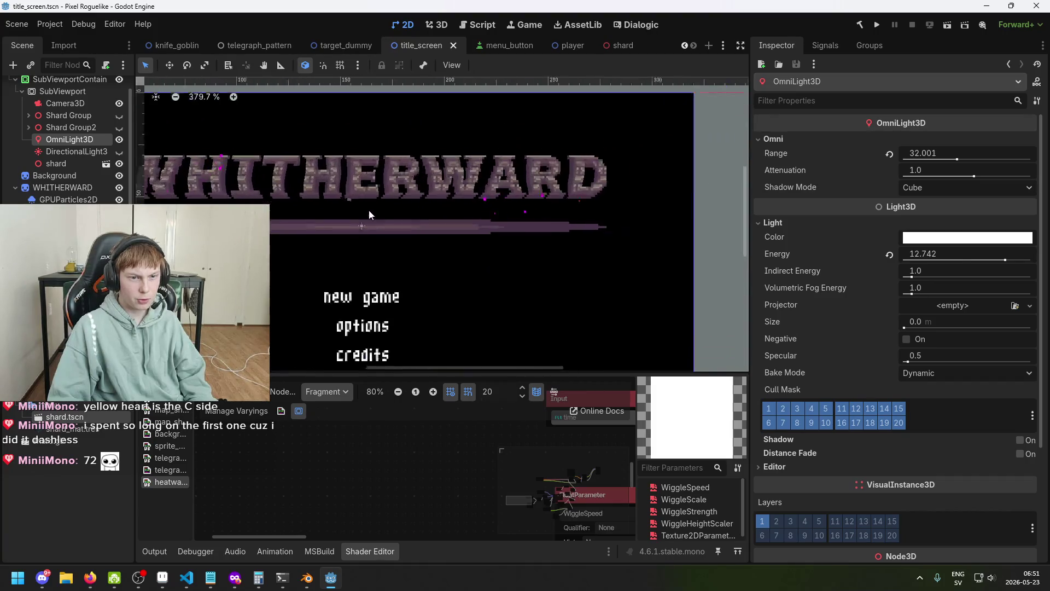
pyautogui.click(437, 24)
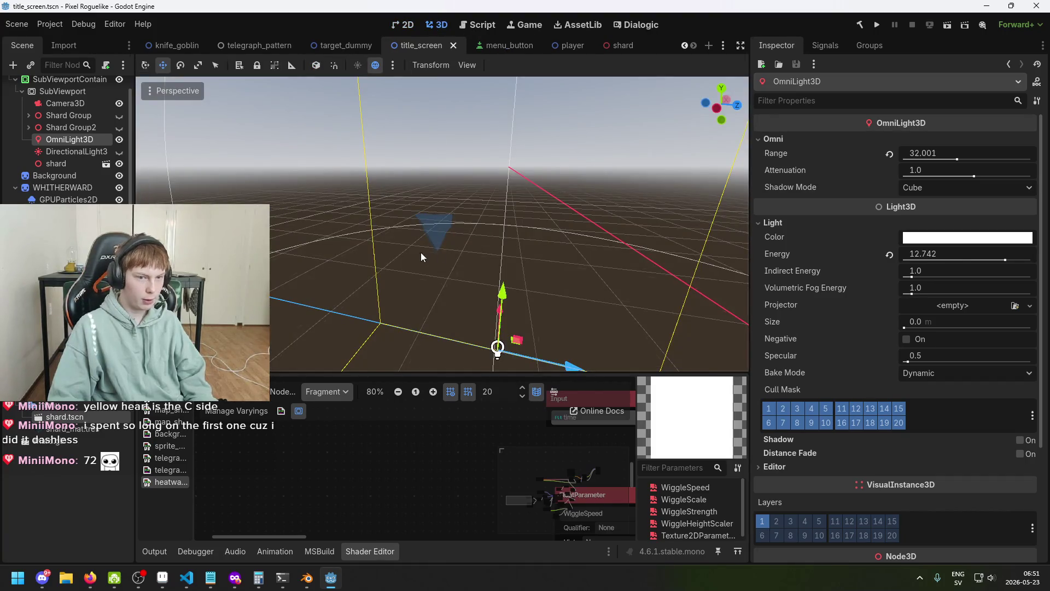
pyautogui.click(427, 234)
pyautogui.moveTo(535, 240)
pyautogui.mouseDown()
pyautogui.moveTo(425, 274)
pyautogui.moveTo(383, 218)
pyautogui.mouseUp()
pyautogui.moveTo(497, 228); pyautogui.dragTo(596, 221)
pyautogui.hotkey('ctrl', 's')
pyautogui.click(405, 26)
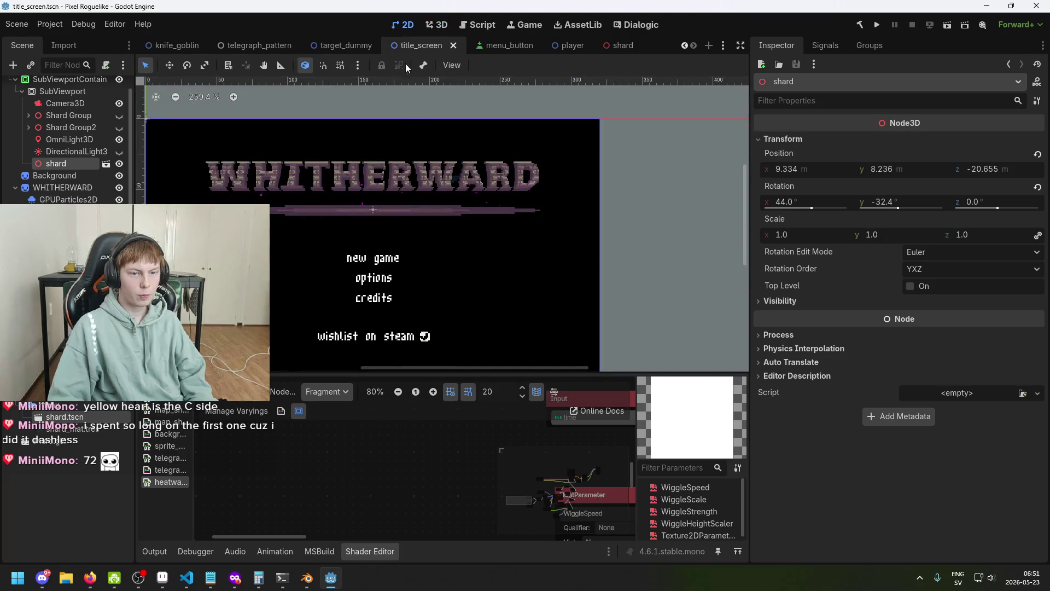
# - Frame the full WHITHERWARD title and New Game menu in the 2D view and save
pyautogui.scroll(5, 421, 179)
pyautogui.moveTo(428, 178)
pyautogui.mouseDown()
pyautogui.moveTo(704, 244)
pyautogui.moveTo(703, 227)
pyautogui.moveTo(644, 236)
pyautogui.mouseUp()
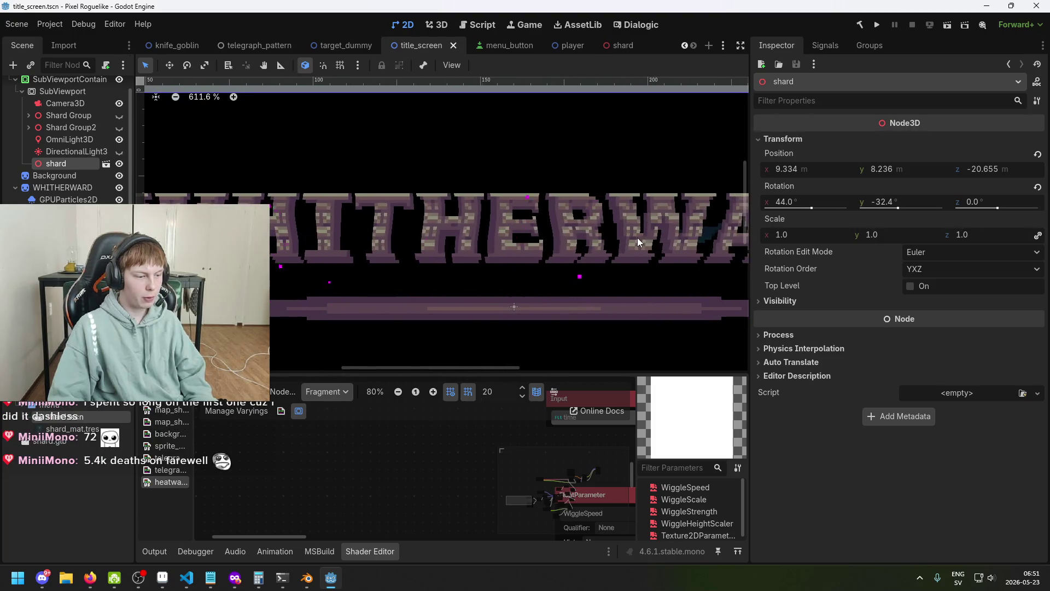
pyautogui.scroll(-1, 638, 237)
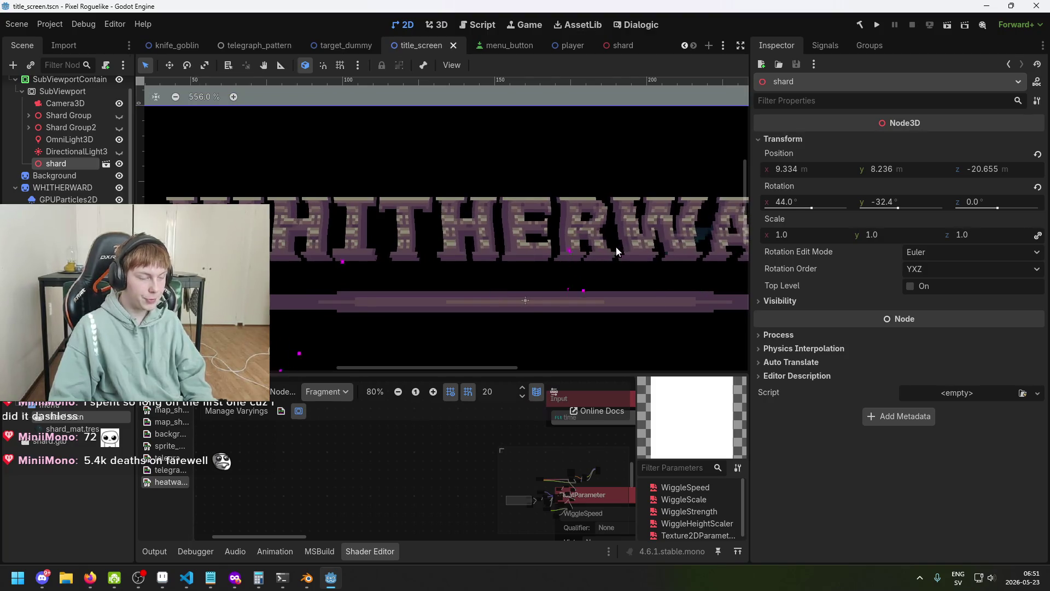
pyautogui.scroll(-2, 661, 211)
pyautogui.moveTo(661, 211)
pyautogui.mouseDown()
pyautogui.moveTo(442, 199)
pyautogui.moveTo(465, 205)
pyautogui.mouseUp()
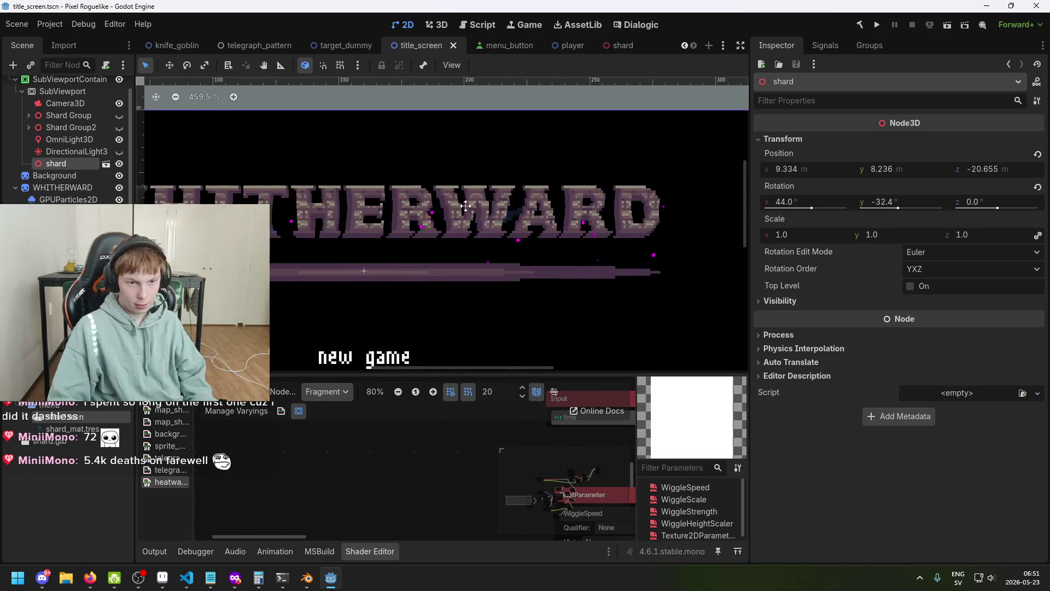
pyautogui.scroll(3, 500, 208)
pyautogui.hotkey('ctrl', 's')
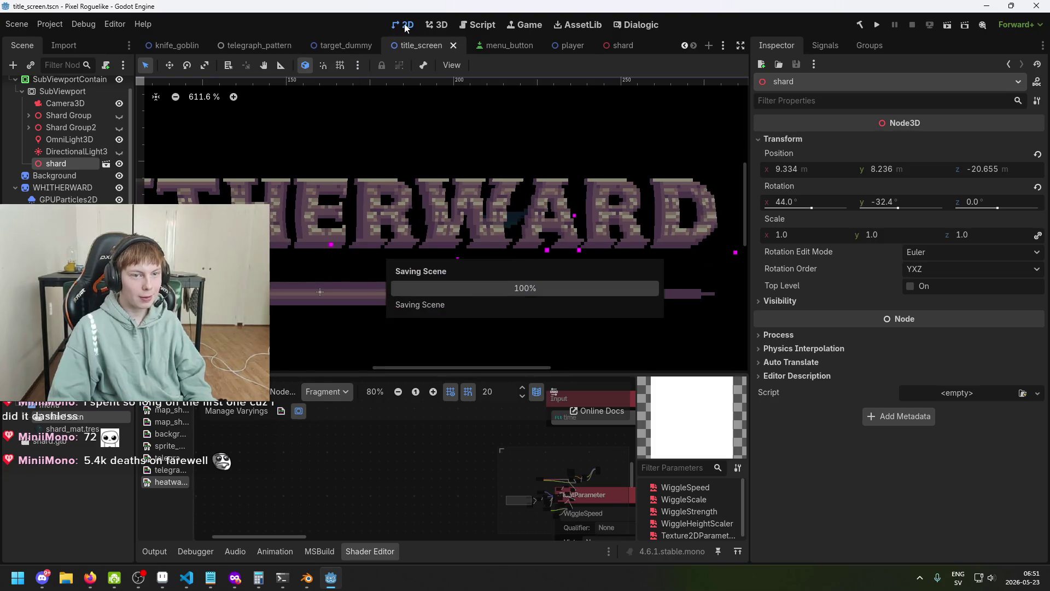
pyautogui.scroll(-1, 520, 219)
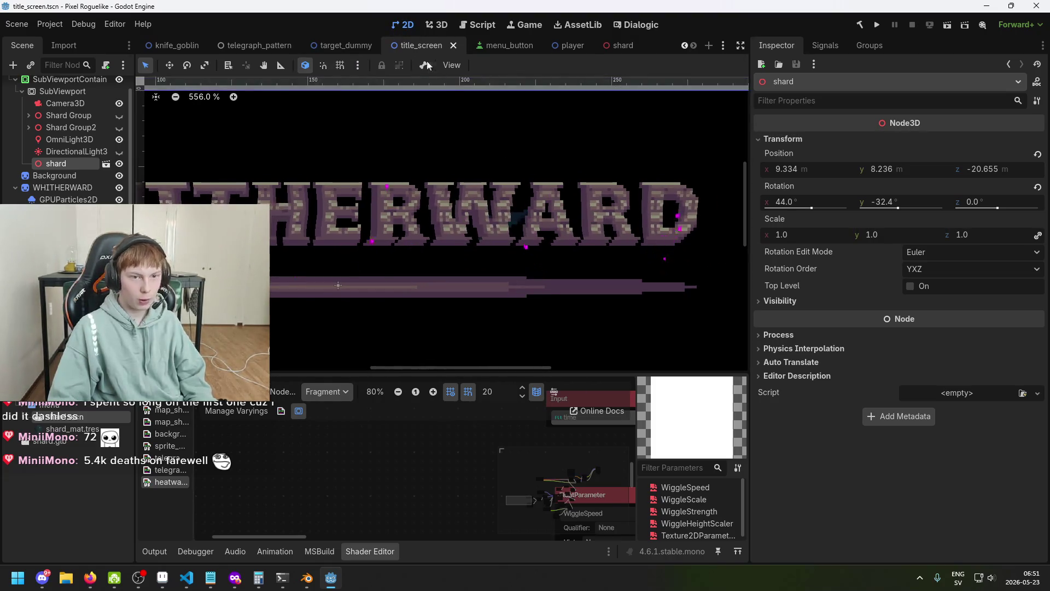
pyautogui.click(434, 26)
pyautogui.click(403, 25)
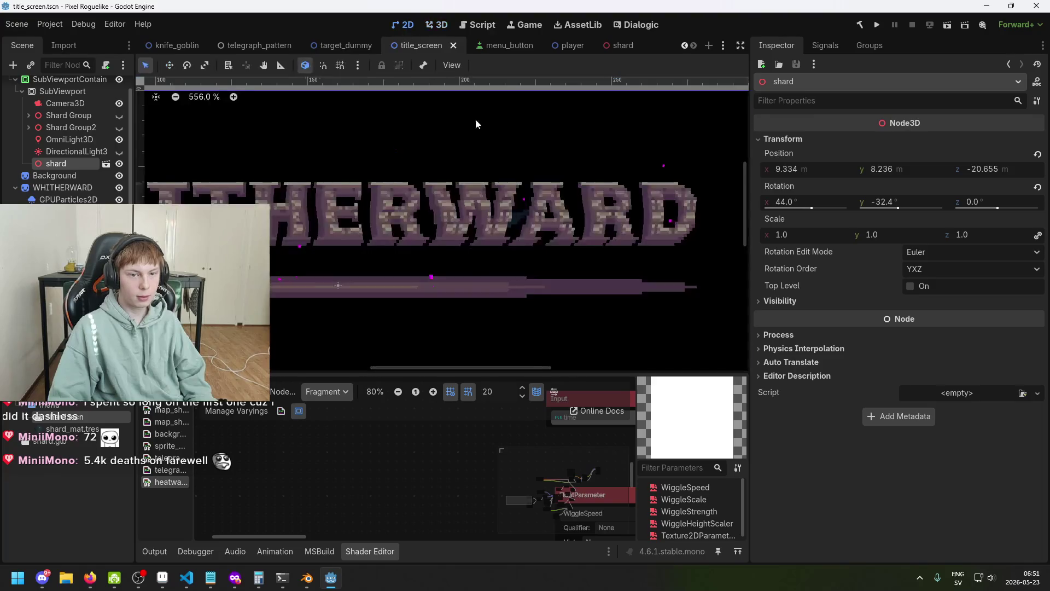
pyautogui.click(442, 25)
# - Move the shard left, upward and closer along its depth axis, saving after each move
pyautogui.moveTo(592, 221); pyautogui.dragTo(567, 222)
pyautogui.moveTo(494, 169); pyautogui.dragTo(473, 113)
pyautogui.hotkey('ctrl', 's')
pyautogui.click(404, 24)
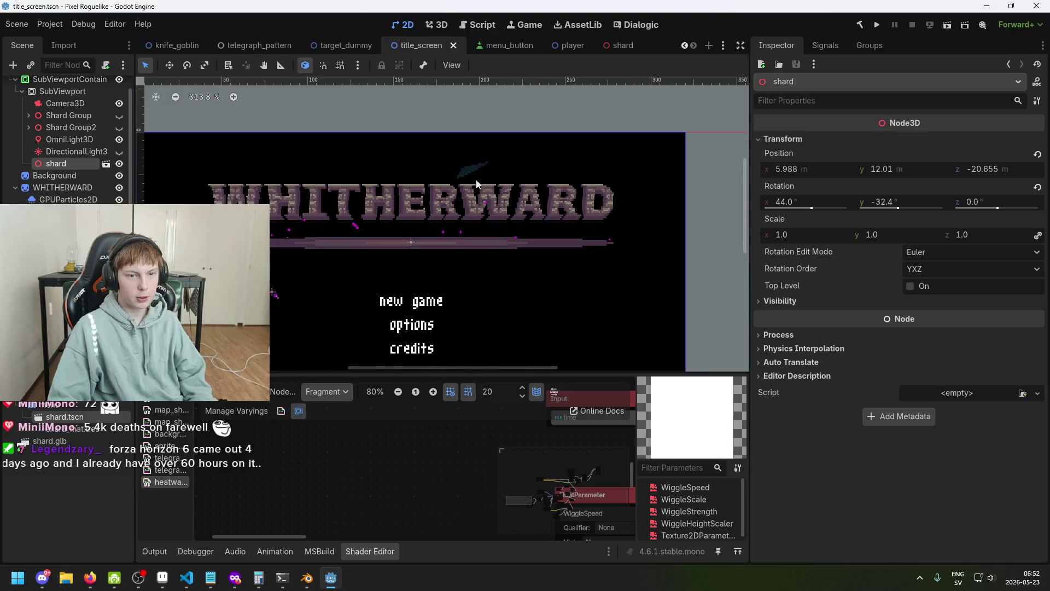
pyautogui.scroll(-2, 476, 184)
pyautogui.click(431, 24)
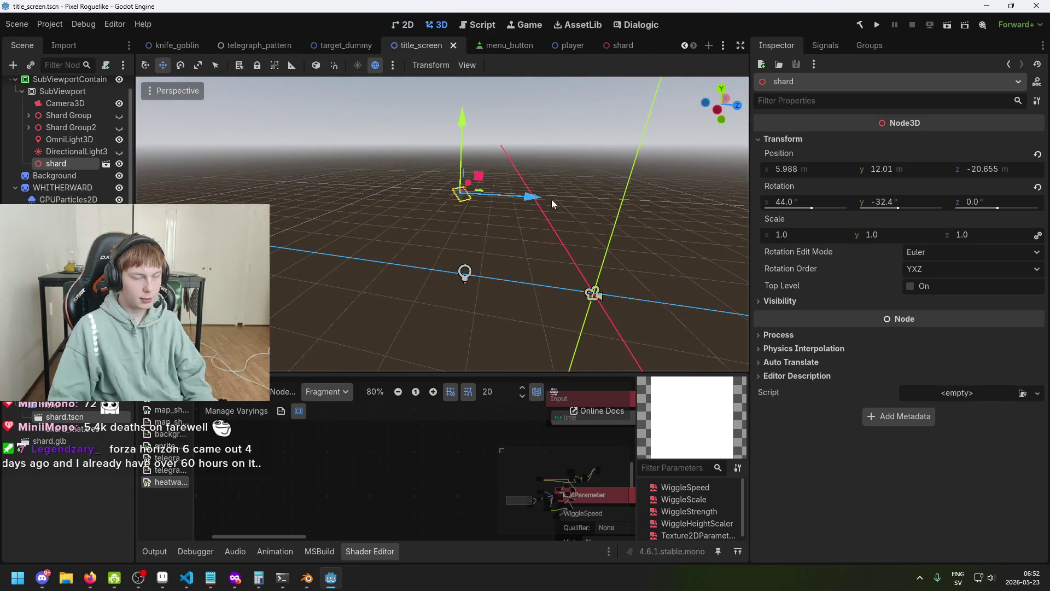
pyautogui.moveTo(533, 200); pyautogui.dragTo(565, 201)
pyautogui.hotkey('ctrl', 's')
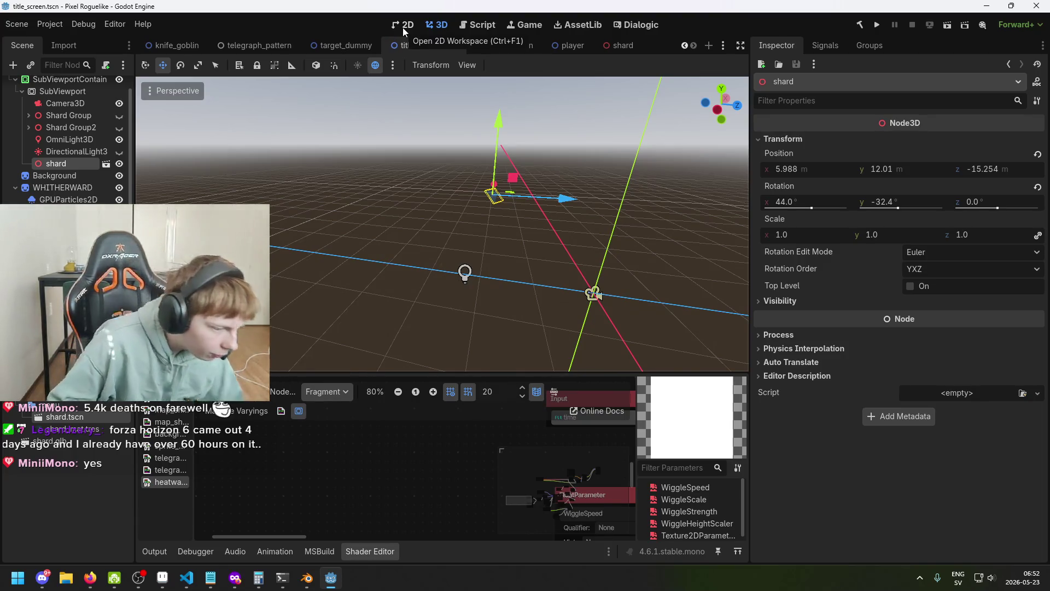
# - Lower the shard to about Y 8, settling it at 5.988, 8.054, -15.254, and save
pyautogui.click(403, 27)
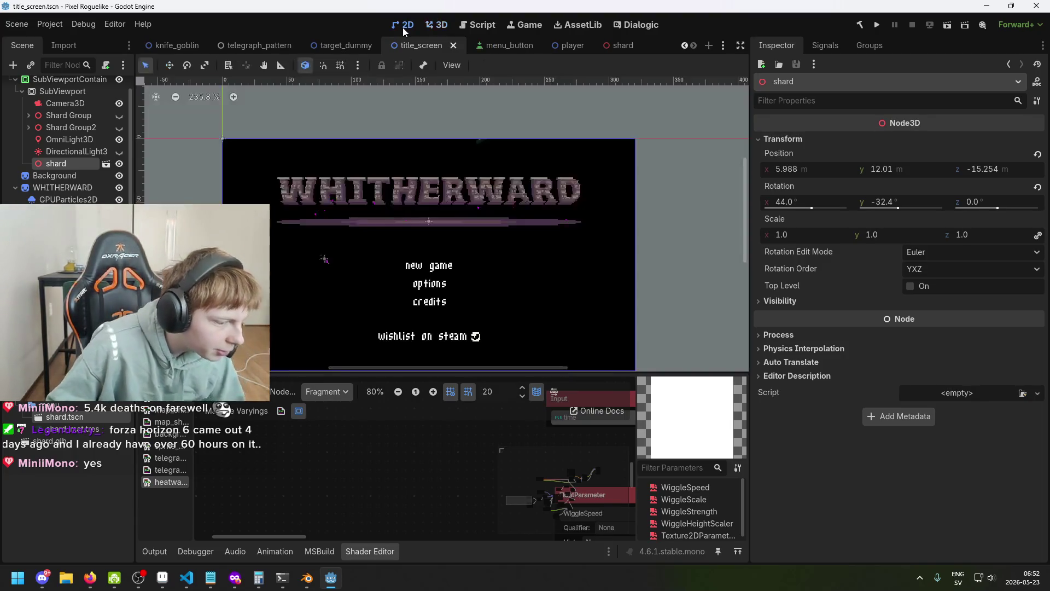
pyautogui.scroll(2, 474, 186)
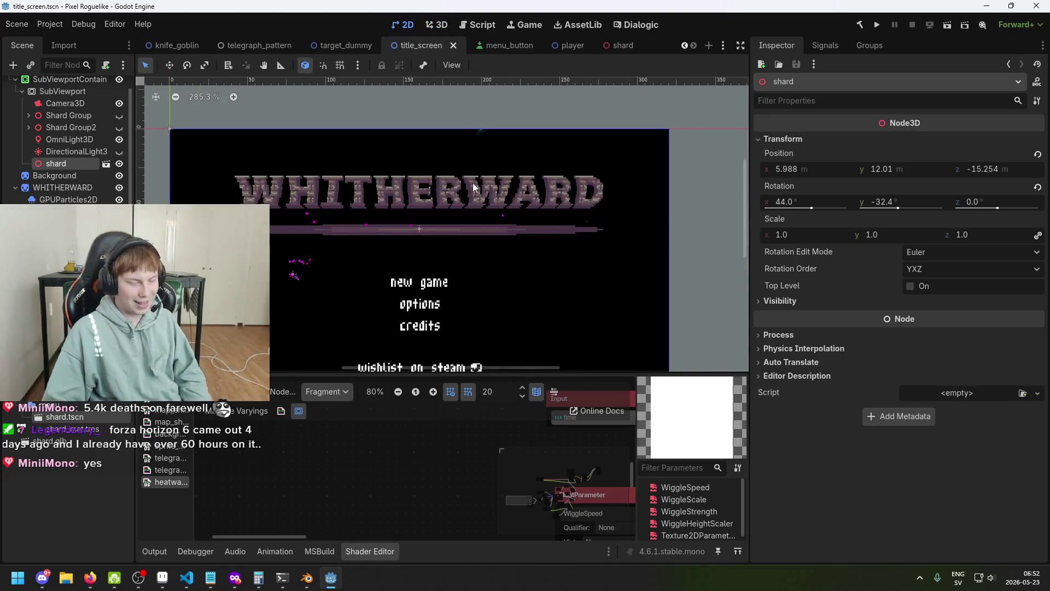
pyautogui.scroll(3, 490, 175)
pyautogui.hscroll(-2, 490, 175)
pyautogui.hotkey('ctrl', 's')
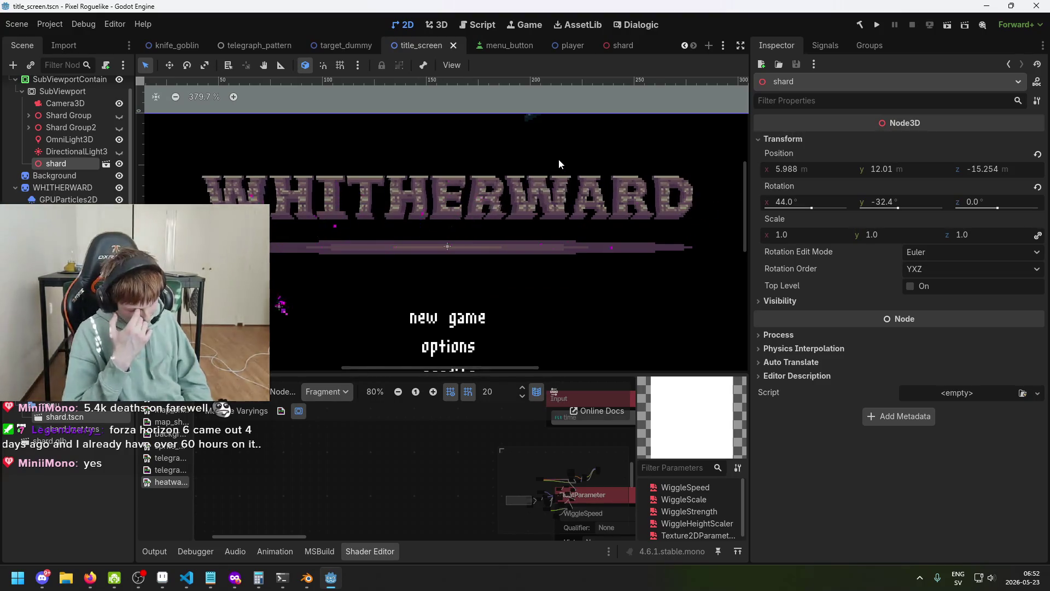
pyautogui.hotkey('ctrl', 'F2')
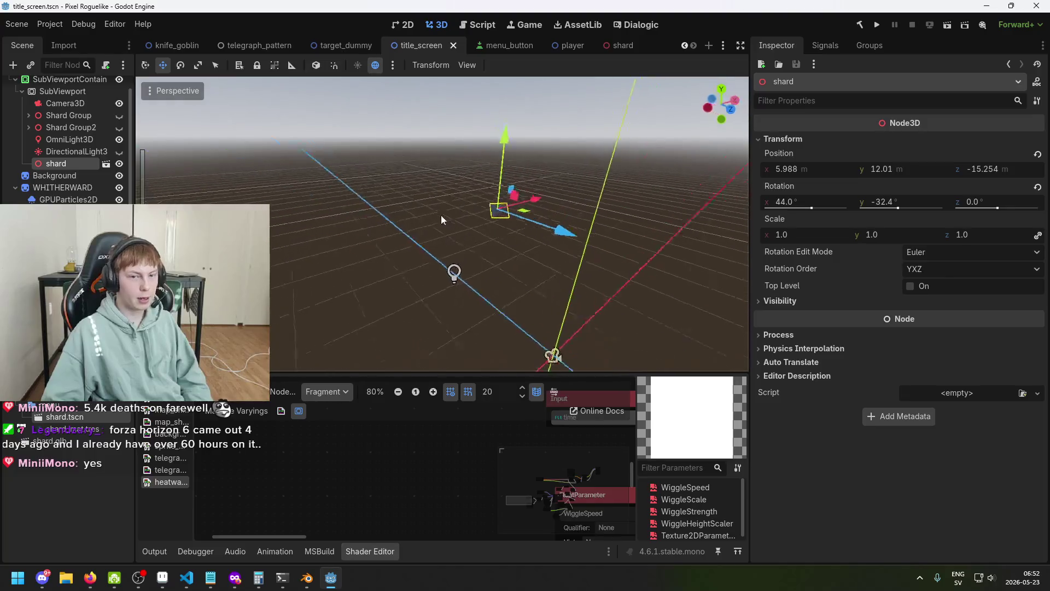
pyautogui.moveTo(504, 220); pyautogui.dragTo(375, 183)
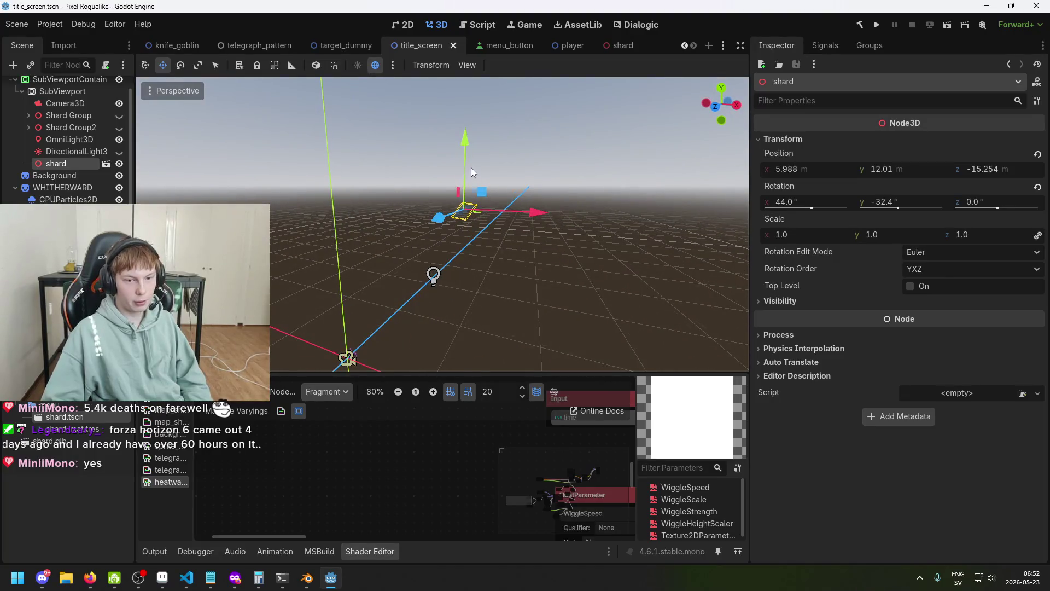
pyautogui.moveTo(466, 152)
pyautogui.mouseDown()
pyautogui.moveTo(471, 188)
pyautogui.moveTo(470, 179)
pyautogui.mouseUp()
pyautogui.hotkey('ctrl', 's')
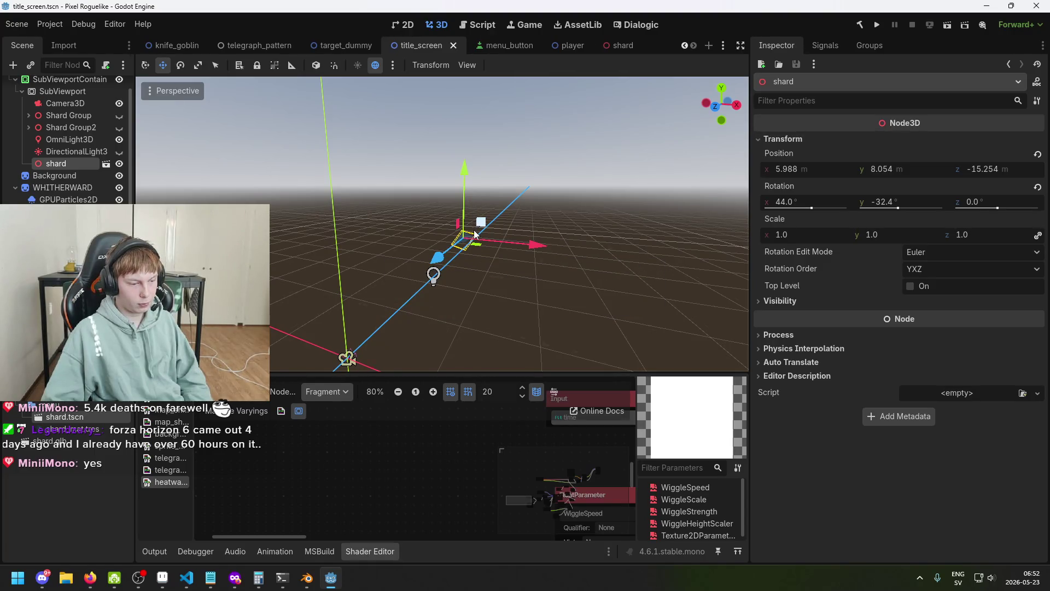
pyautogui.moveTo(475, 234); pyautogui.dragTo(469, 242)
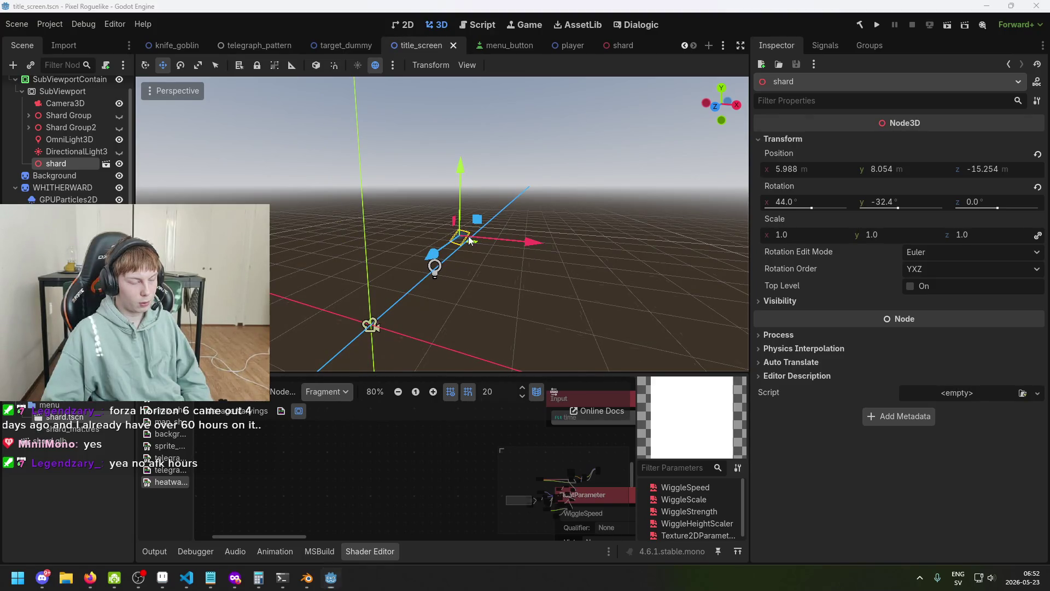
pyautogui.press('super')
# - In Calculator, work out 4 × 24 = 96, then 96 ÷ 60 and 60 ÷ 96 = 0,625
pyautogui.write('cal')
pyautogui.press('Return')
pyautogui.write('4*2')
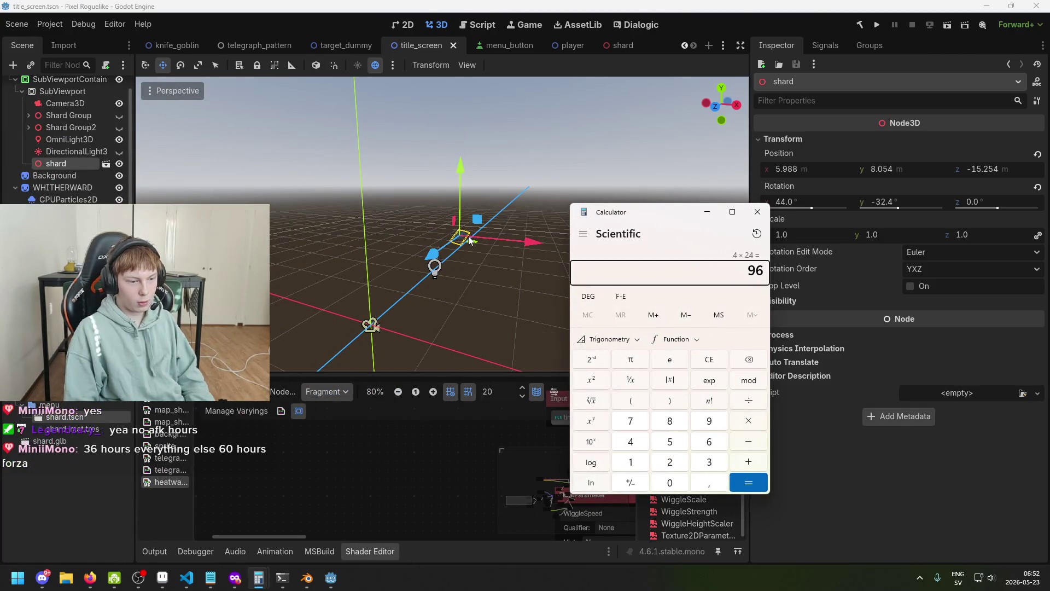
pyautogui.write('/60')
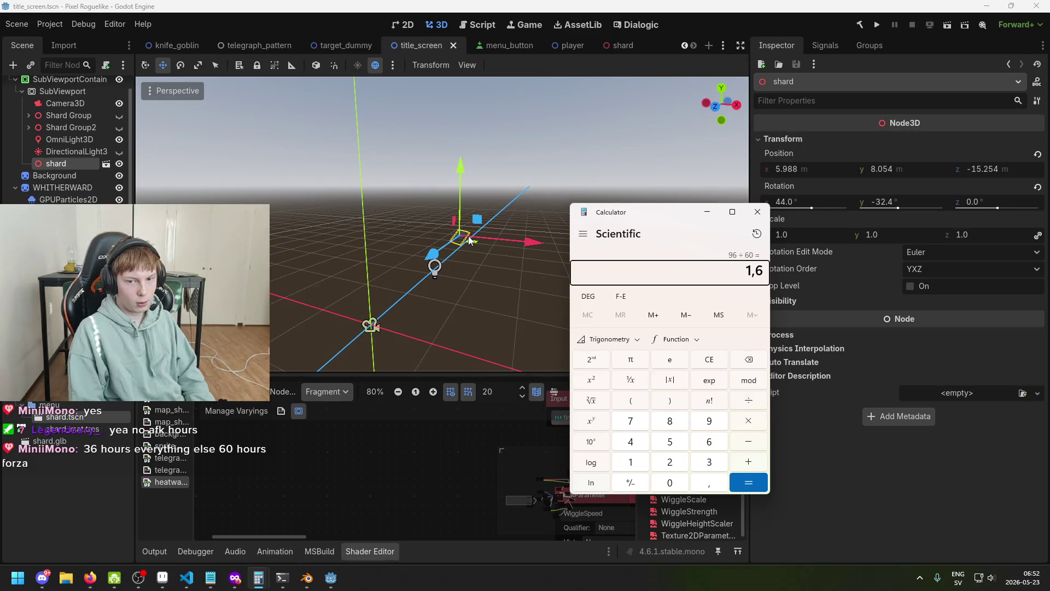
pyautogui.write('60/')
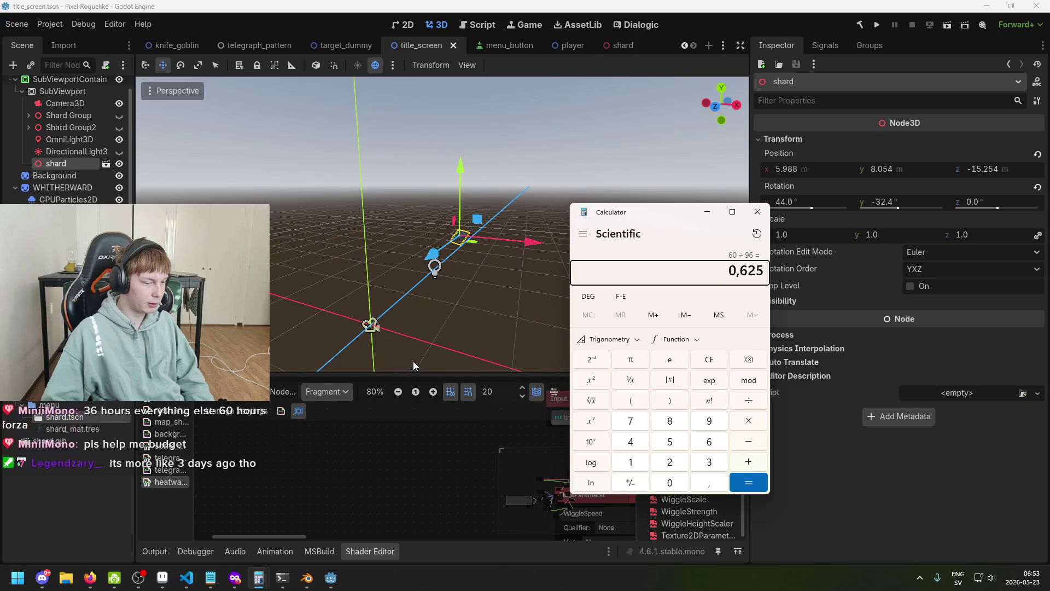
pyautogui.click(758, 211)
# - Save the scene and switch between the SubViewportDisplayer.cs code editor and Godot
pyautogui.hotkey('ctrl', 's')
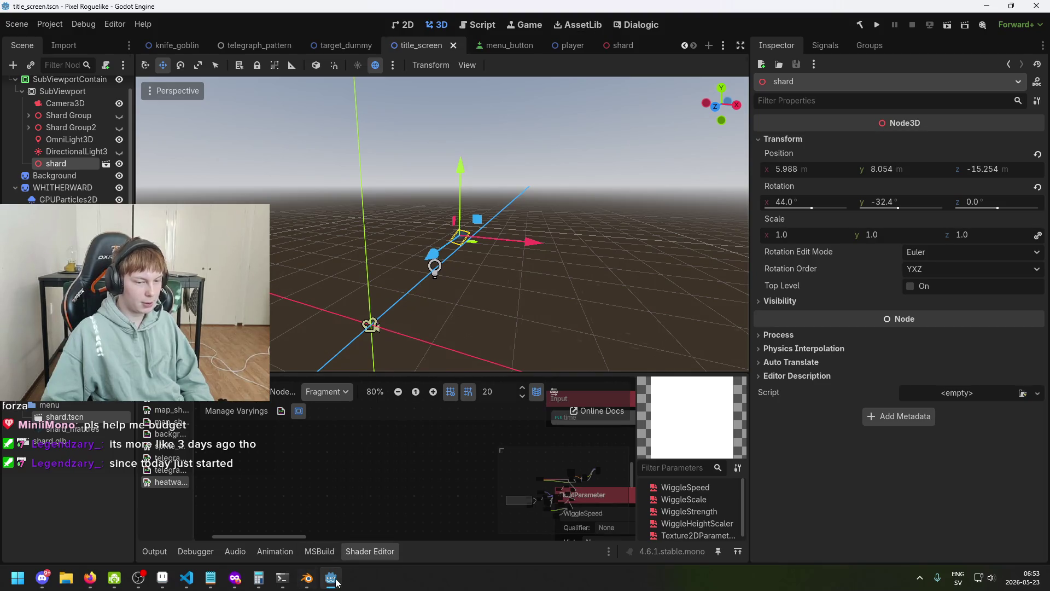
pyautogui.click(186, 578)
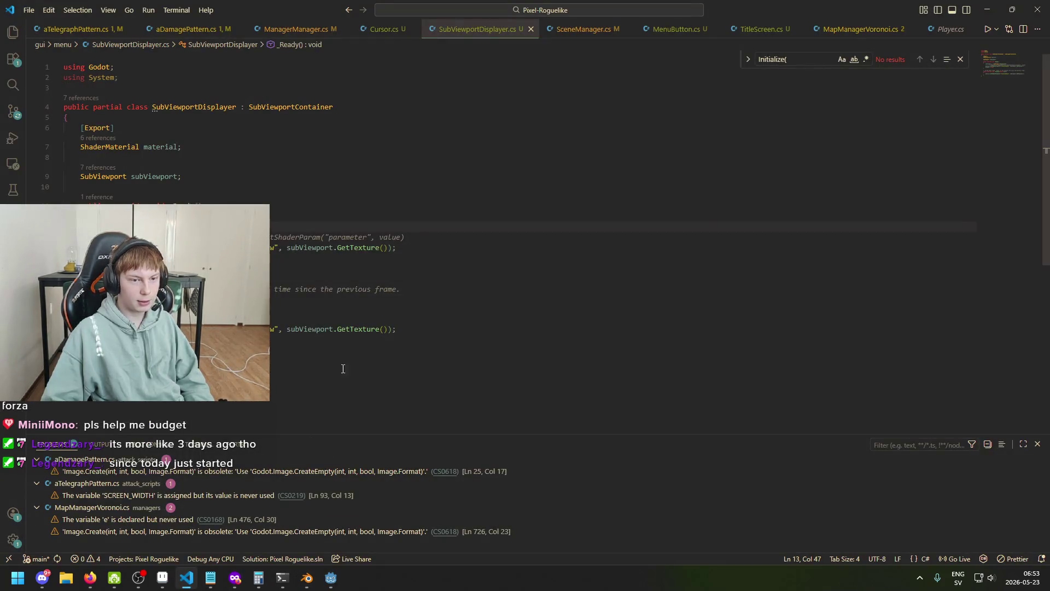
pyautogui.click(307, 578)
pyautogui.click(331, 578)
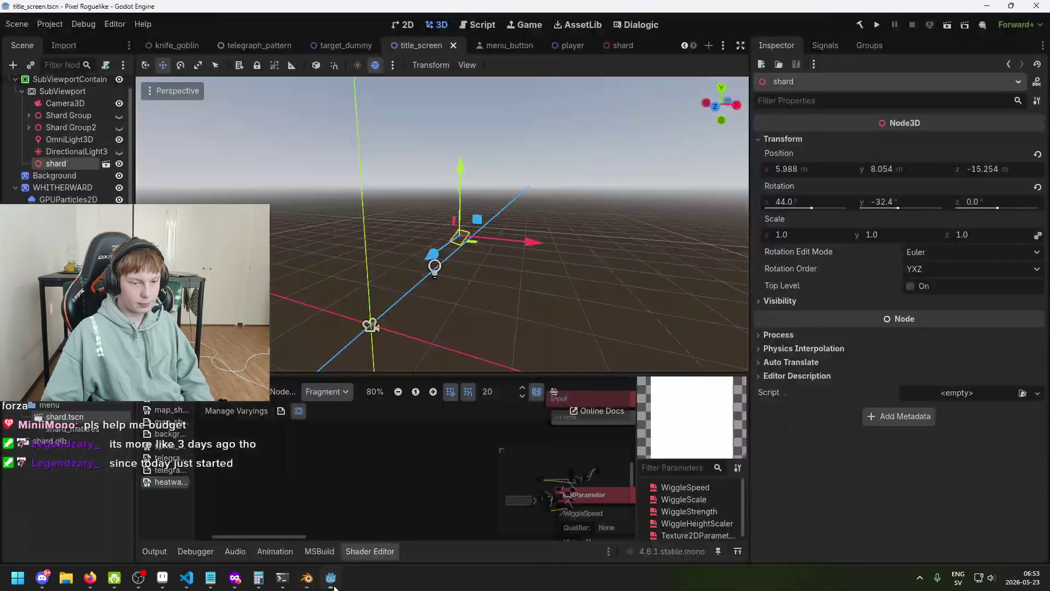
pyautogui.hotkey('ctrl', 's')
pyautogui.click(187, 578)
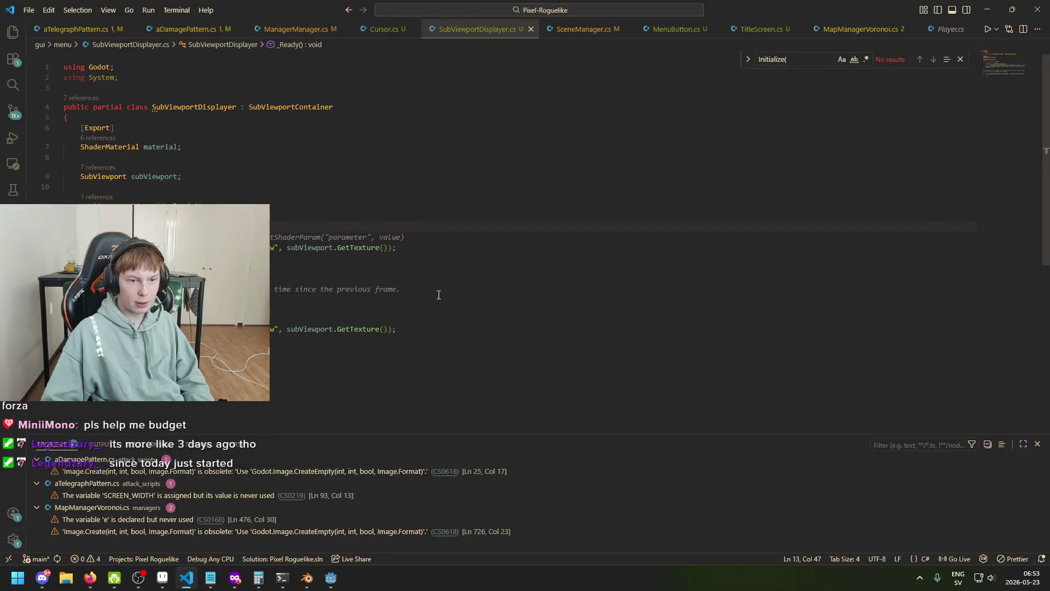
pyautogui.click(330, 578)
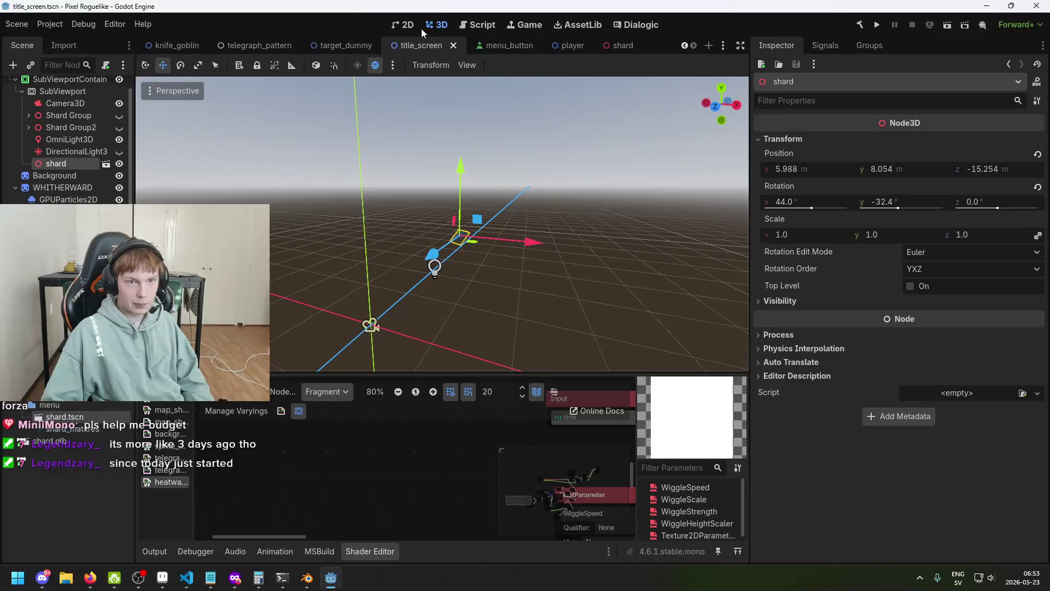
# - Move the shard right to X 10.397 and save the scene
pyautogui.click(408, 25)
pyautogui.moveTo(474, 207); pyautogui.dragTo(441, 216)
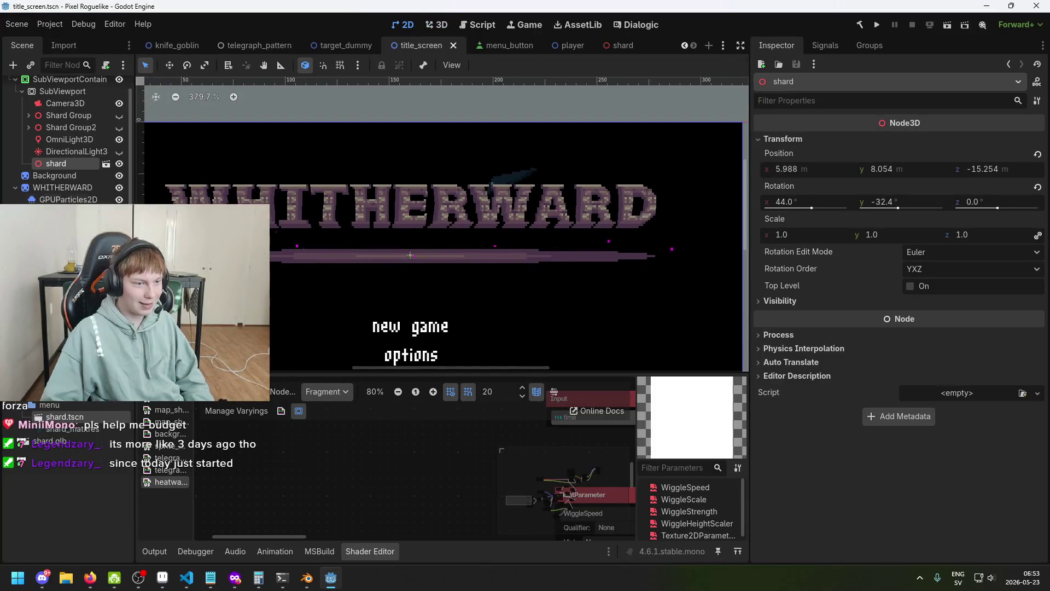
pyautogui.click(436, 25)
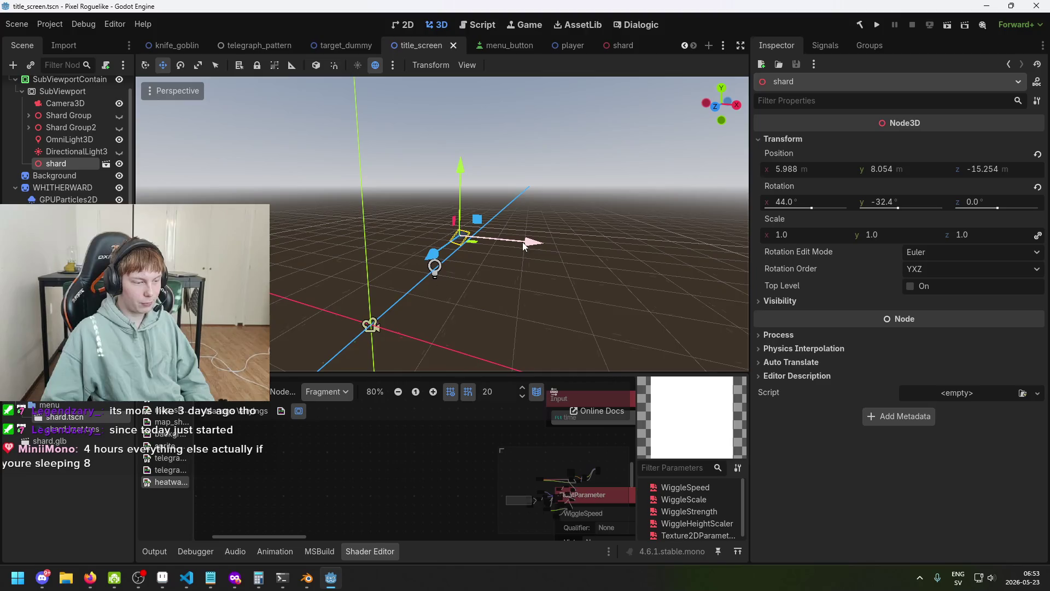
pyautogui.moveTo(524, 247); pyautogui.dragTo(569, 252)
pyautogui.click(402, 26)
pyautogui.click(442, 24)
pyautogui.hotkey('ctrl', 's')
# - Nudge the shard up, then slightly down to Y 9.11, checking in 2D and saving
pyautogui.click(402, 25)
pyautogui.scroll(-1, 592, 220)
pyautogui.scroll(-2, 591, 220)
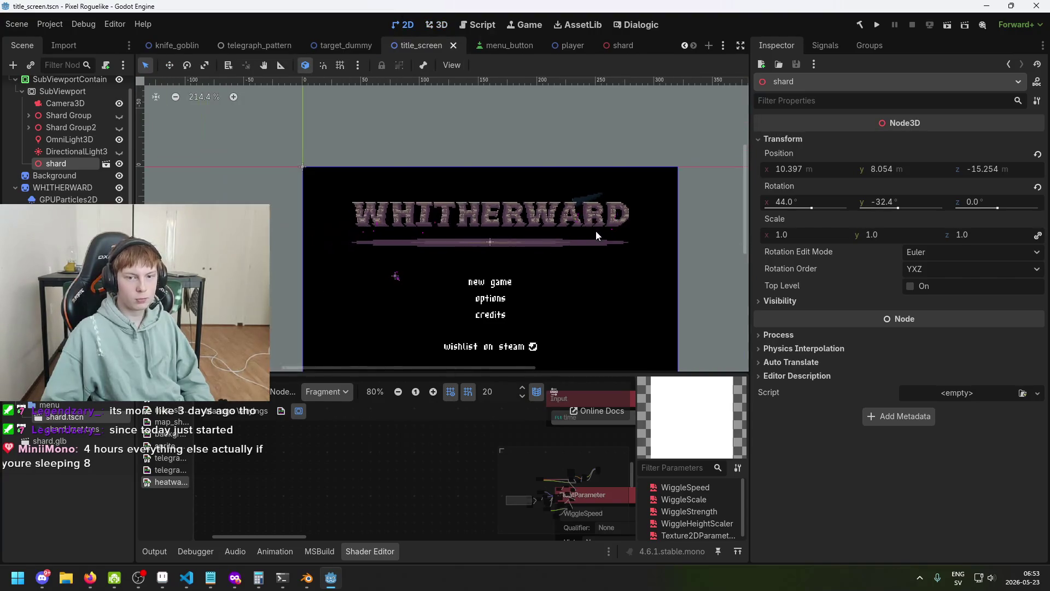
pyautogui.click(436, 25)
pyautogui.moveTo(497, 175); pyautogui.dragTo(491, 155)
pyautogui.hotkey('ctrl', 's')
pyautogui.click(407, 27)
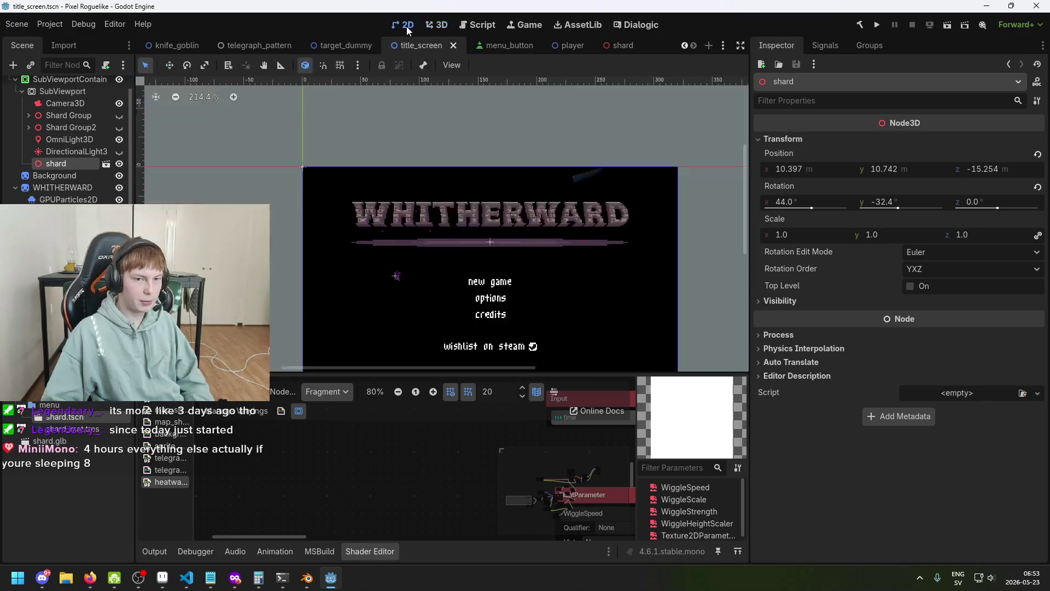
pyautogui.click(448, 22)
pyautogui.moveTo(490, 149); pyautogui.dragTo(489, 160)
pyautogui.hotkey('ctrl', 'F1')
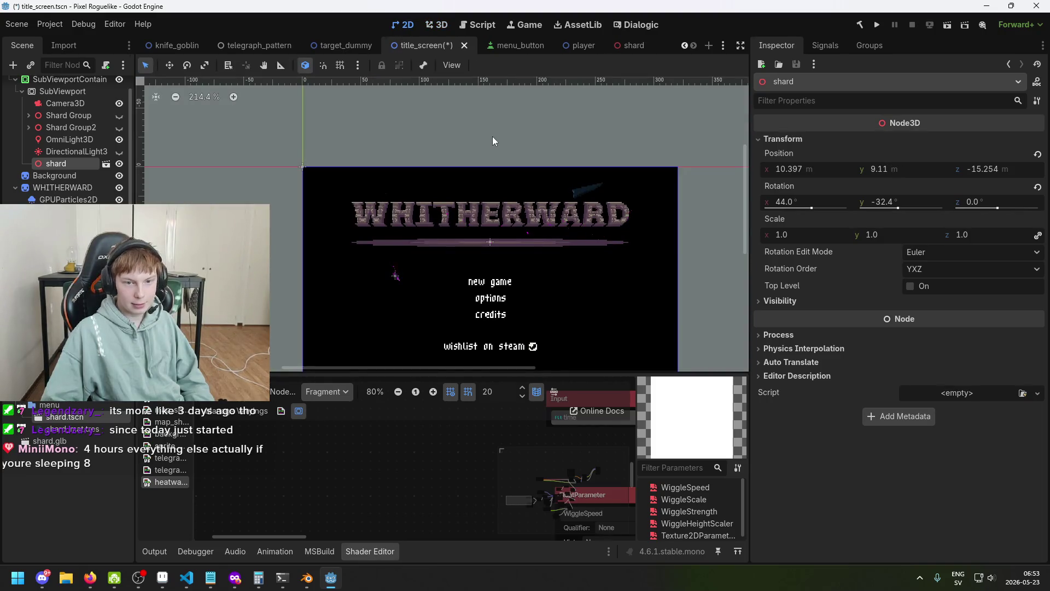
pyautogui.hotkey('ctrl', 's')
# - Review the title screen in 2D, save, then duplicate the shard as shard2
pyautogui.scroll(2, 615, 219)
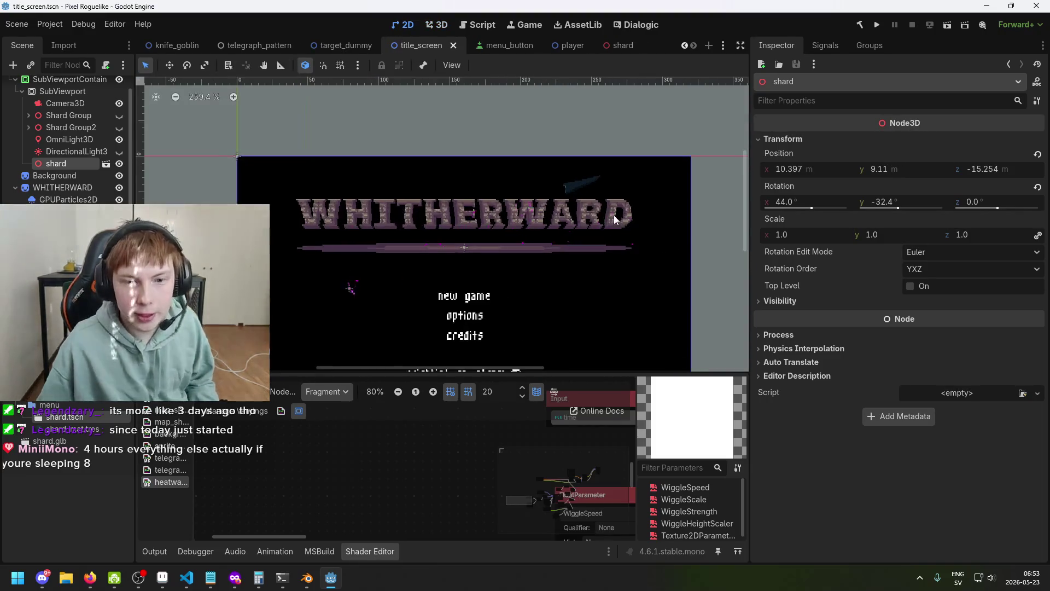
pyautogui.scroll(6, 589, 186)
pyautogui.scroll(-3, 586, 189)
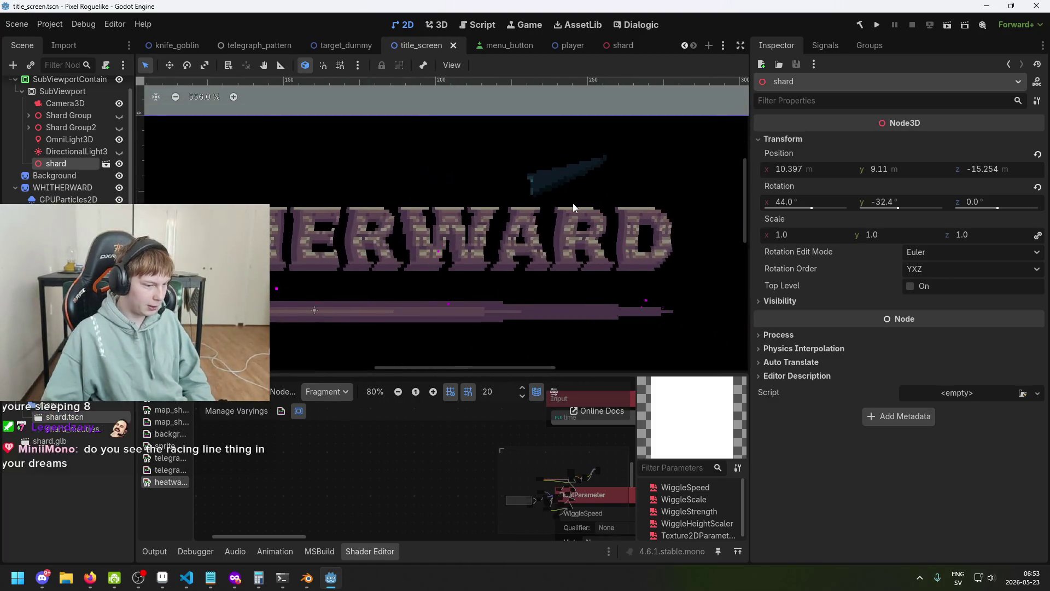
pyautogui.scroll(-3, 572, 202)
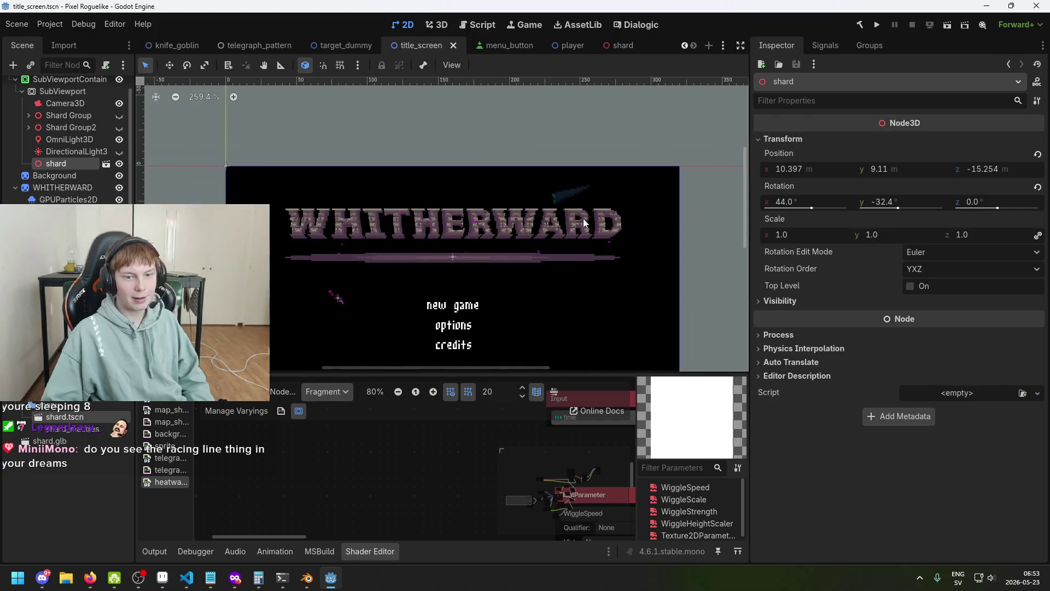
pyautogui.scroll(-1, 629, 181)
pyautogui.hotkey('ctrl', 's')
pyautogui.moveTo(627, 239); pyautogui.dragTo(564, 215)
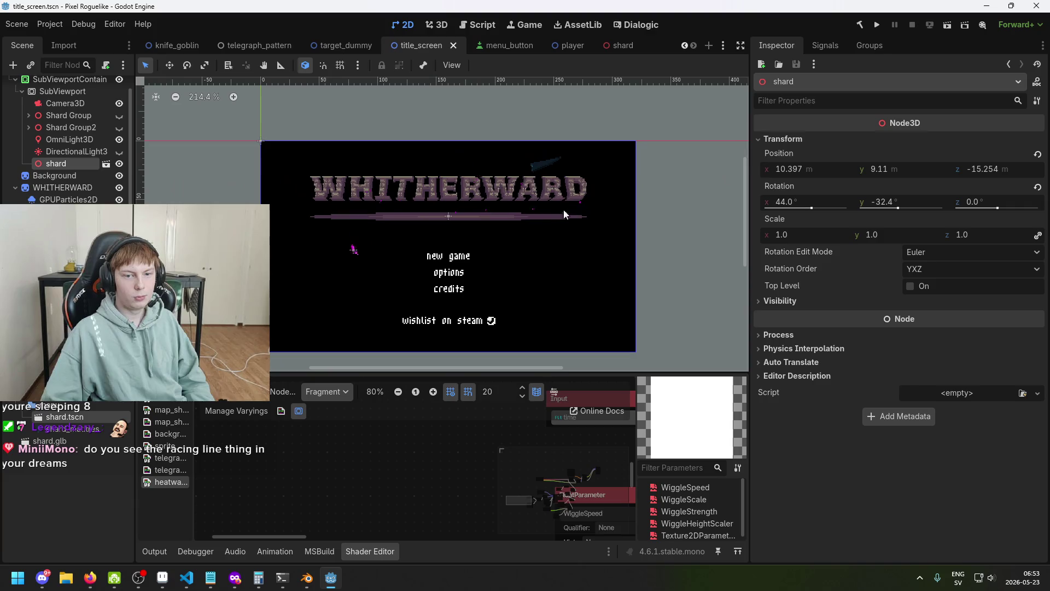
pyautogui.click(436, 25)
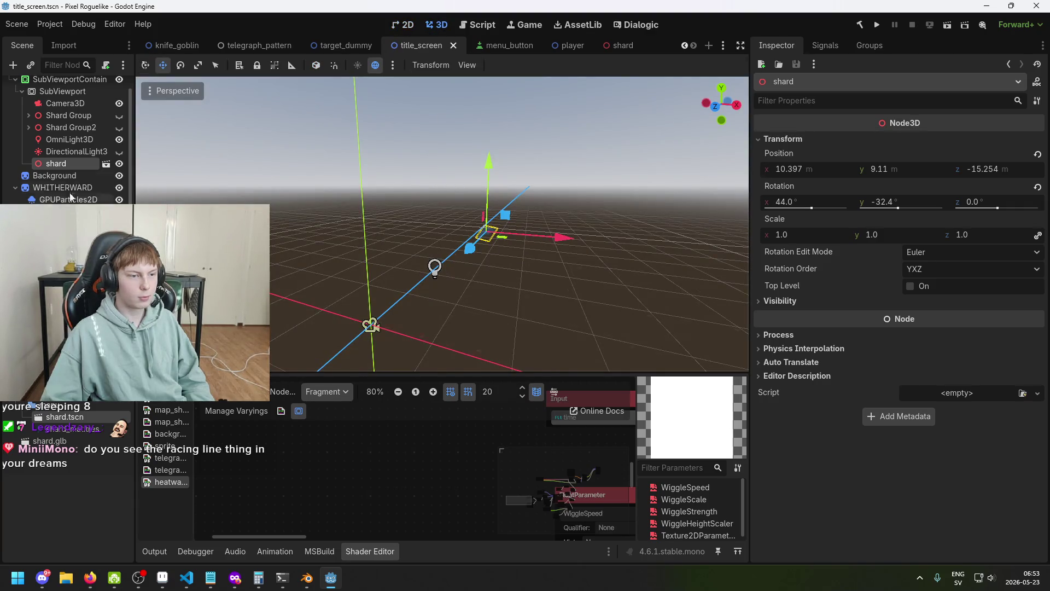
pyautogui.scroll(1, 67, 174)
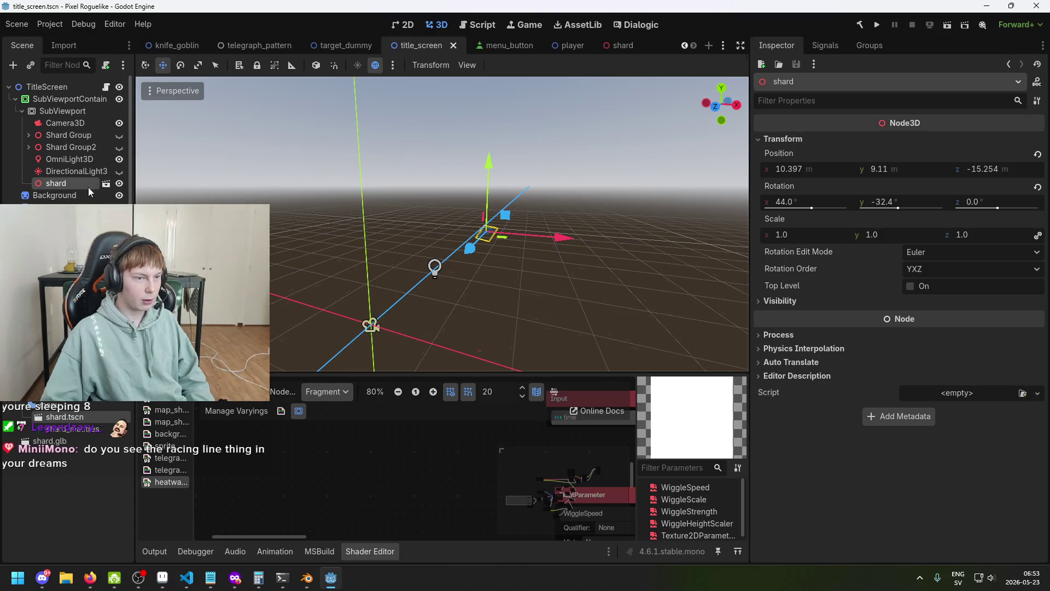
pyautogui.hotkey('ctrl', 'd')
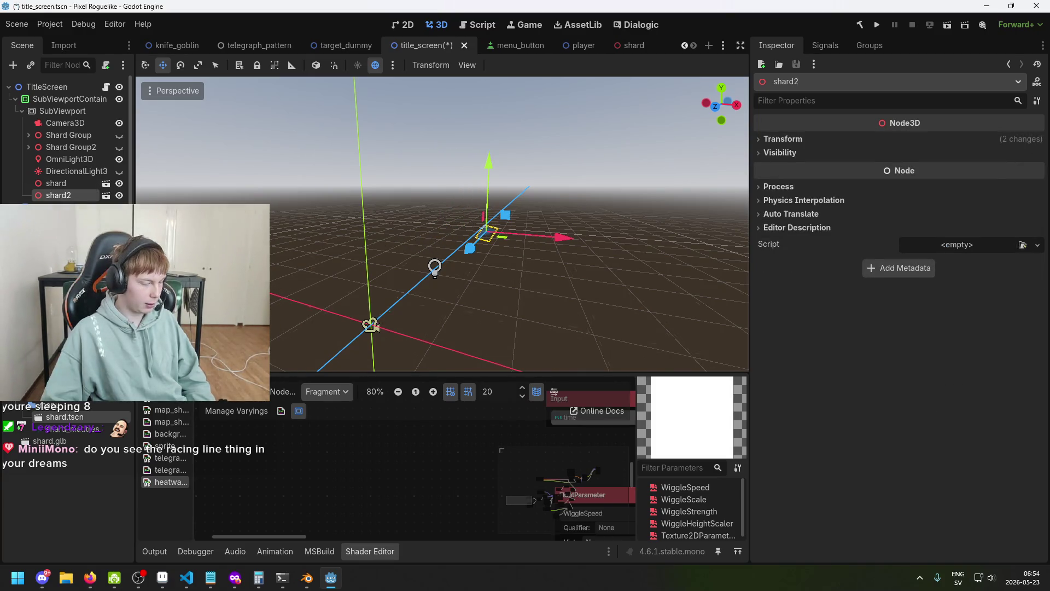
# - Rotate shard2 around its vertical axis and save the scene
pyautogui.click(543, 274)
pyautogui.click(80, 198)
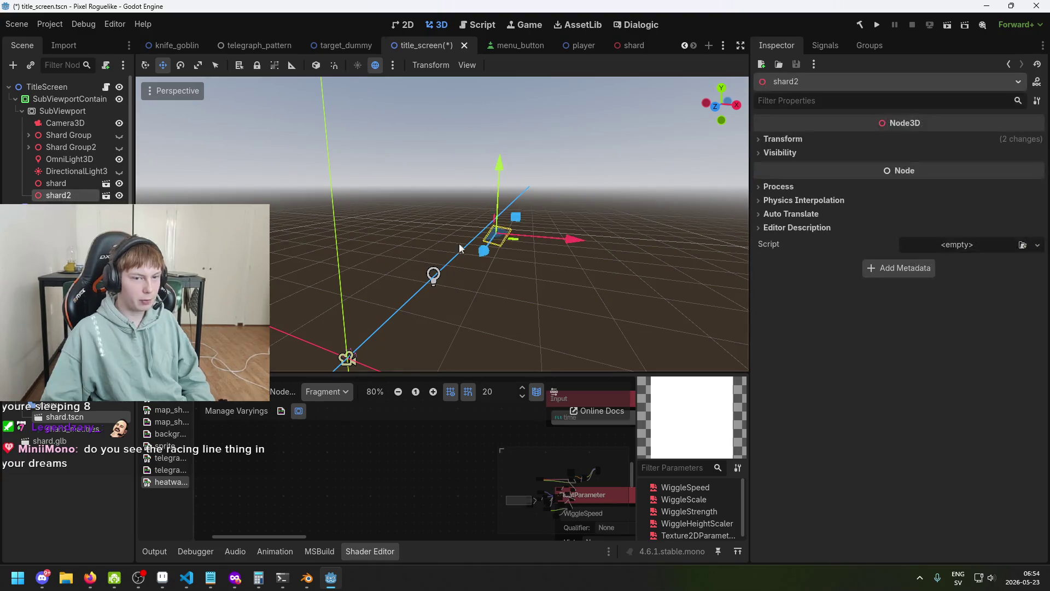
pyautogui.scroll(3, 590, 297)
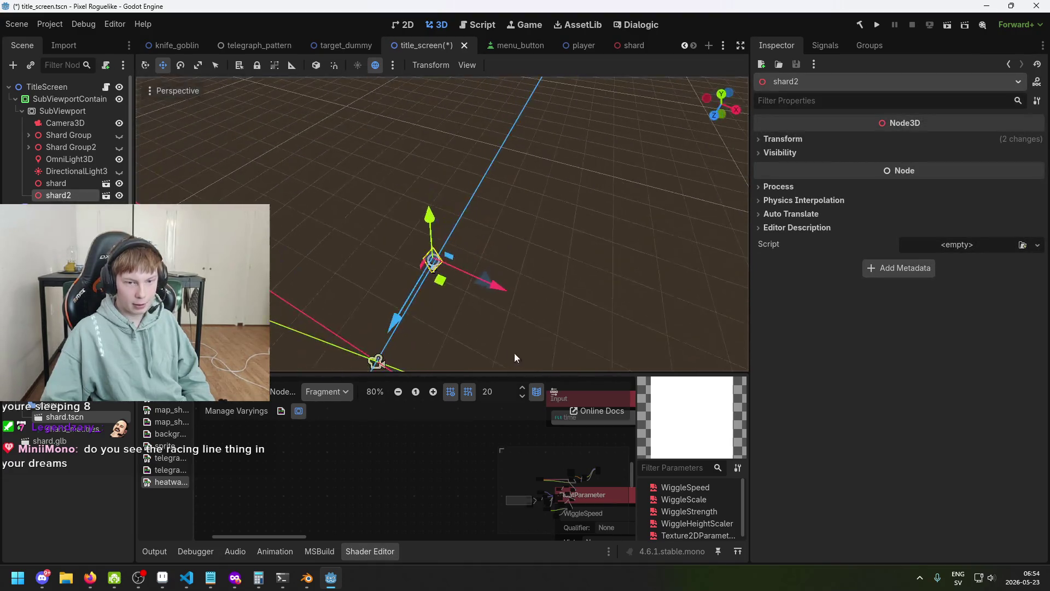
pyautogui.press('e')
pyautogui.moveTo(452, 276)
pyautogui.mouseDown()
pyautogui.moveTo(513, 257)
pyautogui.moveTo(464, 246)
pyautogui.moveTo(436, 188)
pyautogui.moveTo(452, 201)
pyautogui.mouseUp()
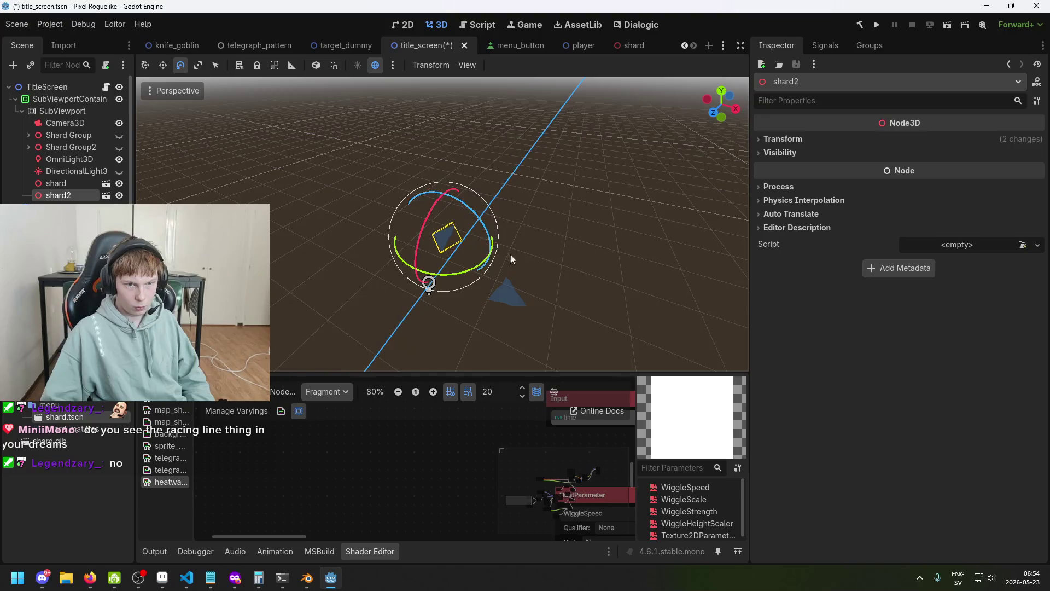
pyautogui.hotkey('ctrl', 's')
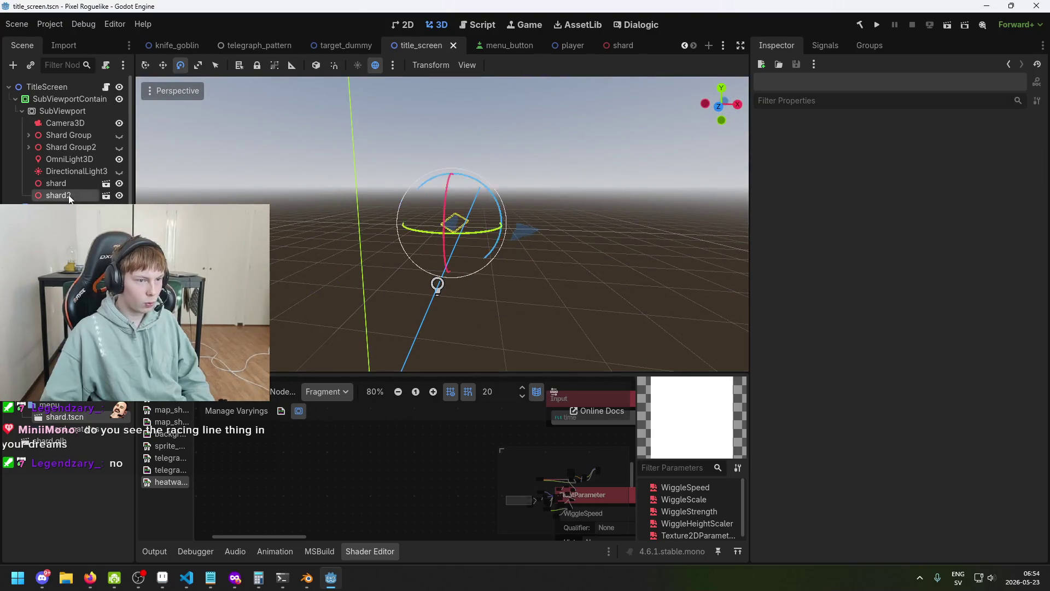
# - Raise shard2 slightly, check it in 2D, then move it right toward the camera
pyautogui.click(69, 196)
pyautogui.press('w')
pyautogui.moveTo(457, 164); pyautogui.dragTo(454, 150)
pyautogui.hotkey('ctrl', 's')
pyautogui.click(417, 26)
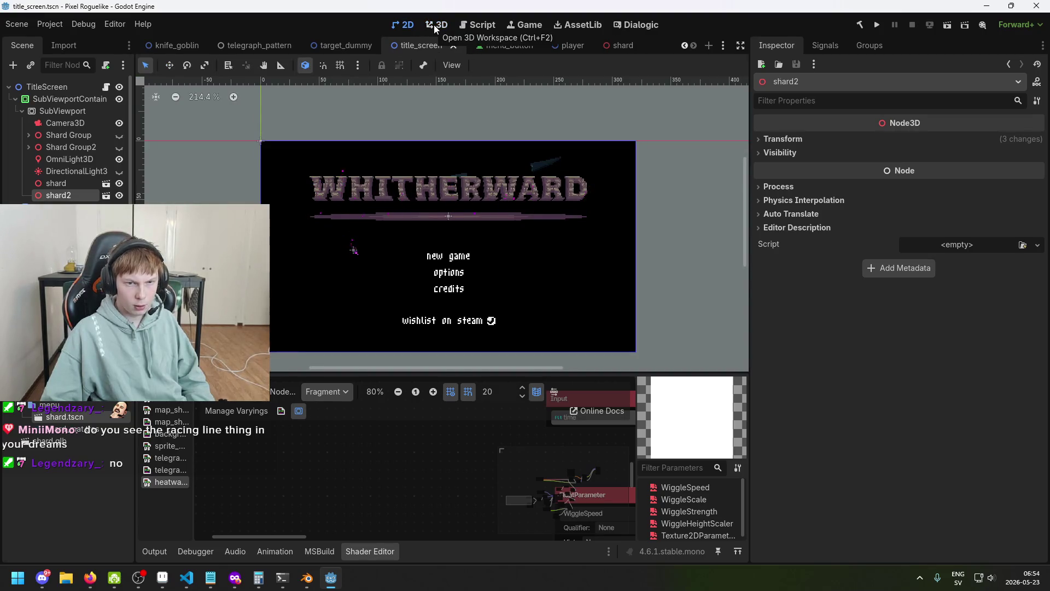
pyautogui.click(434, 24)
pyautogui.moveTo(514, 218)
pyautogui.mouseDown()
pyautogui.moveTo(535, 244)
pyautogui.moveTo(661, 266)
pyautogui.moveTo(585, 240)
pyautogui.moveTo(606, 239)
pyautogui.mouseUp()
# - Duplicate shard2 as shard3, moving it right and up and rotating it to a new angle
pyautogui.hotkey('ctrl', 'd')
pyautogui.moveTo(546, 206); pyautogui.dragTo(622, 211)
pyautogui.moveTo(578, 143); pyautogui.dragTo(575, 119)
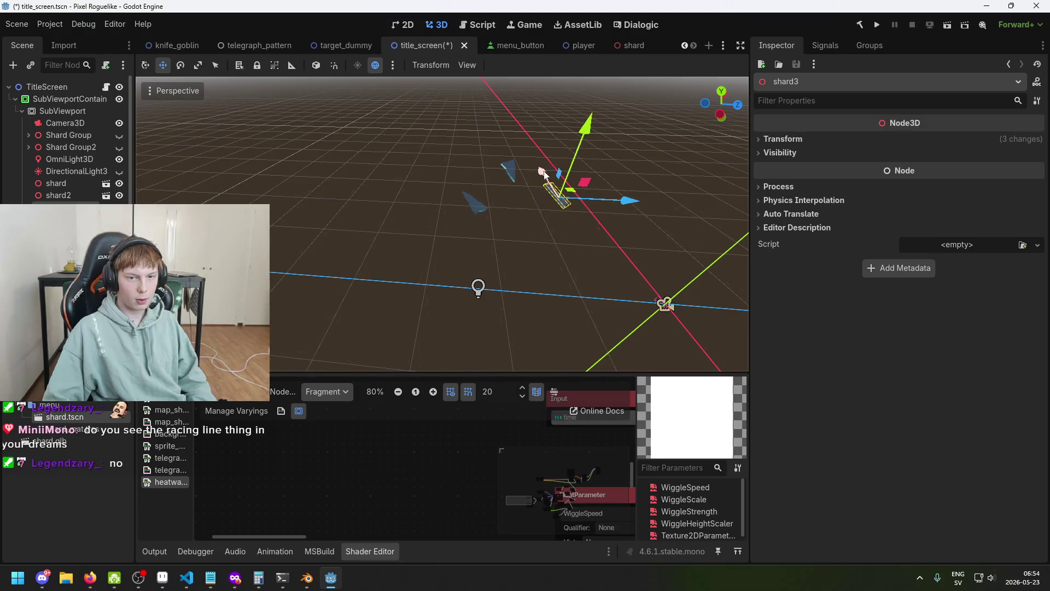
pyautogui.press('e')
pyautogui.moveTo(576, 191)
pyautogui.mouseDown()
pyautogui.moveTo(568, 182)
pyautogui.moveTo(564, 227)
pyautogui.moveTo(425, 227)
pyautogui.moveTo(483, 244)
pyautogui.moveTo(386, 215)
pyautogui.moveTo(494, 276)
pyautogui.moveTo(573, 296)
pyautogui.moveTo(514, 280)
pyautogui.moveTo(465, 290)
pyautogui.moveTo(446, 311)
pyautogui.moveTo(475, 292)
pyautogui.moveTo(446, 247)
pyautogui.mouseUp()
# - Review shard3's placement, save the scene and preview the title screen in 2D
pyautogui.click(507, 229)
pyautogui.click(481, 275)
pyautogui.press('w')
pyautogui.press('e')
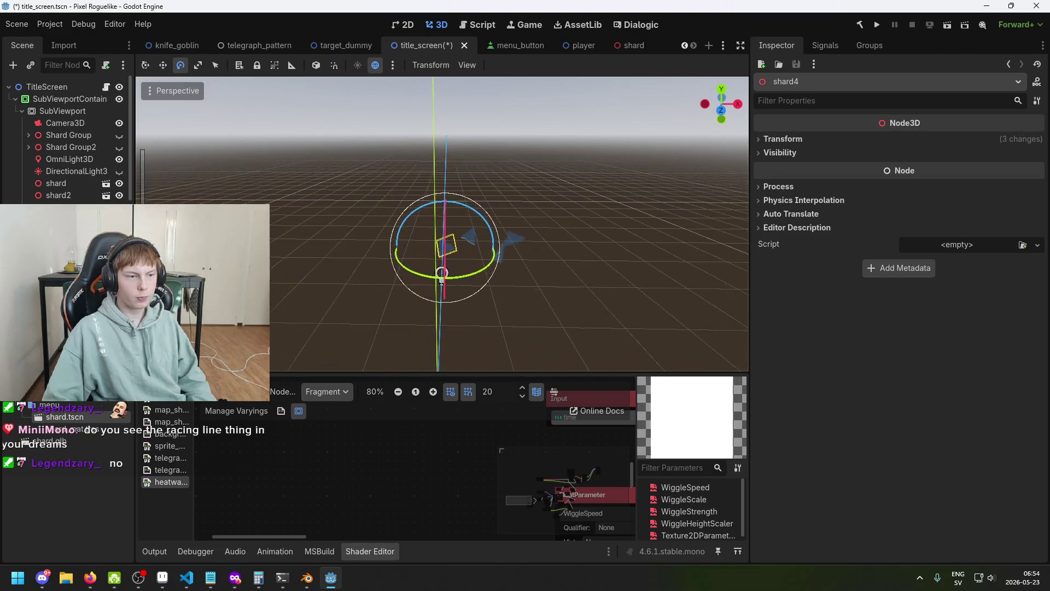
pyautogui.click(527, 300)
pyautogui.hotkey('ctrl', 's')
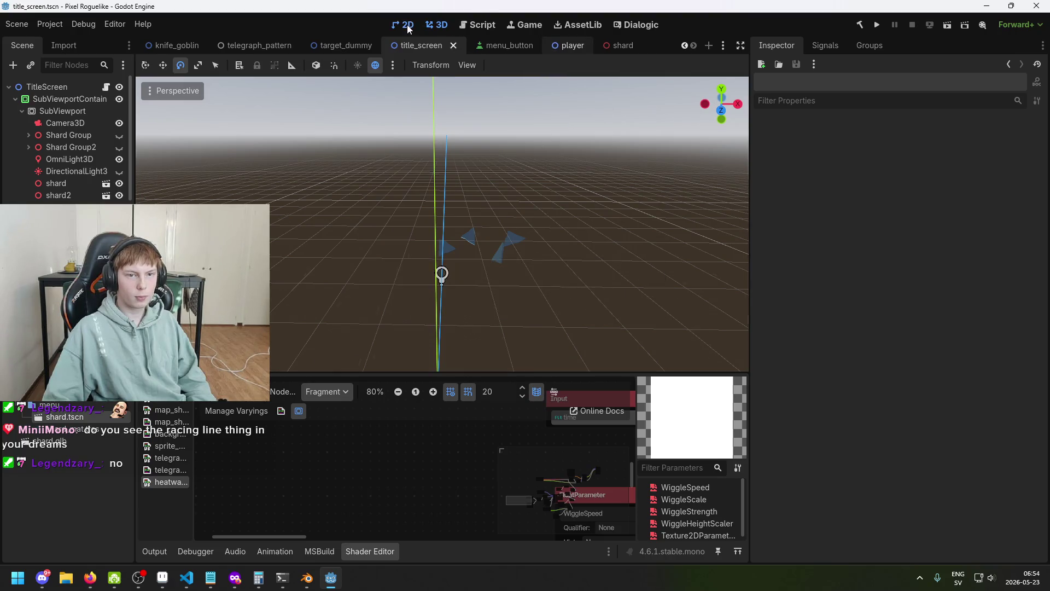
pyautogui.click(406, 26)
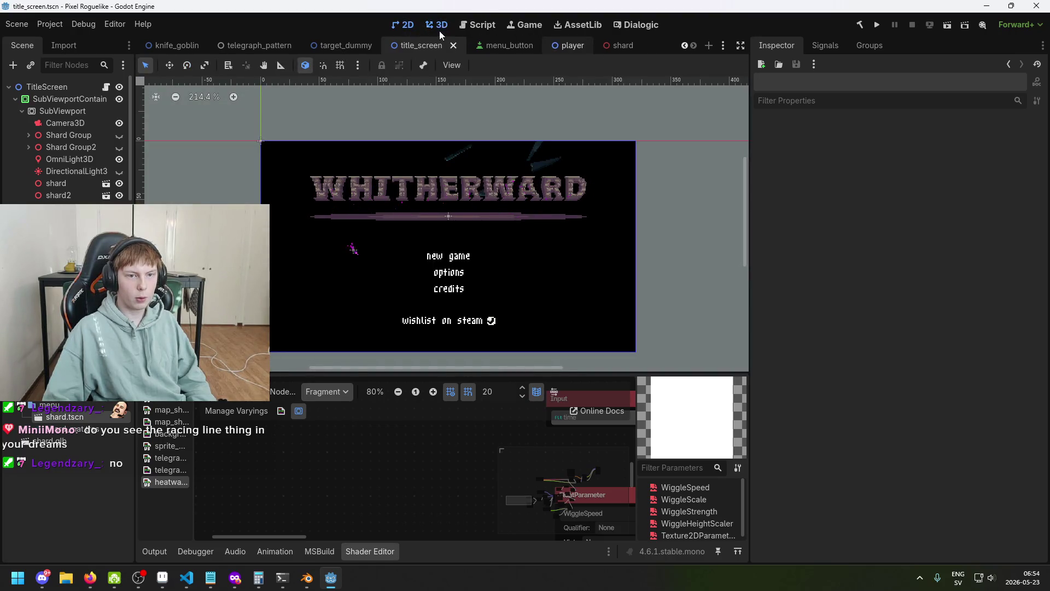
pyautogui.click(441, 24)
# - Shift shard4 right, then fine-tune its height, saving and previewing in 2D after each move
pyautogui.click(448, 246)
pyautogui.press('w')
pyautogui.moveTo(504, 253); pyautogui.dragTo(541, 252)
pyautogui.hotkey('ctrl', 's')
pyautogui.click(414, 27)
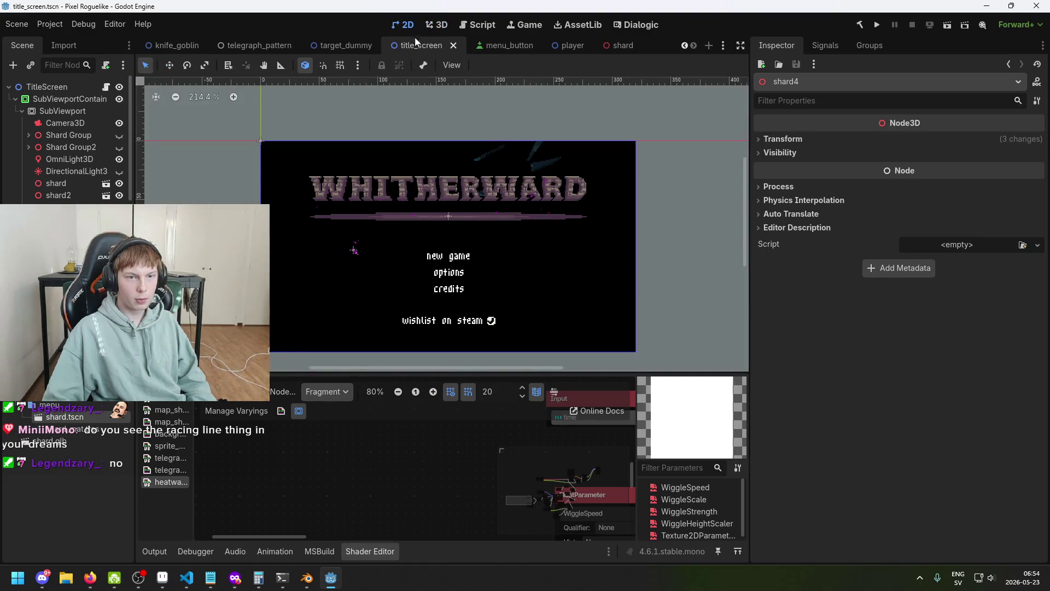
pyautogui.click(436, 24)
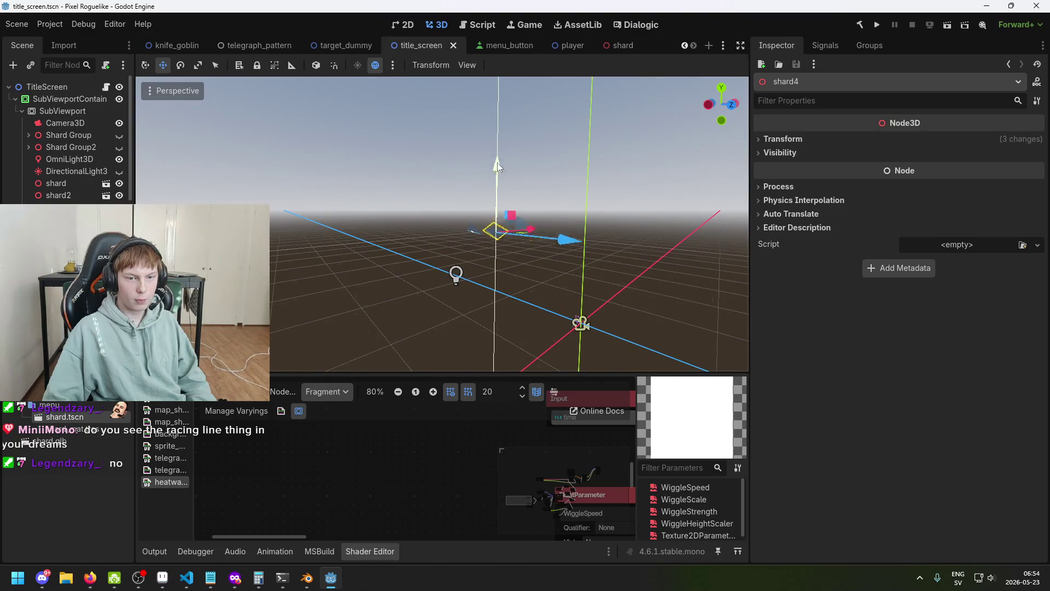
pyautogui.moveTo(497, 163); pyautogui.dragTo(508, 173)
pyautogui.hotkey('ctrl', 's')
pyautogui.click(407, 24)
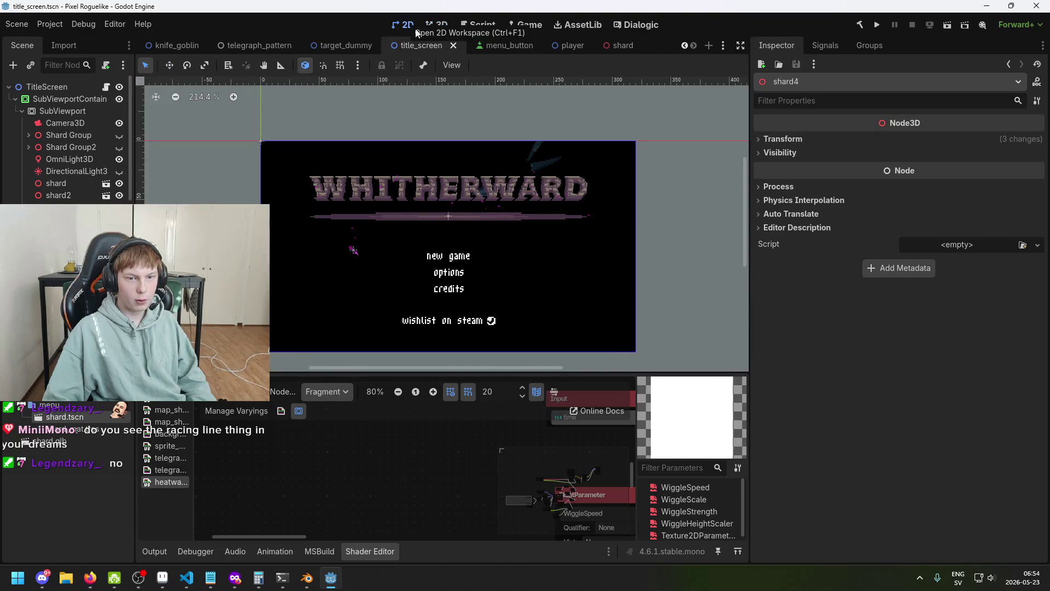
pyautogui.click(442, 27)
pyautogui.moveTo(495, 187)
pyautogui.mouseDown()
pyautogui.moveTo(498, 175)
pyautogui.moveTo(609, 239)
pyautogui.moveTo(417, 216)
pyautogui.moveTo(437, 217)
pyautogui.mouseUp()
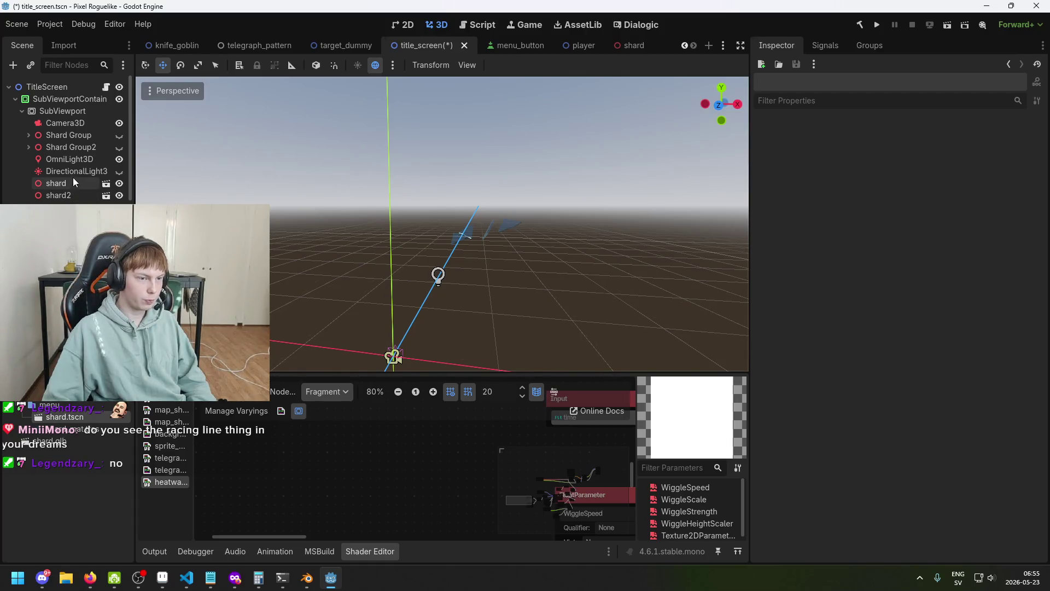
# - Delete Shard Group and Shard Group2 along with their children
pyautogui.click(97, 137)
pyautogui.press('Delete')
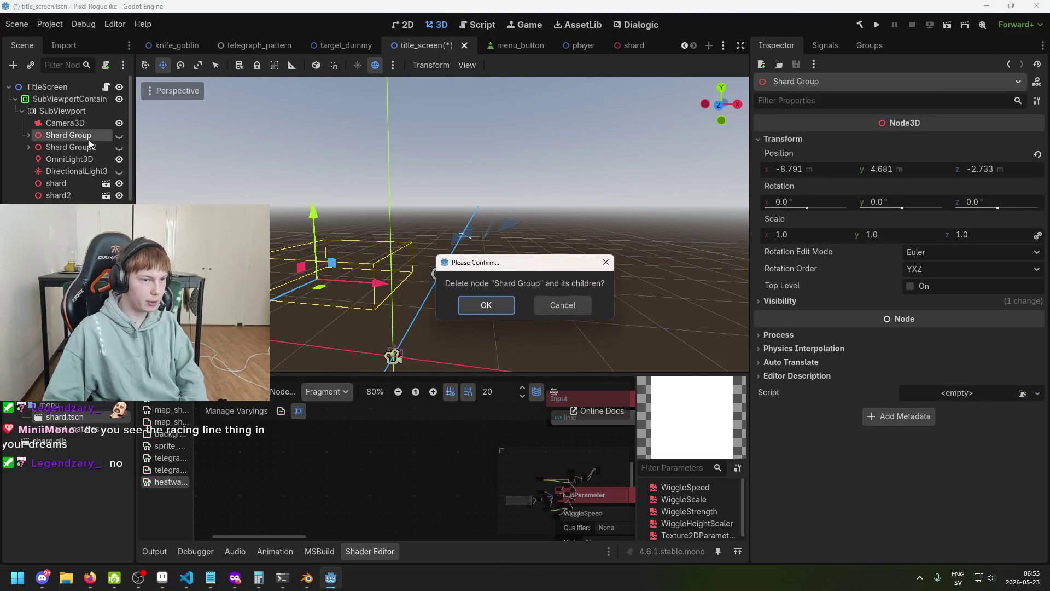
pyautogui.press('Return')
pyautogui.press('Delete')
pyautogui.press('Return')
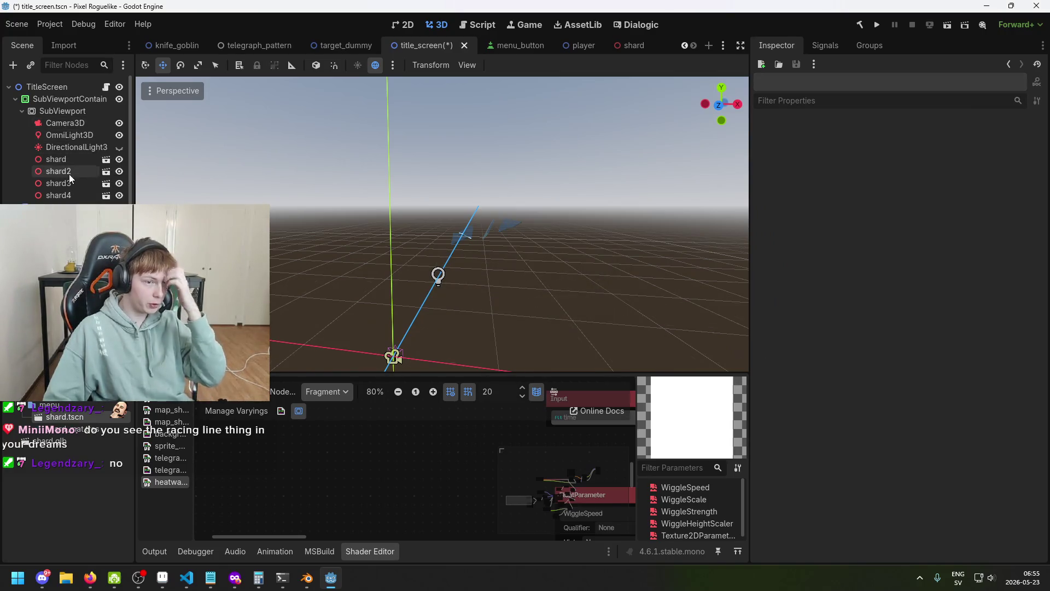
# - Add an empty Node3D as a child of SubViewport
pyautogui.rightClick(65, 159)
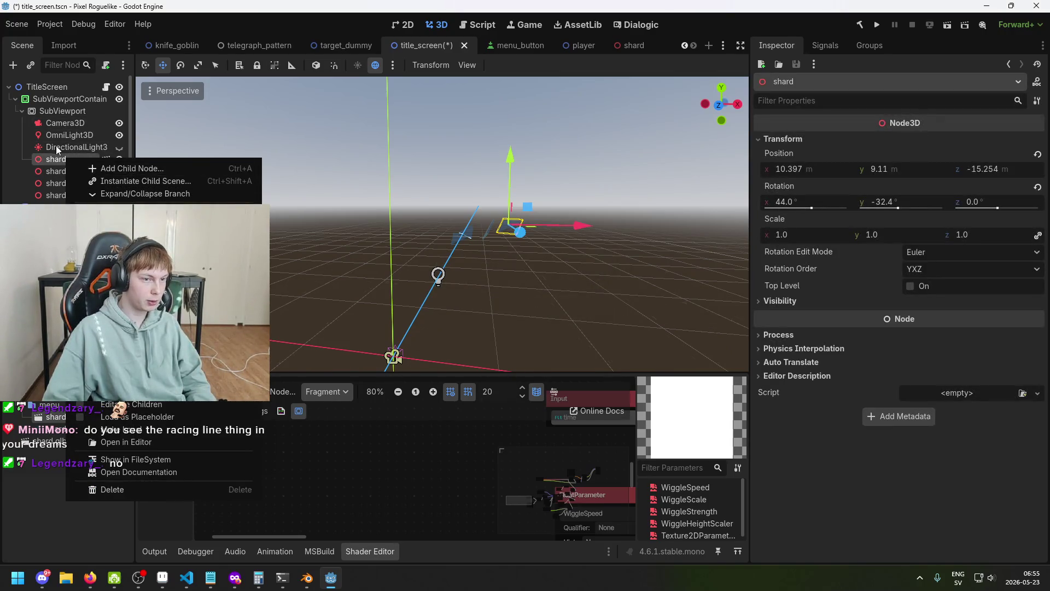
pyautogui.click(55, 146)
pyautogui.rightClick(61, 113)
pyautogui.click(115, 130)
pyautogui.doubleClick(374, 296)
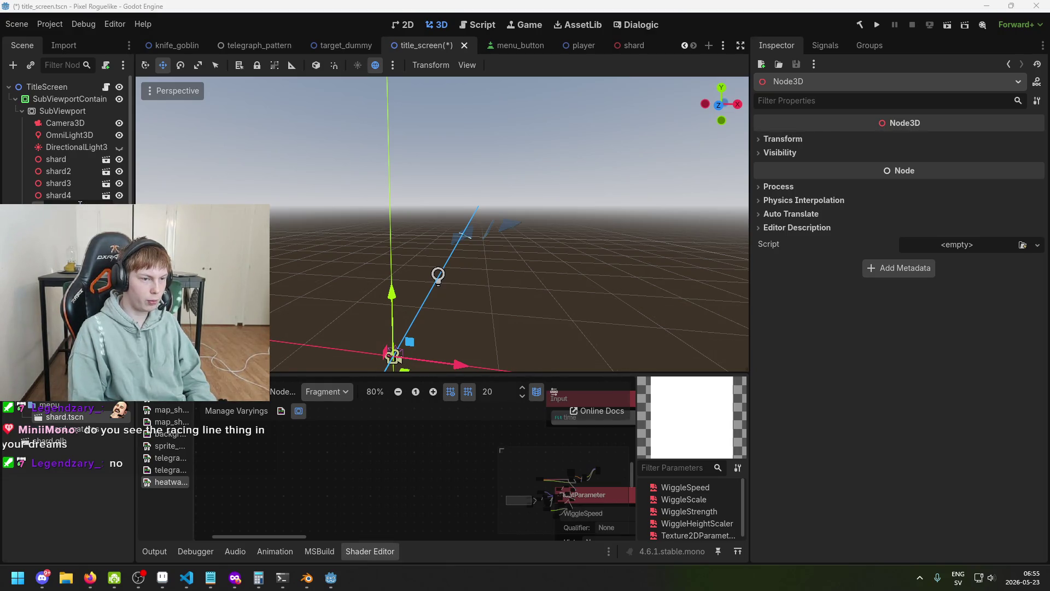
# - Move shard through shard4 under the new Shard Group node and collapse it
pyautogui.click(56, 159)
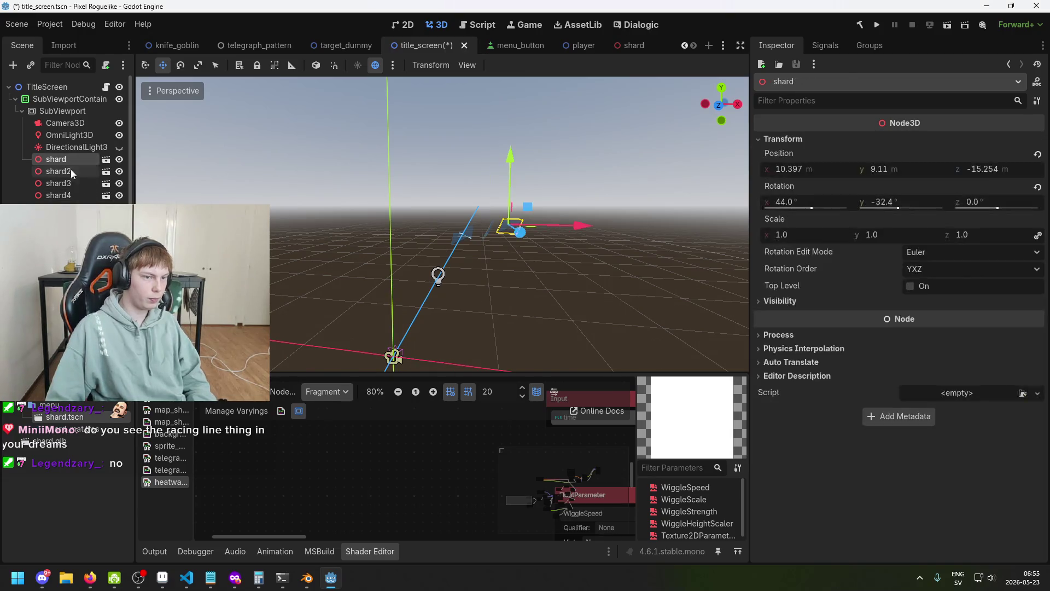
pyautogui.keyDown('shift'); pyautogui.click(71, 195); pyautogui.keyUp('shift')
pyautogui.moveTo(69, 159); pyautogui.dragTo(60, 208)
pyautogui.click(72, 159)
pyautogui.click(28, 159)
# - Duplicate Shard Group as Shard Group2 and move it left to x −12.93 m
pyautogui.hotkey('ctrl', 'd')
pyautogui.moveTo(502, 293); pyautogui.dragTo(407, 280)
pyautogui.hotkey('ctrl', 'z')
pyautogui.moveTo(543, 162); pyautogui.dragTo(530, 235)
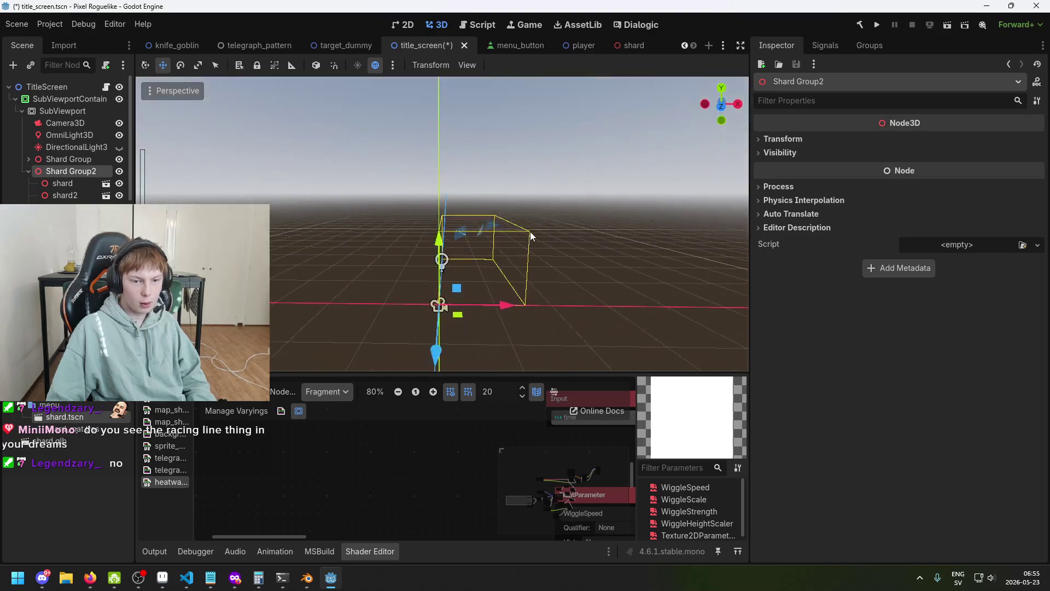
pyautogui.moveTo(506, 310)
pyautogui.mouseDown()
pyautogui.moveTo(518, 274)
pyautogui.moveTo(280, 229)
pyautogui.mouseUp()
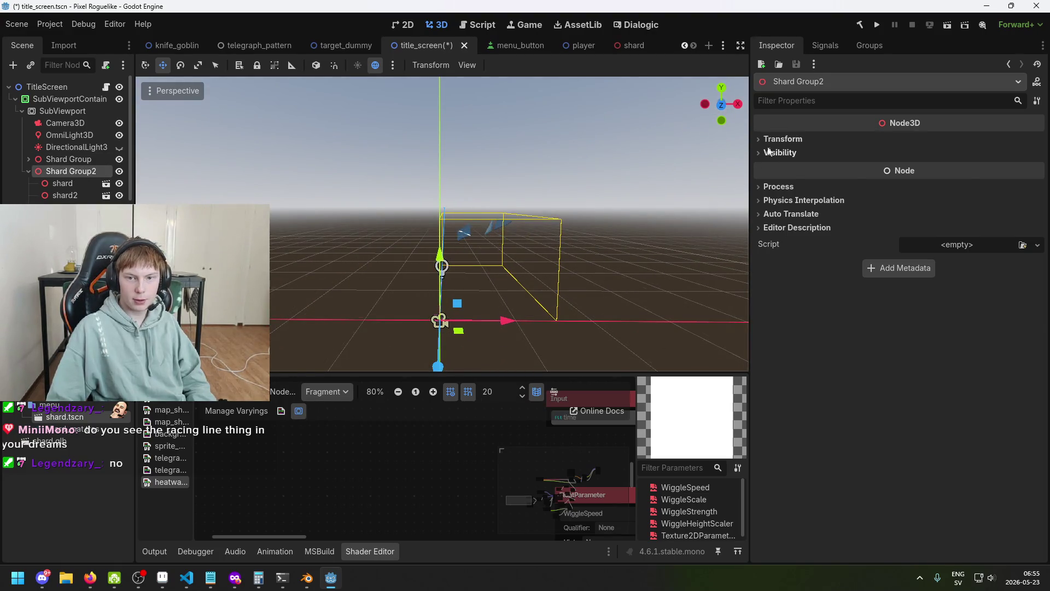
pyautogui.click(783, 139)
pyautogui.moveTo(509, 321); pyautogui.dragTo(389, 321)
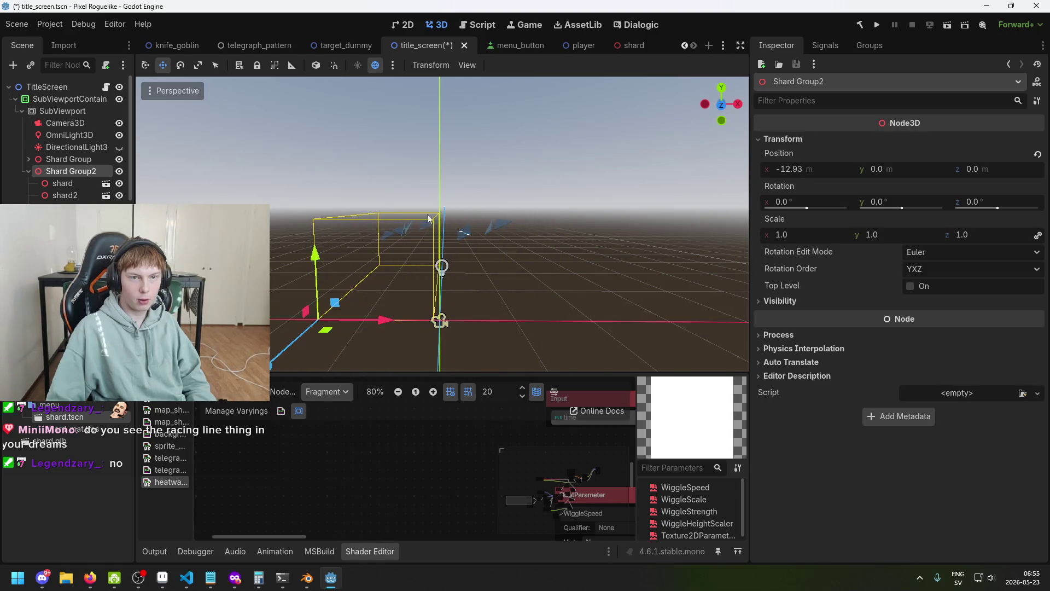
pyautogui.click(414, 24)
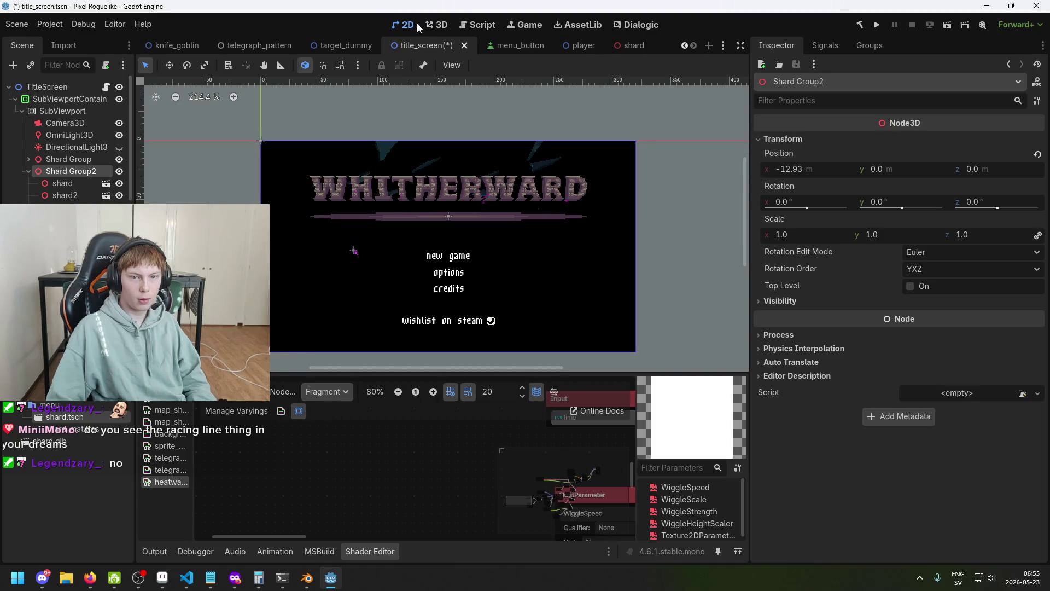
# - Lower Shard Group2 to y −2.436 m, then duplicate it and clear the selection
pyautogui.click(441, 25)
pyautogui.moveTo(315, 254); pyautogui.dragTo(317, 306)
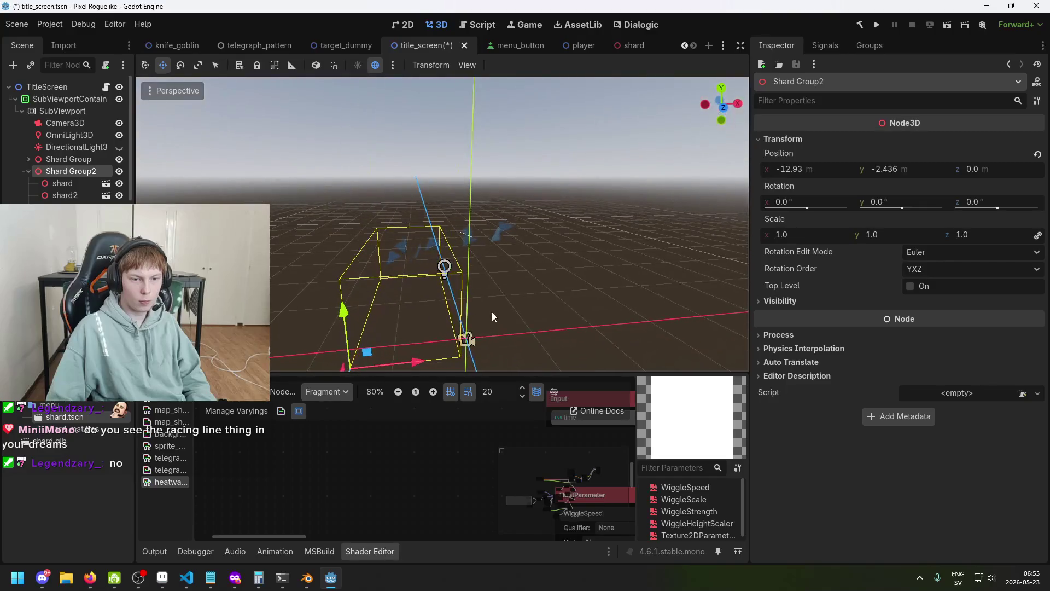
pyautogui.hotkey('ctrl', 'd')
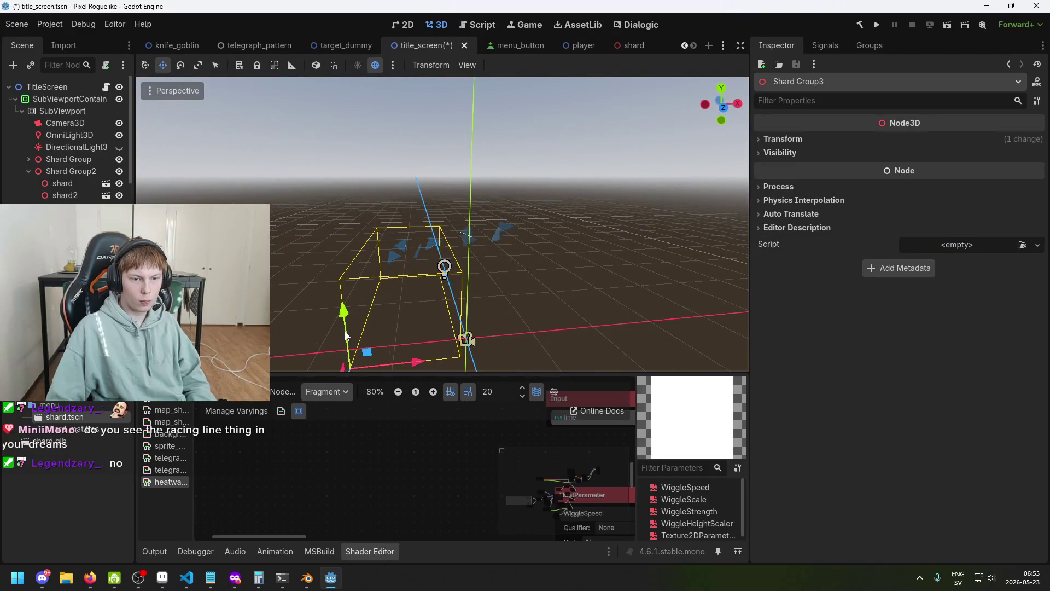
pyautogui.click(397, 346)
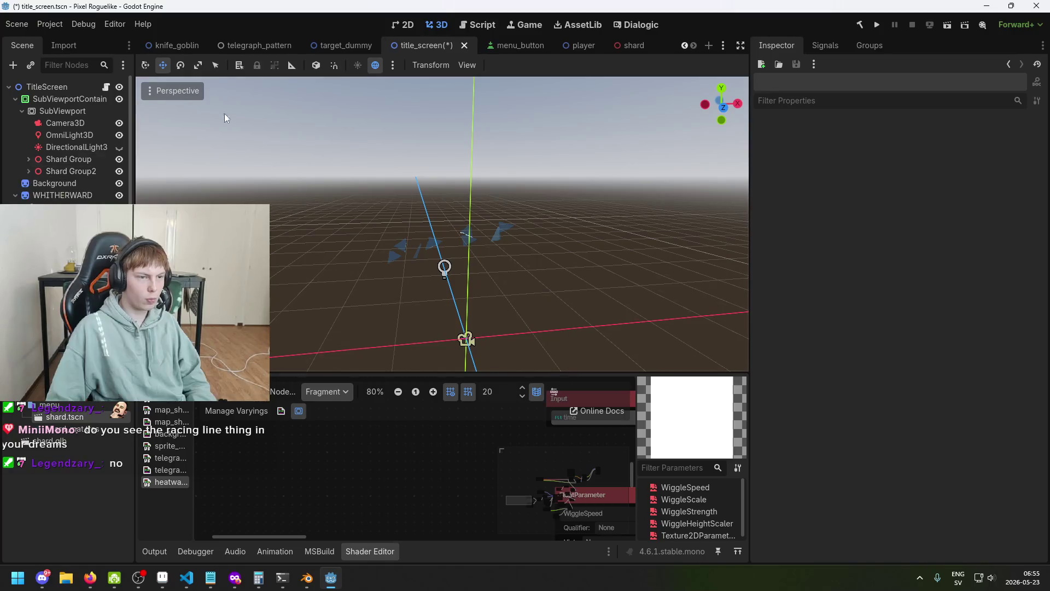
# - Save title_screen, preview it in 2D and run the project
pyautogui.hotkey('ctrl', 's')
pyautogui.click(411, 29)
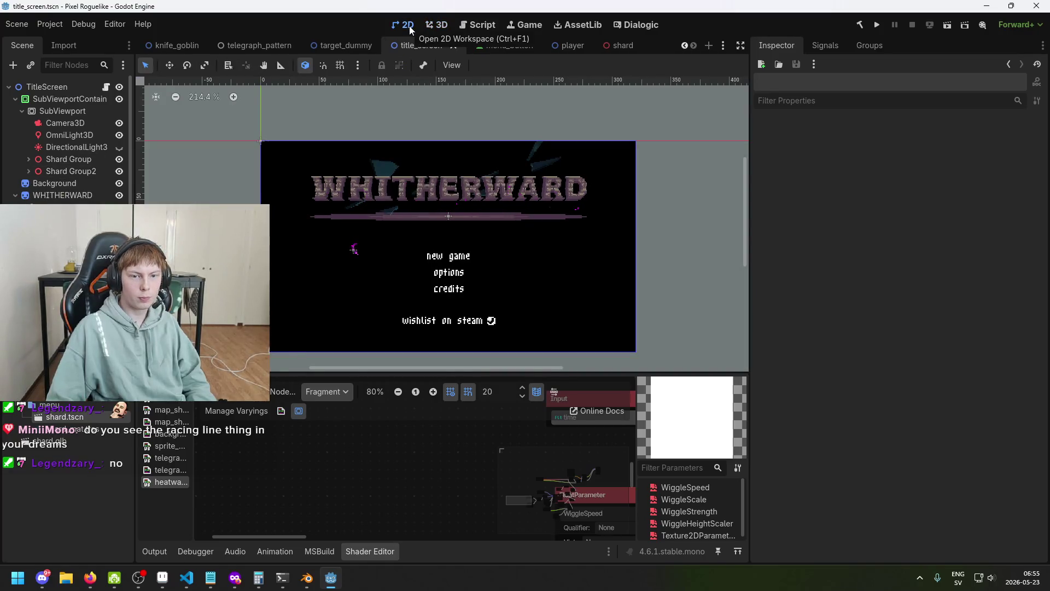
pyautogui.press('F5')
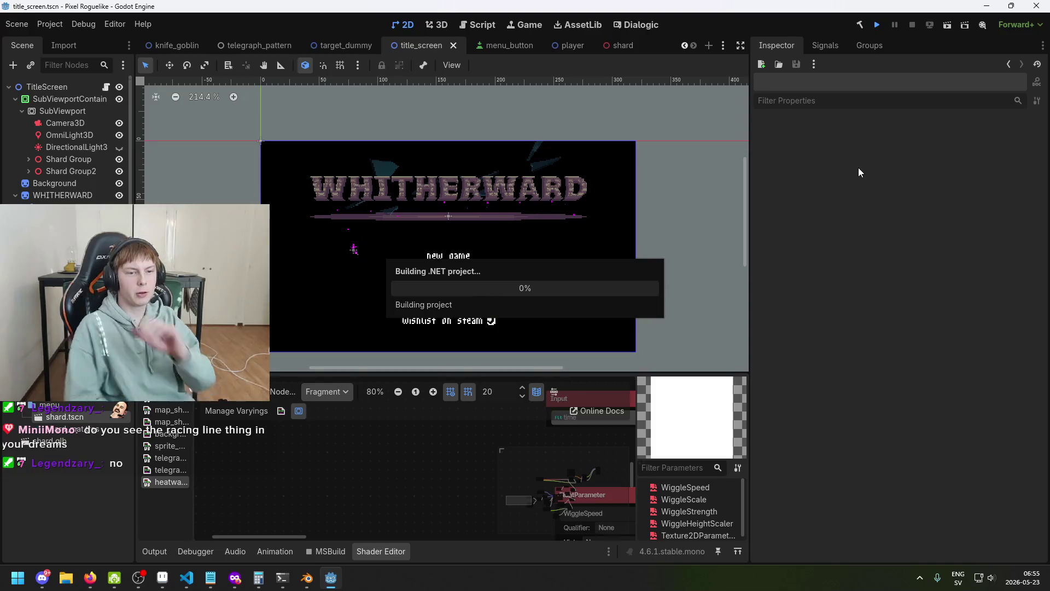
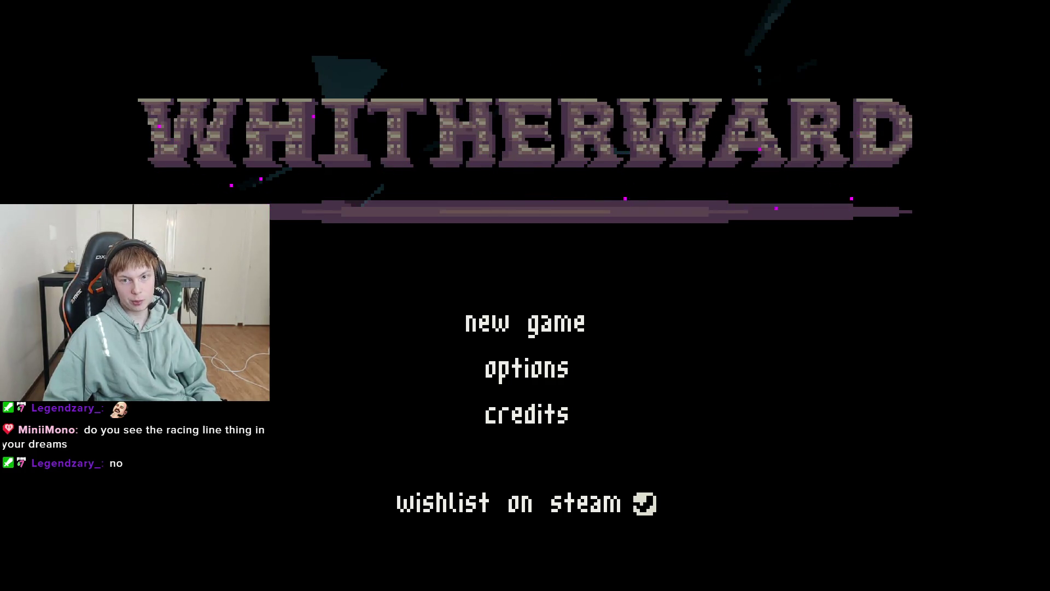
# - Close the running game, save, and show the title_screen scene in the 3D workspace
pyautogui.hotkey('alt', 'F4')
pyautogui.hotkey('ctrl', 's')
pyautogui.click(342, 42)
pyautogui.click(418, 41)
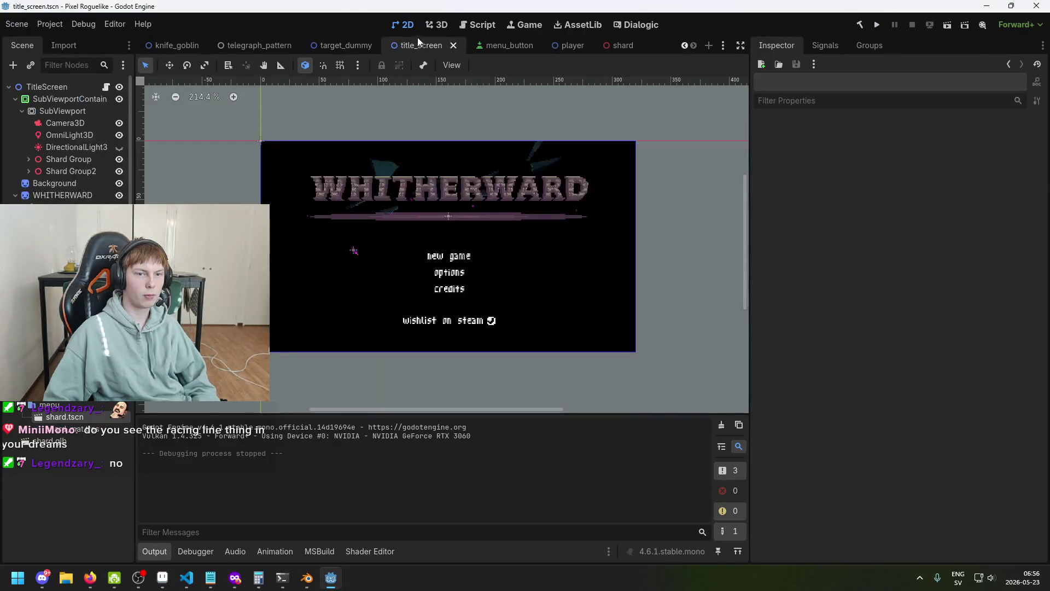
pyautogui.click(431, 26)
# - Open shard.tscn from the FileSystem dock and orbit around the shard
pyautogui.moveTo(437, 199)
pyautogui.mouseDown()
pyautogui.moveTo(579, 201)
pyautogui.moveTo(631, 250)
pyautogui.moveTo(540, 262)
pyautogui.moveTo(602, 262)
pyautogui.mouseUp()
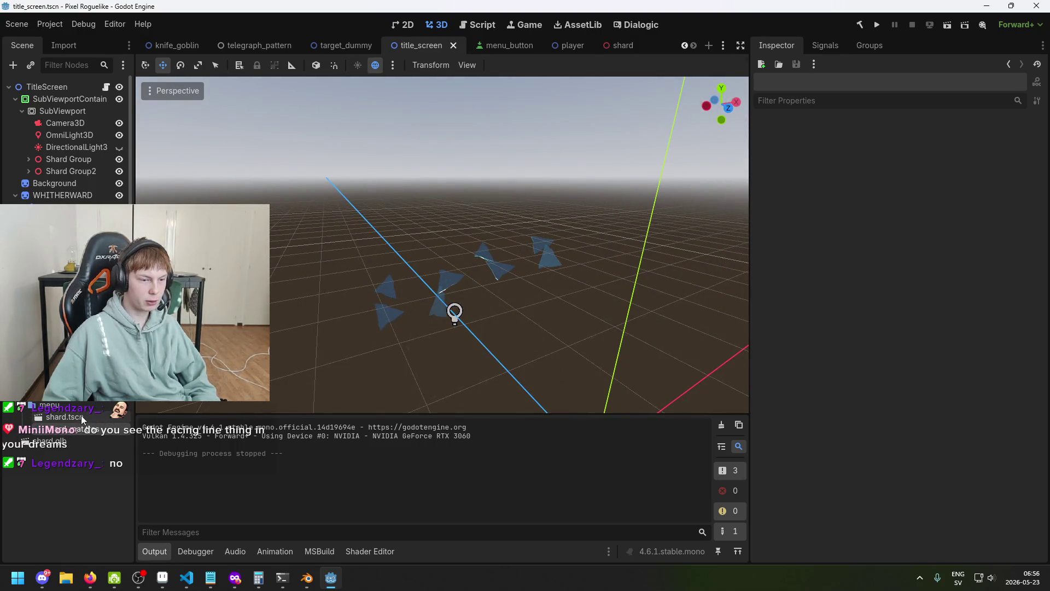
pyautogui.doubleClick(81, 415)
pyautogui.moveTo(491, 314); pyautogui.dragTo(514, 314)
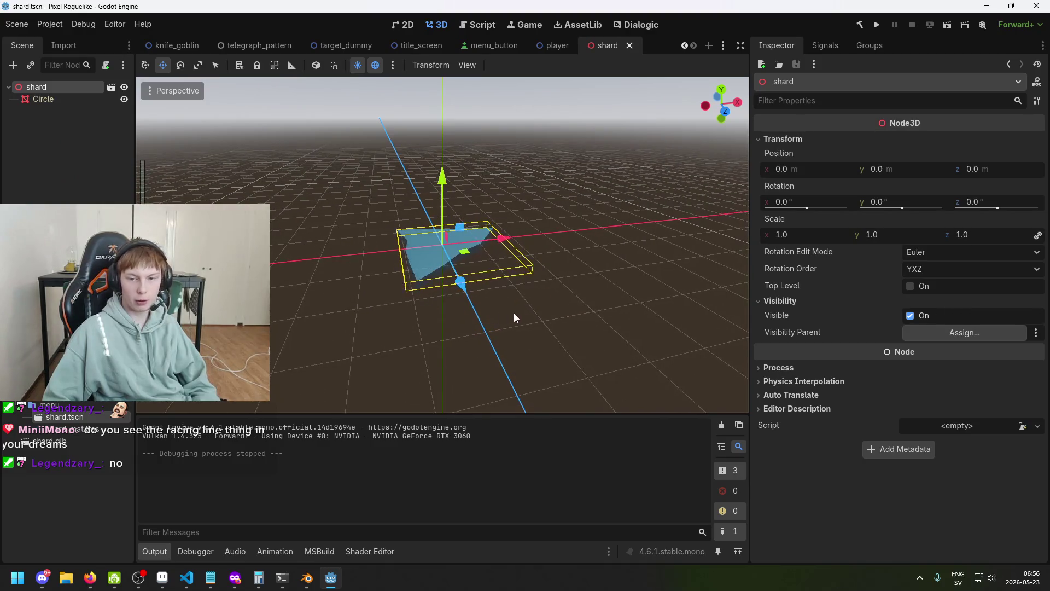
# - Set the shard root's scale to 0.2 on all axes and save the shard scene
pyautogui.click(806, 236)
pyautogui.write('0.2')
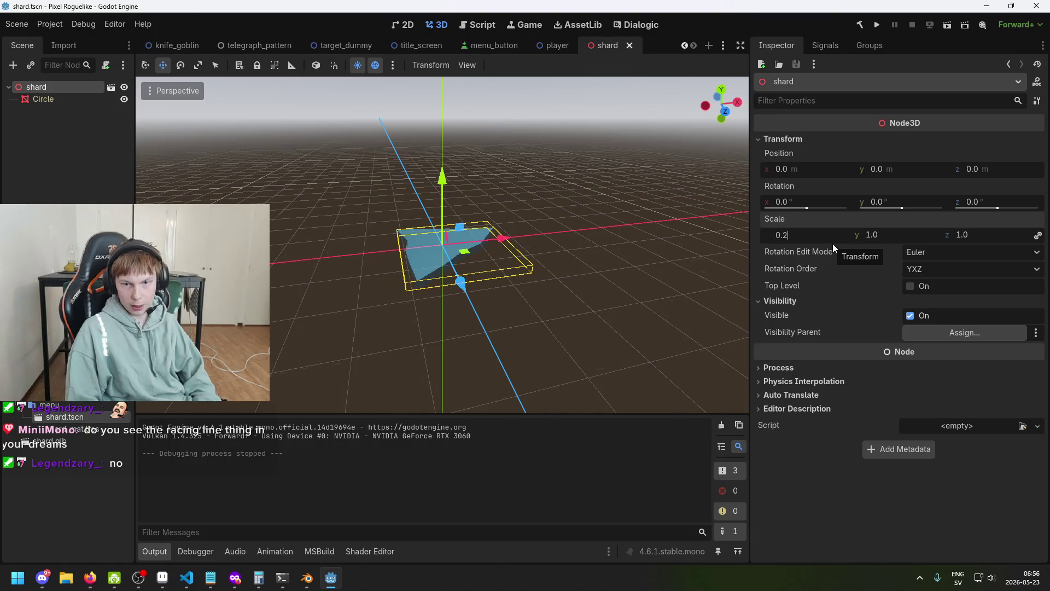
pyautogui.press('Return')
pyautogui.hotkey('ctrl', 's')
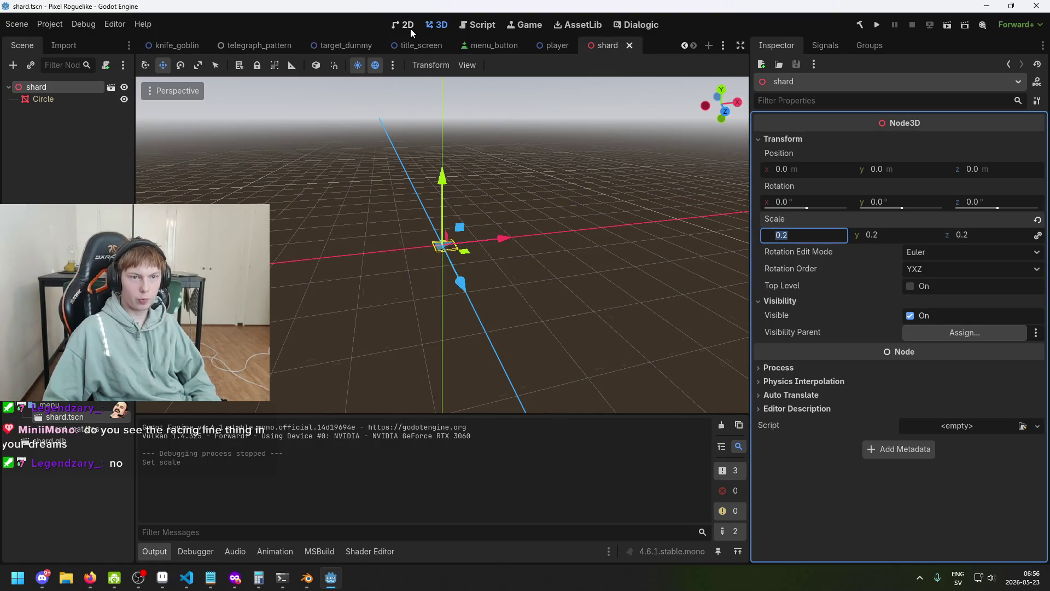
pyautogui.click(408, 29)
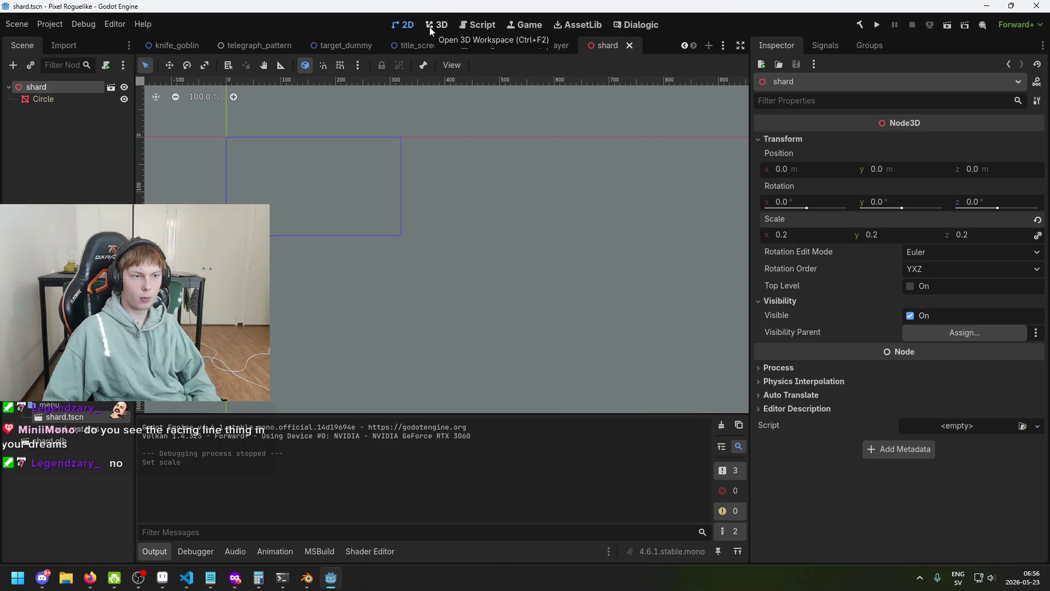
pyautogui.click(429, 27)
pyautogui.hotkey('ctrl', 's')
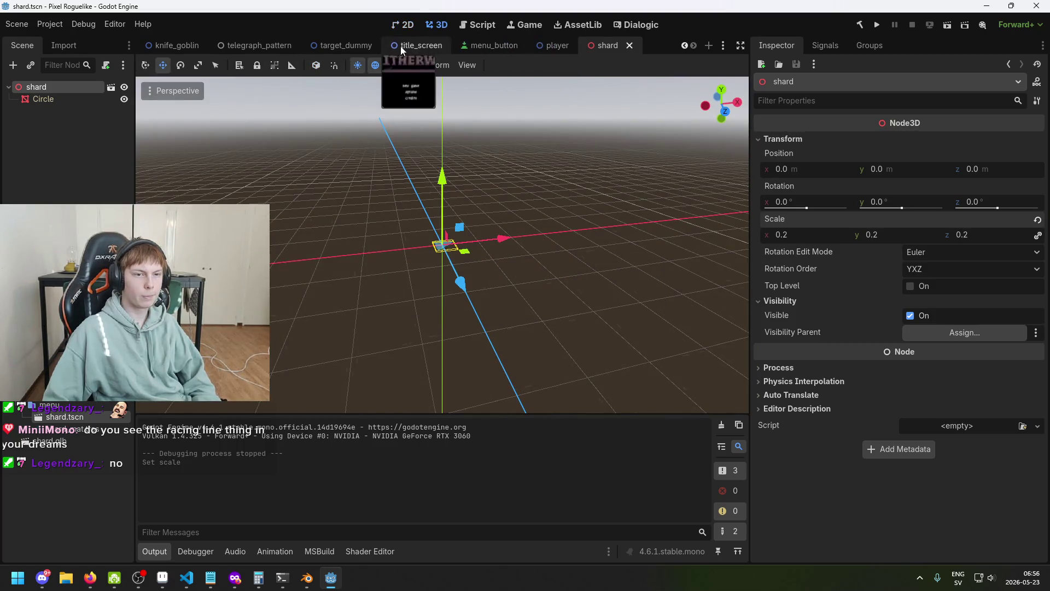
pyautogui.scroll(5, 171, 51)
pyautogui.scroll(-5, 173, 46)
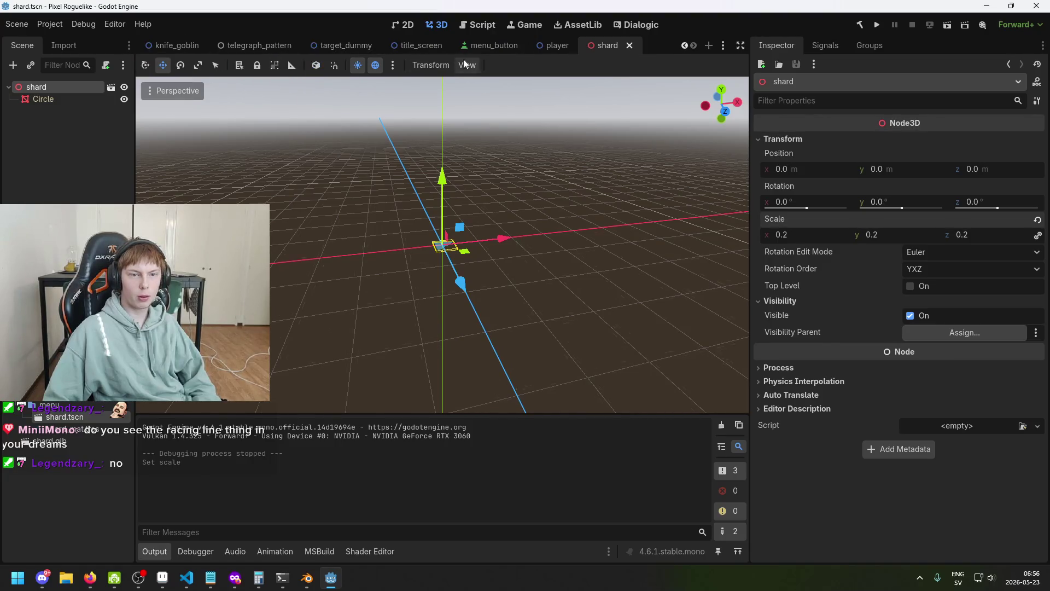
# - Move the title_screen tab after menu_button and return to the title_screen scene
pyautogui.click(419, 45)
pyautogui.moveTo(442, 47); pyautogui.dragTo(564, 49)
pyautogui.click(615, 50)
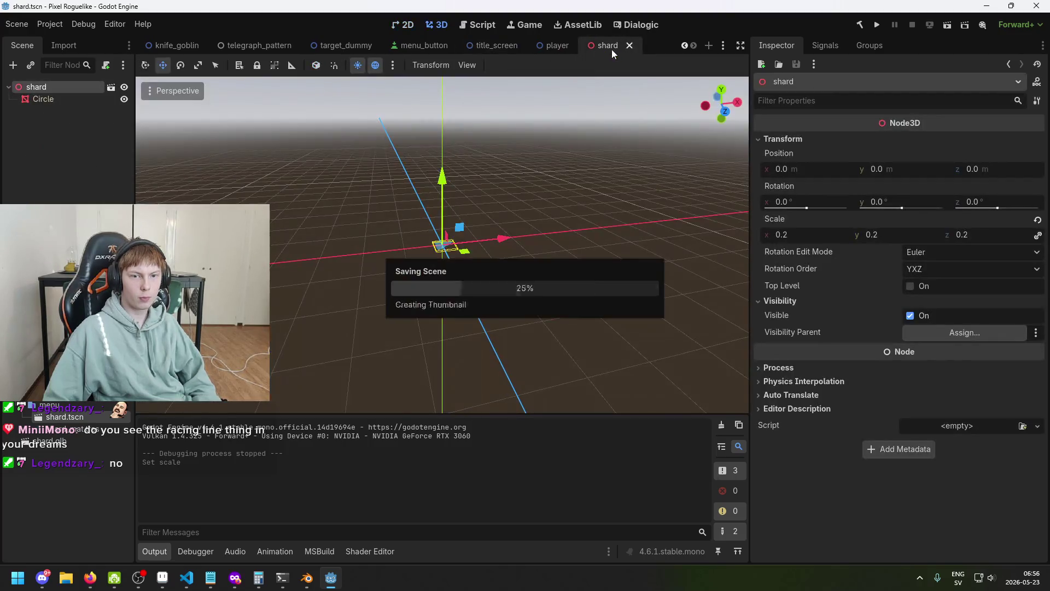
pyautogui.click(488, 51)
pyautogui.scroll(3, 413, 210)
pyautogui.scroll(2, 413, 210)
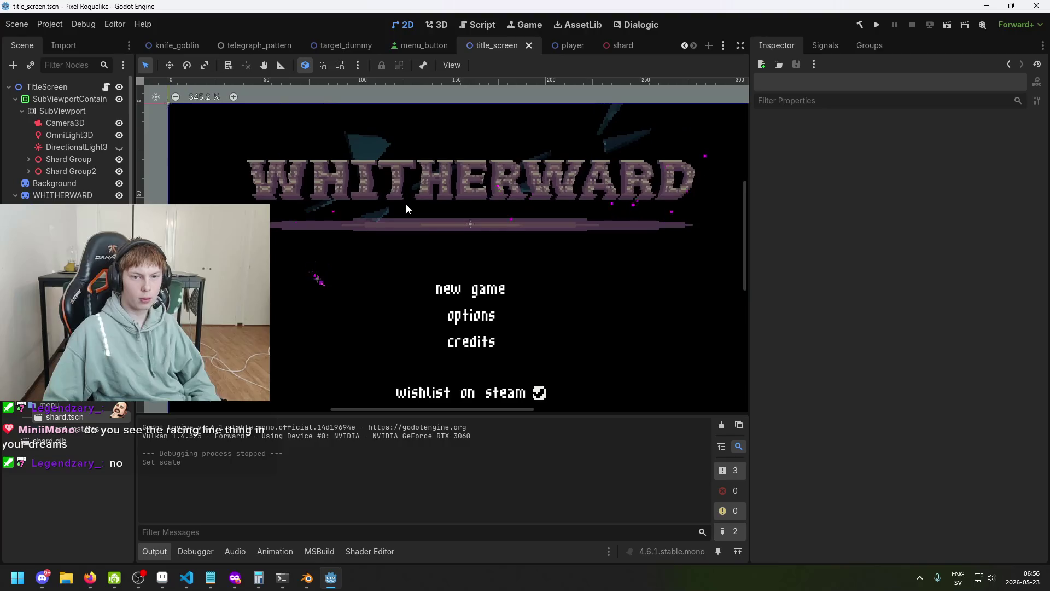
# - Inspect the first shard's own scene (root and Circle transforms), then view title_screen's shards in 3D
pyautogui.click(28, 159)
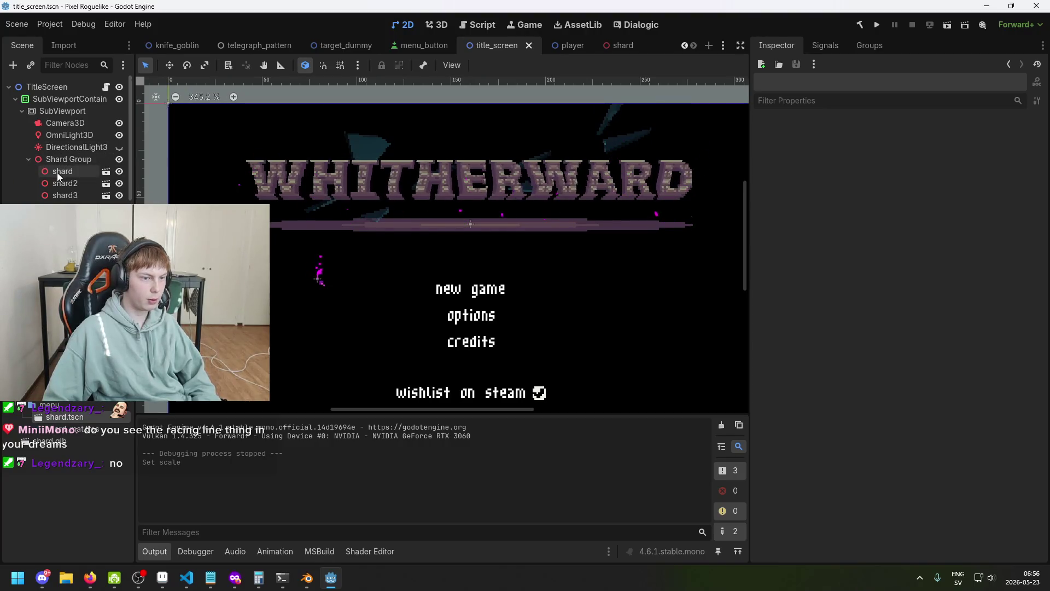
pyautogui.click(60, 171)
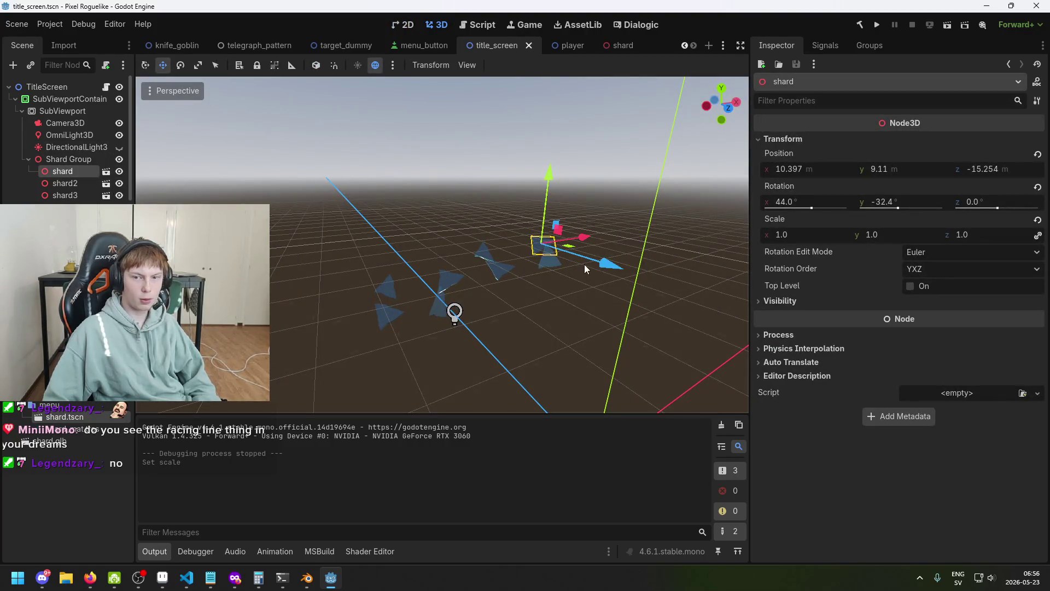
pyautogui.click(106, 171)
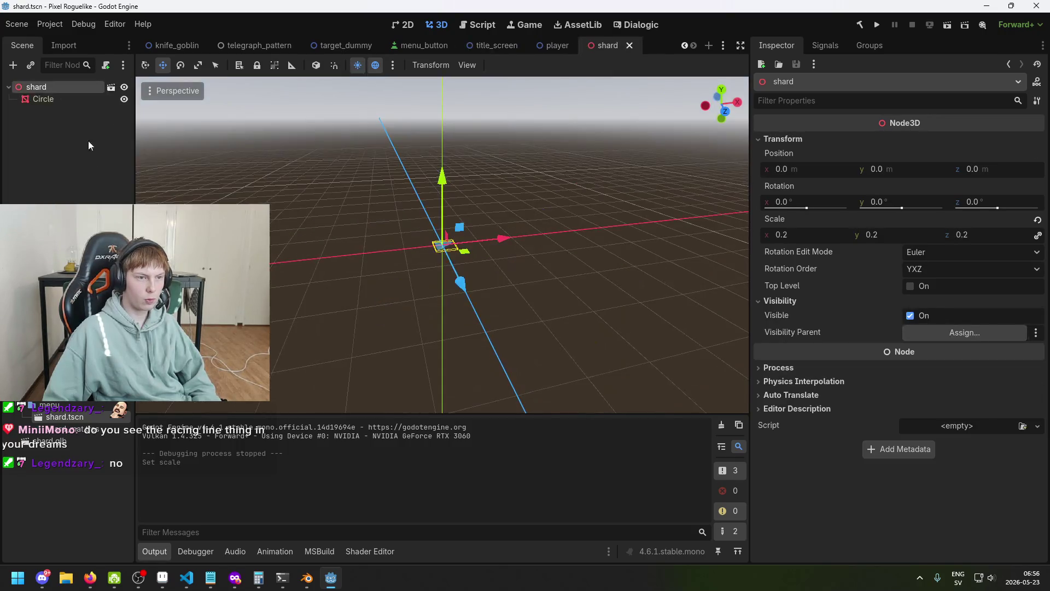
pyautogui.click(70, 101)
pyautogui.click(71, 90)
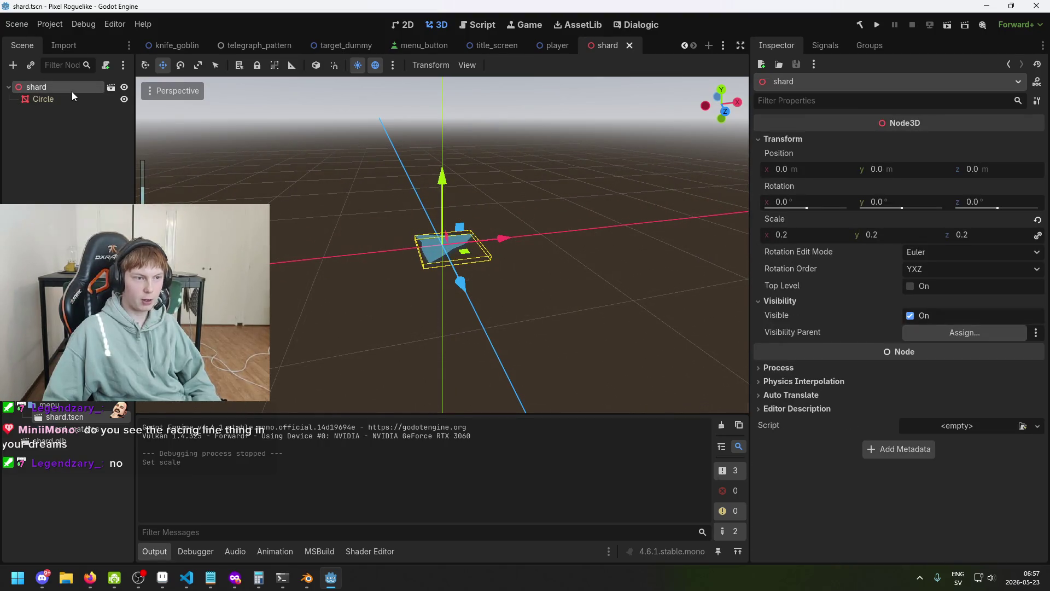
pyautogui.click(71, 94)
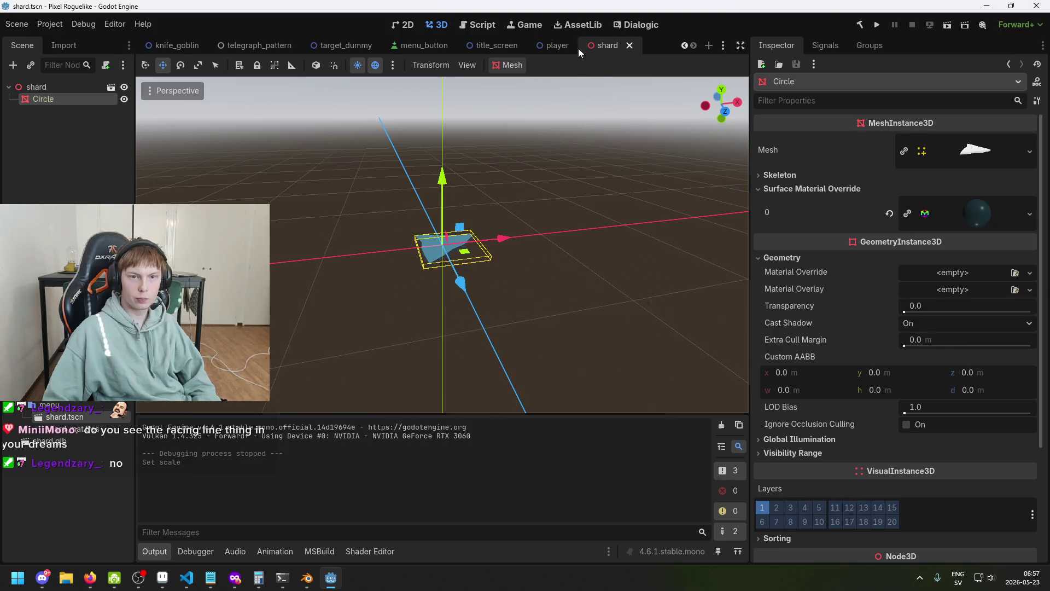
pyautogui.click(484, 47)
pyautogui.moveTo(518, 103)
pyautogui.mouseDown()
pyautogui.moveTo(482, 222)
pyautogui.moveTo(510, 306)
pyautogui.moveTo(488, 287)
pyautogui.moveTo(449, 316)
pyautogui.moveTo(464, 350)
pyautogui.mouseUp()
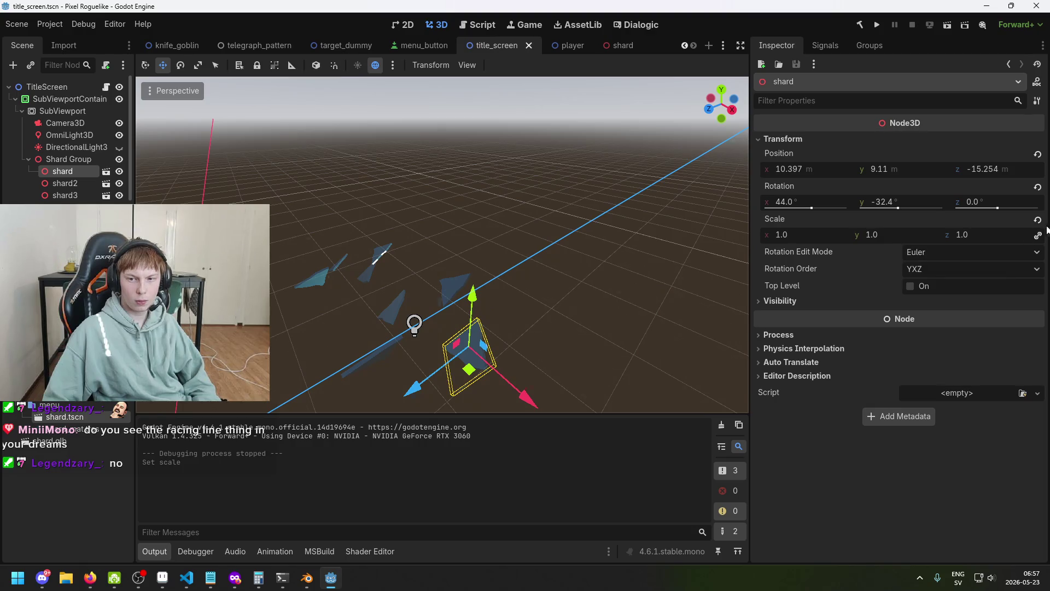
# - Revert the selected shard's scale to its 0.2 default, keeping its rotation
pyautogui.click(1038, 187)
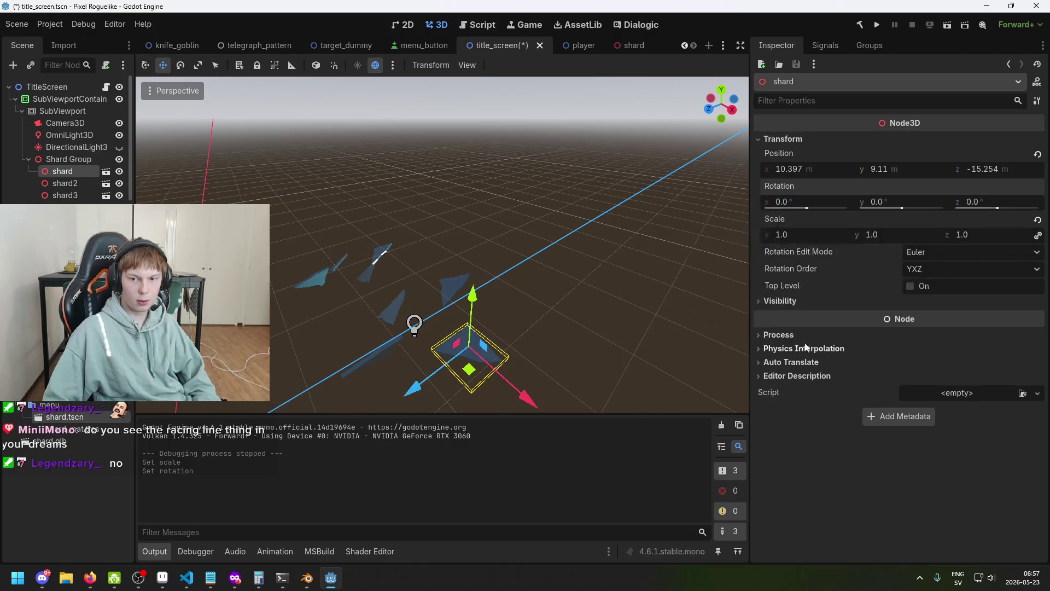
pyautogui.hotkey('ctrl', 'z')
pyautogui.click(1038, 220)
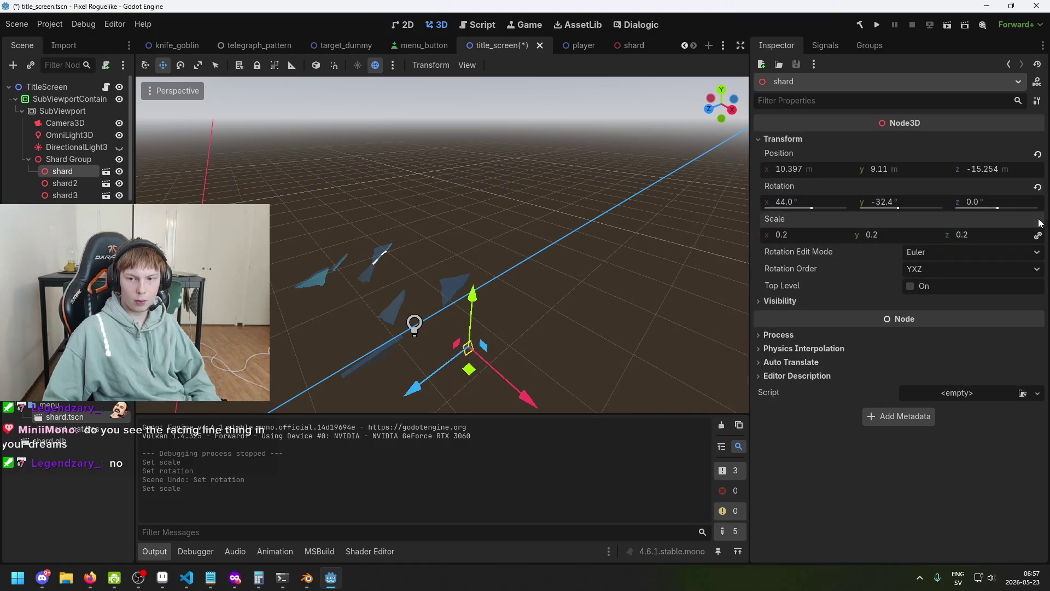
pyautogui.moveTo(581, 314)
pyautogui.mouseDown()
pyautogui.moveTo(668, 253)
pyautogui.moveTo(646, 285)
pyautogui.moveTo(558, 336)
pyautogui.moveTo(526, 288)
pyautogui.mouseUp()
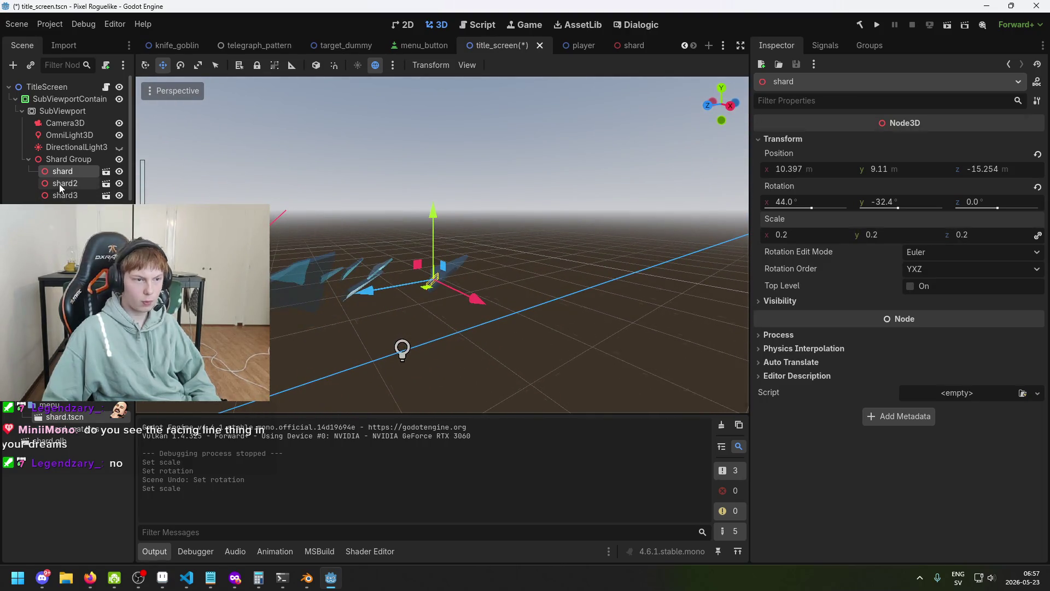
# - Select all nine shards and revert their scale together, then box-select four shards
pyautogui.keyDown('shift'); pyautogui.click(64, 243); pyautogui.keyUp('shift')
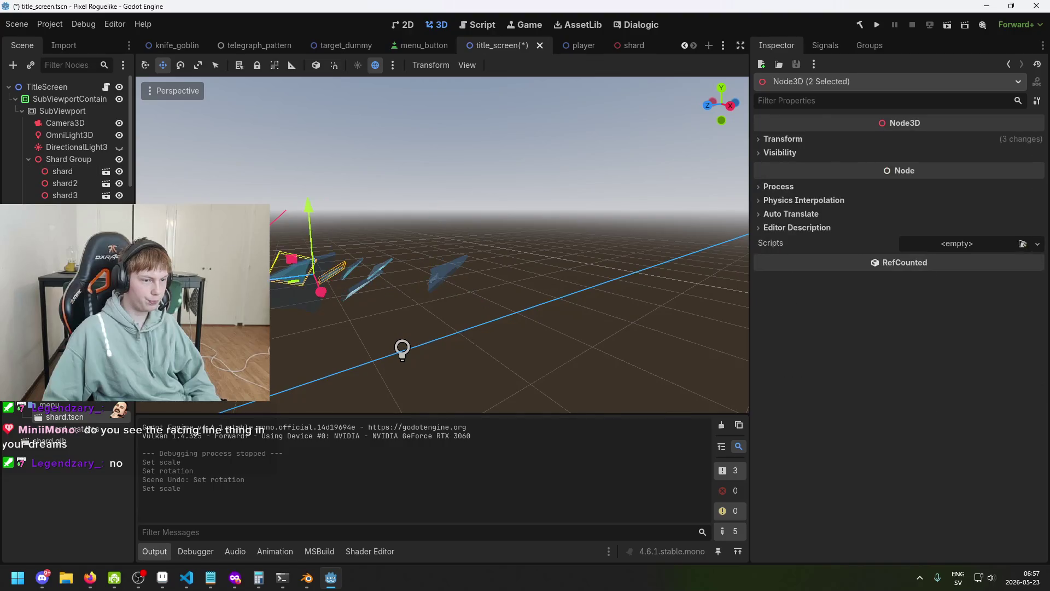
pyautogui.keyDown('shift'); pyautogui.click(63, 172); pyautogui.keyUp('shift')
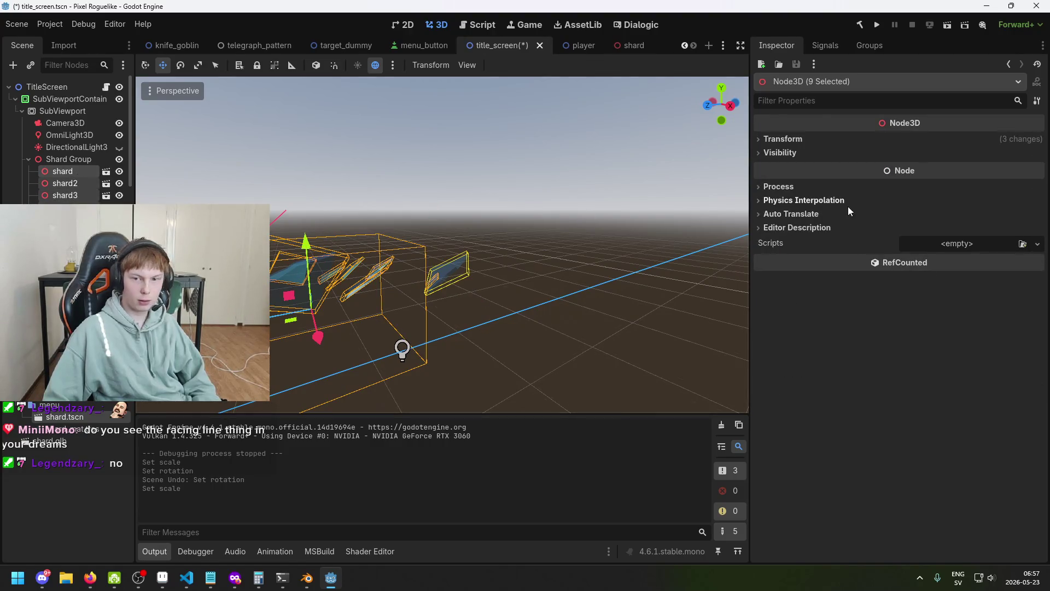
pyautogui.click(776, 140)
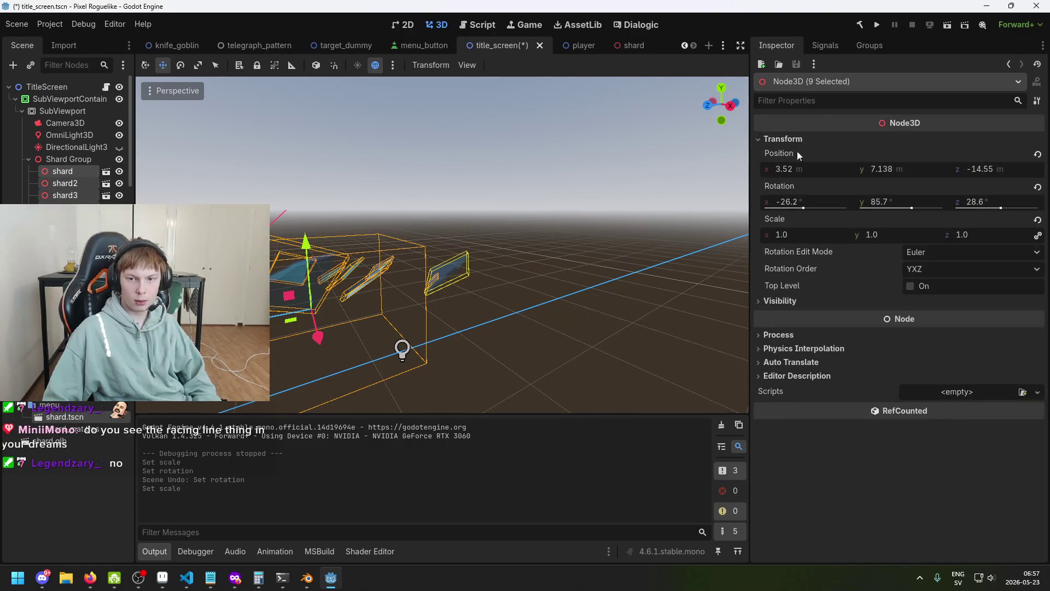
pyautogui.click(1038, 220)
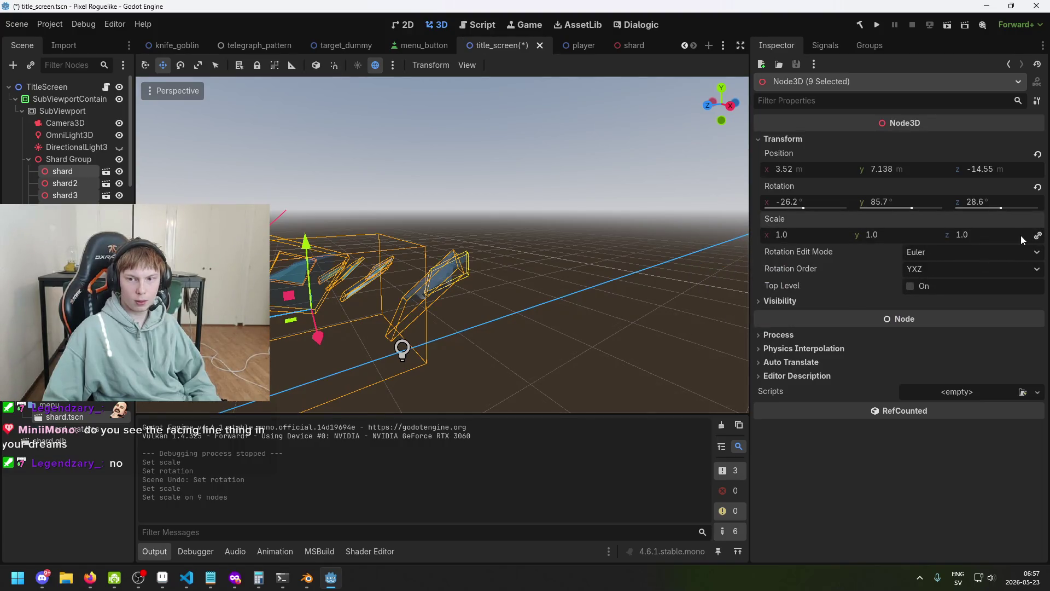
pyautogui.scroll(-2, 464, 264)
pyautogui.moveTo(486, 281)
pyautogui.mouseDown()
pyautogui.moveTo(569, 314)
pyautogui.moveTo(687, 332)
pyautogui.mouseUp()
pyautogui.moveTo(470, 334); pyautogui.dragTo(311, 273)
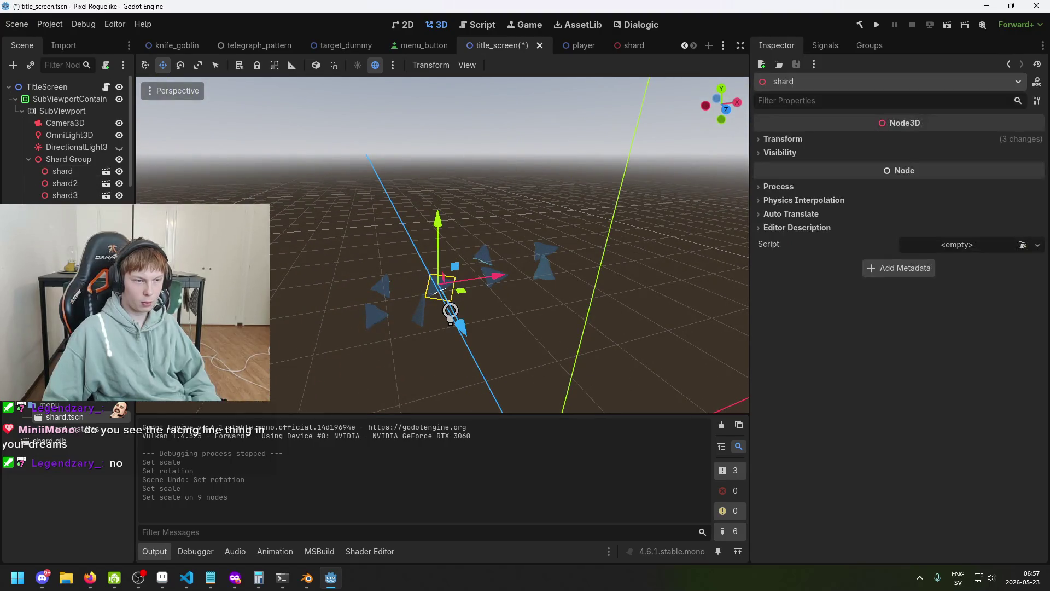
pyautogui.click(809, 143)
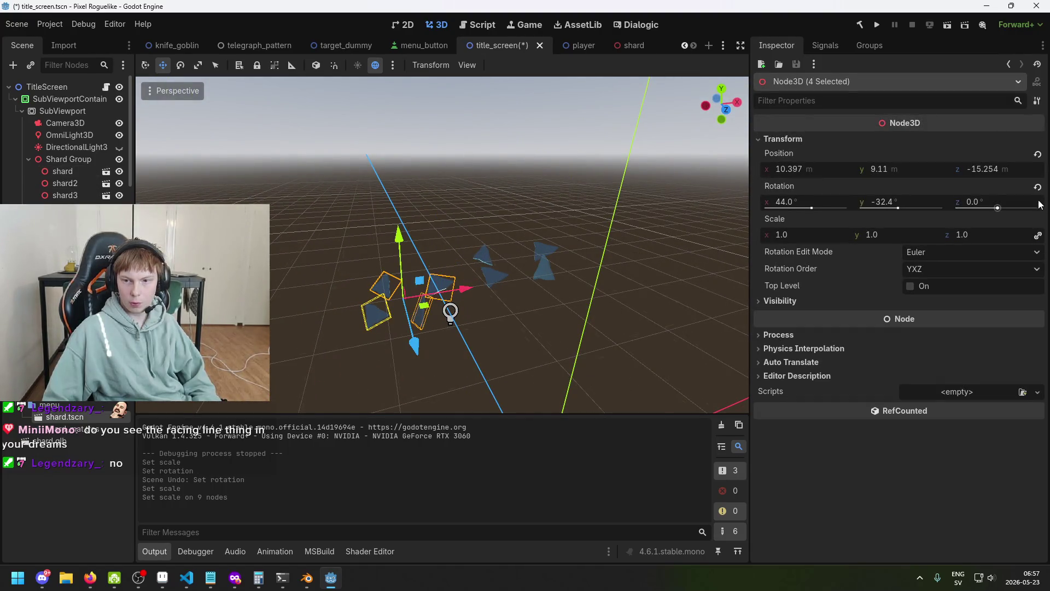
# - Select a single shard in the viewport and reset its rotation to zero
pyautogui.click(551, 270)
pyautogui.click(520, 316)
pyautogui.click(441, 287)
pyautogui.click(806, 142)
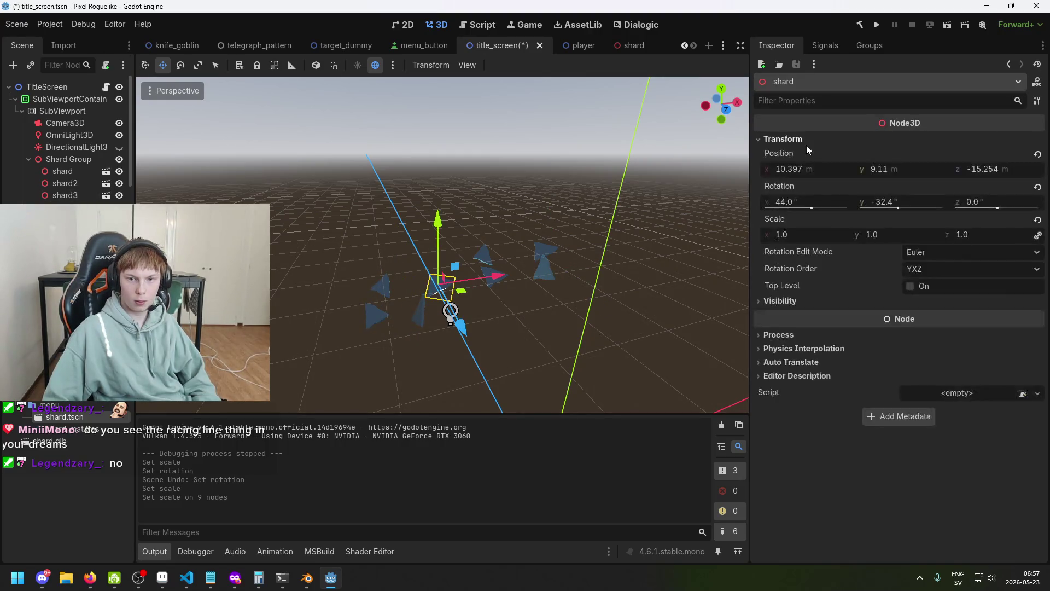
pyautogui.click(1037, 188)
# - Revert the scale of shard2 and shard3 to their defaults
pyautogui.click(63, 183)
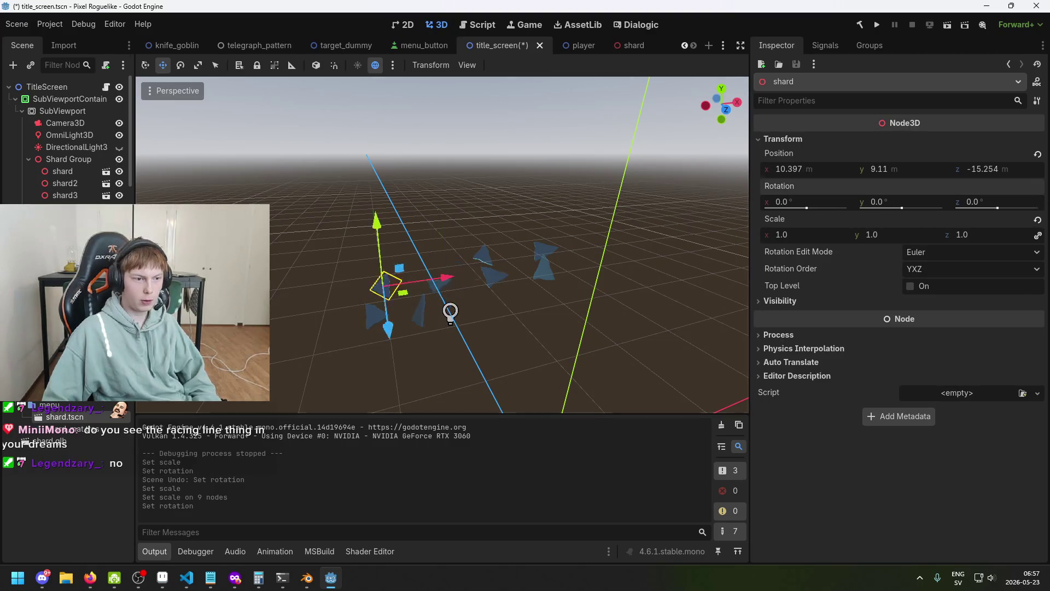
pyautogui.click(783, 139)
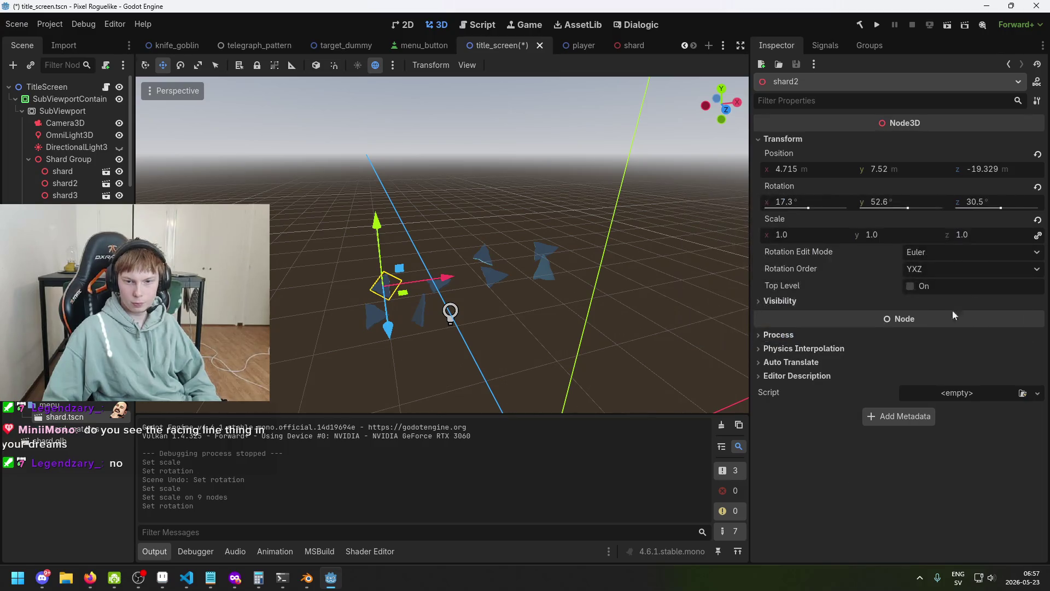
pyautogui.click(1038, 219)
pyautogui.click(420, 310)
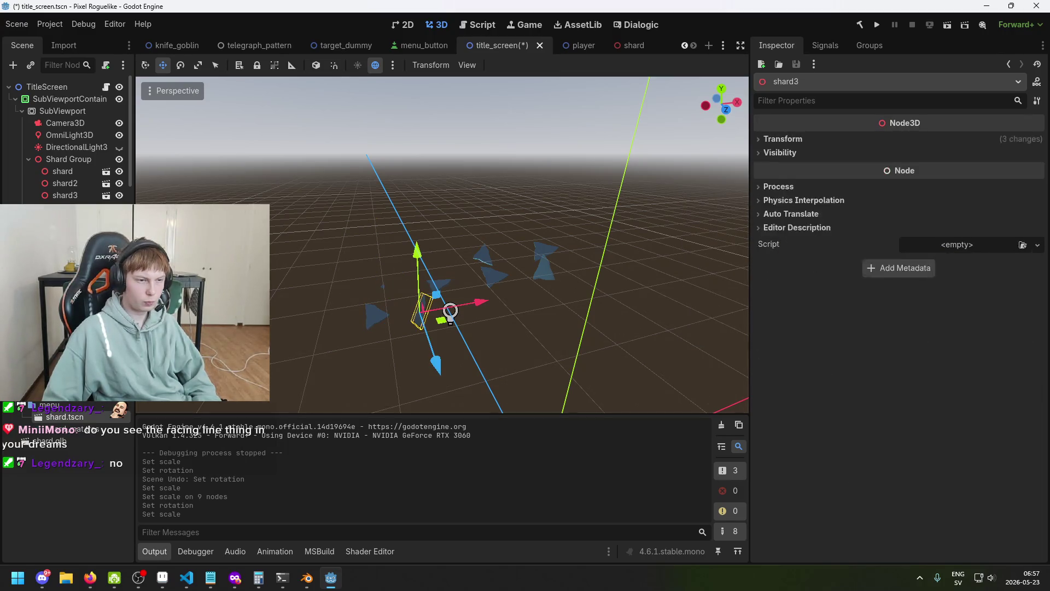
pyautogui.click(783, 139)
pyautogui.click(1037, 220)
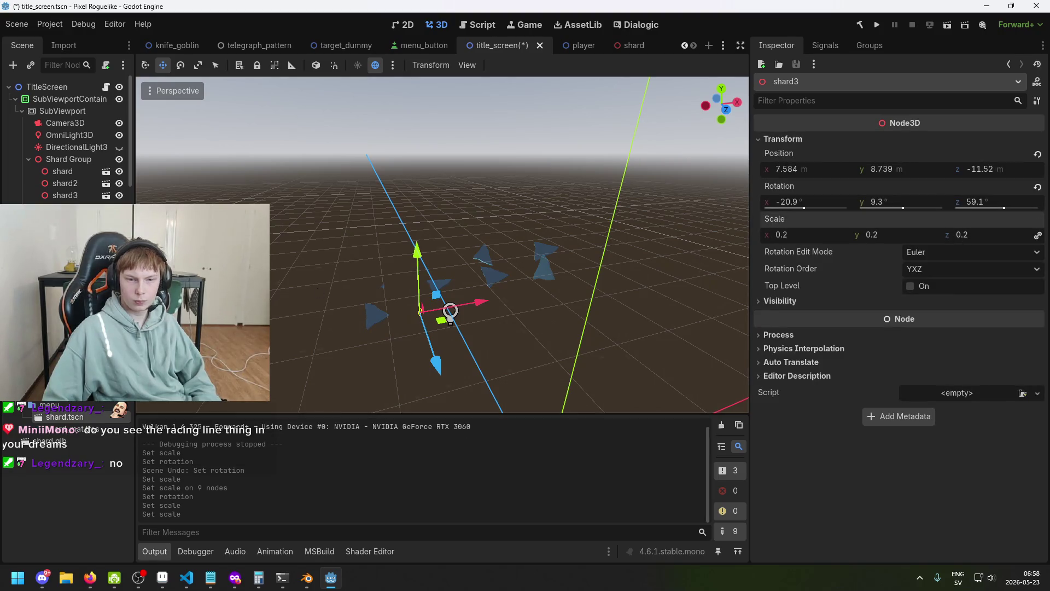
# - Reset shard4's and the first shard's scale back to 0.2
pyautogui.click(376, 312)
pyautogui.click(848, 139)
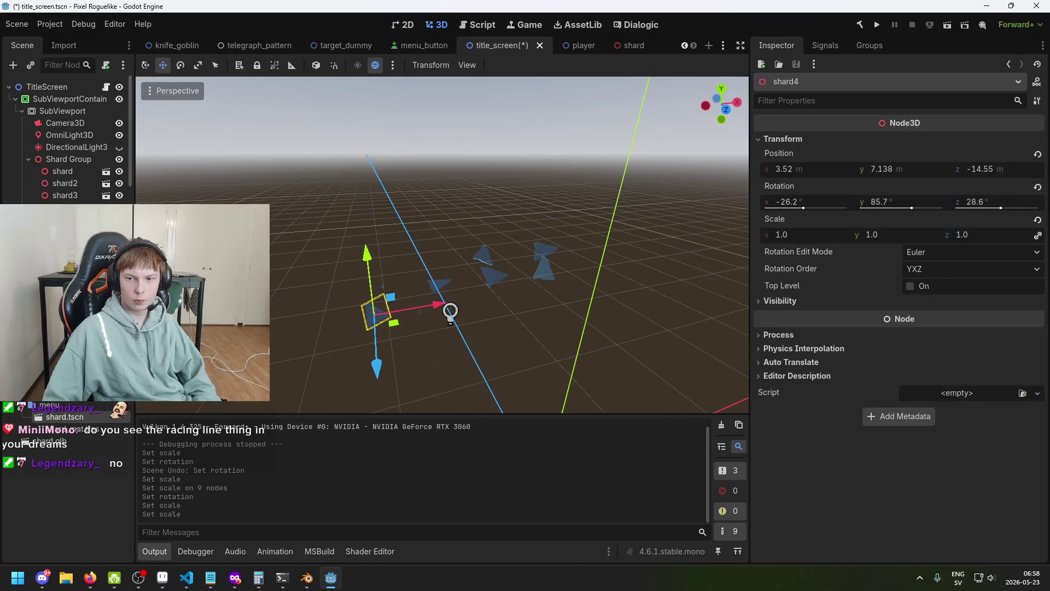
pyautogui.click(1038, 220)
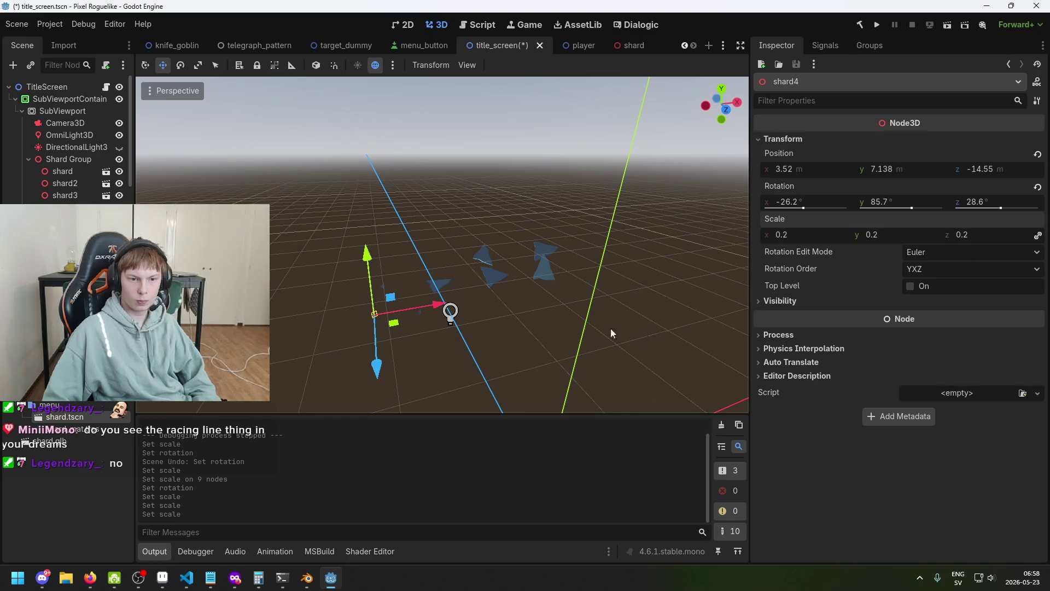
pyautogui.click(61, 172)
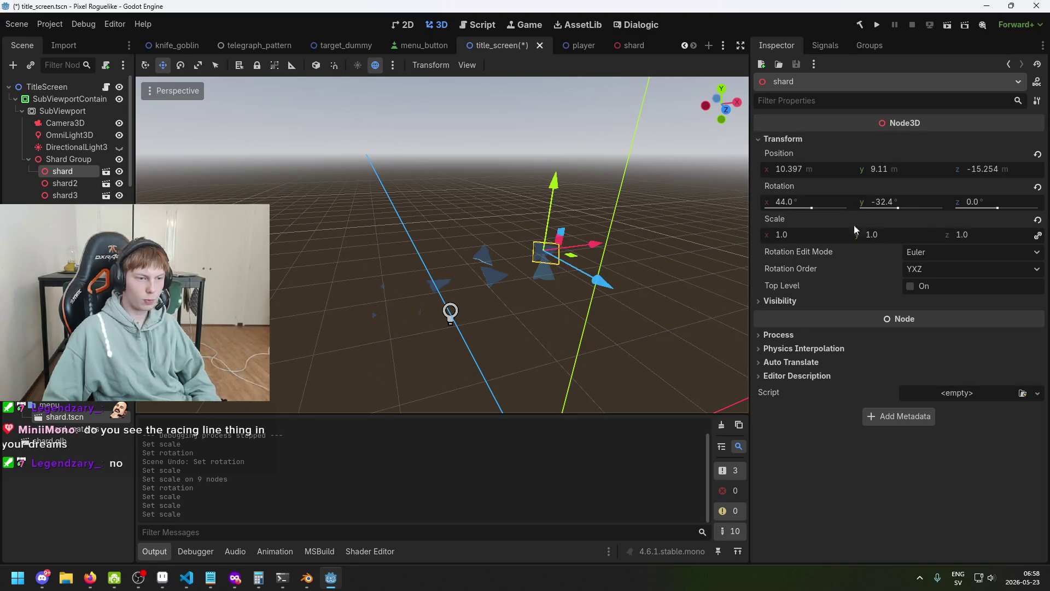
pyautogui.click(1039, 220)
# - Step down through shard2, shard3 and shard4, reverting each one's scale to default
pyautogui.press('Down')
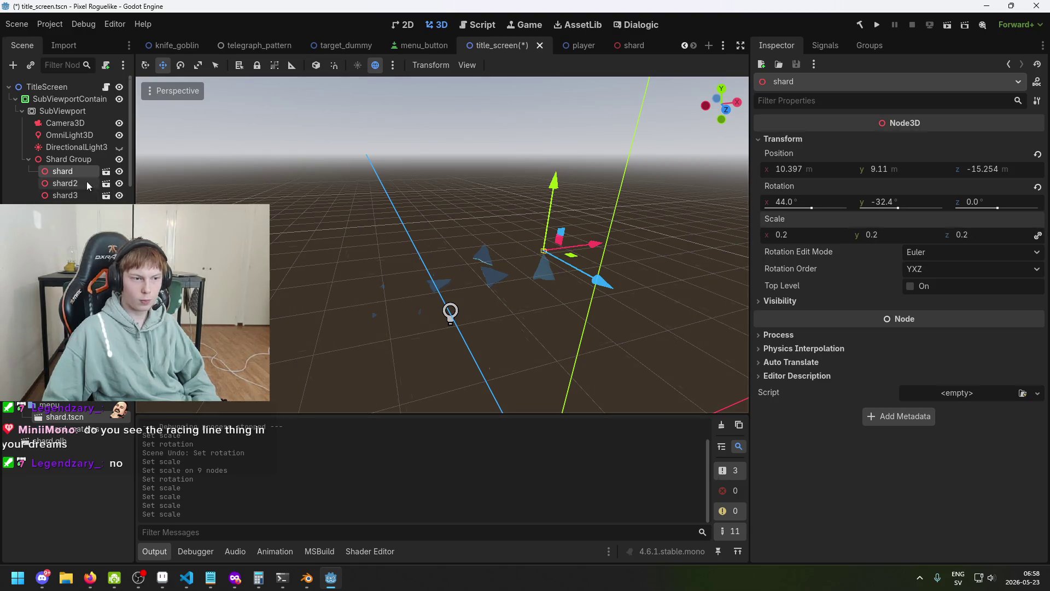
pyautogui.click(831, 141)
pyautogui.click(1038, 220)
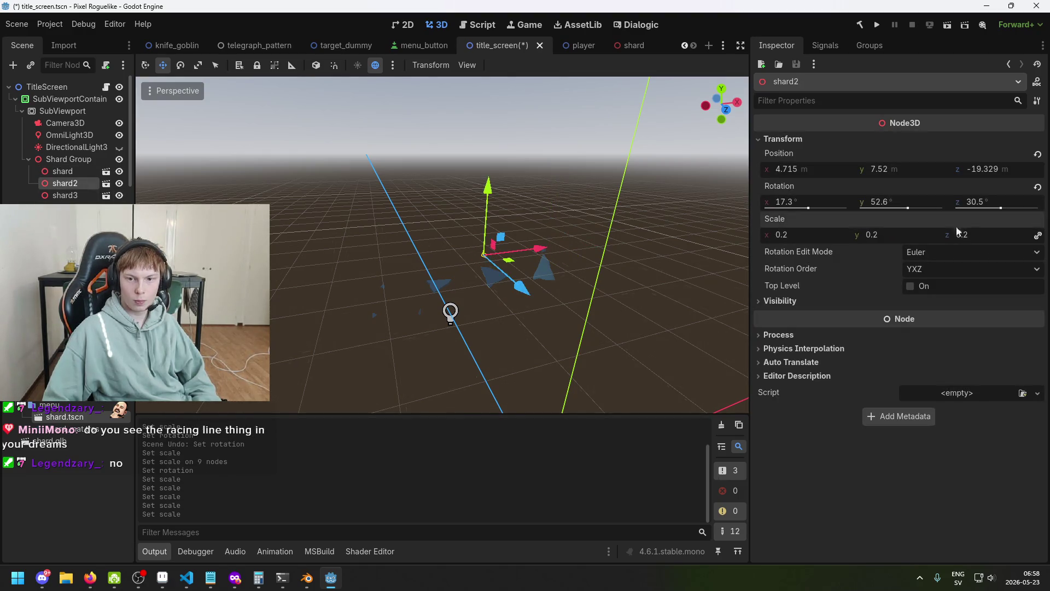
pyautogui.press('Down')
pyautogui.click(785, 141)
pyautogui.click(1038, 220)
pyautogui.press('Down')
pyautogui.click(784, 139)
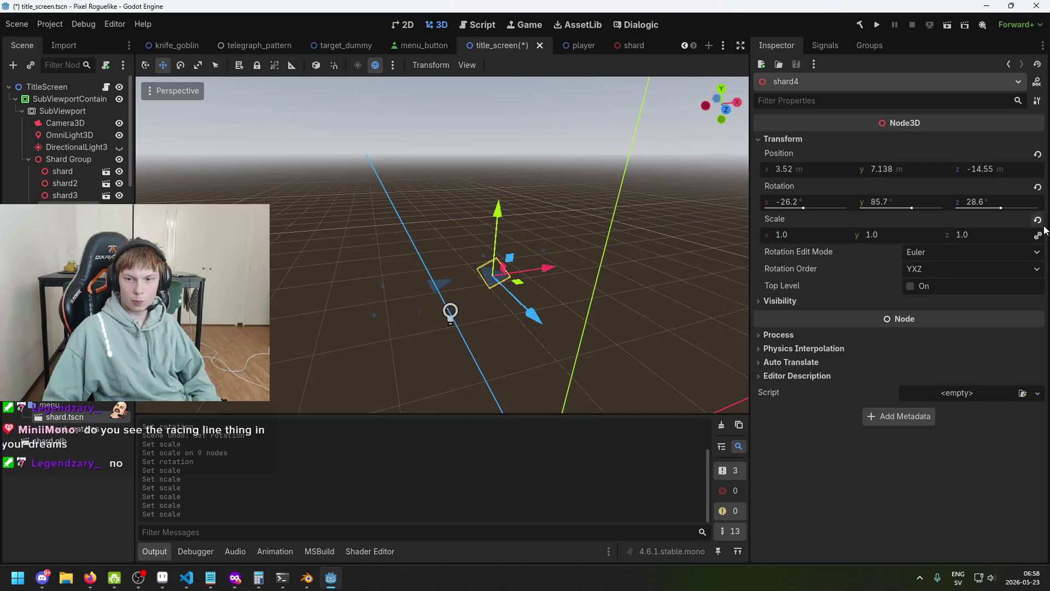
pyautogui.click(1039, 220)
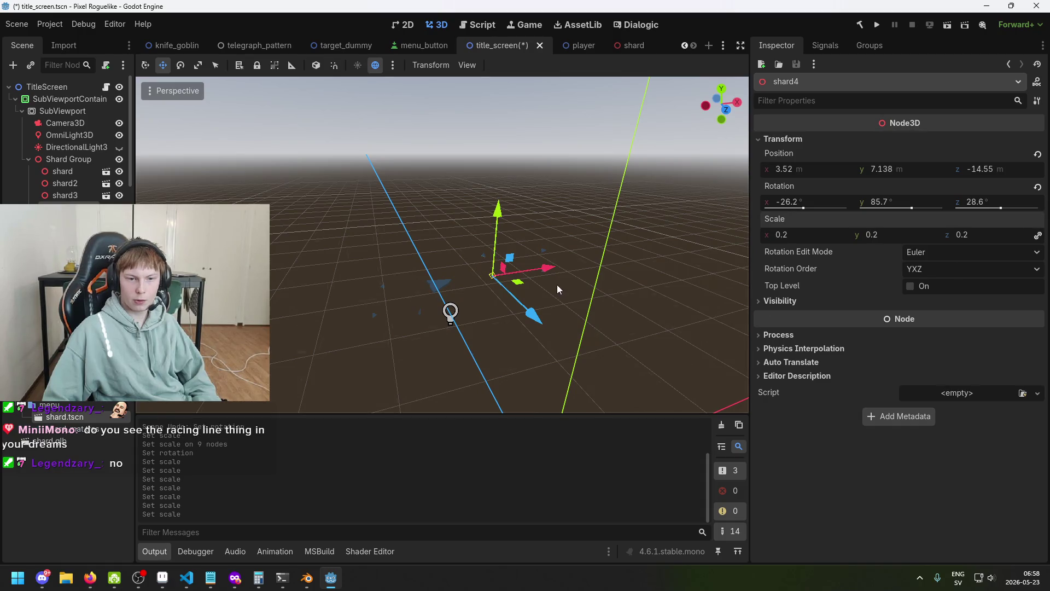
# - Reset one more shard's scale to default and save the title screen scene
pyautogui.click(411, 295)
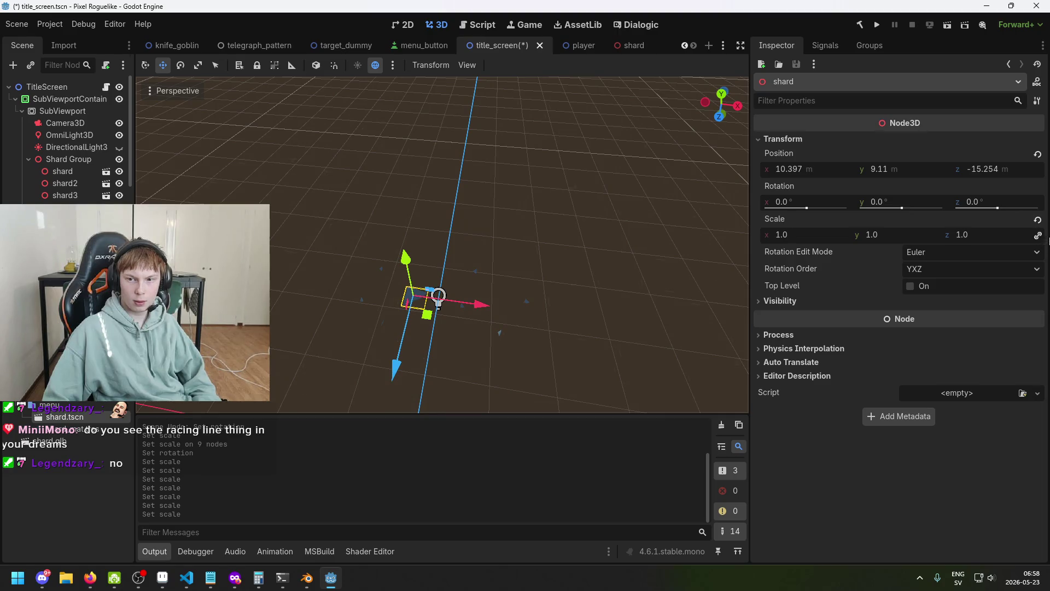
pyautogui.click(1038, 220)
pyautogui.hotkey('ctrl', 's')
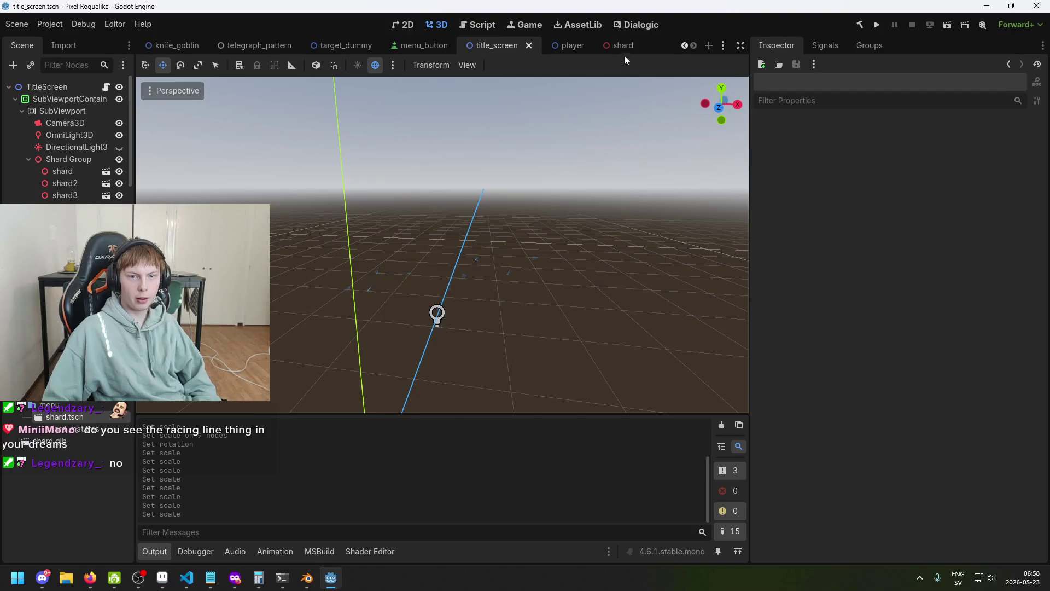
pyautogui.click(621, 49)
pyautogui.click(60, 87)
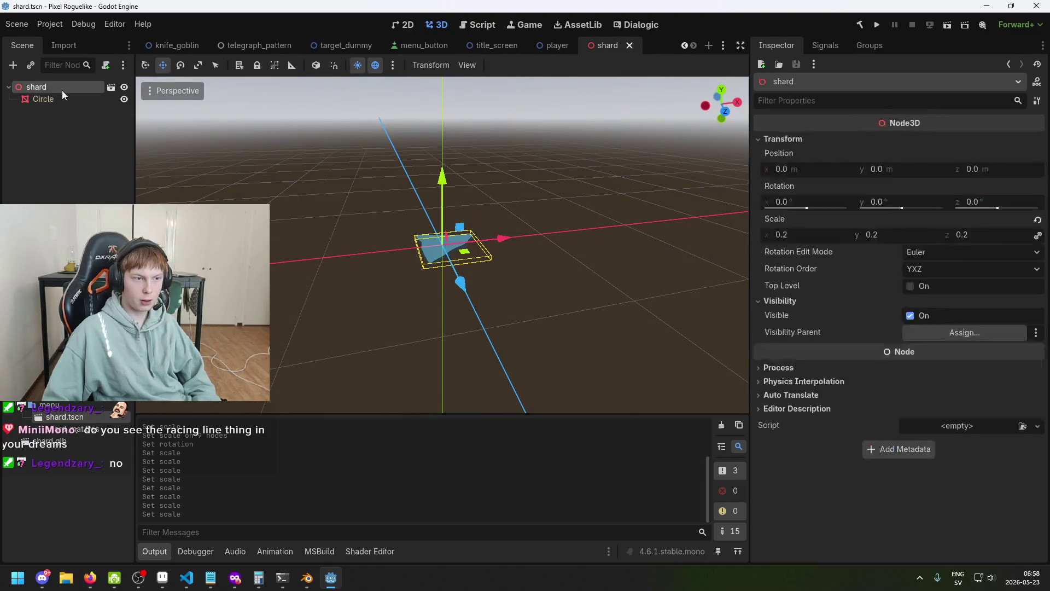
pyautogui.moveTo(809, 239); pyautogui.dragTo(909, 238)
pyautogui.hotkey('ctrl', 's')
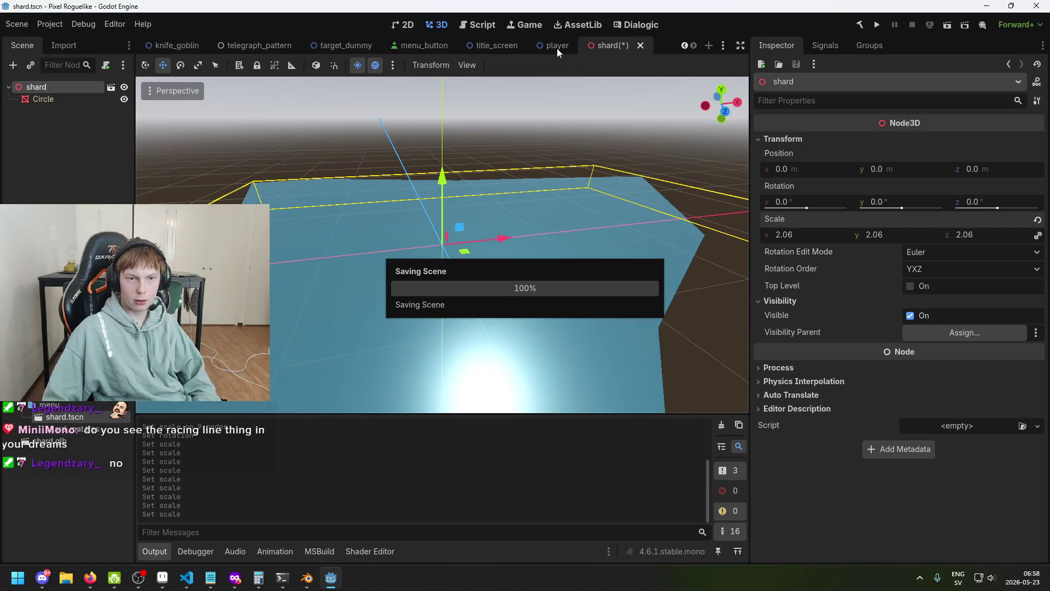
pyautogui.click(494, 48)
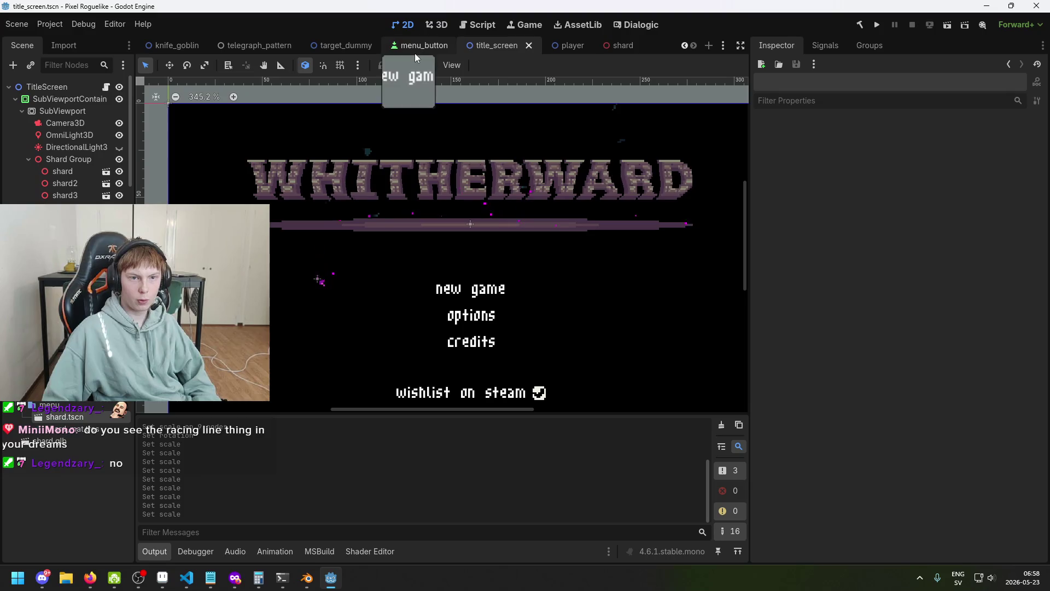
pyautogui.click(426, 27)
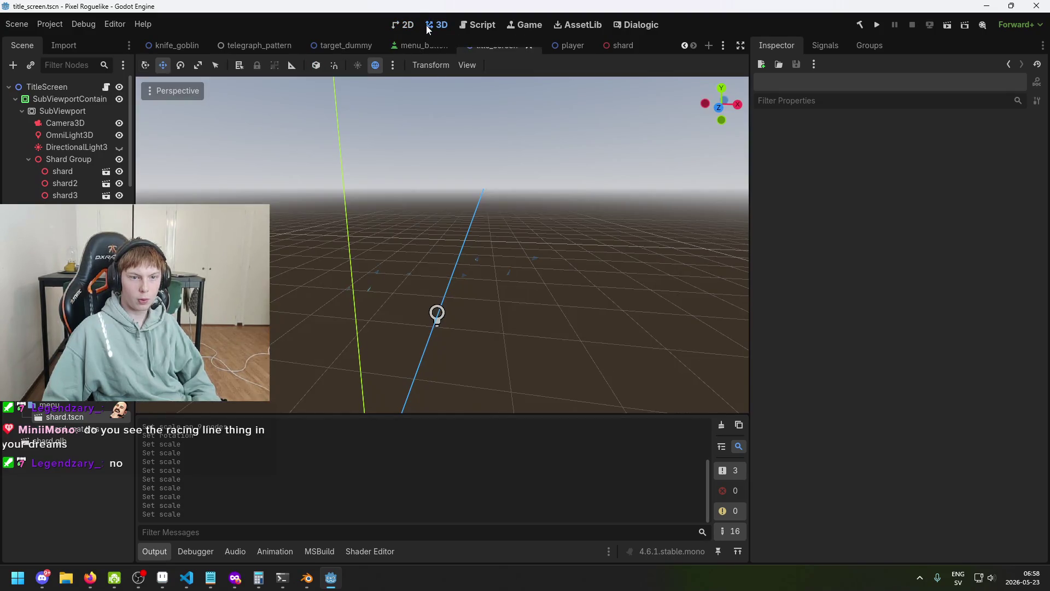
pyautogui.click(61, 172)
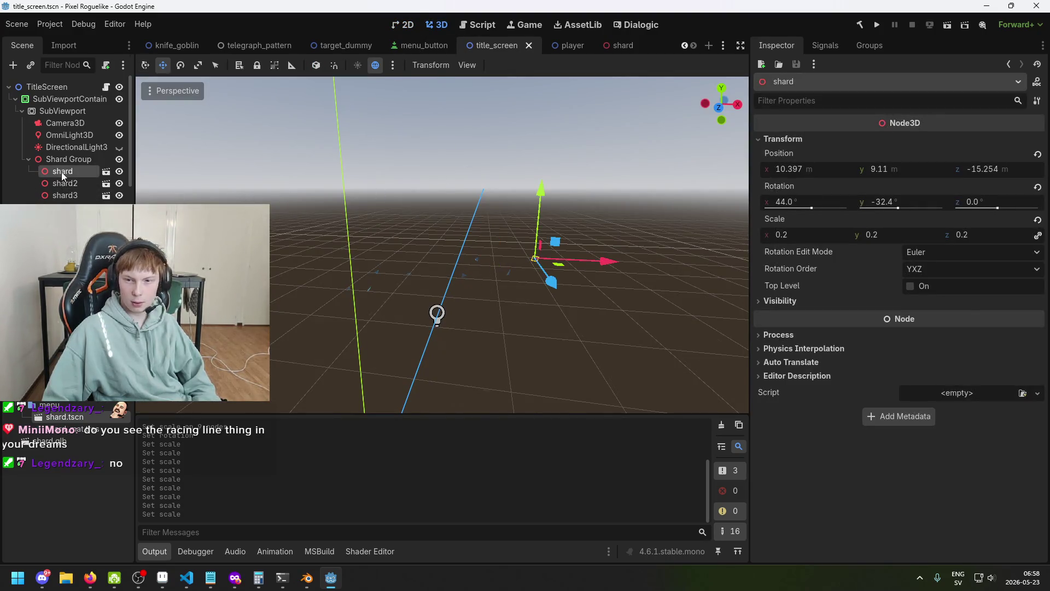
pyautogui.click(622, 47)
pyautogui.hotkey('ctrl', 'z')
pyautogui.hotkey('ctrl', 's')
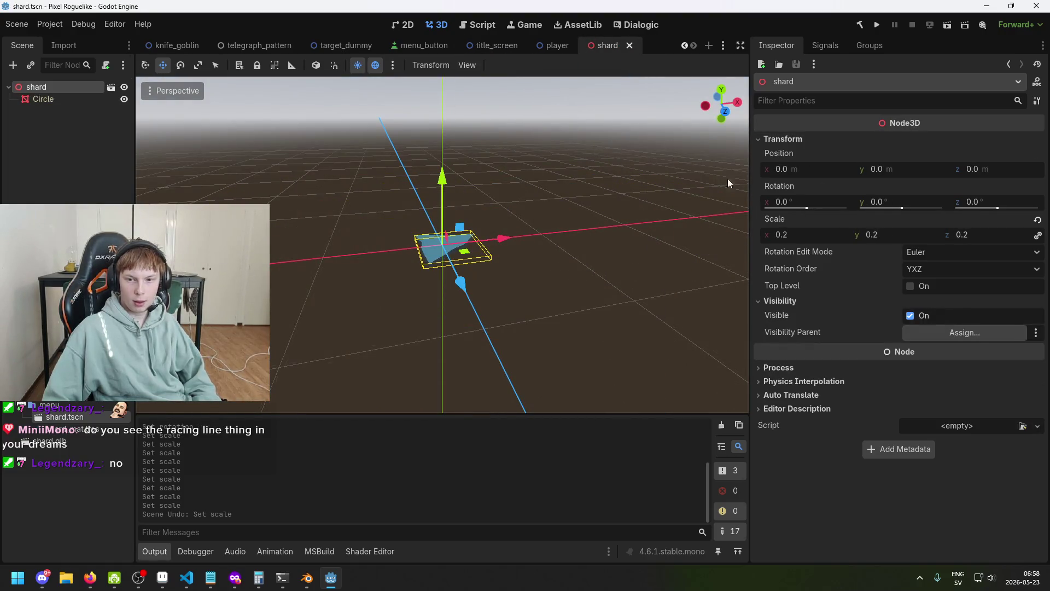
pyautogui.click(494, 47)
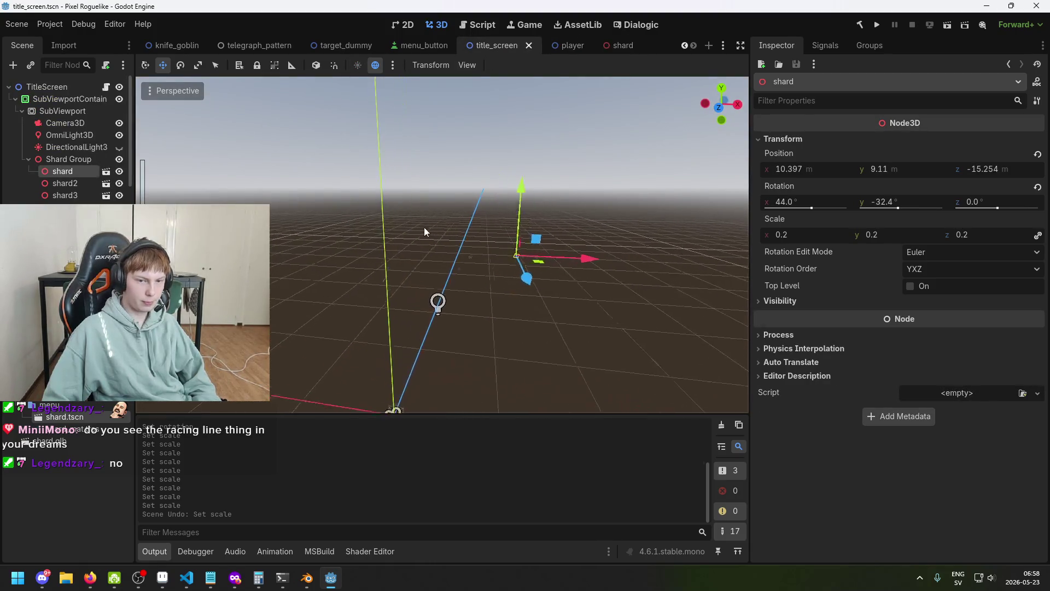
pyautogui.scroll(2, 425, 231)
pyautogui.click(56, 159)
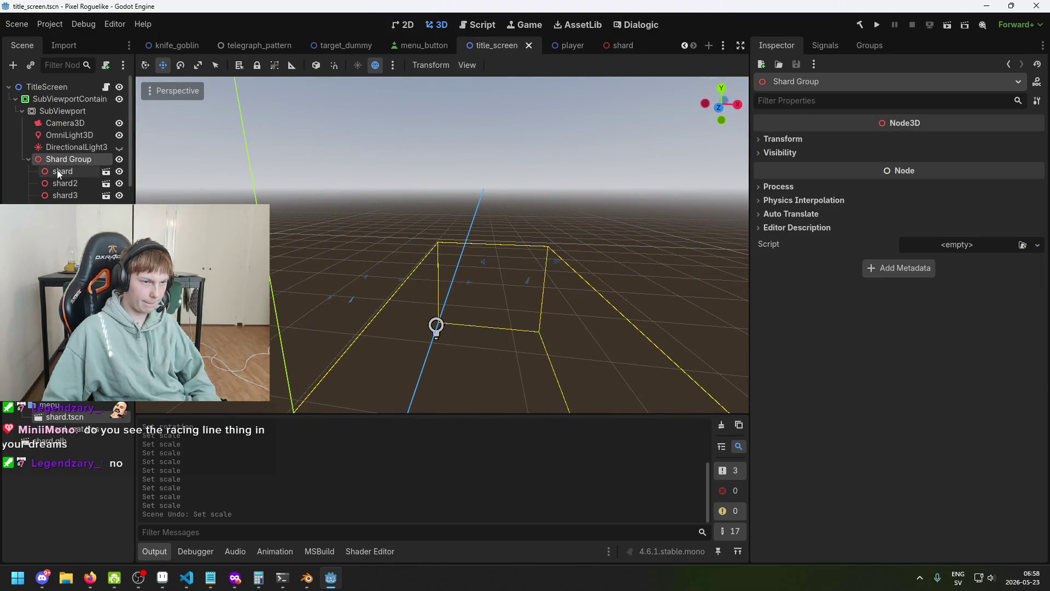
pyautogui.click(58, 171)
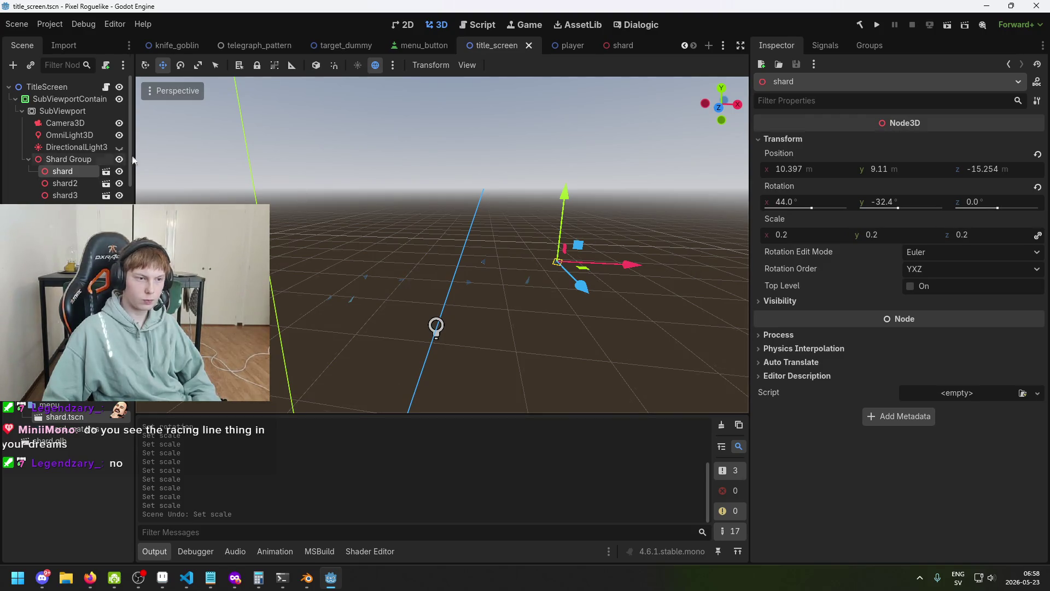
pyautogui.click(621, 46)
# - Inspect the Circle mesh's transform, trying and undoing an enlargement
pyautogui.click(52, 104)
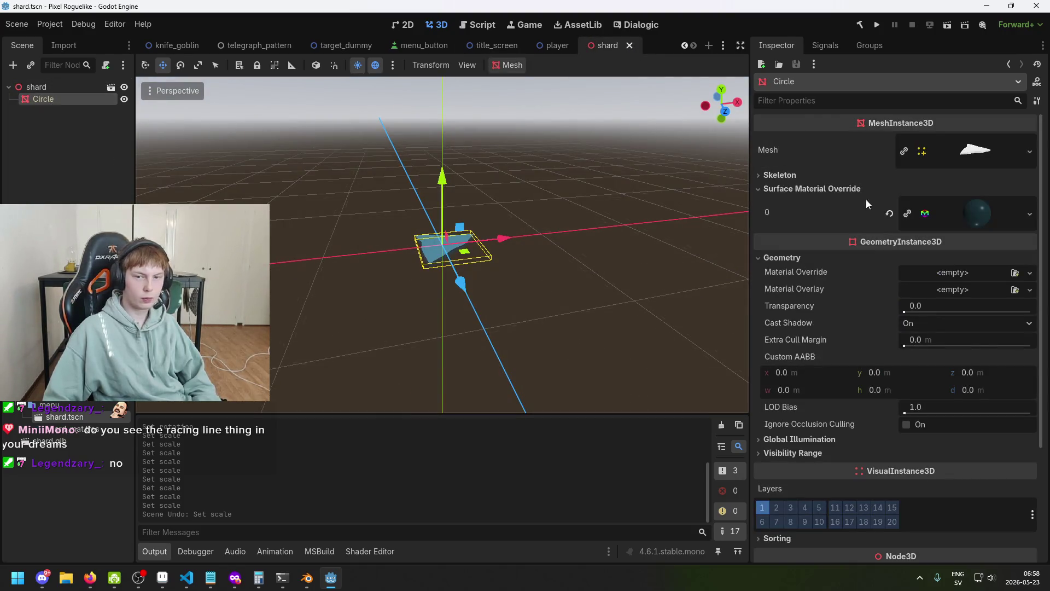
pyautogui.scroll(-5, 875, 226)
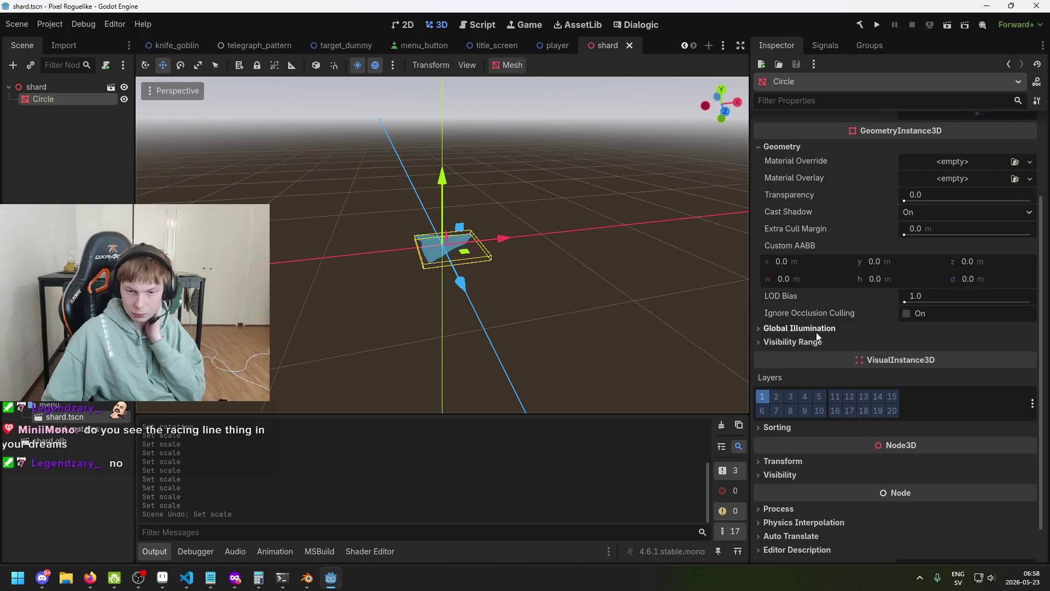
pyautogui.scroll(-2, 816, 332)
pyautogui.click(819, 421)
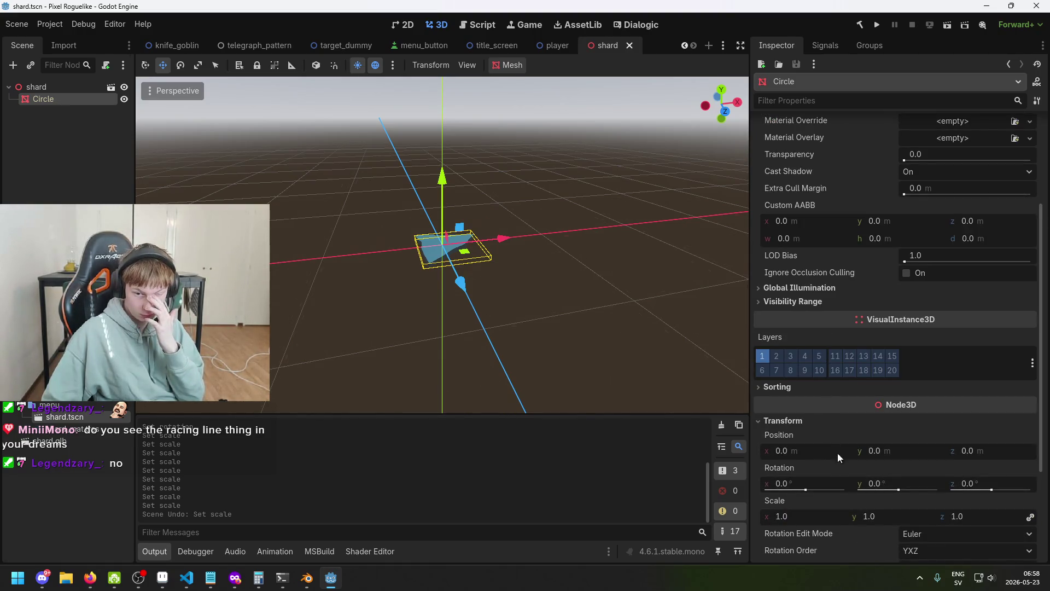
pyautogui.moveTo(806, 517)
pyautogui.mouseDown()
pyautogui.moveTo(842, 516)
pyautogui.moveTo(820, 517)
pyautogui.mouseUp()
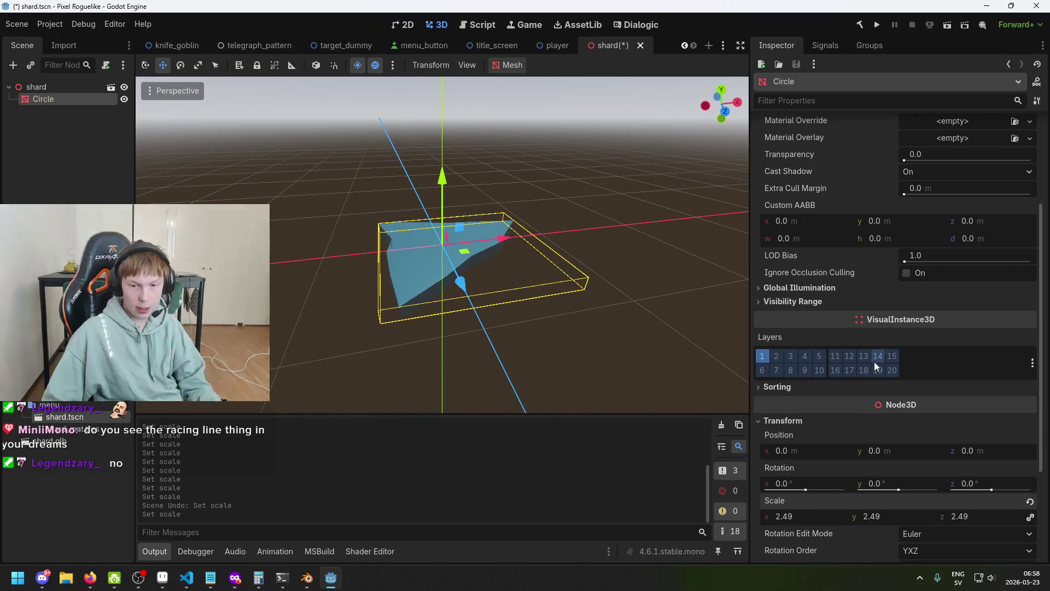
pyautogui.hotkey('ctrl', 'z')
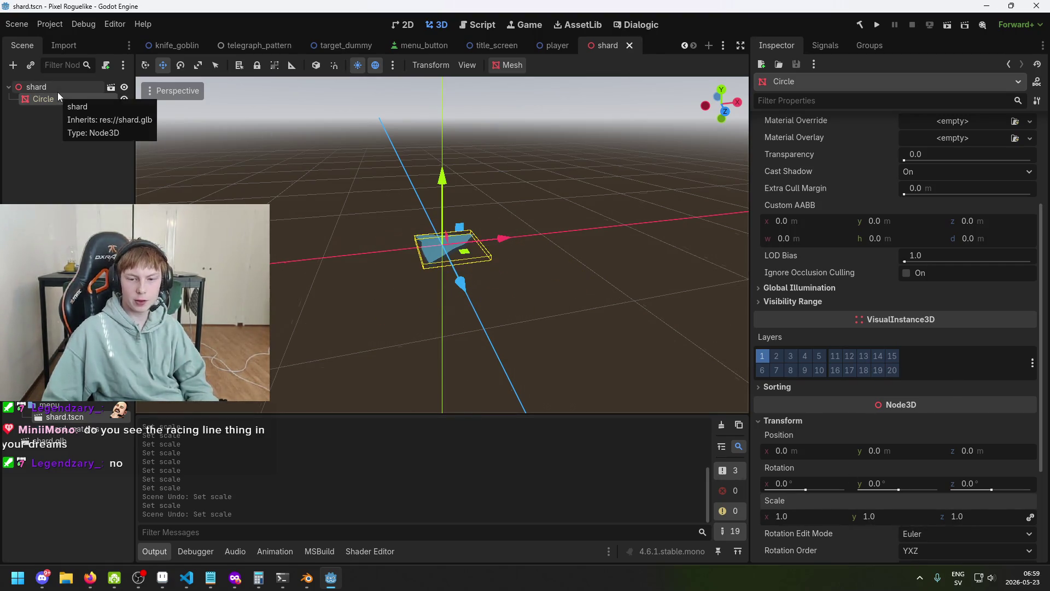
# - Set the shard root's scale to 1 and the Circle mesh's scale to 0.2, then save
pyautogui.click(56, 88)
pyautogui.click(875, 235)
pyautogui.write('1')
pyautogui.press('Return')
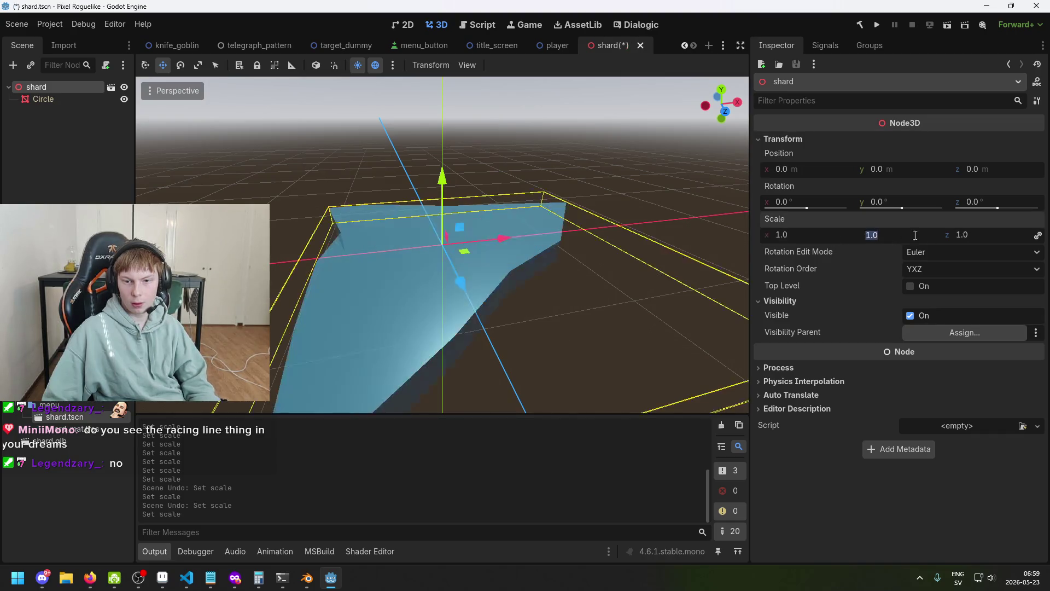
pyautogui.click(43, 99)
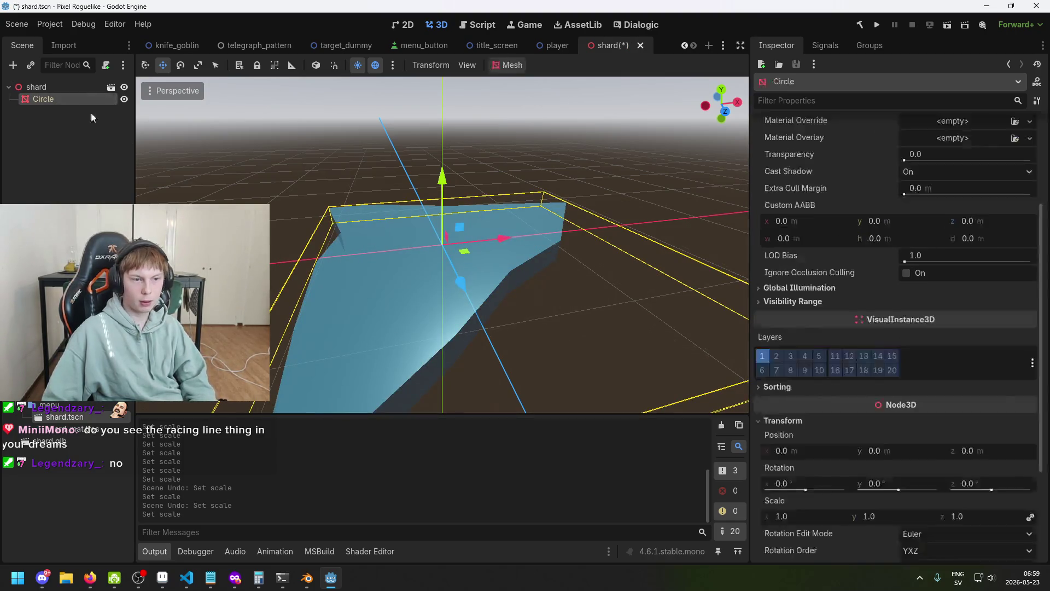
pyautogui.click(824, 517)
pyautogui.write('0.2')
pyautogui.press('Return')
pyautogui.hotkey('ctrl', 's')
# - Look over the player scene in 2D and 3D, then return to title_screen
pyautogui.click(557, 44)
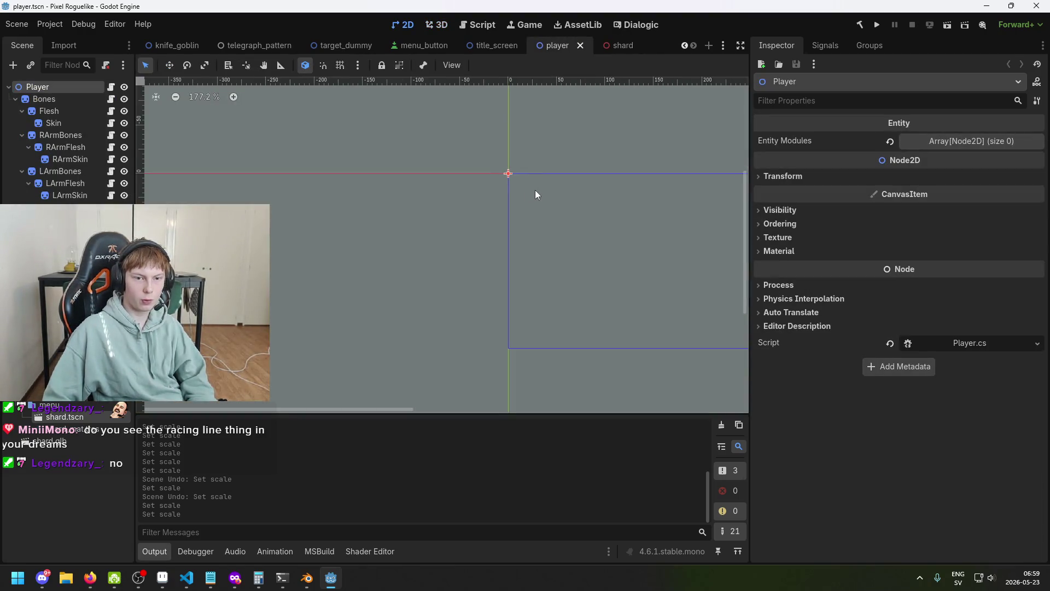
pyautogui.click(425, 25)
pyautogui.click(397, 25)
pyautogui.click(436, 25)
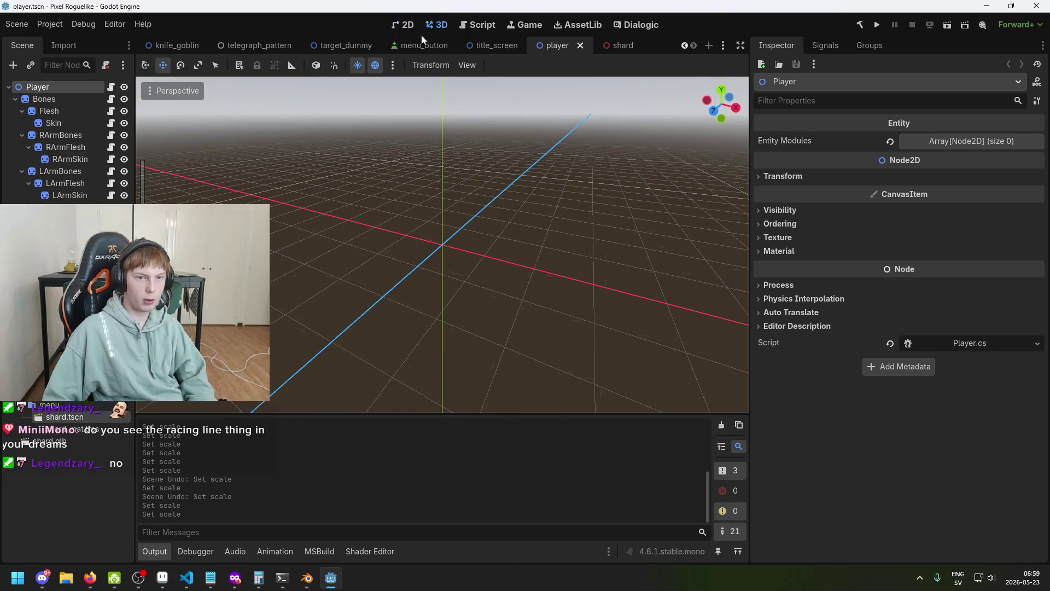
pyautogui.click(483, 47)
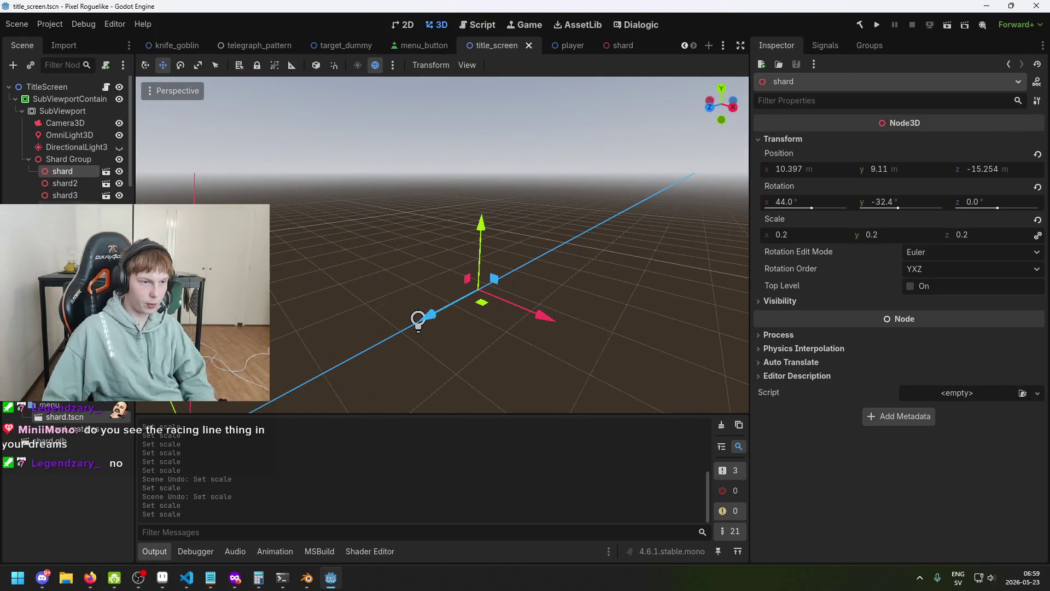
# - Reset the four selected shards' scale to 1 and save the title screen scene
pyautogui.keyDown('shift'); pyautogui.click(68, 207); pyautogui.keyUp('shift')
pyautogui.click(797, 140)
pyautogui.click(1038, 219)
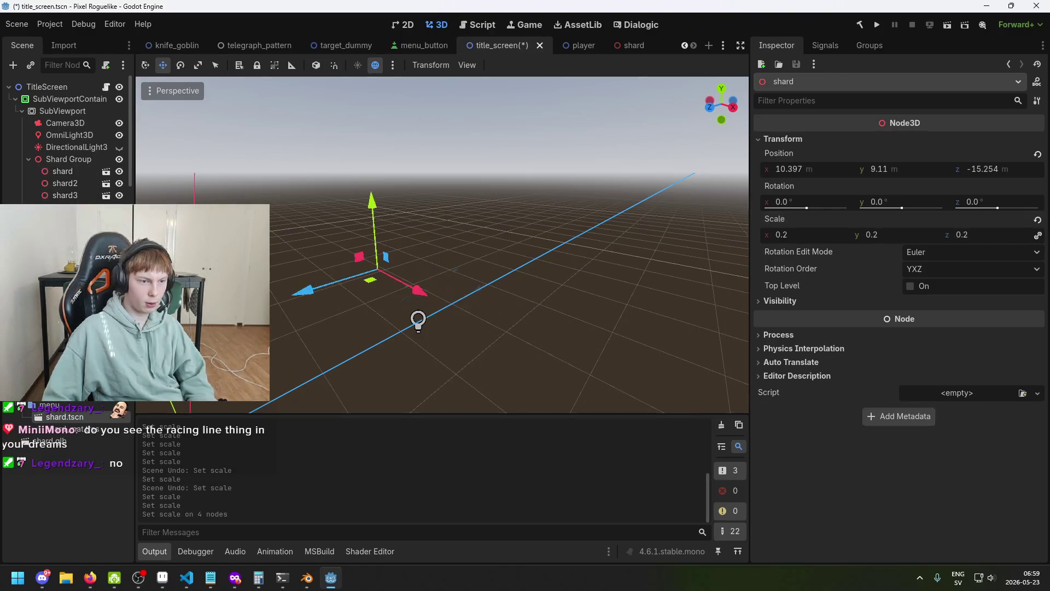
pyautogui.click(919, 139)
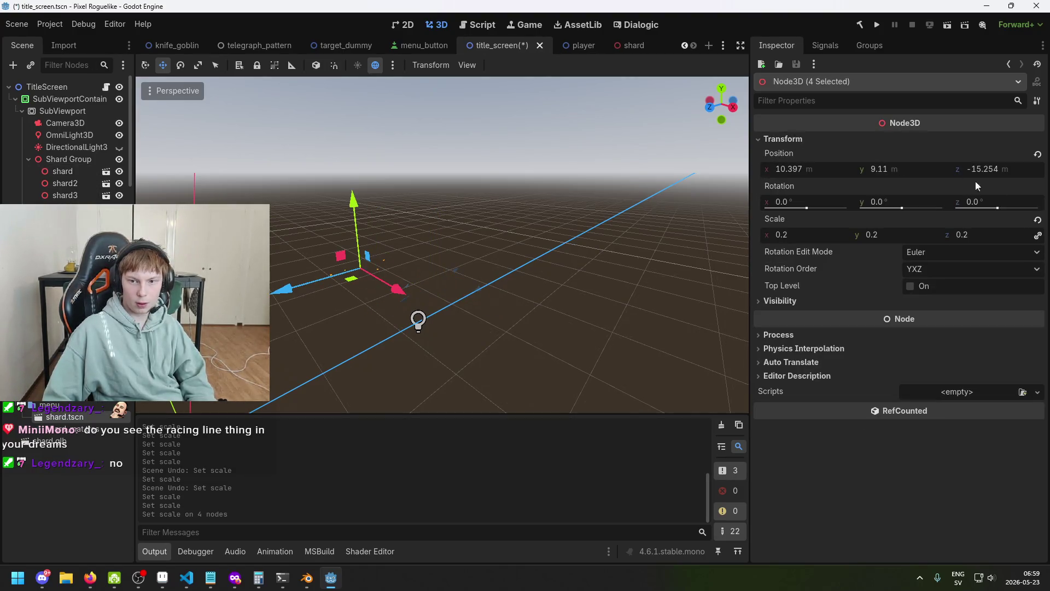
pyautogui.click(1038, 221)
pyautogui.click(529, 297)
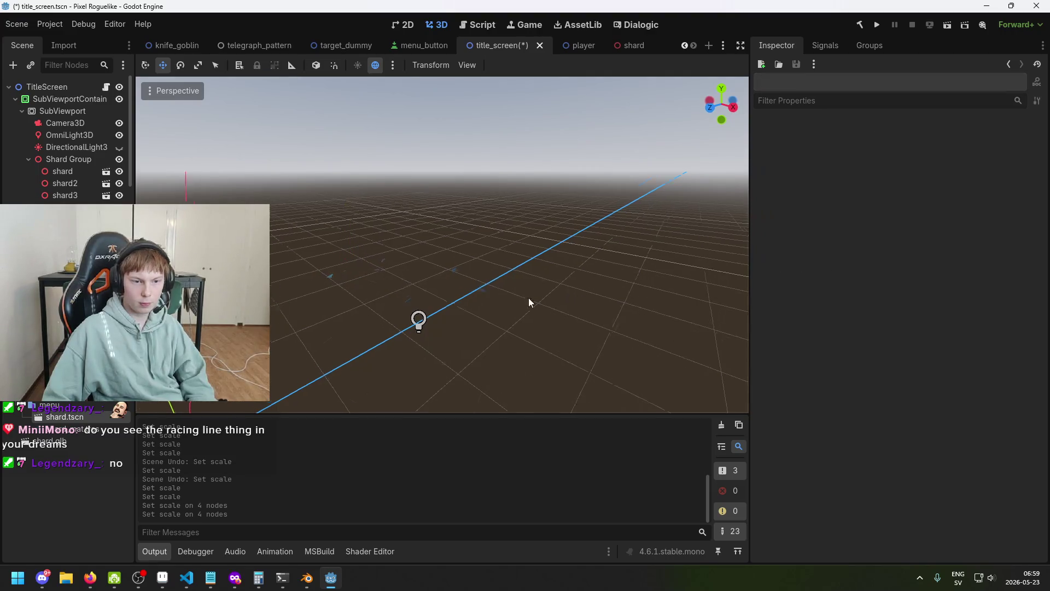
pyautogui.hotkey('ctrl', 's')
# - Try larger shard mesh sizes, then set the Circle scale back to 0.2 and save
pyautogui.click(634, 45)
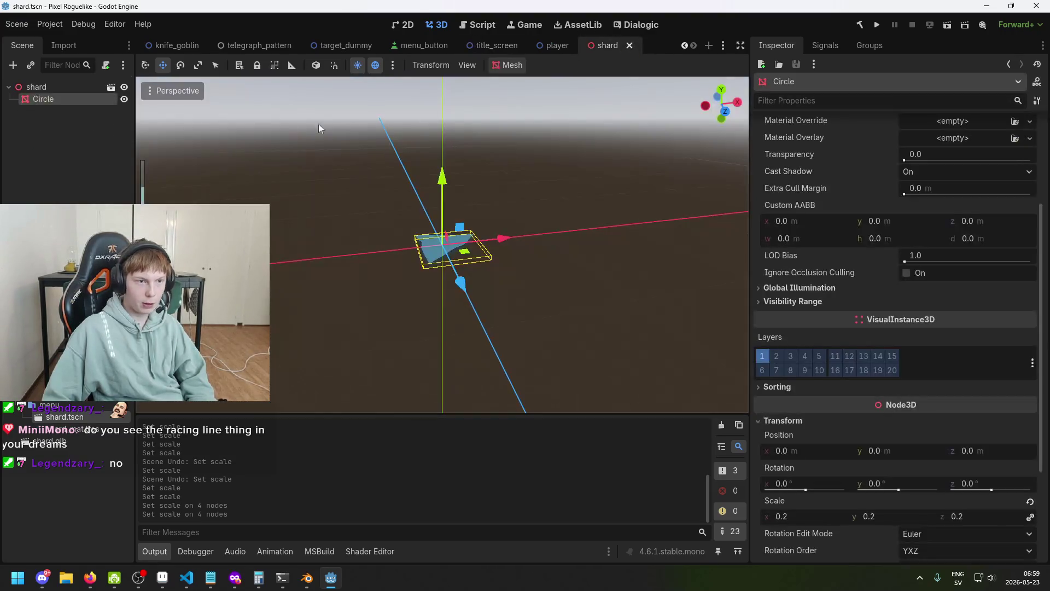
pyautogui.moveTo(796, 514); pyautogui.dragTo(854, 514)
pyautogui.click(497, 45)
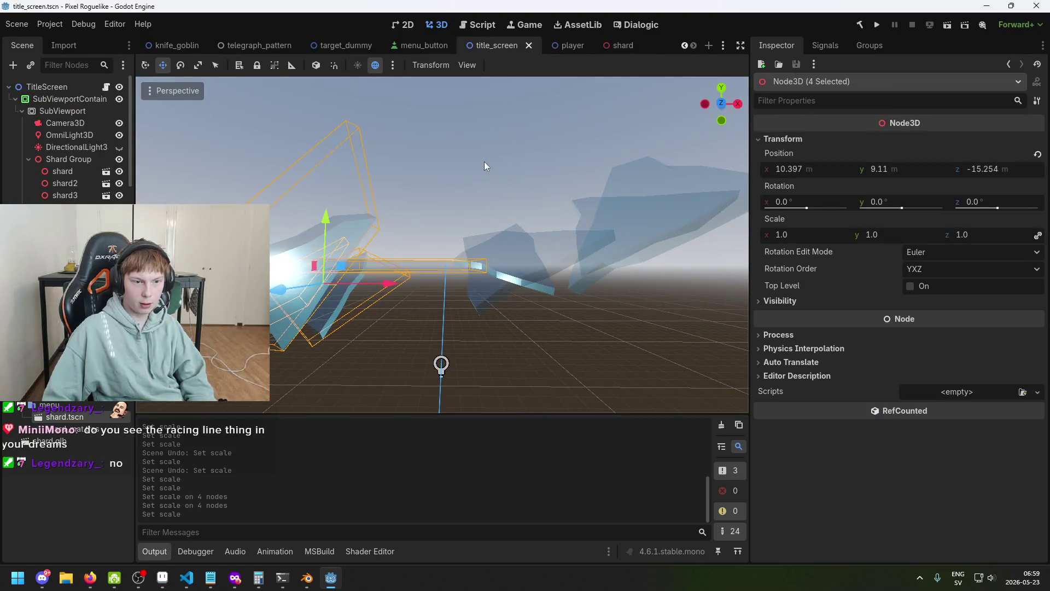
pyautogui.click(613, 48)
pyautogui.moveTo(796, 520)
pyautogui.mouseDown()
pyautogui.moveTo(766, 520)
pyautogui.moveTo(802, 520)
pyautogui.mouseUp()
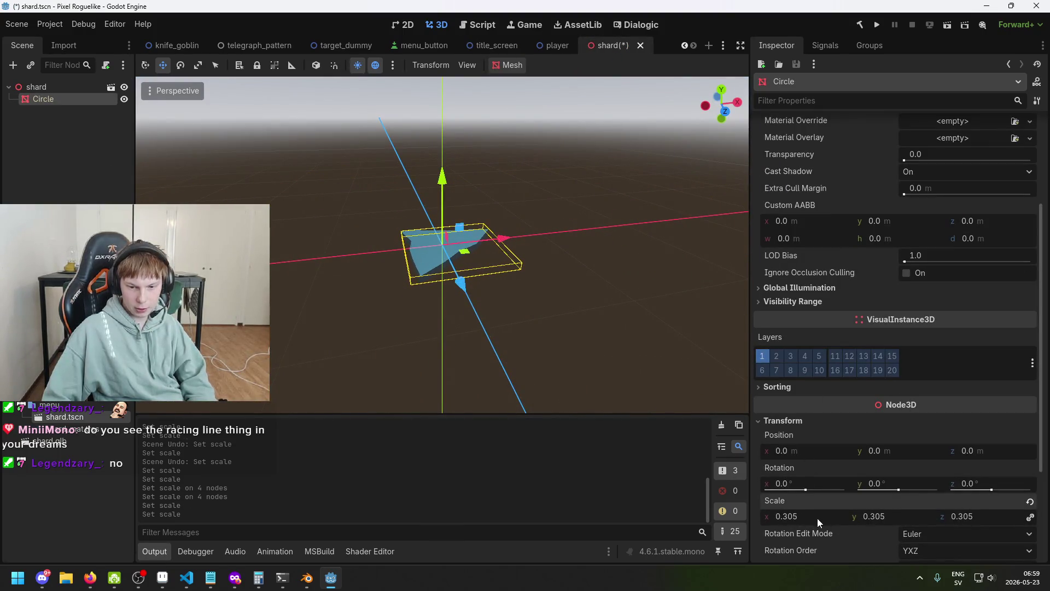
pyautogui.write('0.2')
pyautogui.press('Return')
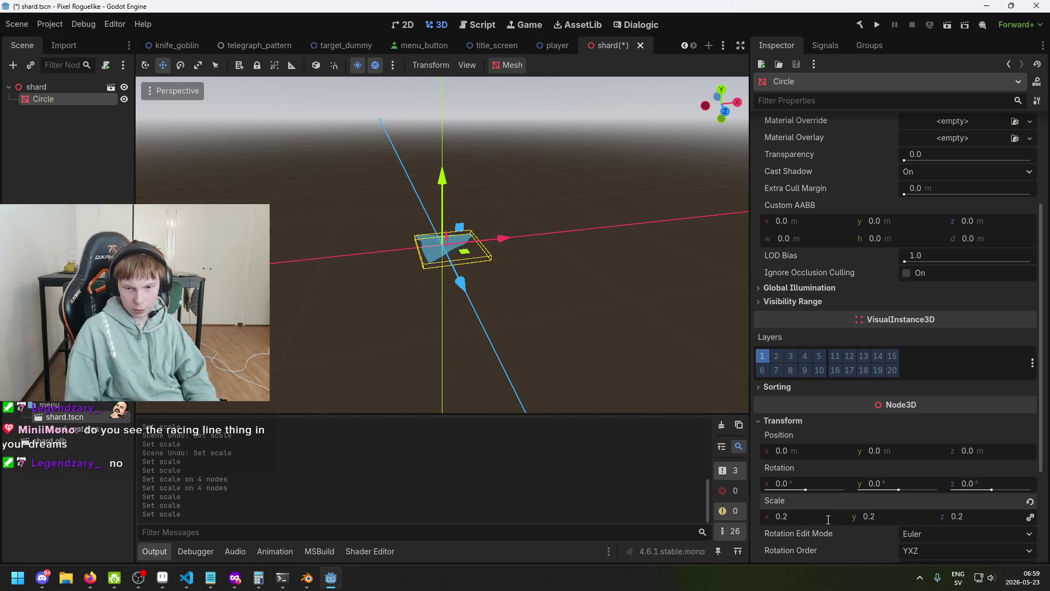
pyautogui.hotkey('ctrl', 's')
pyautogui.click(549, 47)
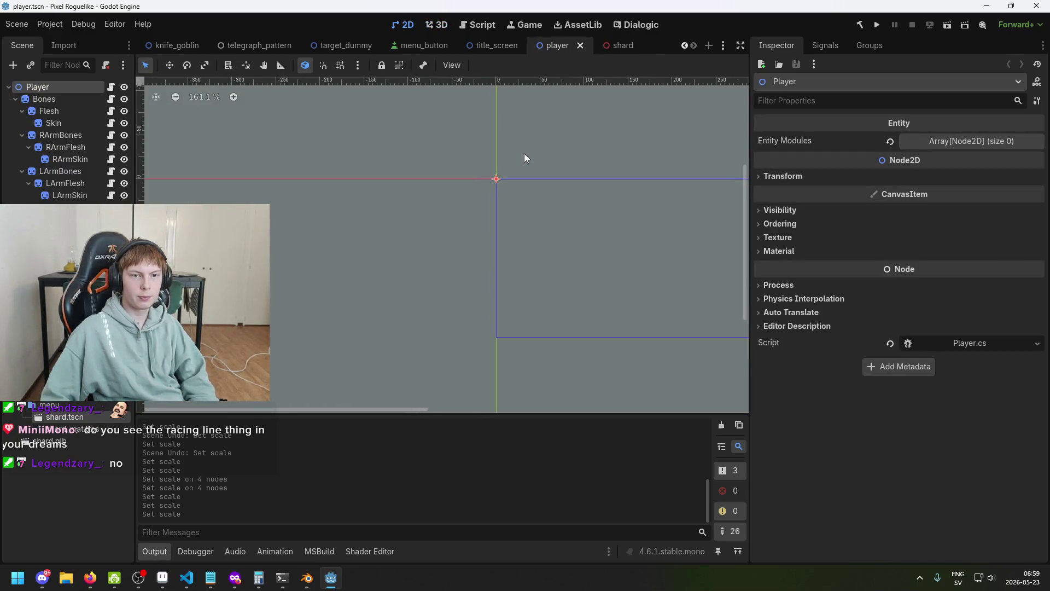
pyautogui.click(492, 46)
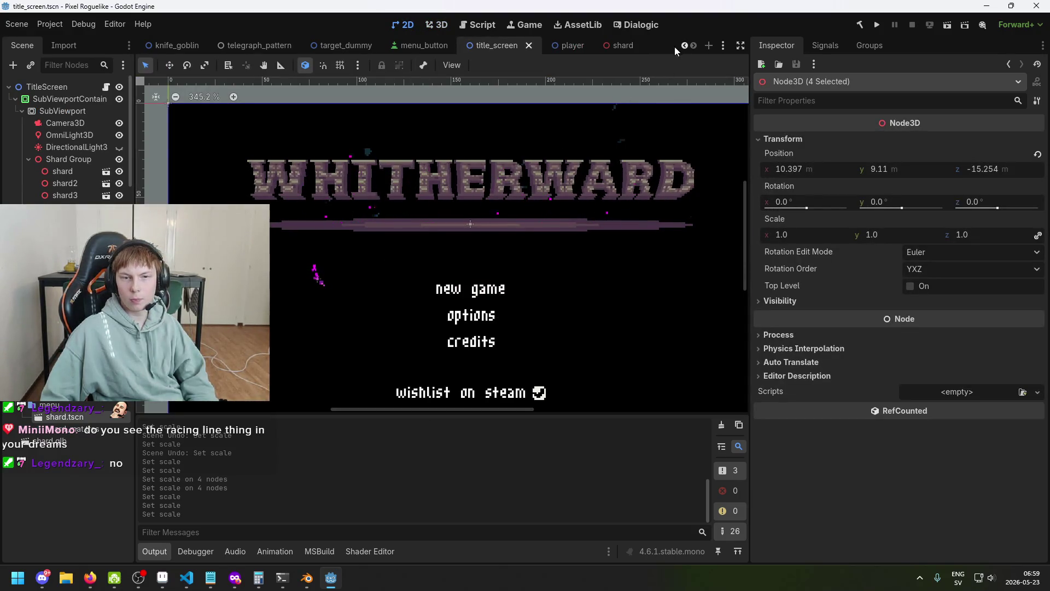
# - Test-run the title screen, then set the shard mesh's scale to 0.4 on all axes
pyautogui.click(876, 25)
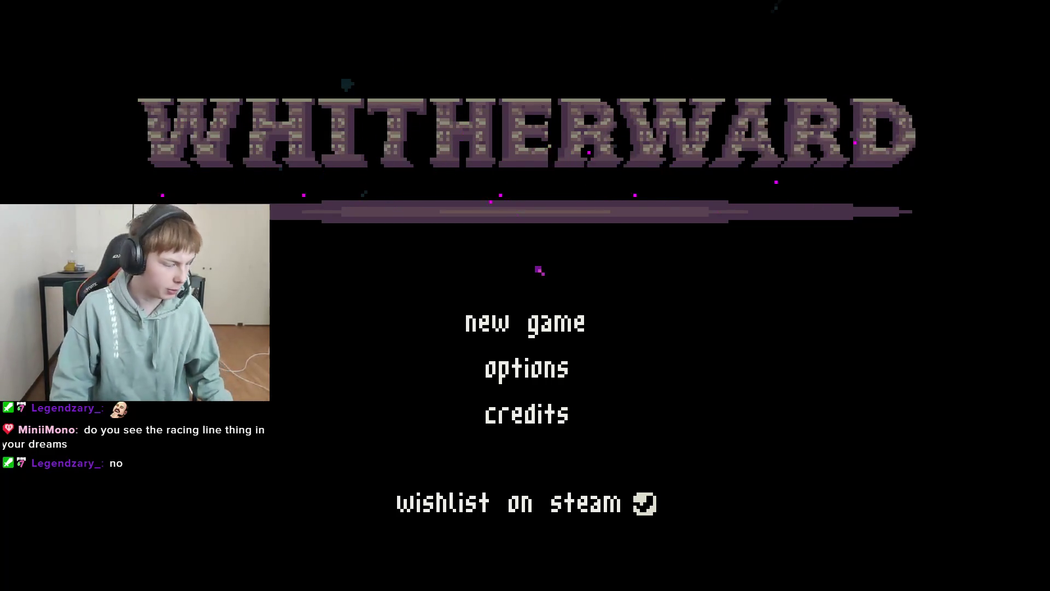
pyautogui.press('Escape')
pyautogui.click(614, 47)
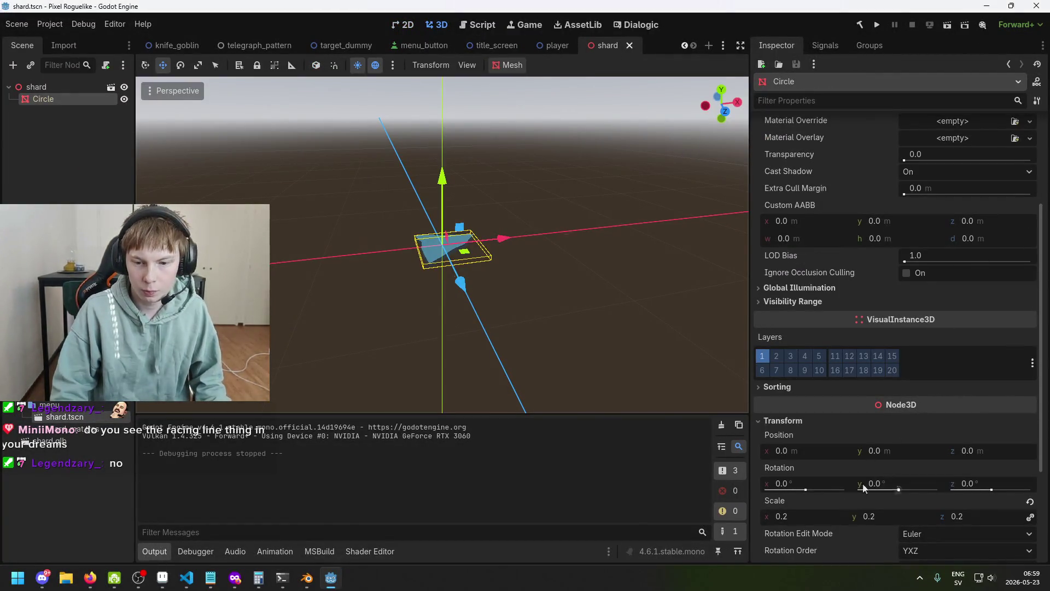
pyautogui.click(782, 517)
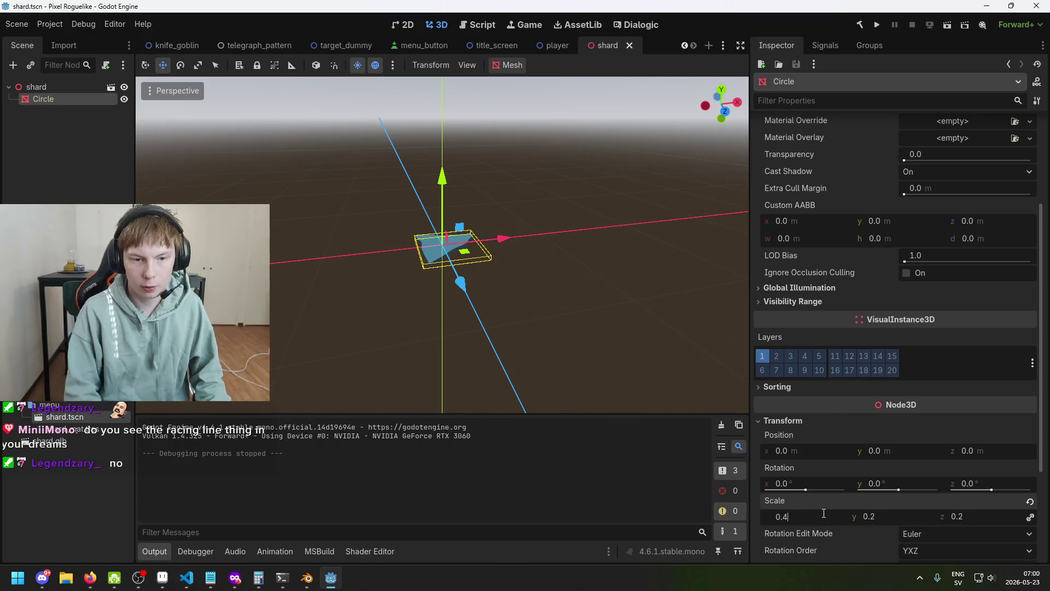
pyautogui.press('Return')
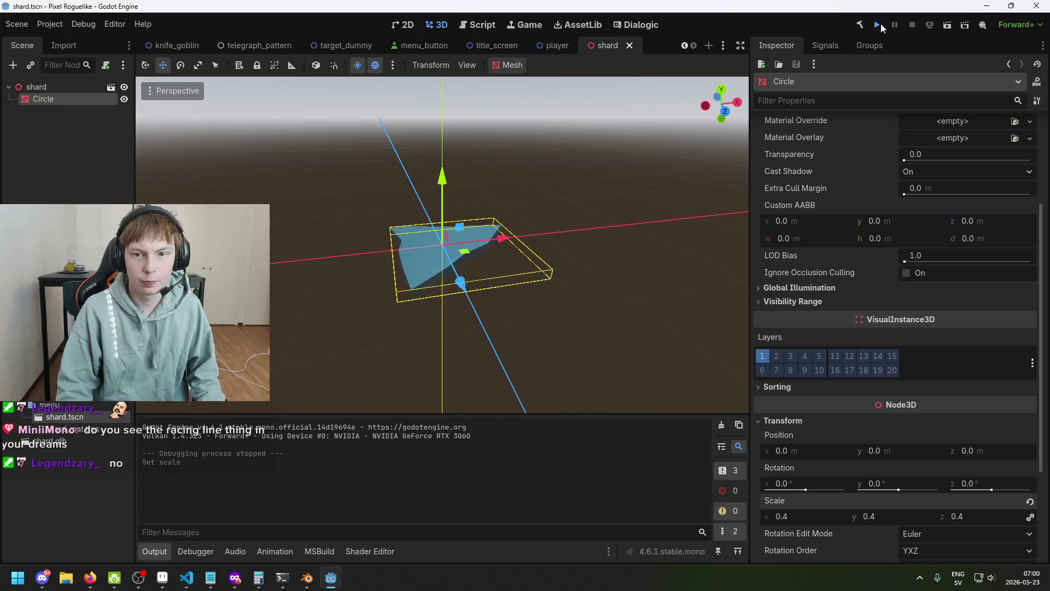
# - Run the game again to check the 0.4-scale shards, then close it
pyautogui.click(879, 25)
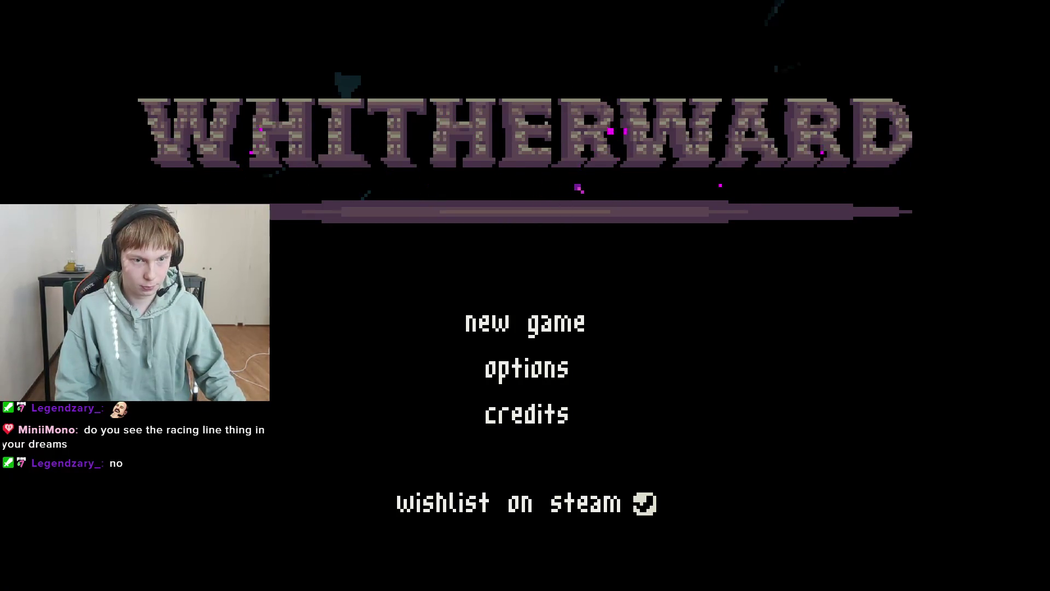
pyautogui.hotkey('alt', 'F4')
pyautogui.click(550, 48)
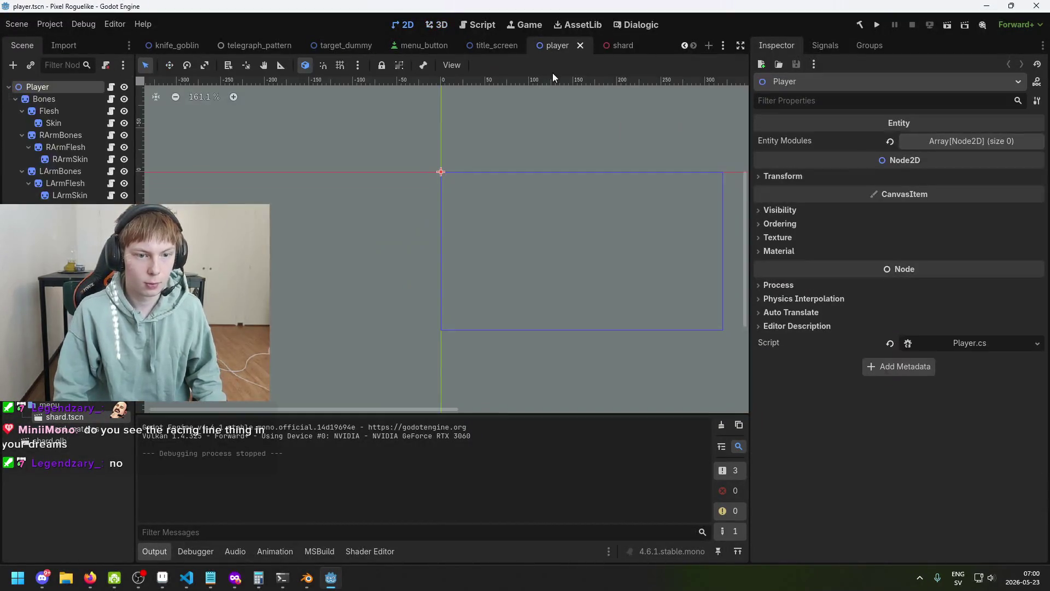
# - Orbit around the title screen's shards, ending on a top-down view of the grid
pyautogui.click(492, 48)
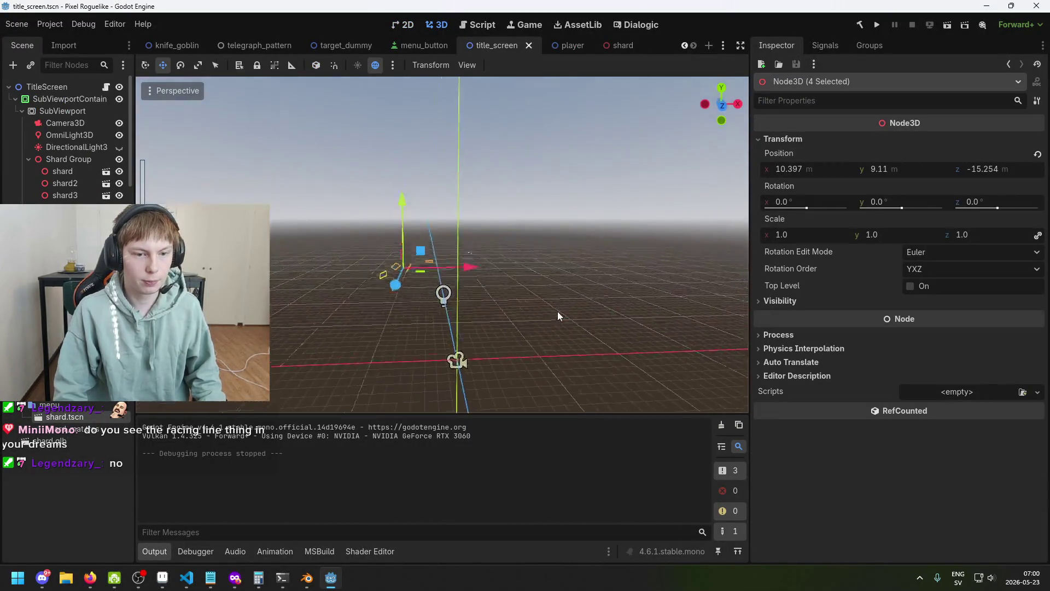
pyautogui.moveTo(565, 328)
pyautogui.mouseDown()
pyautogui.moveTo(535, 300)
pyautogui.moveTo(447, 334)
pyautogui.moveTo(440, 307)
pyautogui.moveTo(481, 311)
pyautogui.moveTo(522, 339)
pyautogui.moveTo(524, 284)
pyautogui.moveTo(555, 260)
pyautogui.moveTo(566, 233)
pyautogui.moveTo(563, 274)
pyautogui.moveTo(603, 277)
pyautogui.moveTo(536, 276)
pyautogui.moveTo(537, 267)
pyautogui.moveTo(569, 281)
pyautogui.mouseUp()
pyautogui.moveTo(578, 189)
pyautogui.mouseDown()
pyautogui.moveTo(590, 268)
pyautogui.moveTo(626, 271)
pyautogui.mouseUp()
pyautogui.moveTo(438, 268)
pyautogui.mouseDown()
pyautogui.moveTo(539, 356)
pyautogui.moveTo(415, 350)
pyautogui.moveTo(403, 320)
pyautogui.moveTo(419, 291)
pyautogui.mouseUp()
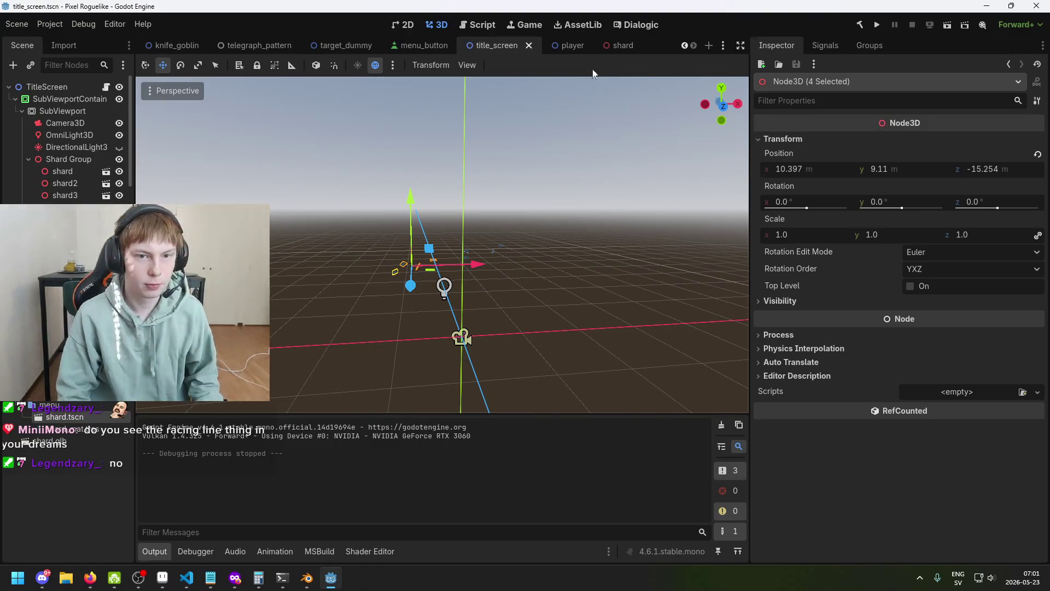
# - Open the shard scene and orbit around the shard mesh from a lower angle
pyautogui.click(617, 45)
pyautogui.scroll(-2, 528, 222)
pyautogui.moveTo(592, 98)
pyautogui.mouseDown()
pyautogui.moveTo(637, 307)
pyautogui.moveTo(520, 271)
pyautogui.moveTo(517, 249)
pyautogui.mouseUp()
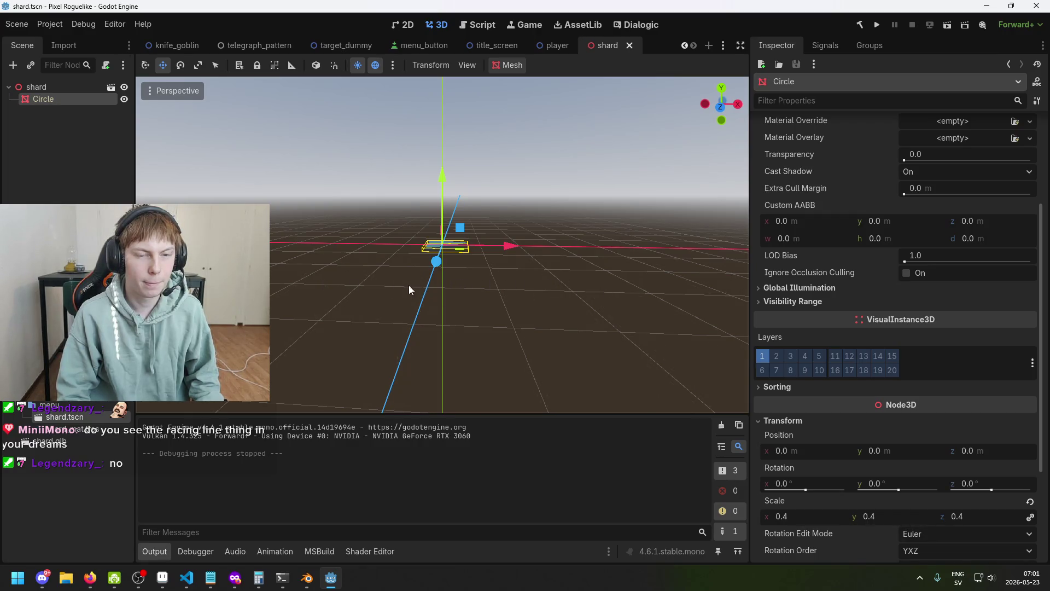
pyautogui.moveTo(418, 280)
pyautogui.mouseDown()
pyautogui.moveTo(406, 286)
pyautogui.moveTo(451, 283)
pyautogui.mouseUp()
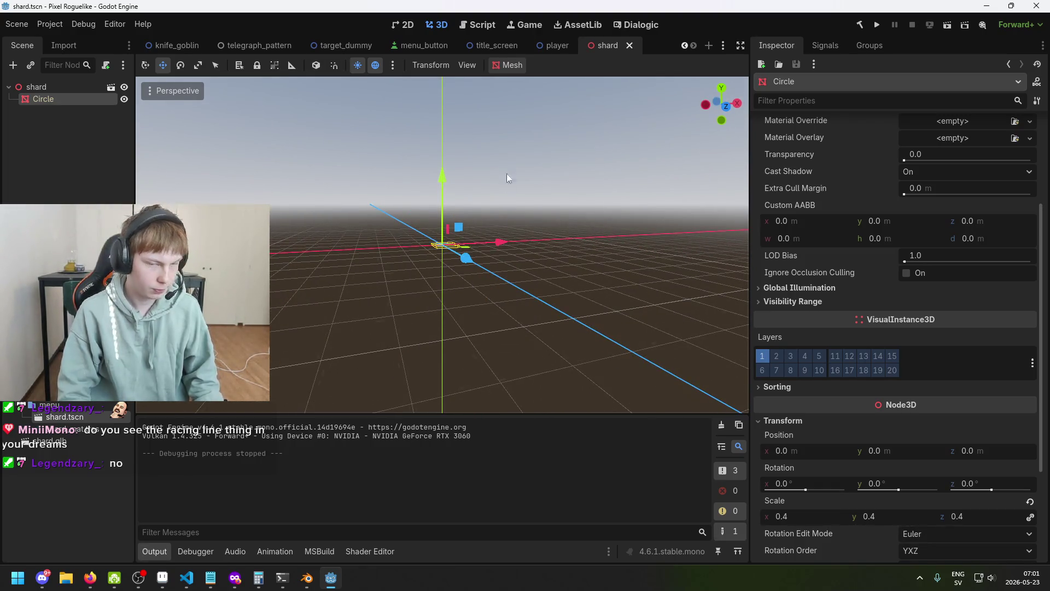
# - Return to title_screen, deselect the shards, and tilt the view of the scene
pyautogui.click(500, 46)
pyautogui.moveTo(529, 236)
pyautogui.mouseDown()
pyautogui.moveTo(543, 291)
pyautogui.moveTo(489, 261)
pyautogui.moveTo(388, 275)
pyautogui.moveTo(389, 295)
pyautogui.moveTo(374, 264)
pyautogui.moveTo(445, 215)
pyautogui.moveTo(501, 258)
pyautogui.moveTo(534, 250)
pyautogui.moveTo(635, 268)
pyautogui.moveTo(617, 281)
pyautogui.moveTo(637, 326)
pyautogui.mouseUp()
pyautogui.click(590, 286)
pyautogui.moveTo(548, 313)
pyautogui.mouseDown()
pyautogui.moveTo(596, 300)
pyautogui.moveTo(640, 367)
pyautogui.moveTo(625, 333)
pyautogui.moveTo(471, 330)
pyautogui.mouseUp()
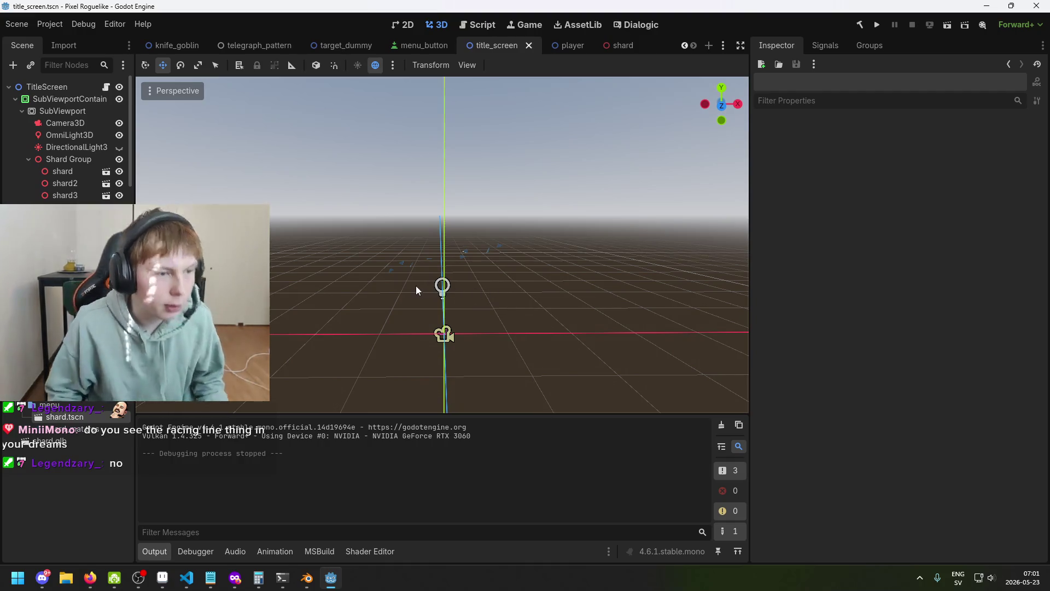
# - Select the shard nodes spread across Shard Group and Shard Group2
pyautogui.click(65, 181)
pyautogui.click(66, 159)
pyautogui.click(67, 171)
pyautogui.keyDown('shift'); pyautogui.click(65, 207); pyautogui.keyUp('shift')
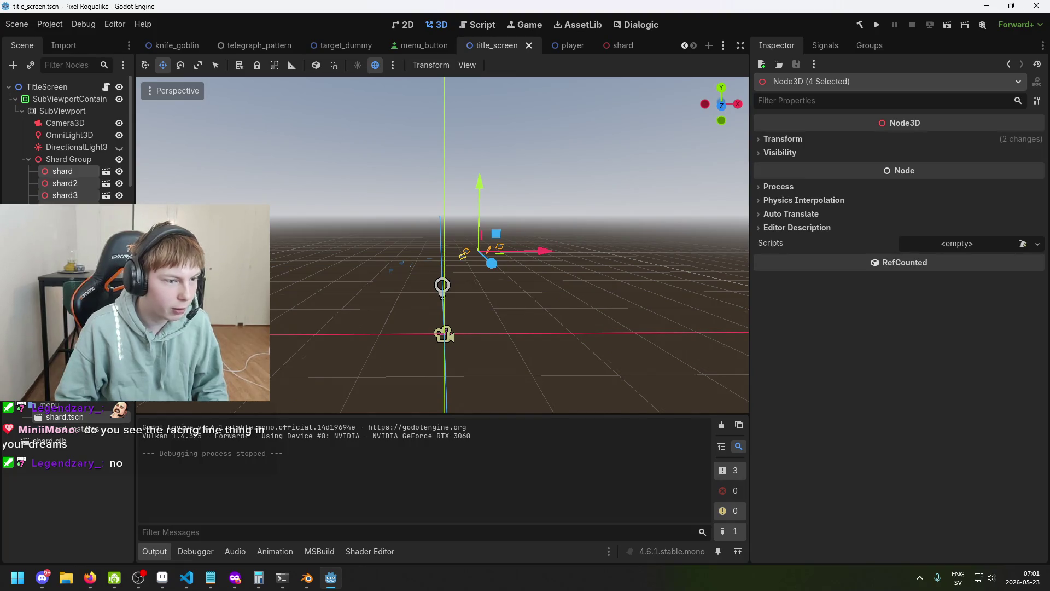
pyautogui.click(64, 219)
pyautogui.keyDown('shift'); pyautogui.click(64, 255); pyautogui.keyUp('shift')
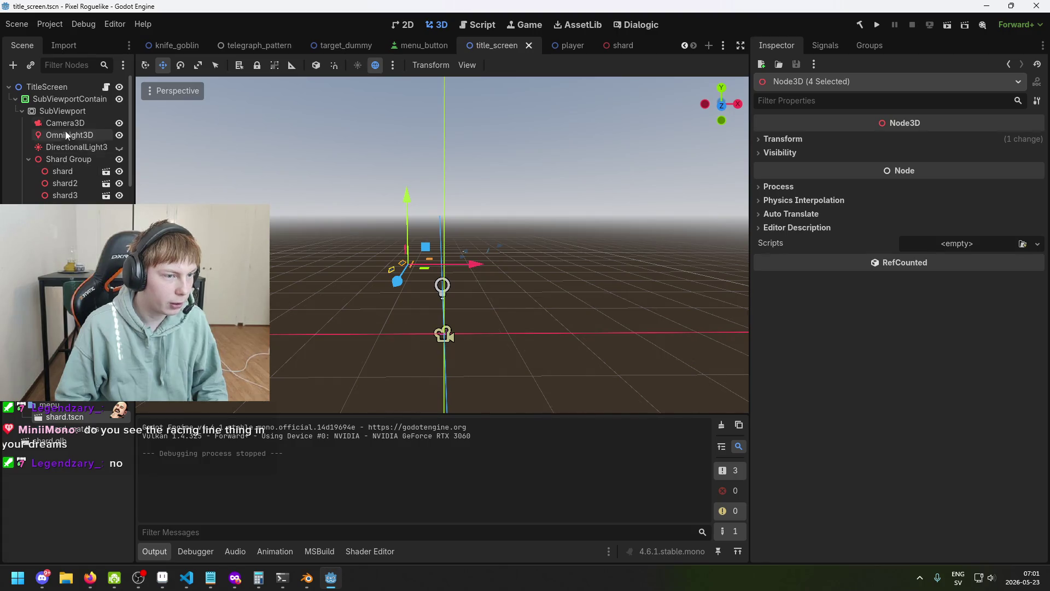
# - Add a Node3D child to SubViewport, move it above Shard Group, and name it Shards
pyautogui.click(62, 112)
pyautogui.rightClick(61, 113)
pyautogui.click(98, 127)
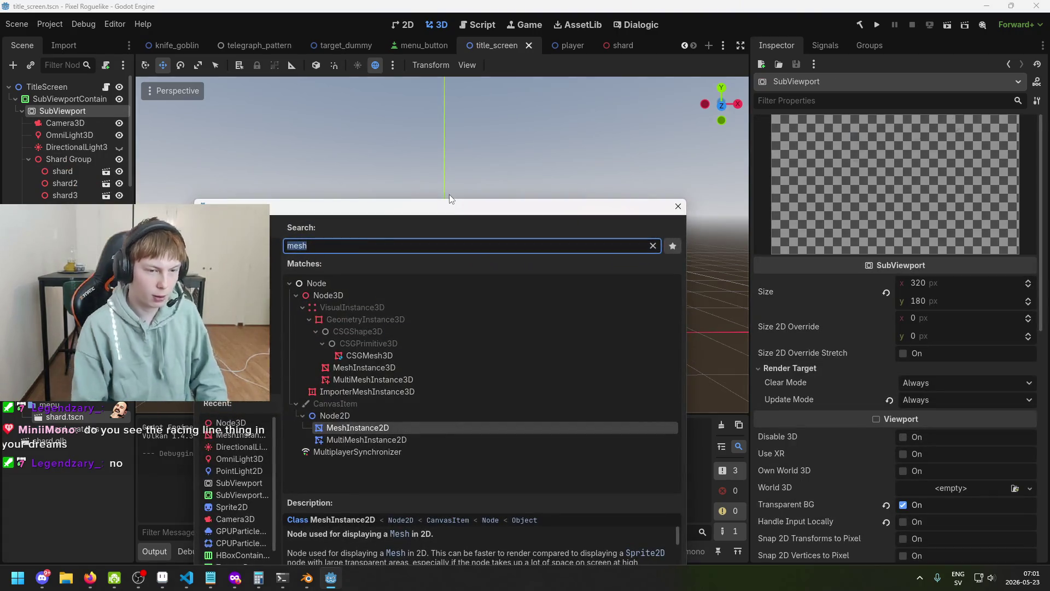
pyautogui.write('ShardPa')
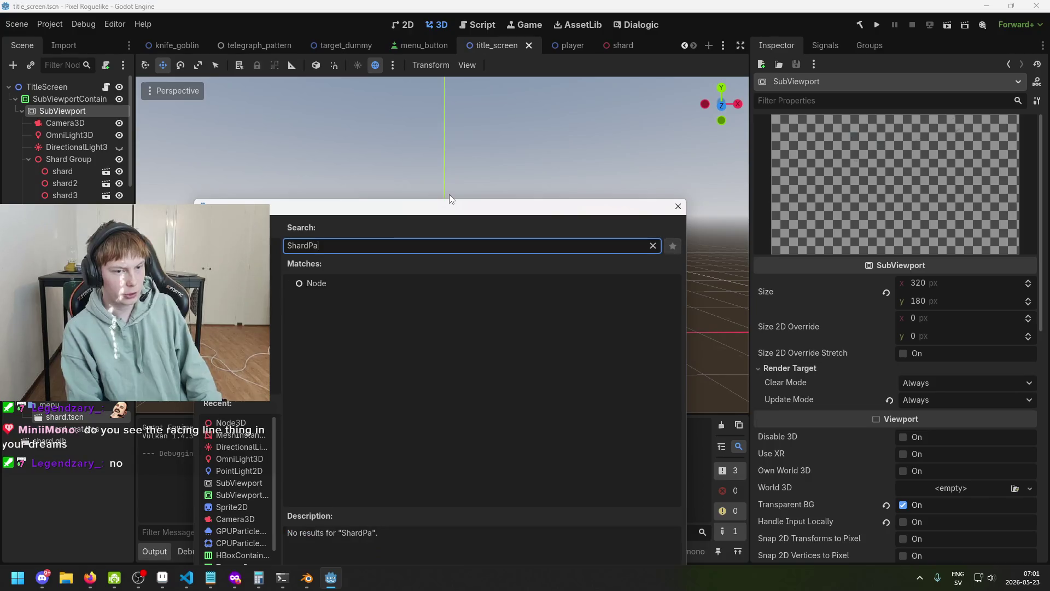
pyautogui.write('rent')
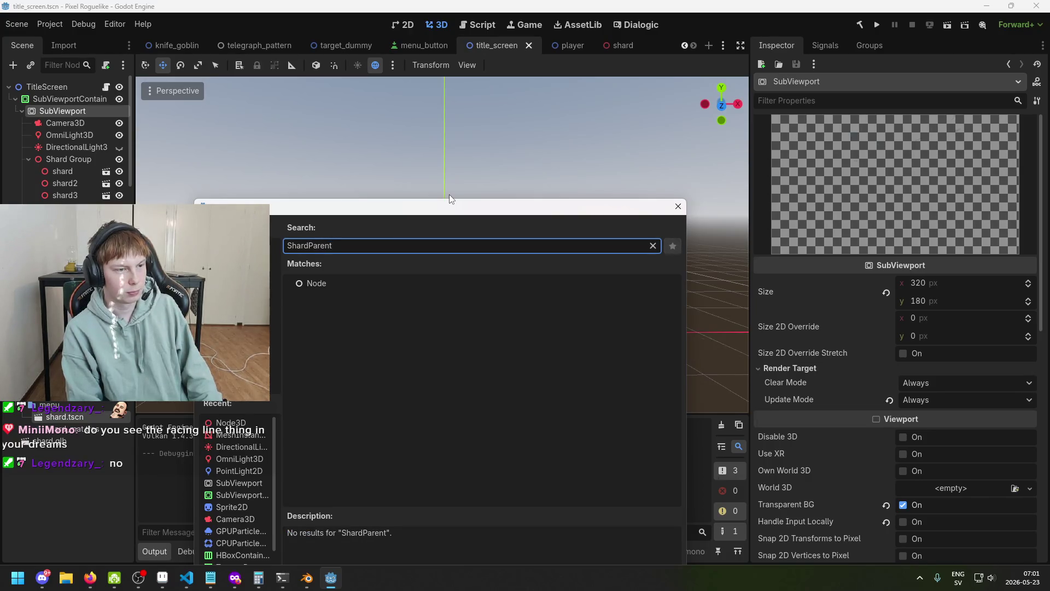
pyautogui.doubleClick(362, 246)
pyautogui.press('BackSpace')
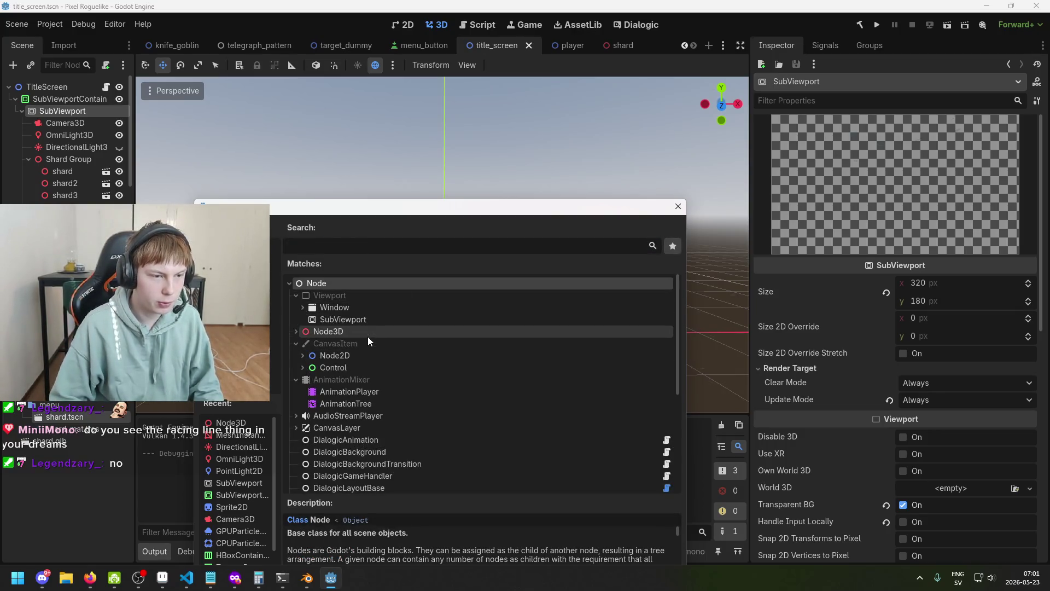
pyautogui.doubleClick(367, 334)
pyautogui.moveTo(66, 208); pyautogui.dragTo(68, 152)
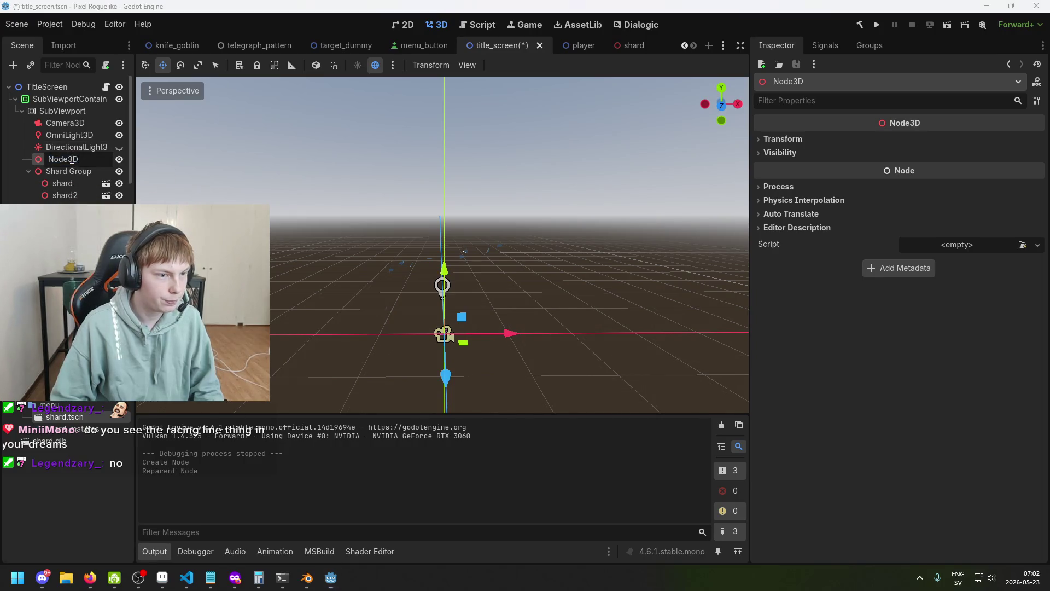
pyautogui.doubleClick(70, 158)
pyautogui.write('ShardParen')
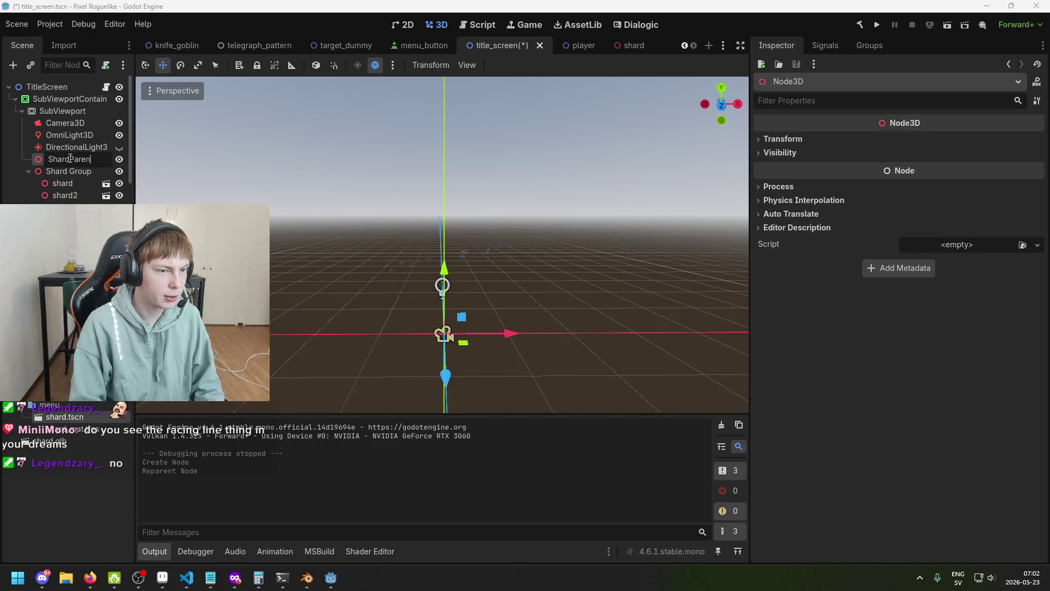
pyautogui.write('s')
pyautogui.press('Return')
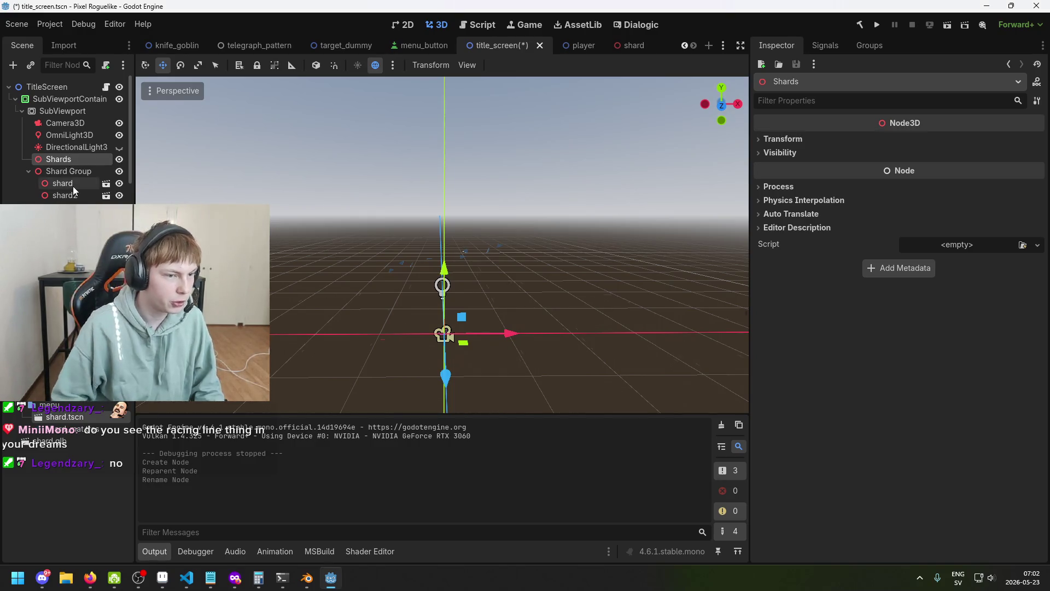
# - Move the four shard nodes under the new Shards node
pyautogui.click(73, 186)
pyautogui.keyDown('shift'); pyautogui.click(65, 220); pyautogui.keyUp('shift')
pyautogui.keyDown('shift'); pyautogui.click(66, 244); pyautogui.keyUp('shift')
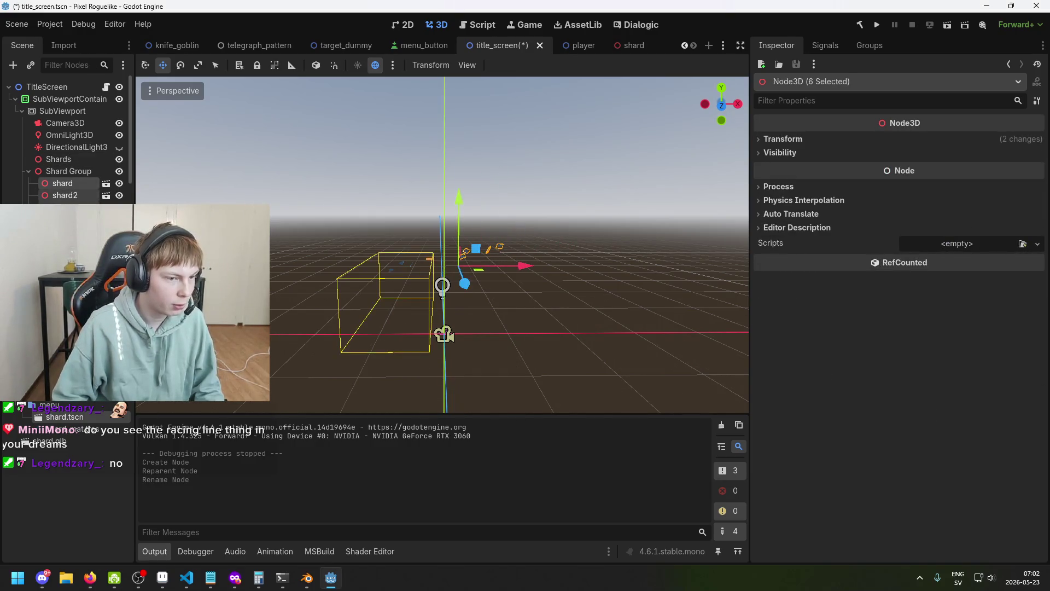
pyautogui.click(72, 186)
pyautogui.keyDown('shift'); pyautogui.click(66, 220); pyautogui.keyUp('shift')
pyautogui.moveTo(72, 184)
pyautogui.mouseDown()
pyautogui.moveTo(69, 157)
pyautogui.moveTo(60, 160)
pyautogui.mouseUp()
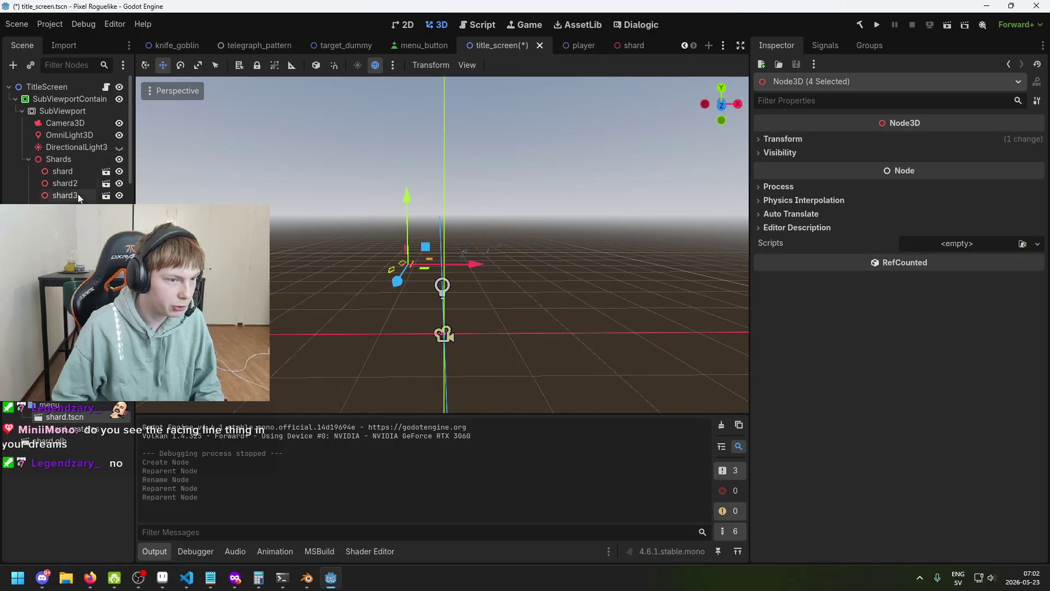
# - Delete the now-empty Shard Group and Shard Group2 nodes
pyautogui.press('Delete')
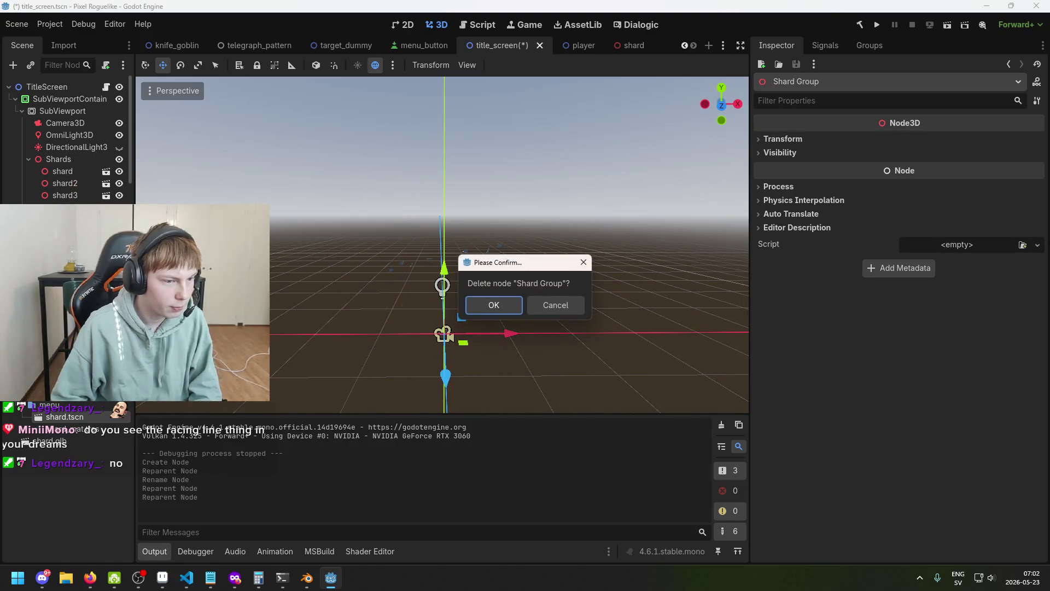
pyautogui.press('Return')
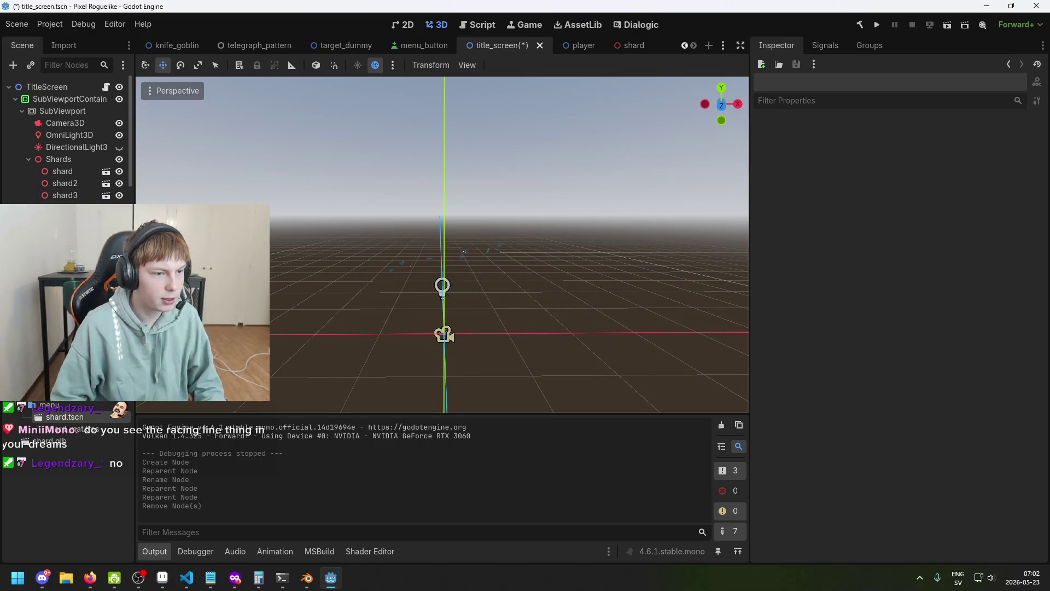
pyautogui.click(66, 219)
pyautogui.press('Delete')
pyautogui.press('Return')
pyautogui.moveTo(408, 327)
pyautogui.mouseDown()
pyautogui.moveTo(560, 294)
pyautogui.moveTo(605, 297)
pyautogui.mouseUp()
# - Try rotating the Shards group, undo the rotation, and save the title_screen scene
pyautogui.click(58, 159)
pyautogui.moveTo(415, 284)
pyautogui.mouseDown()
pyautogui.moveTo(471, 288)
pyautogui.moveTo(475, 311)
pyautogui.moveTo(559, 328)
pyautogui.moveTo(530, 290)
pyautogui.moveTo(536, 313)
pyautogui.moveTo(537, 274)
pyautogui.moveTo(537, 305)
pyautogui.moveTo(512, 301)
pyautogui.mouseUp()
pyautogui.press('e')
pyautogui.moveTo(412, 256)
pyautogui.mouseDown()
pyautogui.moveTo(426, 263)
pyautogui.moveTo(414, 262)
pyautogui.mouseUp()
pyautogui.hotkey('ctrl', 'z')
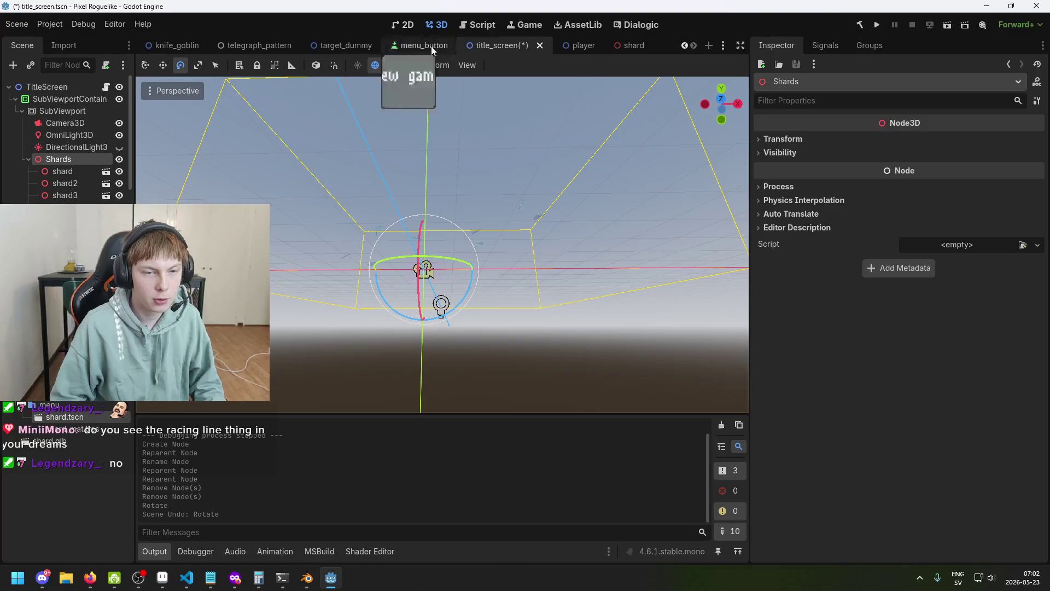
pyautogui.hotkey('ctrl', 's')
# - Try tilting Camera3D and re-angling Shards, undo both, and save the scene again
pyautogui.click(88, 124)
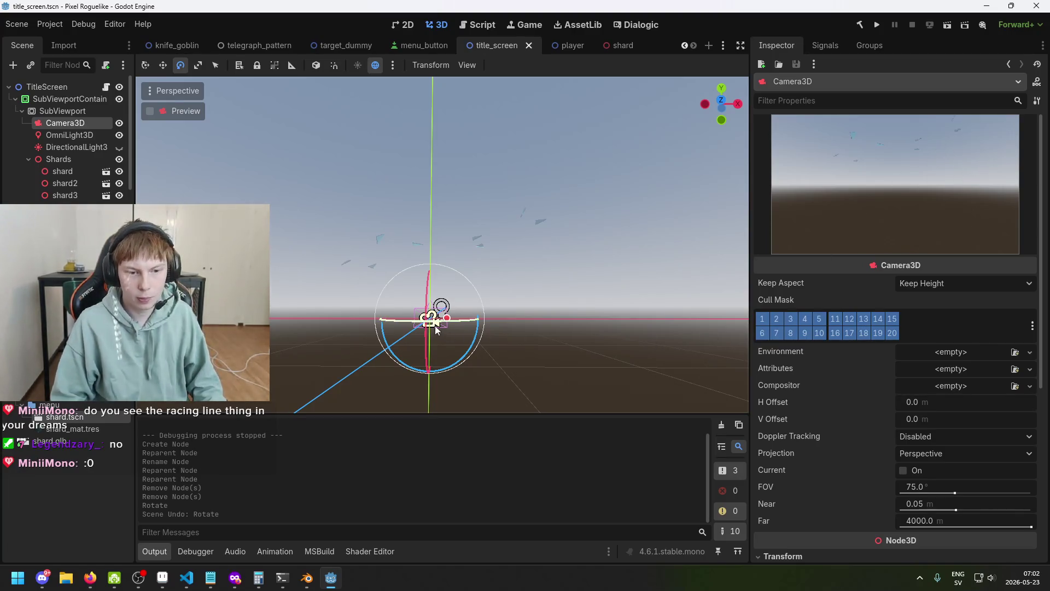
pyautogui.moveTo(431, 318)
pyautogui.mouseDown()
pyautogui.moveTo(427, 350)
pyautogui.moveTo(436, 321)
pyautogui.mouseUp()
pyautogui.hotkey('ctrl', 'z')
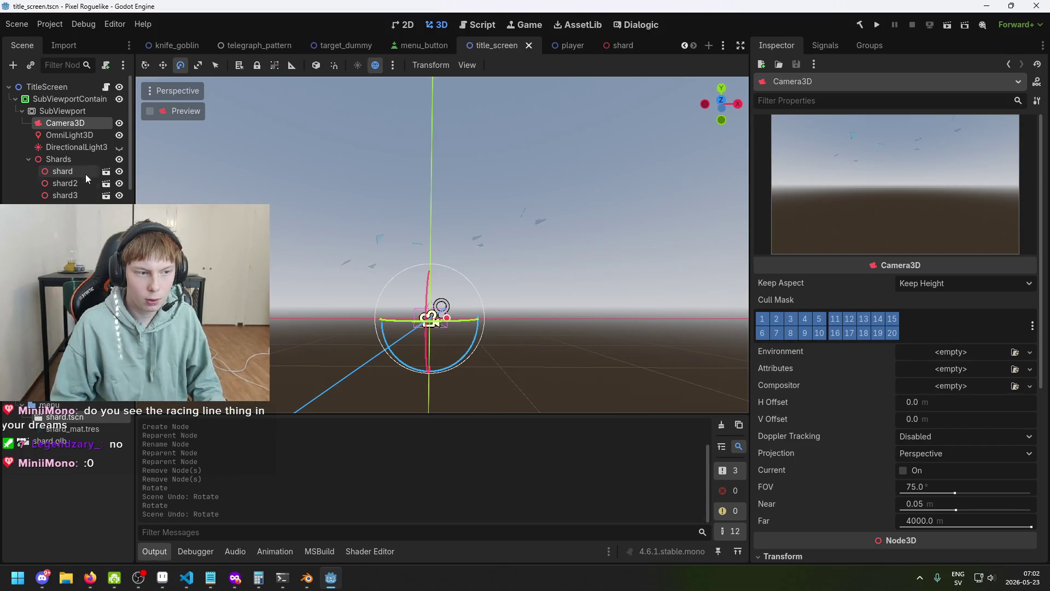
pyautogui.click(80, 159)
pyautogui.moveTo(427, 320)
pyautogui.mouseDown()
pyautogui.moveTo(448, 322)
pyautogui.moveTo(451, 309)
pyautogui.mouseUp()
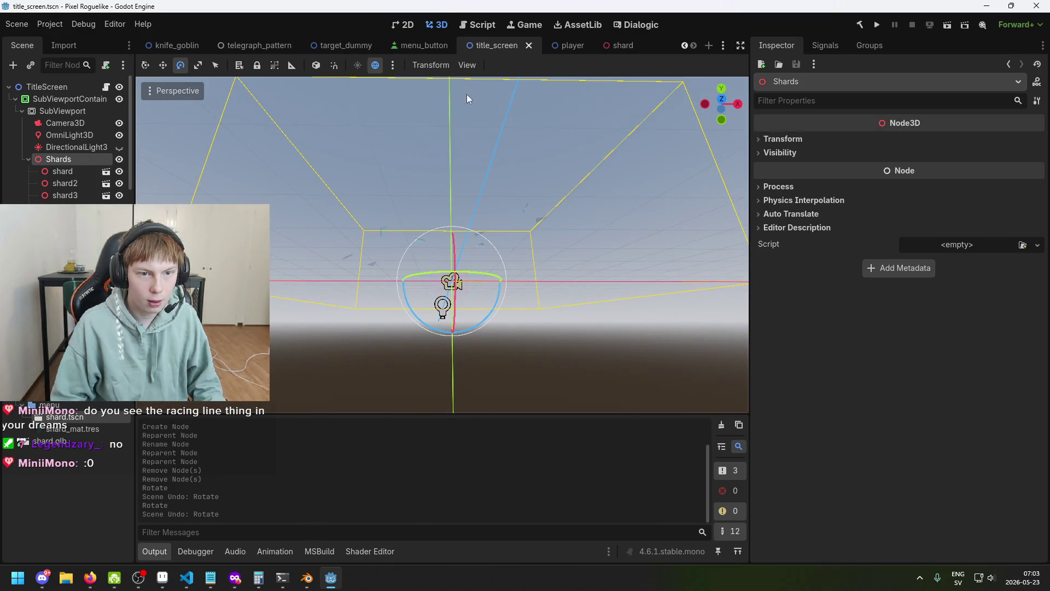
pyautogui.moveTo(453, 300)
pyautogui.mouseDown()
pyautogui.moveTo(436, 307)
pyautogui.moveTo(438, 292)
pyautogui.moveTo(443, 305)
pyautogui.mouseUp()
pyautogui.hotkey('ctrl', 'z')
pyautogui.hotkey('ctrl', 's')
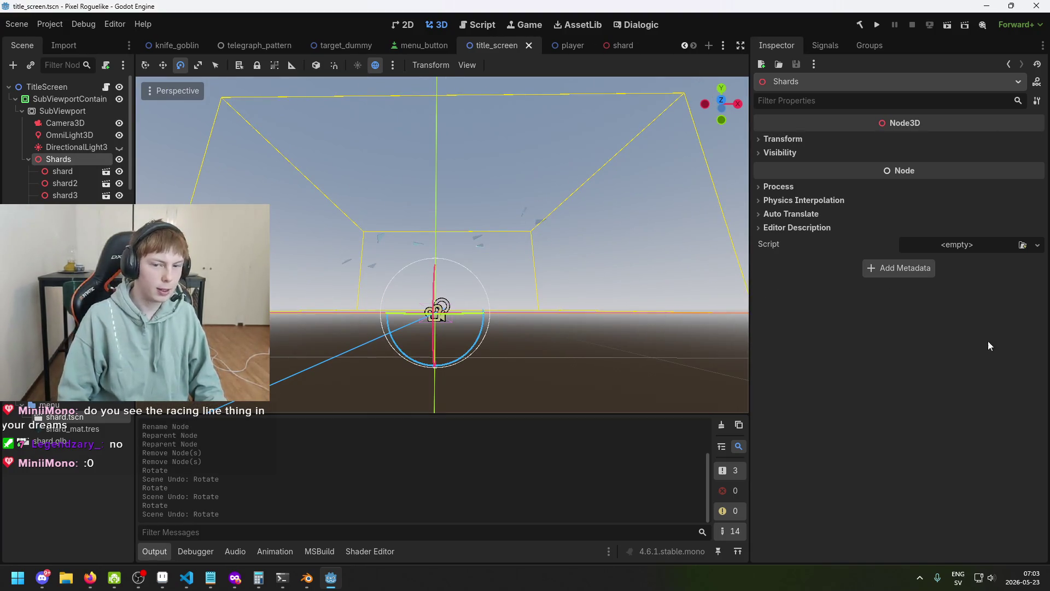
pyautogui.click(957, 245)
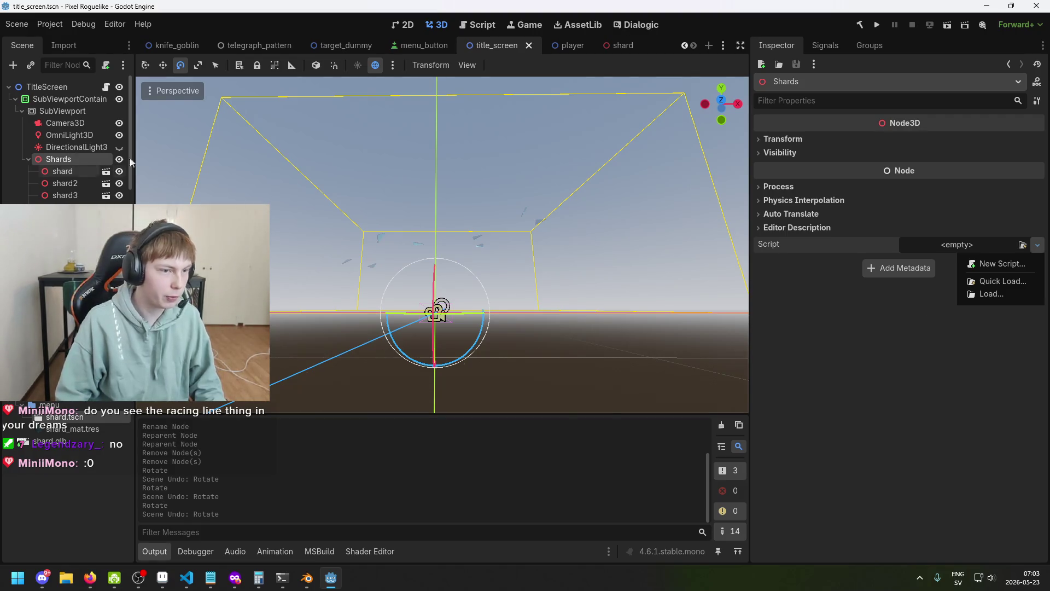
# - Create the C# script res://gui/menu/Shards.cs on the Shards node and open it
pyautogui.click(978, 264)
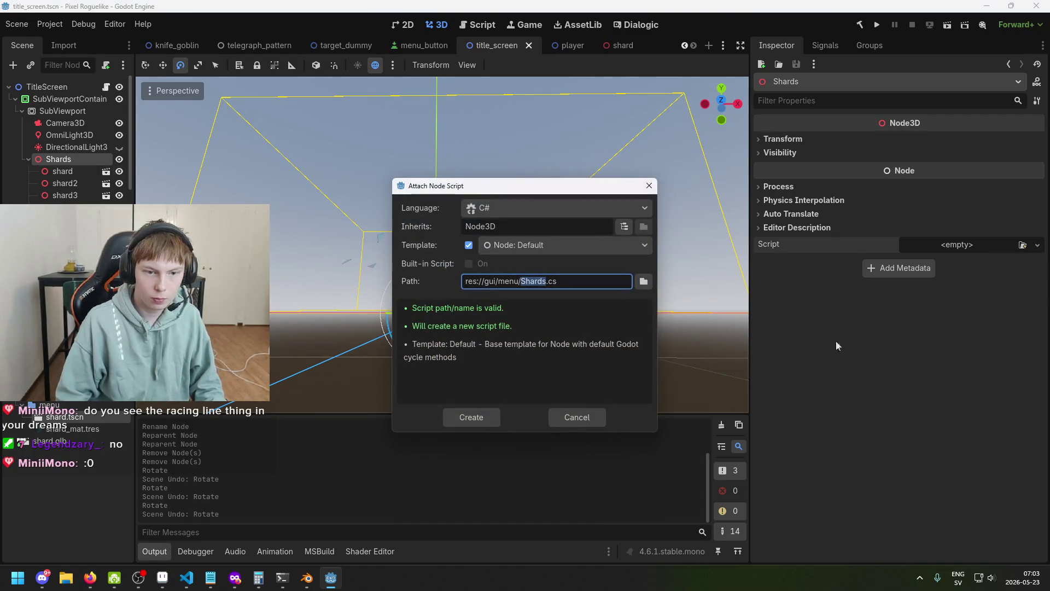
pyautogui.click(466, 419)
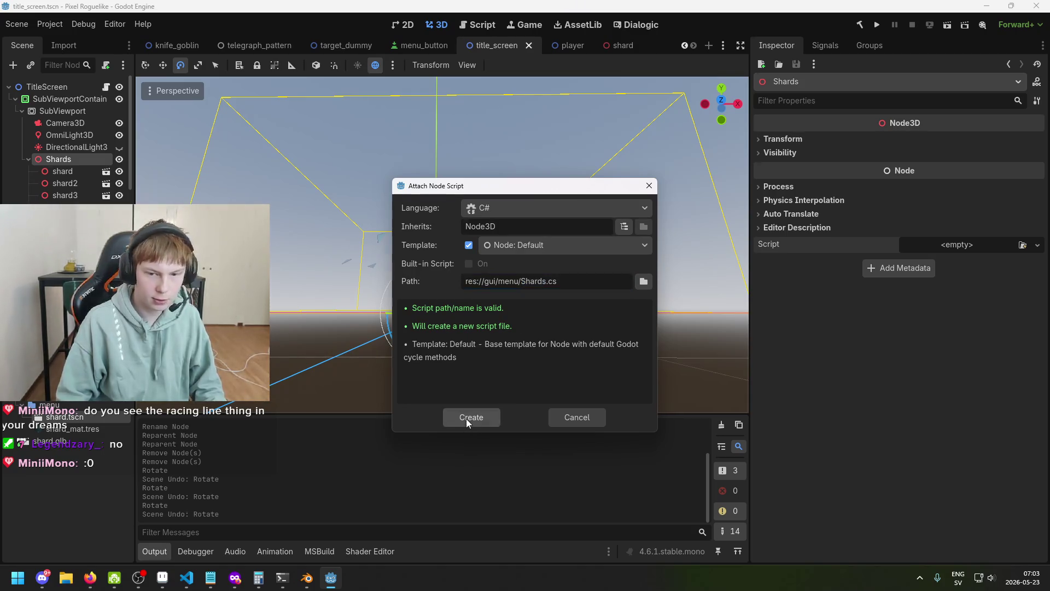
pyautogui.click(967, 262)
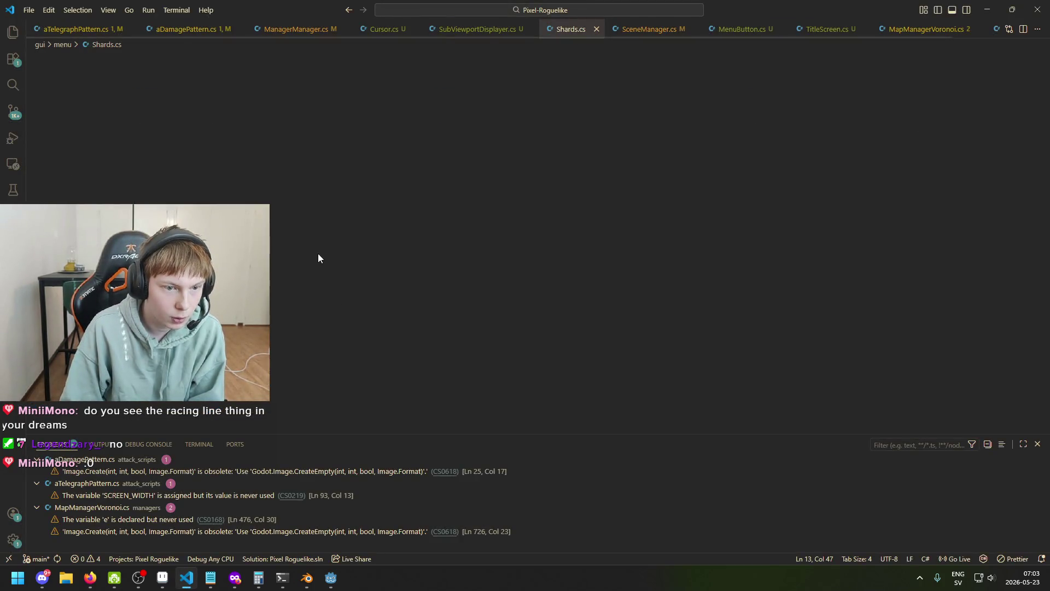
# - Check the empty _Ready stub in Shards.cs, then in Godot try a Shards rotation and undo it
pyautogui.click(232, 140)
pyautogui.click(384, 151)
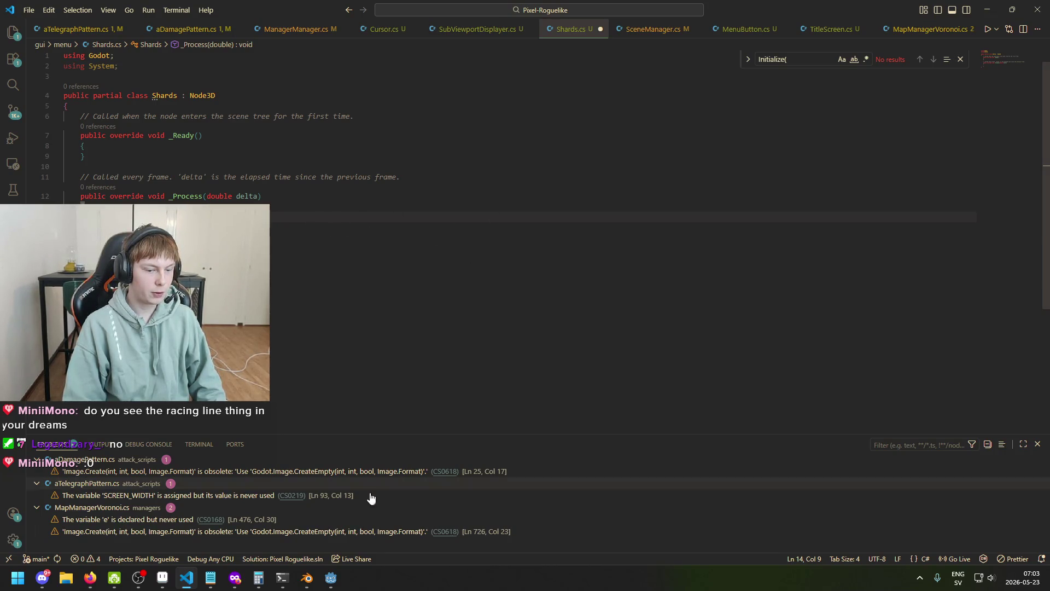
pyautogui.click(331, 577)
pyautogui.scroll(-4, 443, 319)
pyautogui.scroll(3, 460, 402)
pyautogui.scroll(-3, 452, 392)
pyautogui.scroll(3, 445, 378)
pyautogui.moveTo(429, 359)
pyautogui.mouseDown()
pyautogui.moveTo(441, 360)
pyautogui.moveTo(441, 380)
pyautogui.mouseUp()
pyautogui.hotkey('ctrl', 'z')
pyautogui.click(62, 171)
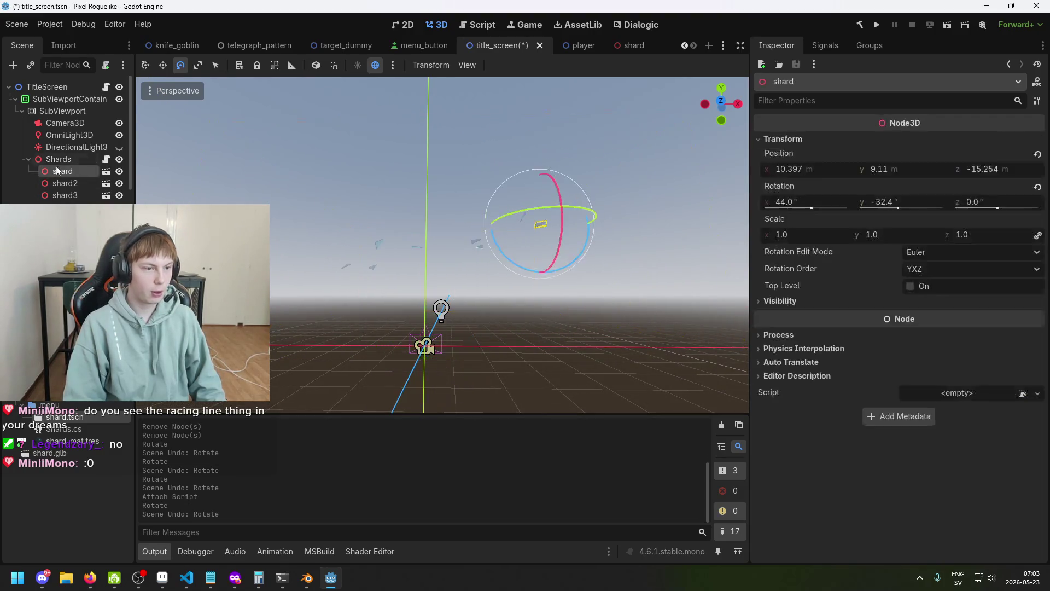
# - Expand the Shards Transform and try Y rotations like -14.5°, undoing each
pyautogui.click(59, 160)
pyautogui.click(782, 157)
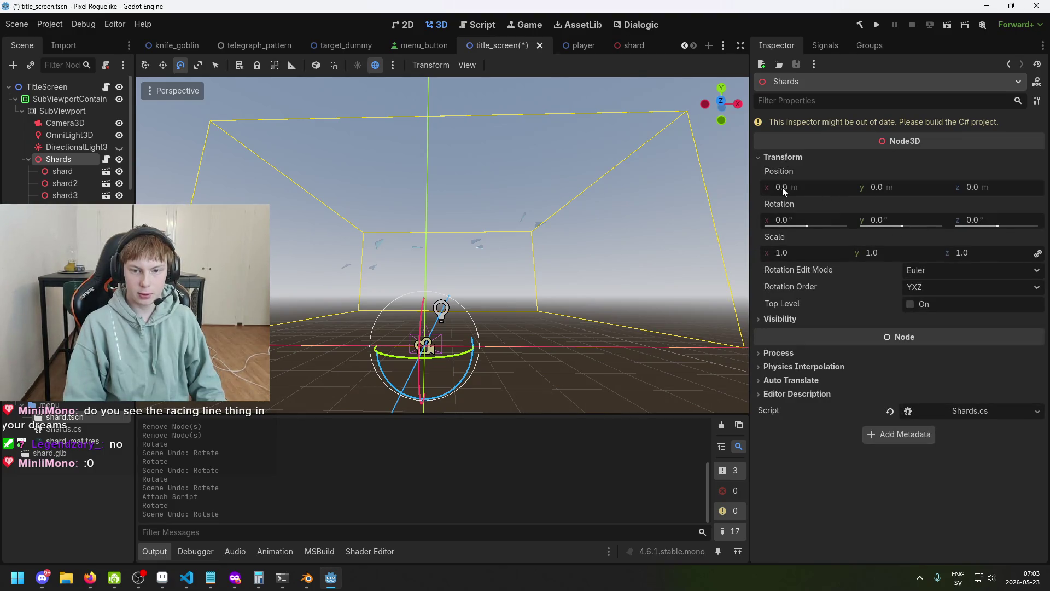
pyautogui.moveTo(792, 218); pyautogui.dragTo(793, 218)
pyautogui.hotkey('ctrl', 'z')
pyautogui.moveTo(891, 221)
pyautogui.mouseDown()
pyautogui.moveTo(866, 221)
pyautogui.moveTo(925, 221)
pyautogui.moveTo(887, 221)
pyautogui.moveTo(902, 221)
pyautogui.mouseUp()
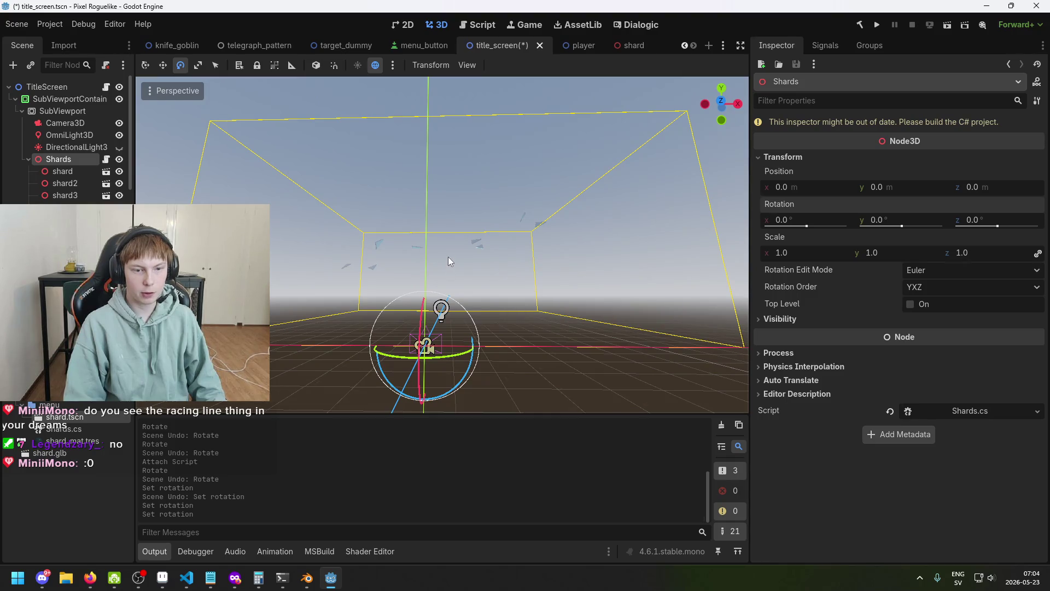
pyautogui.hotkey('ctrl', 'z')
# - Enter 0 for the Shards Y rotation and save the title_screen scene
pyautogui.click(883, 219)
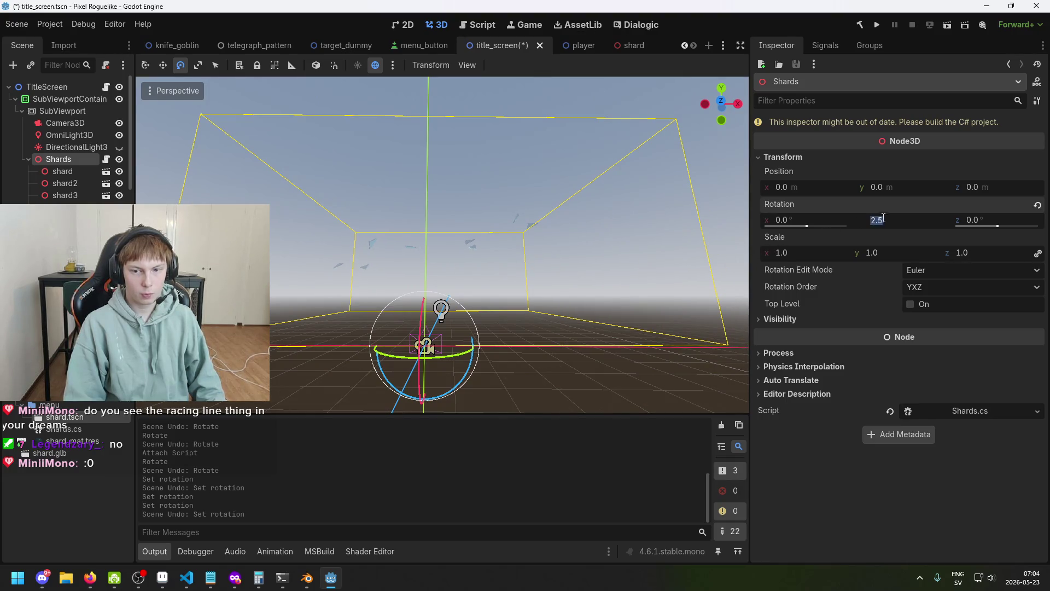
pyautogui.write('0')
pyautogui.press('Return')
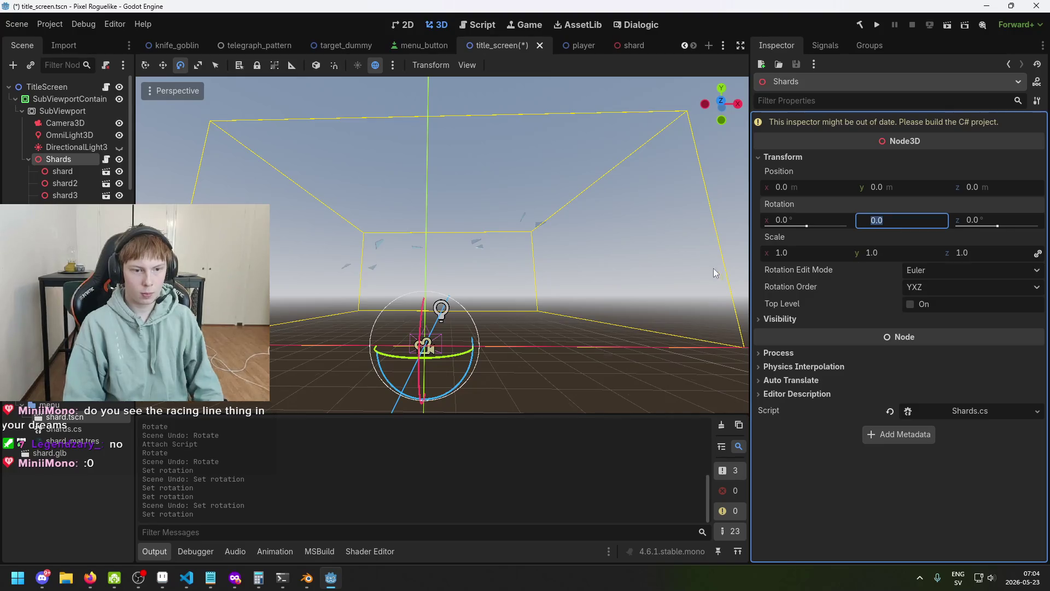
pyautogui.hotkey('ctrl', 's')
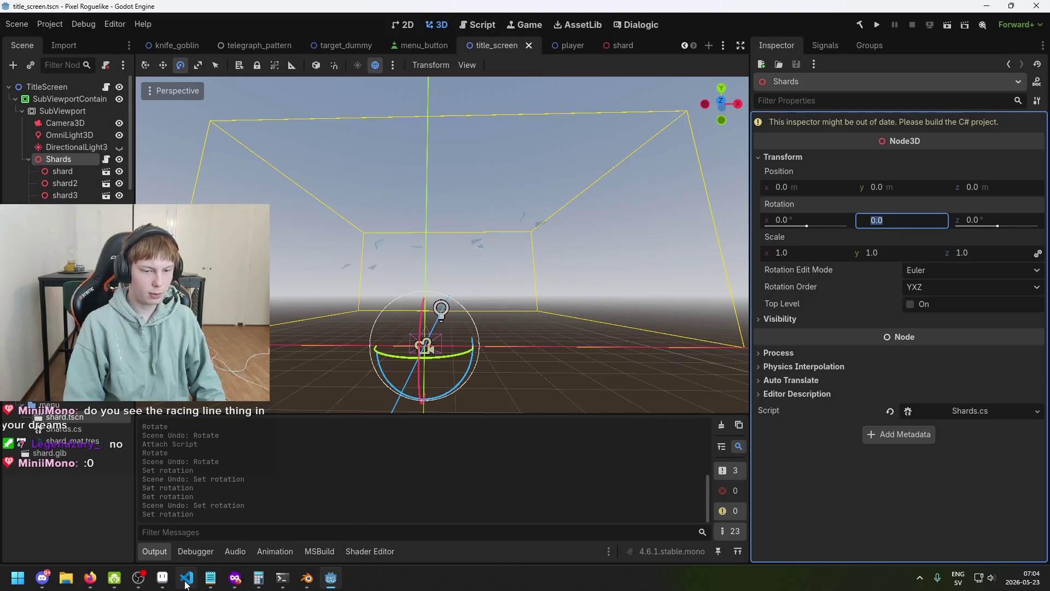
pyautogui.scroll(-3, 429, 258)
pyautogui.scroll(5, 430, 253)
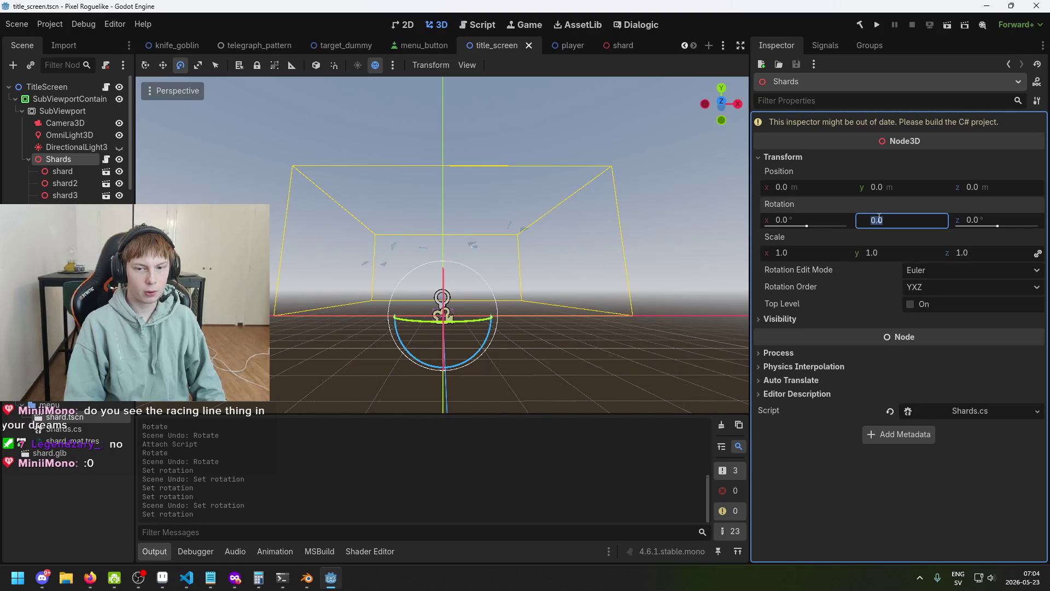
# - Type Input.GetMouse on the empty line in Shards.cs's _Process
pyautogui.click(187, 577)
pyautogui.click(309, 145)
pyautogui.click(325, 207)
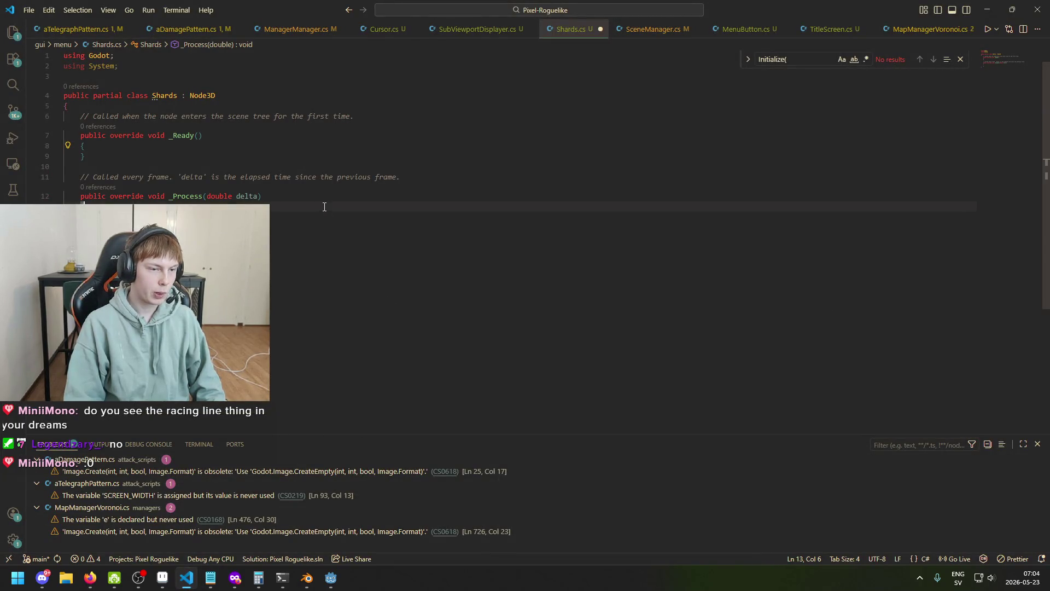
pyautogui.write('Mouse')
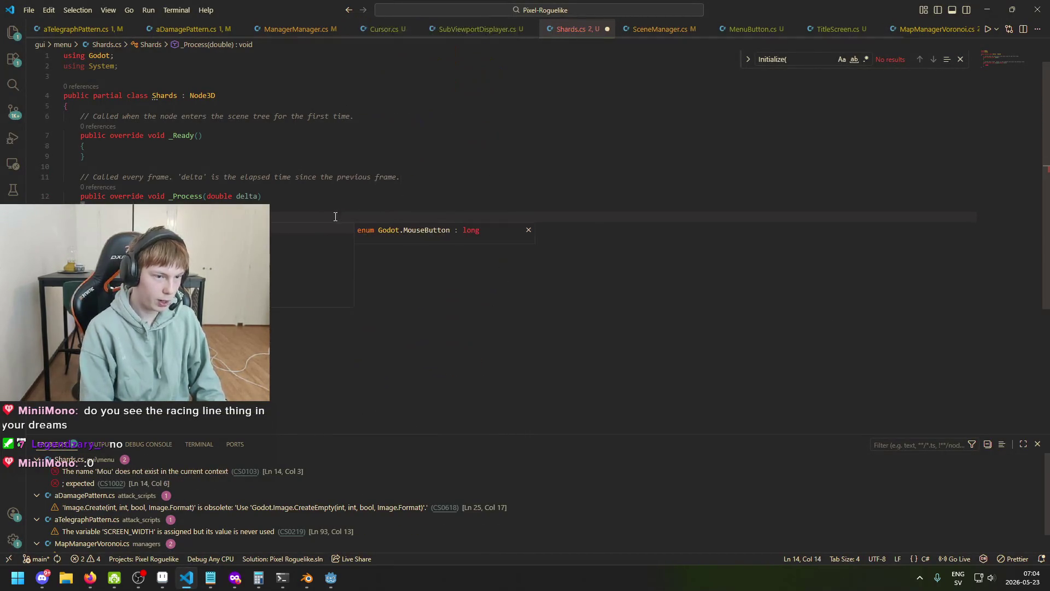
pyautogui.press('BackSpace')
pyautogui.press('BackSpace')
pyautogui.press('BackSpace')
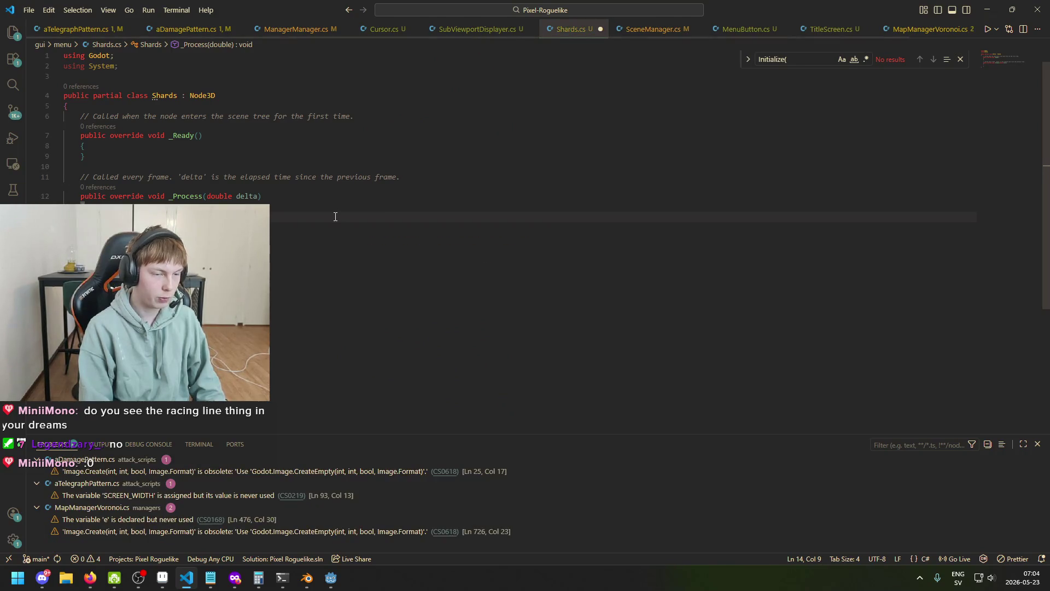
pyautogui.write('Inp')
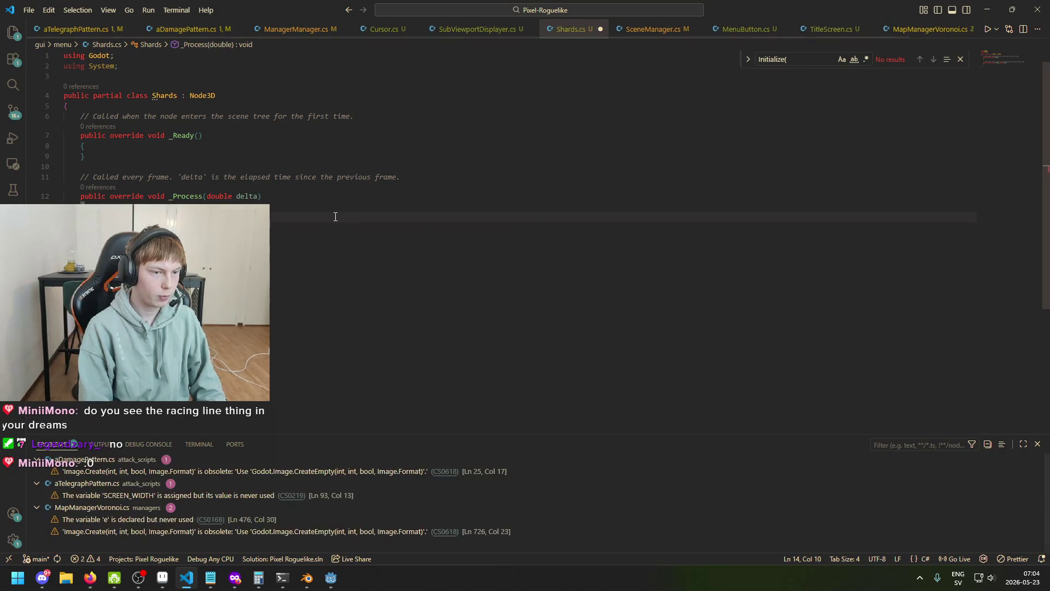
pyautogui.write('ut.mouse')
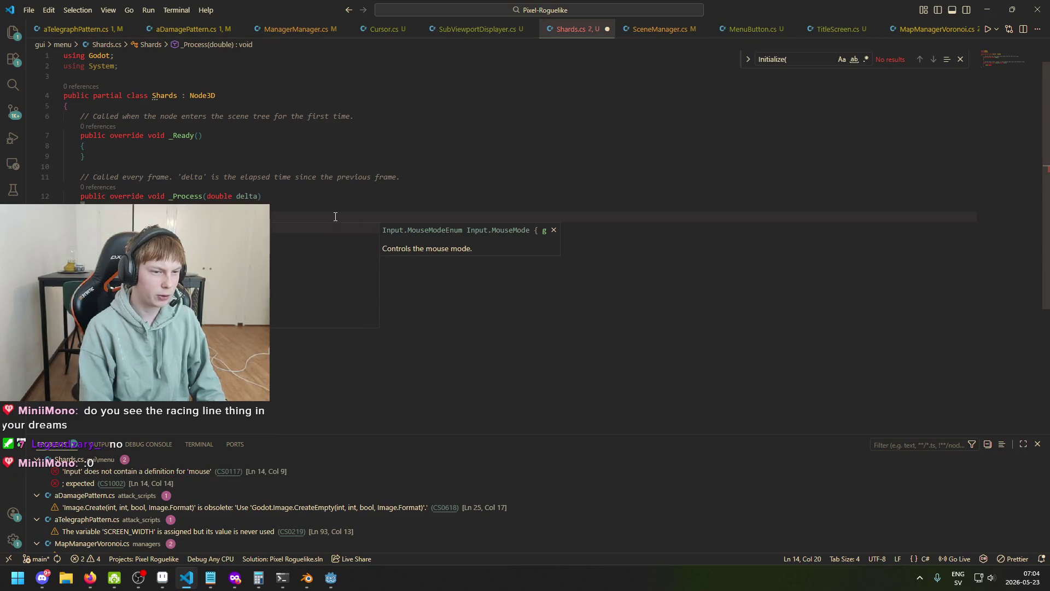
pyautogui.press('BackSpace')
pyautogui.press('BackSpace')
pyautogui.press('BackSpace')
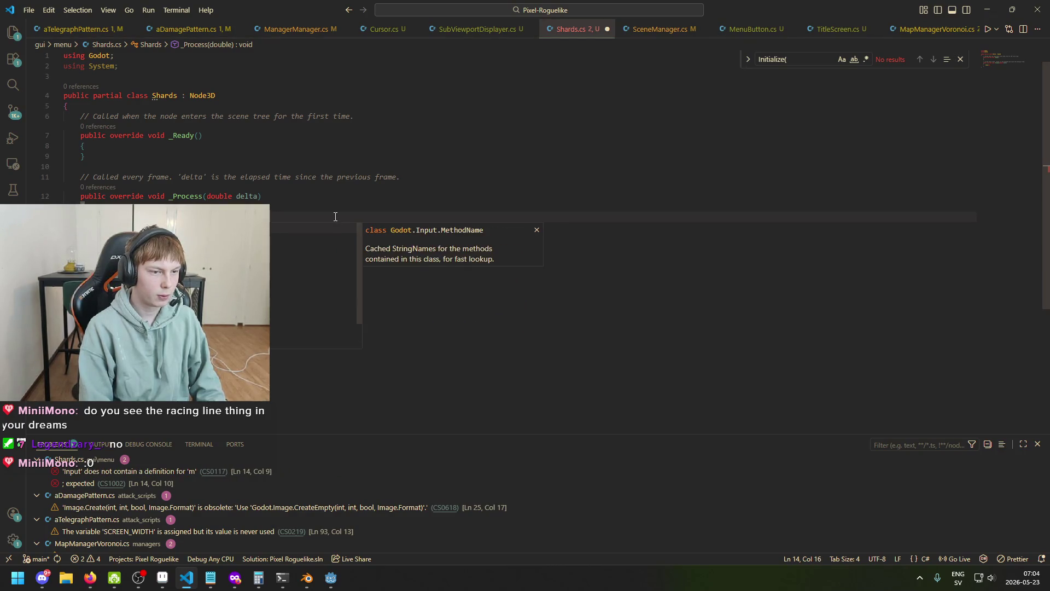
pyautogui.press('BackSpace')
pyautogui.write('GetMouse')
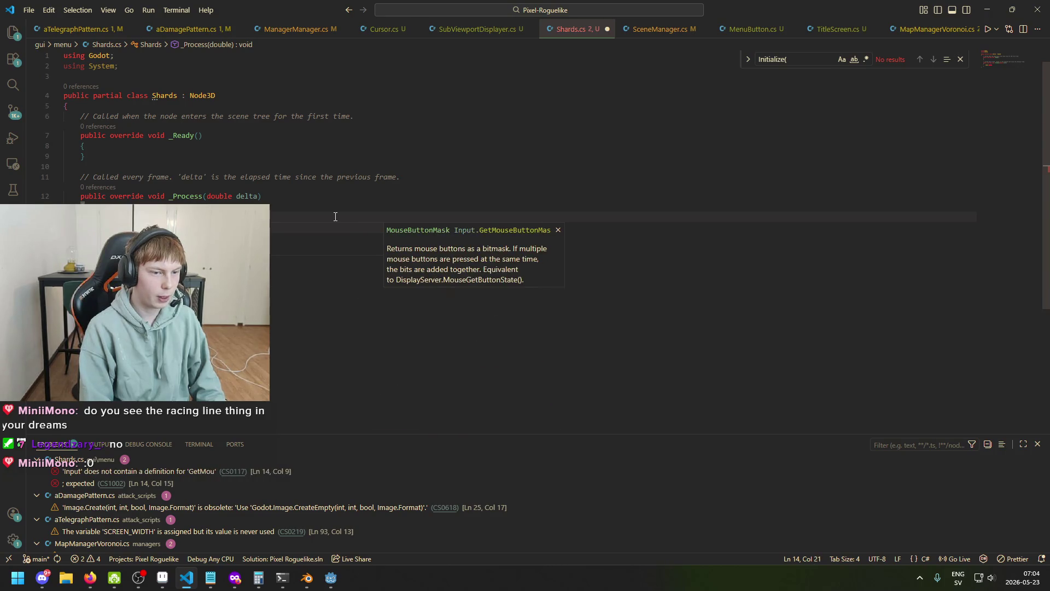
# - Review Cursor.cs's class declaration and its _Process mouse code for reference
pyautogui.click(628, 157)
pyautogui.click(385, 29)
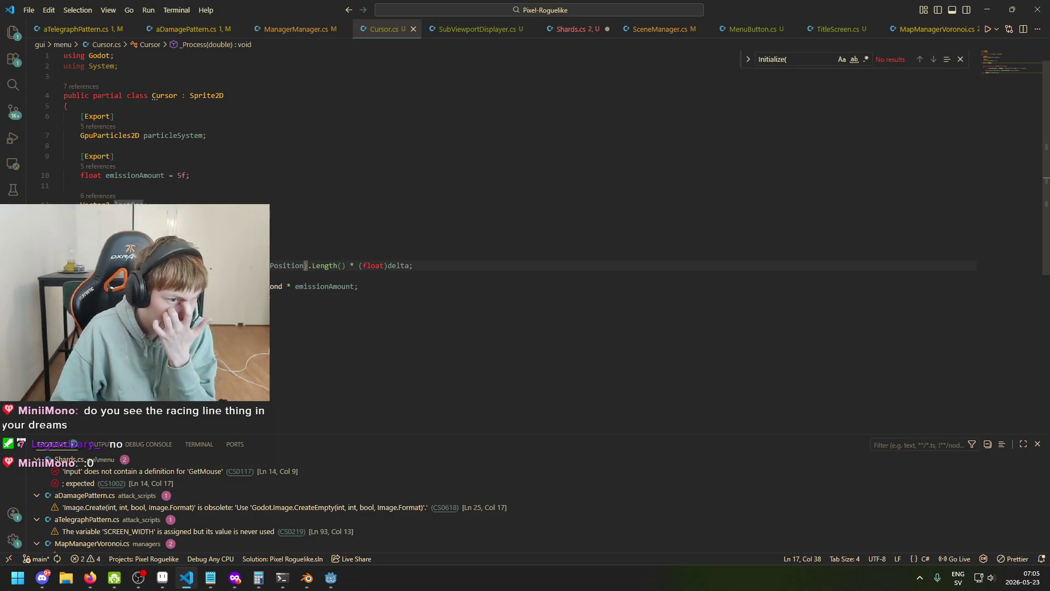
pyautogui.click(255, 95)
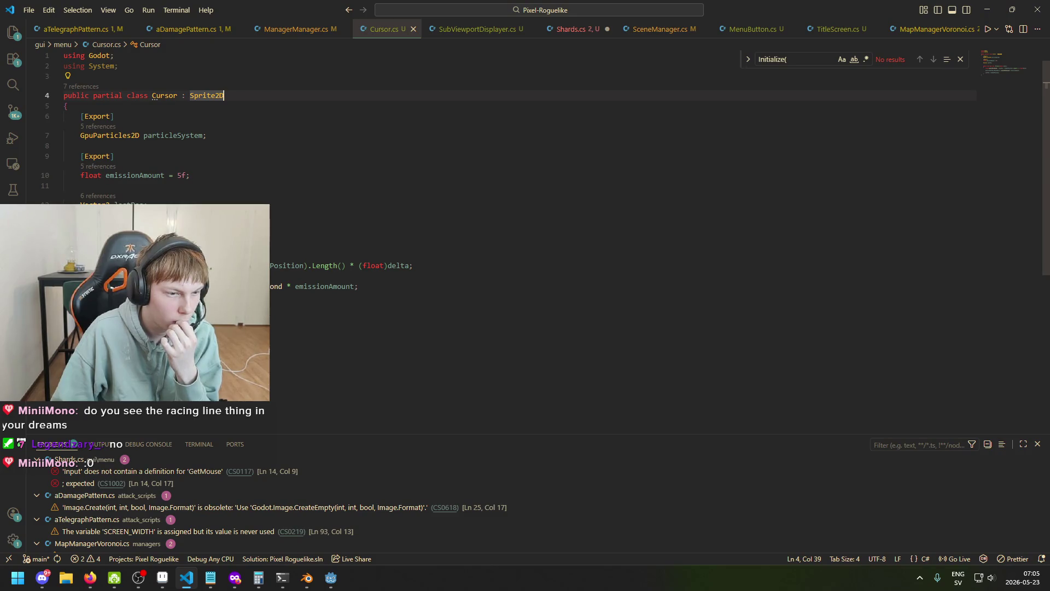
pyautogui.click(85, 317)
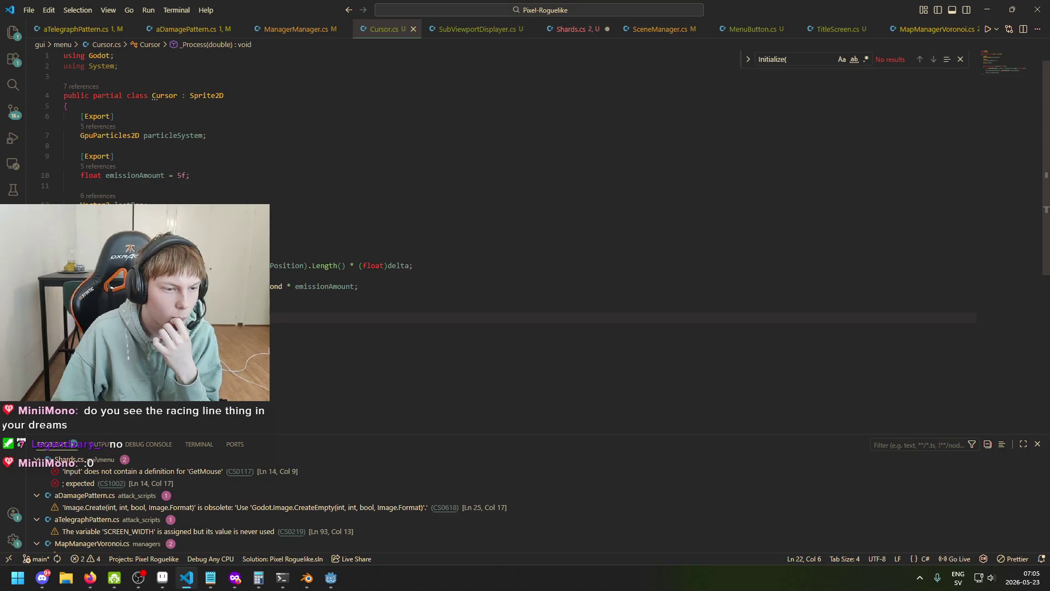
pyautogui.click(330, 578)
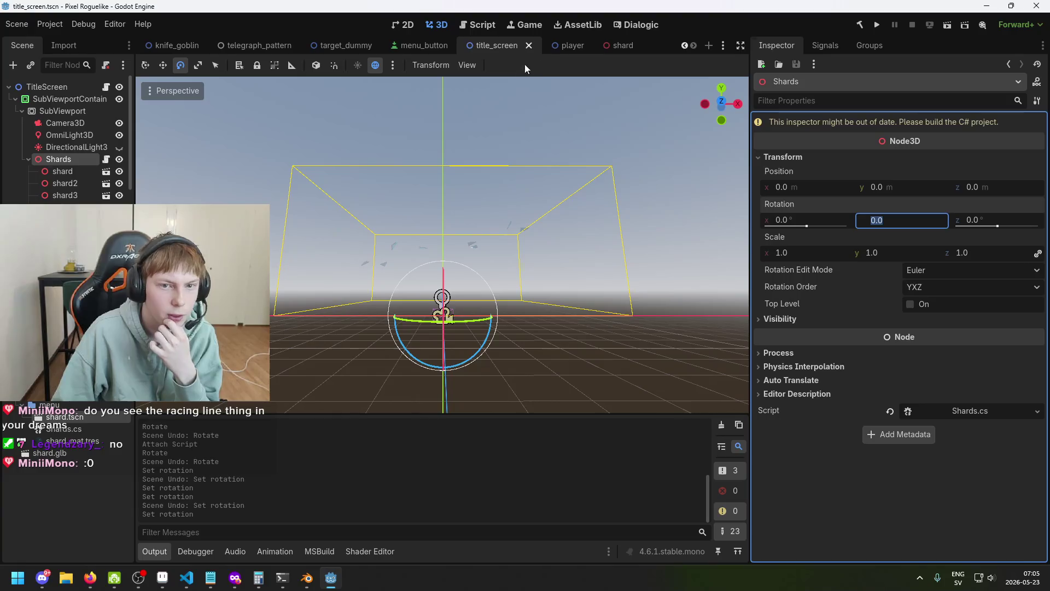
# - In the 2D title screen, select the TitleScreen root node and open its TitleScreen.cs script
pyautogui.click(404, 25)
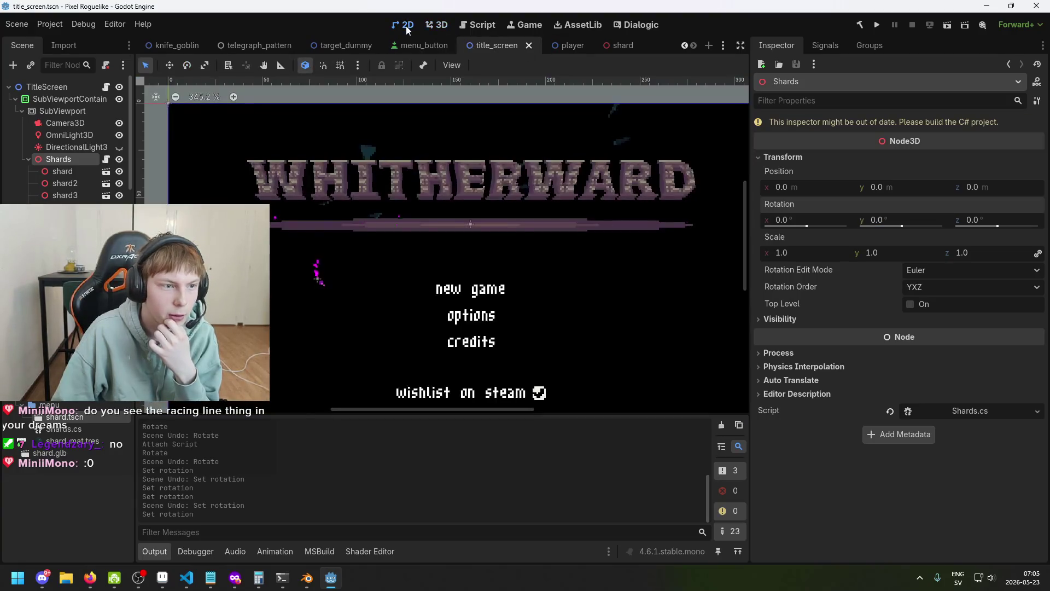
pyautogui.click(69, 90)
pyautogui.scroll(-5, 68, 143)
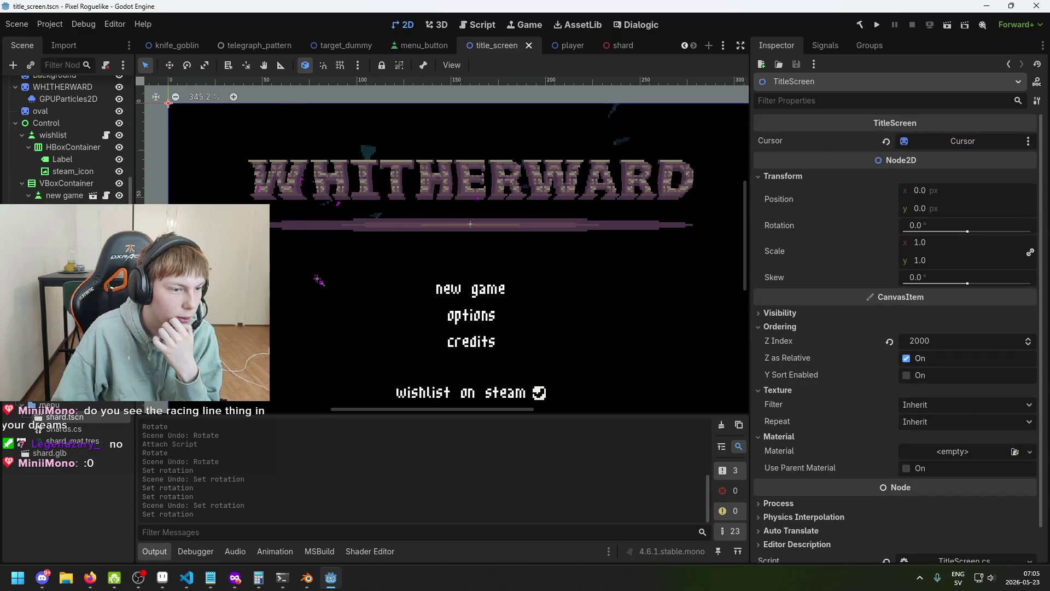
pyautogui.click(322, 283)
pyautogui.scroll(-5, 937, 418)
pyautogui.scroll(2, 938, 412)
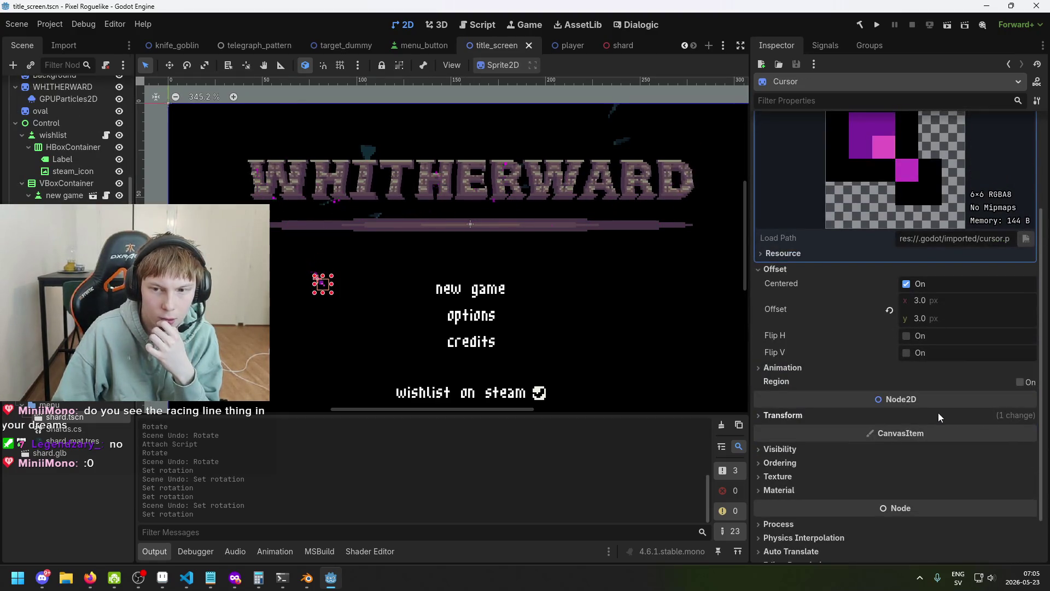
pyautogui.scroll(3, 940, 412)
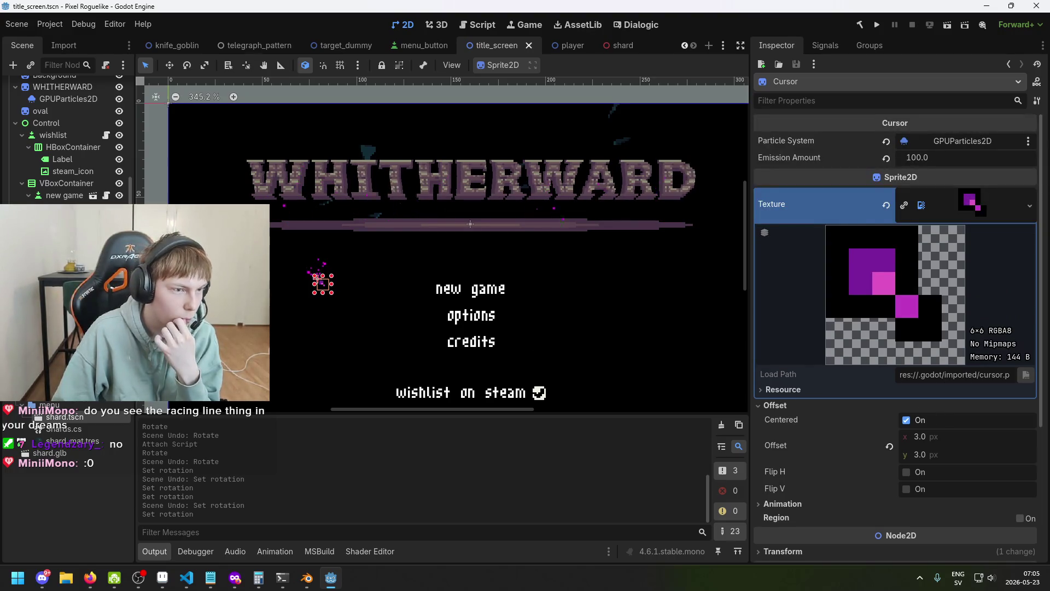
pyautogui.scroll(10, 60, 137)
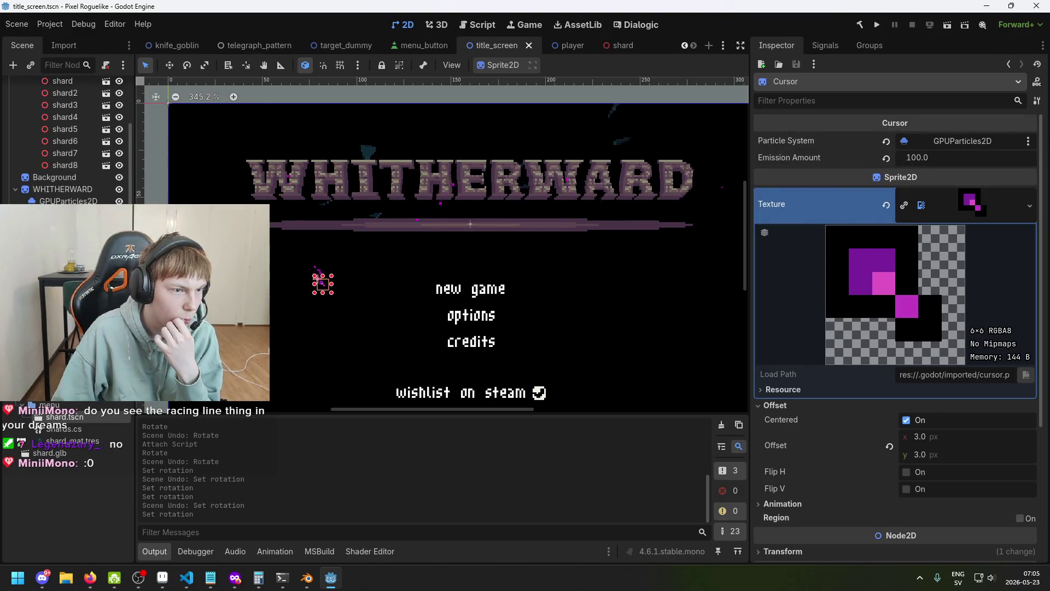
pyautogui.click(57, 89)
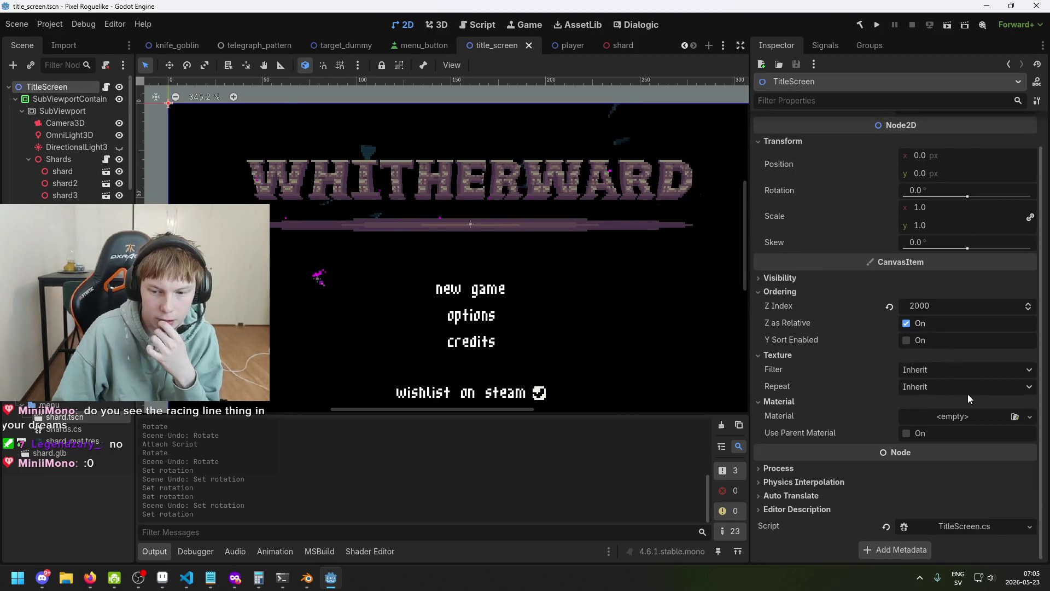
pyautogui.scroll(-3, 963, 274)
pyautogui.click(972, 530)
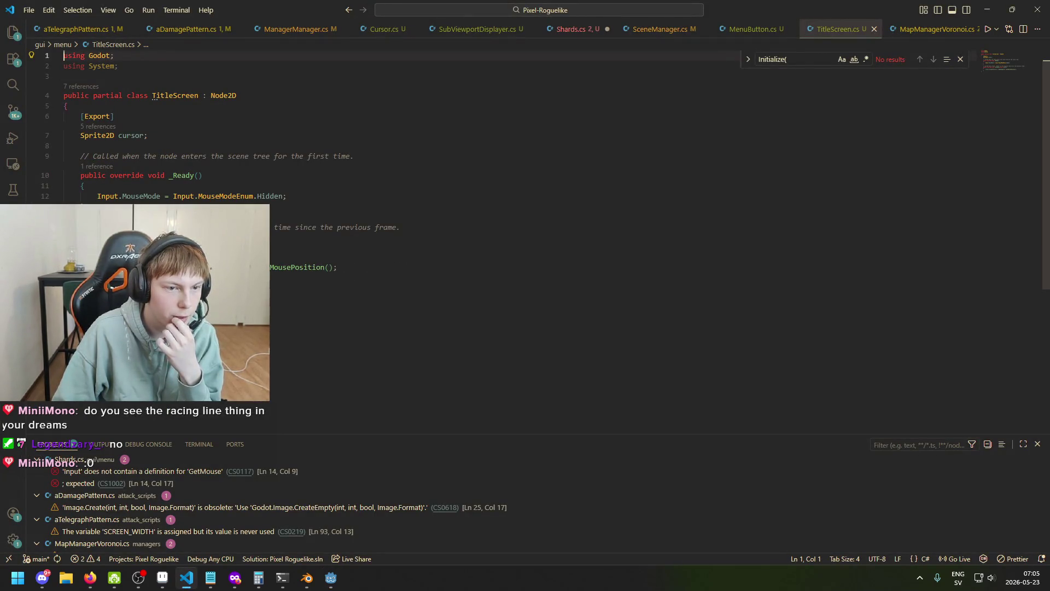
# - Copy TitleScreen.cs's mouse-position line into Cursor.cs's _Process and save Cursor.cs
pyautogui.moveTo(102, 267); pyautogui.dragTo(427, 267)
pyautogui.hotkey('ctrl', 'c')
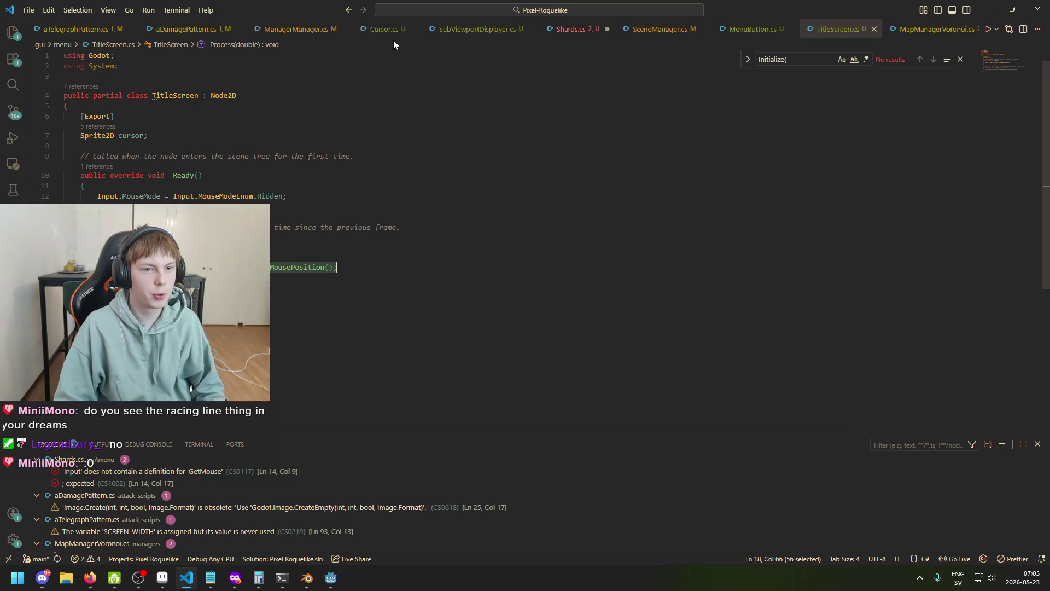
pyautogui.click(382, 31)
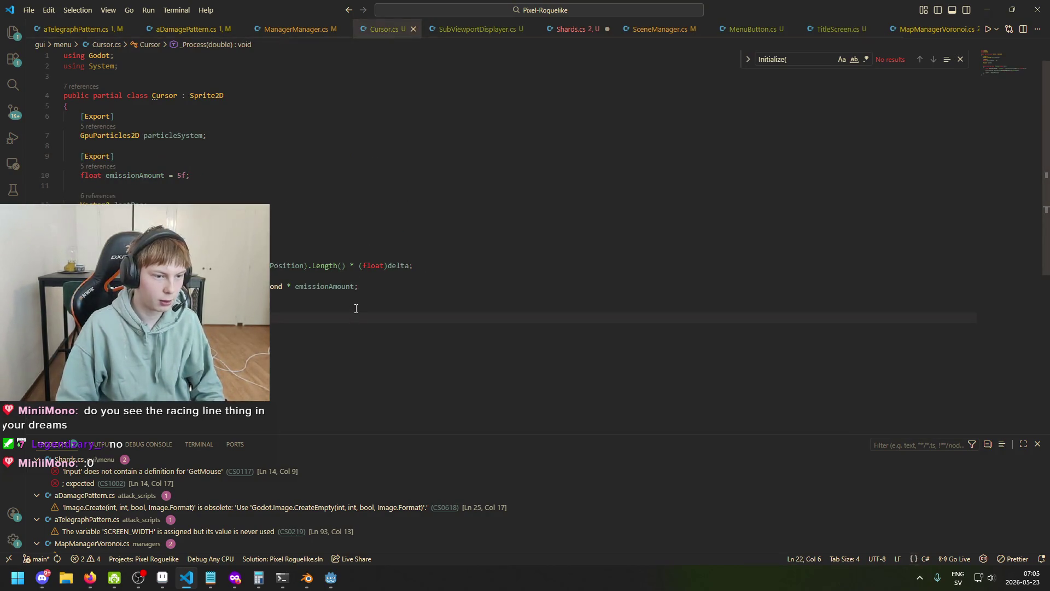
pyautogui.press('Return')
pyautogui.press('Return')
pyautogui.hotkey('ctrl', 'v')
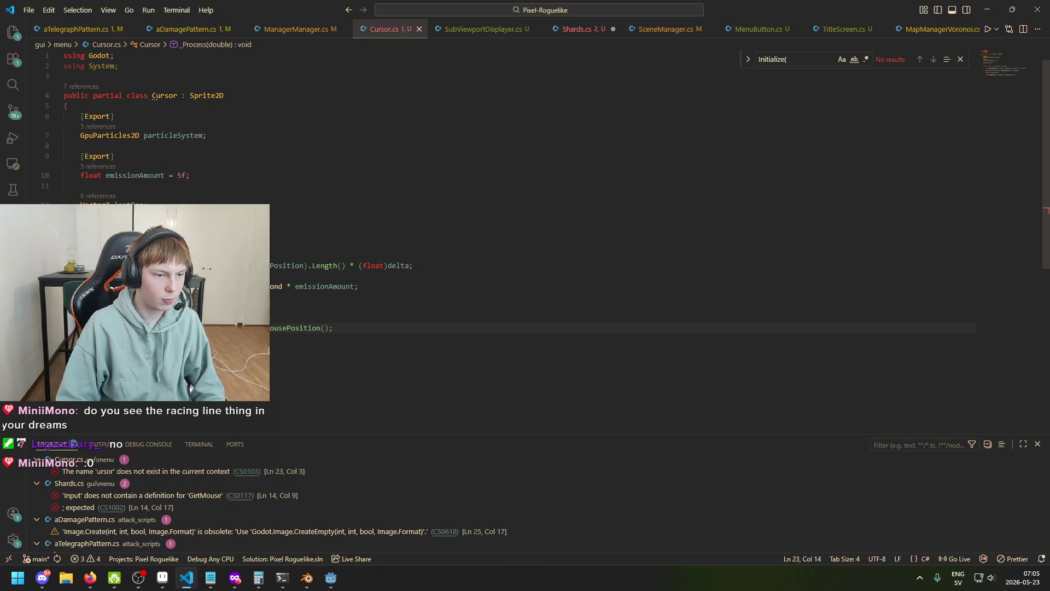
pyautogui.press('BackSpace')
pyautogui.press('BackSpace')
pyautogui.press('BackSpace')
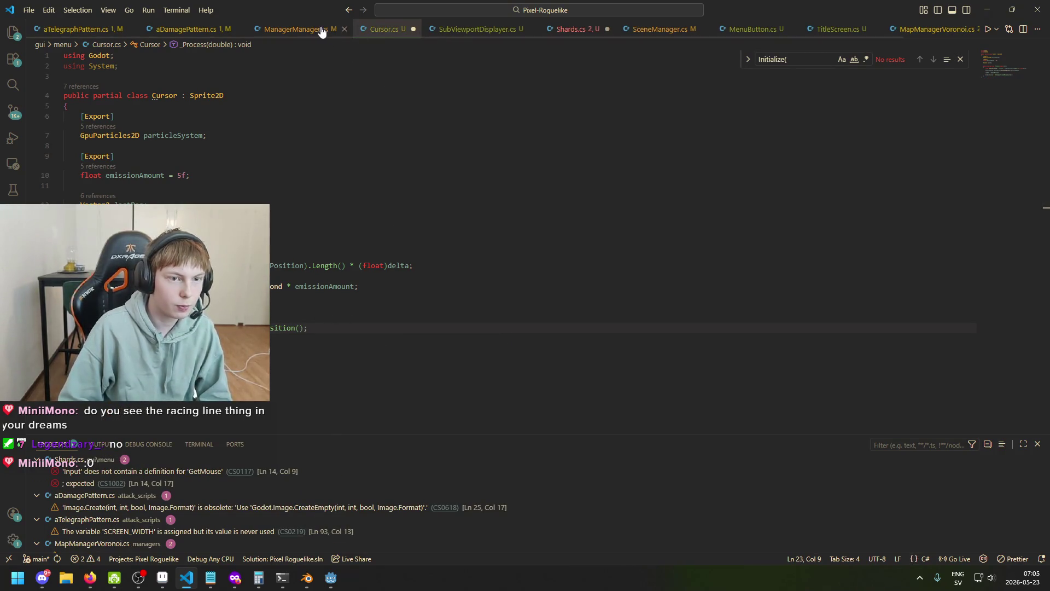
pyautogui.click(293, 32)
pyautogui.click(383, 29)
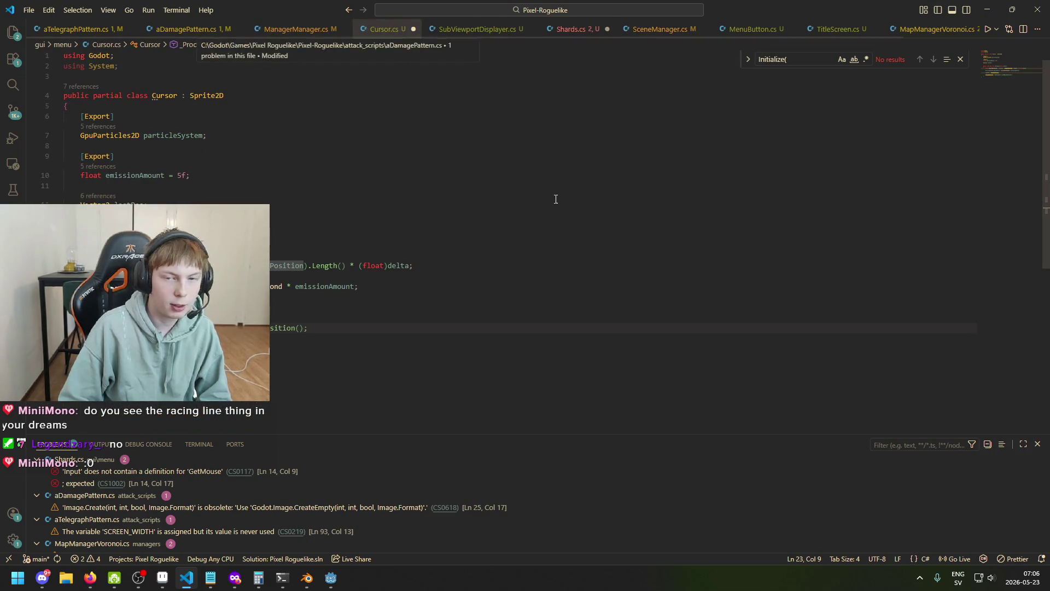
pyautogui.hotkey('ctrl', 's')
# - Add a public override _Ready to Cursor.cs containing TitleScreen.cs's mouse-hiding line
pyautogui.moveTo(840, 33)
pyautogui.mouseDown()
pyautogui.moveTo(434, 49)
pyautogui.moveTo(386, 30)
pyautogui.mouseUp()
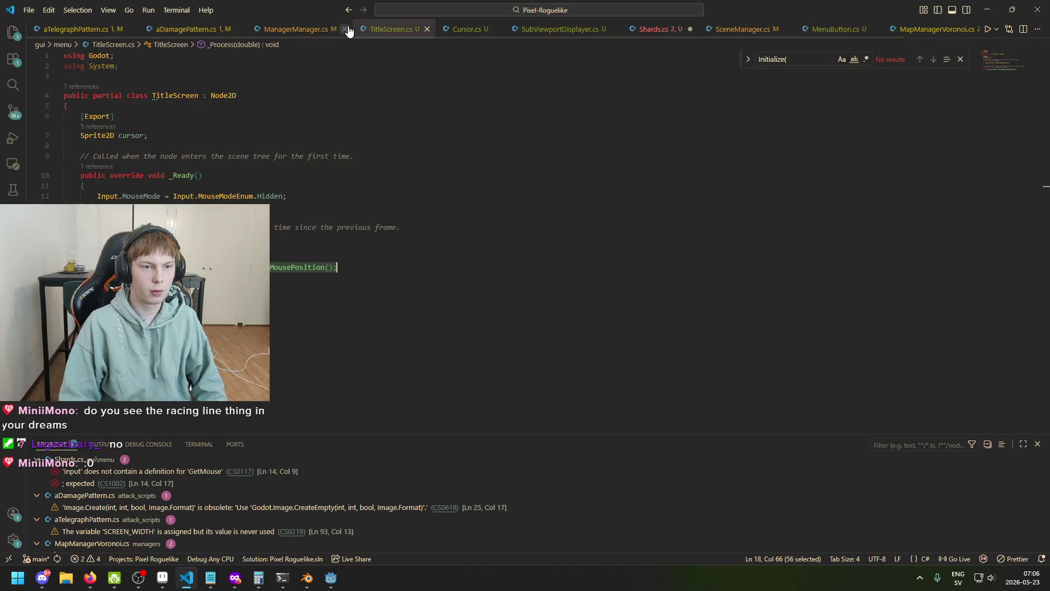
pyautogui.click(318, 253)
pyautogui.click(67, 287)
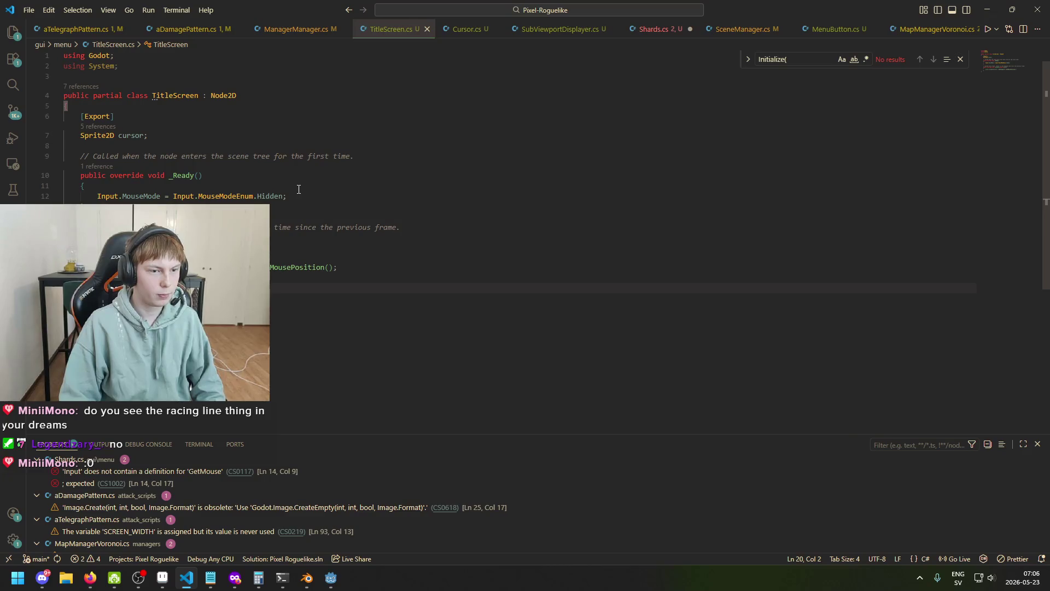
pyautogui.moveTo(303, 194); pyautogui.dragTo(100, 195)
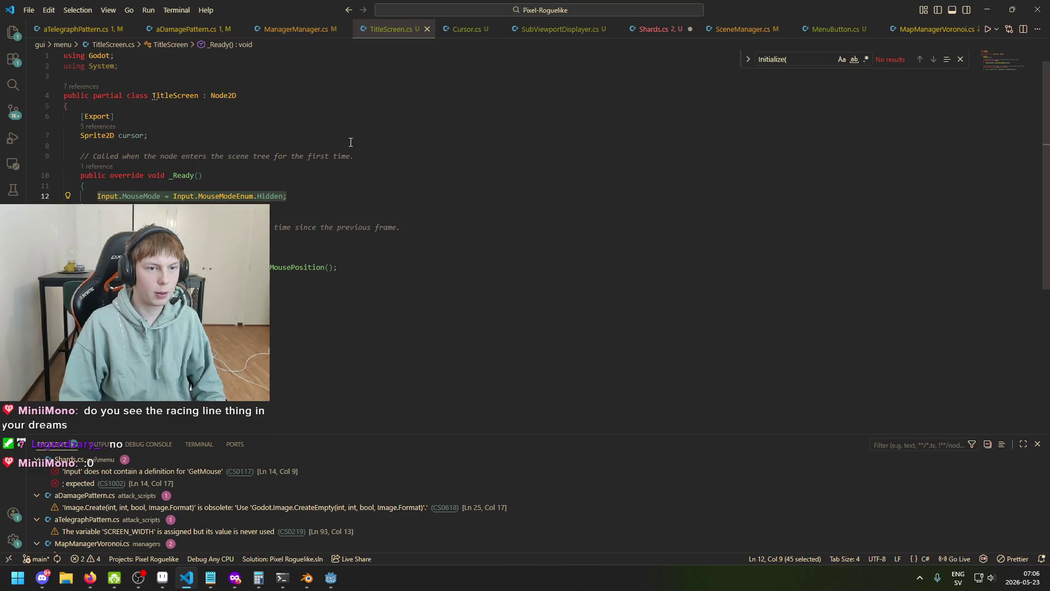
pyautogui.click(474, 34)
pyautogui.click(353, 227)
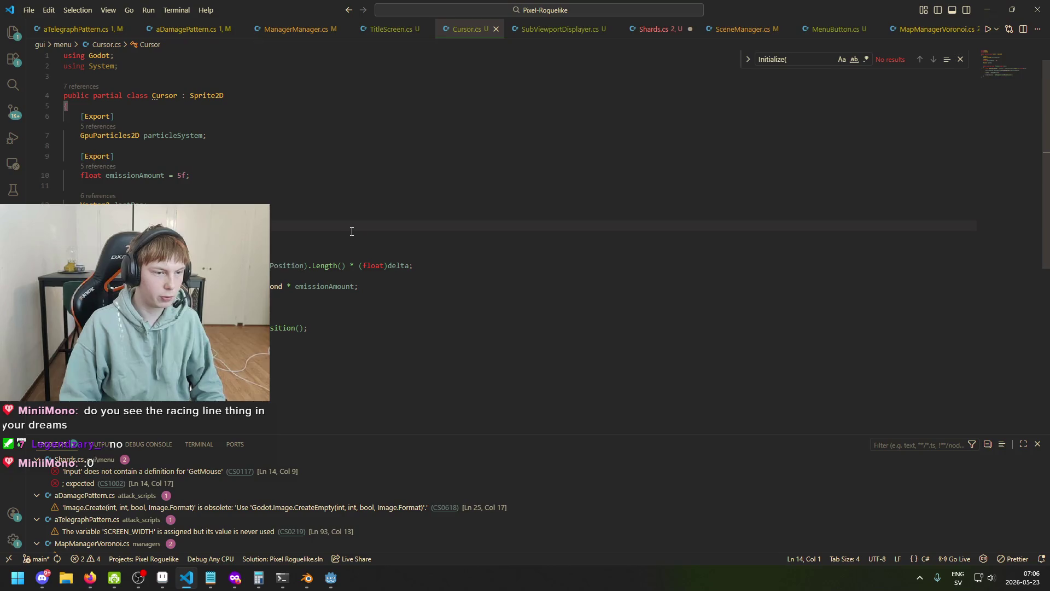
pyautogui.press('Return')
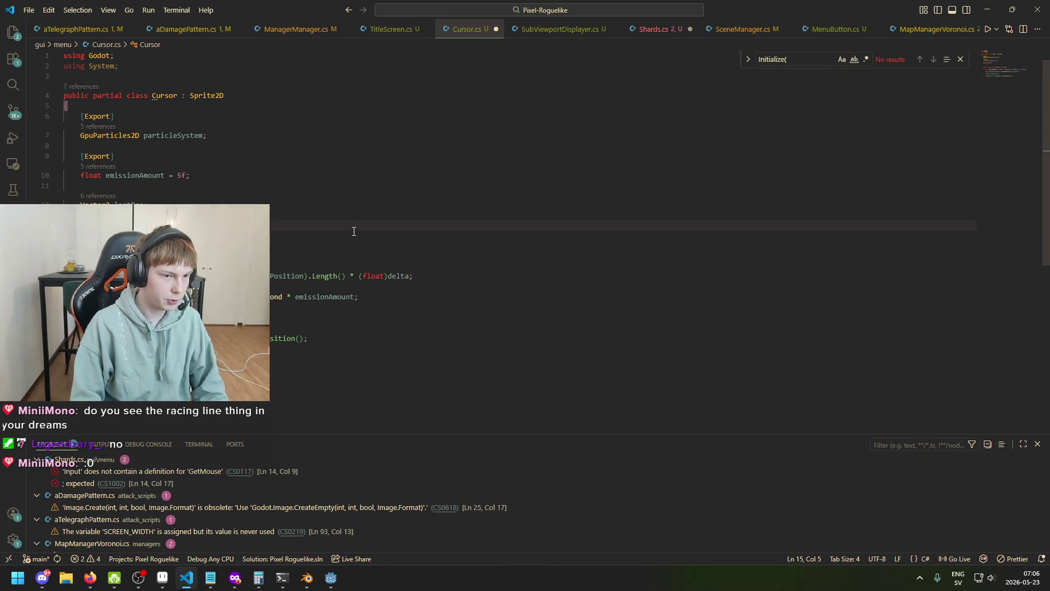
pyautogui.write('public ove')
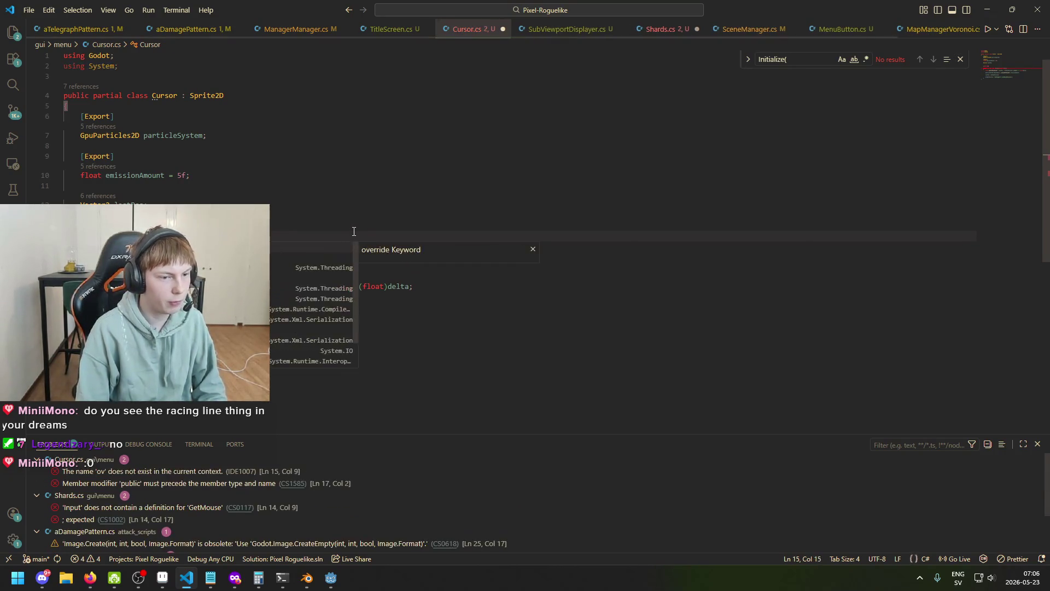
pyautogui.write('rride void _P')
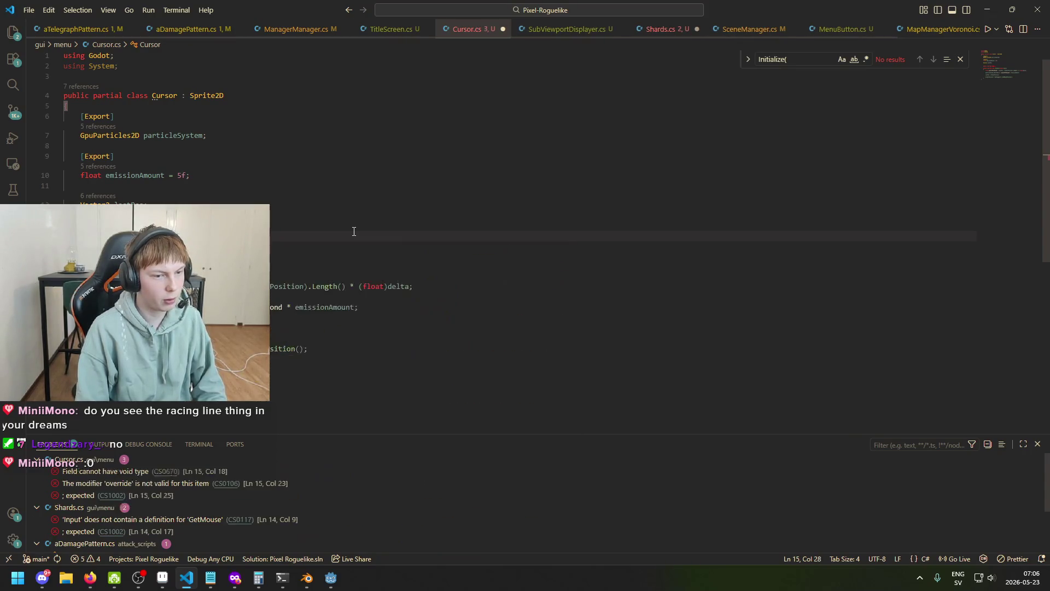
pyautogui.press('Return')
pyautogui.moveTo(158, 265); pyautogui.dragTo(102, 265)
pyautogui.hotkey('ctrl', 'v')
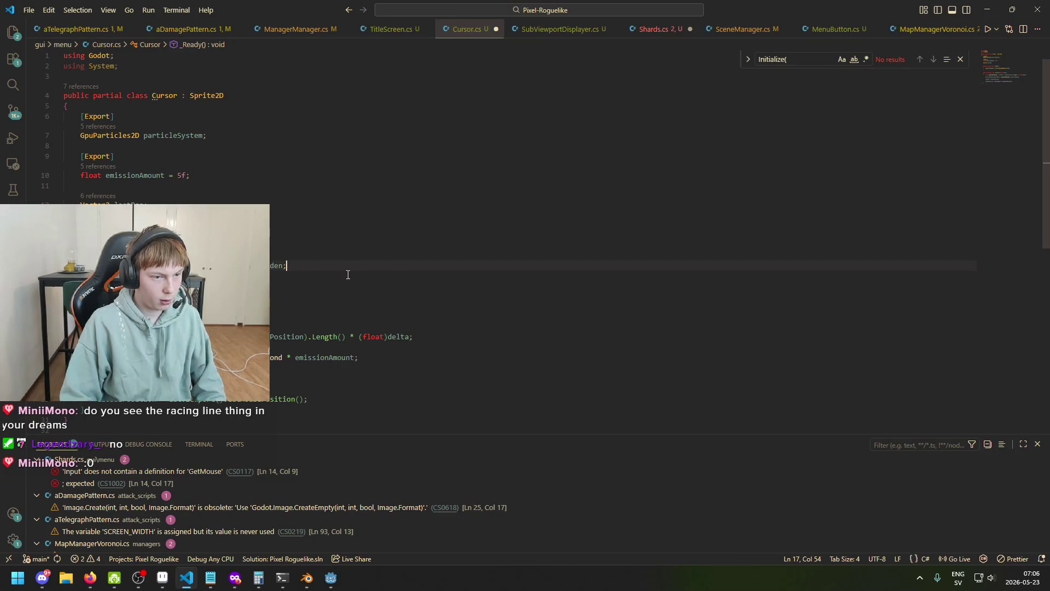
pyautogui.click(331, 578)
# - Clear the TitleScreen node's script, save the scene, and select Cursor.cs's mouse-position line
pyautogui.click(66, 98)
pyautogui.click(47, 86)
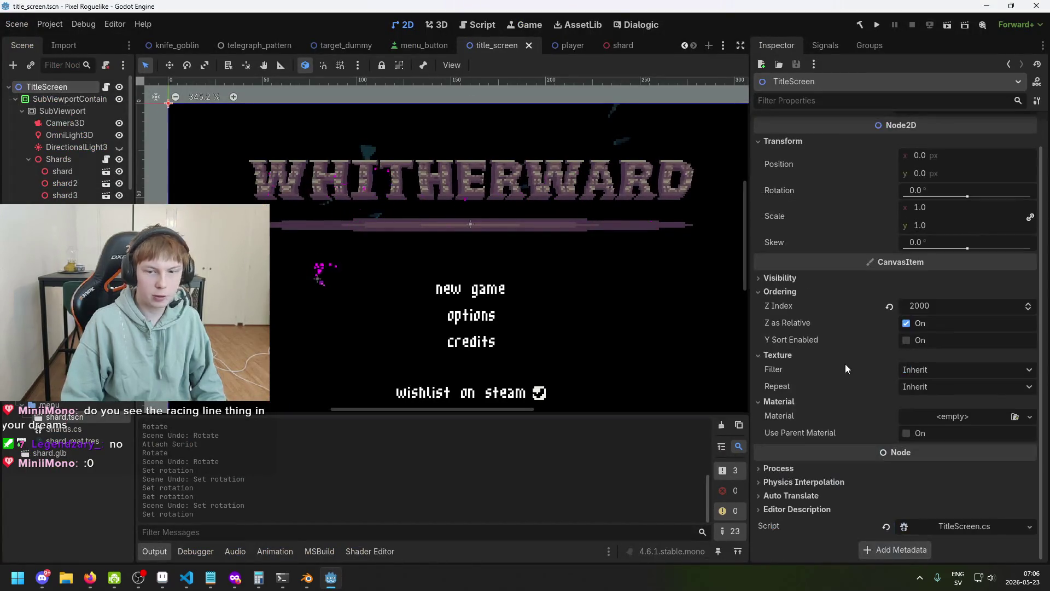
pyautogui.click(887, 527)
pyautogui.hotkey('ctrl', 's')
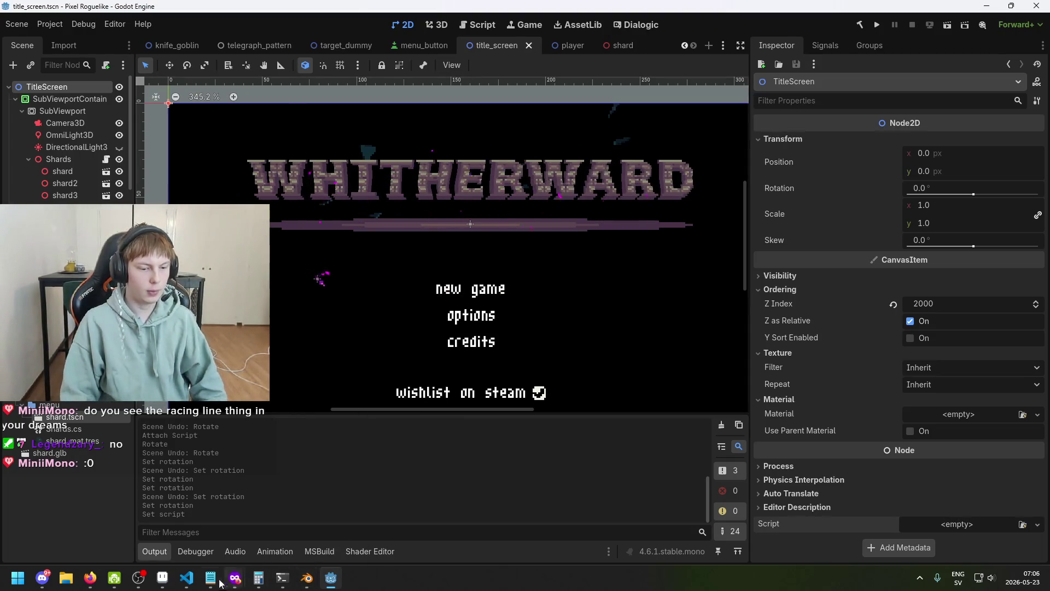
pyautogui.click(187, 577)
pyautogui.moveTo(99, 401); pyautogui.dragTo(339, 400)
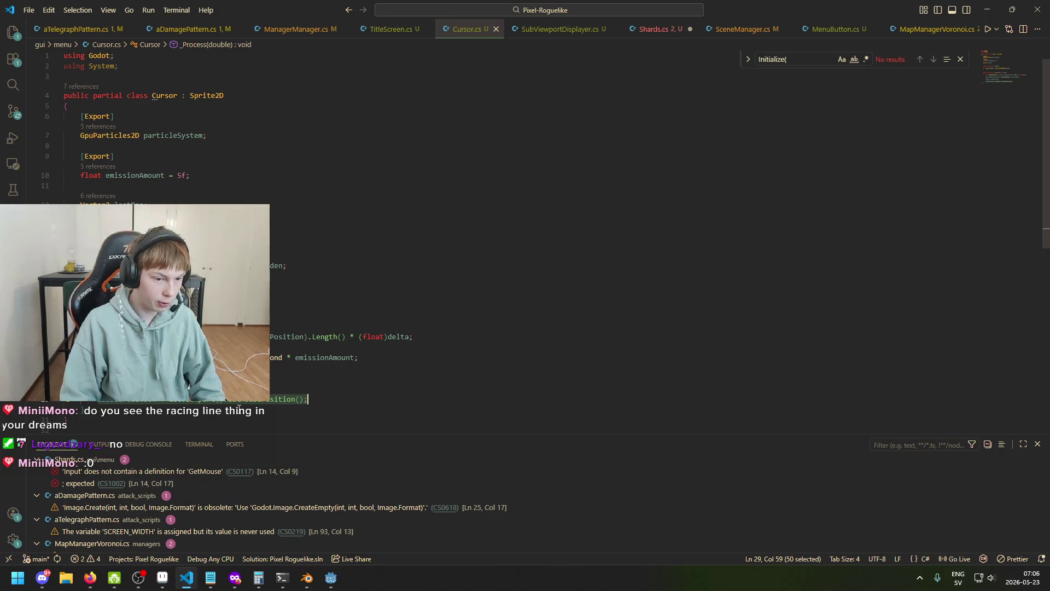
# - Add a 'Vector2 mouse = GetViewport().GetMousePosition()' line to Shards.cs's _Process, fixing the type error
pyautogui.click(652, 30)
pyautogui.click(317, 218)
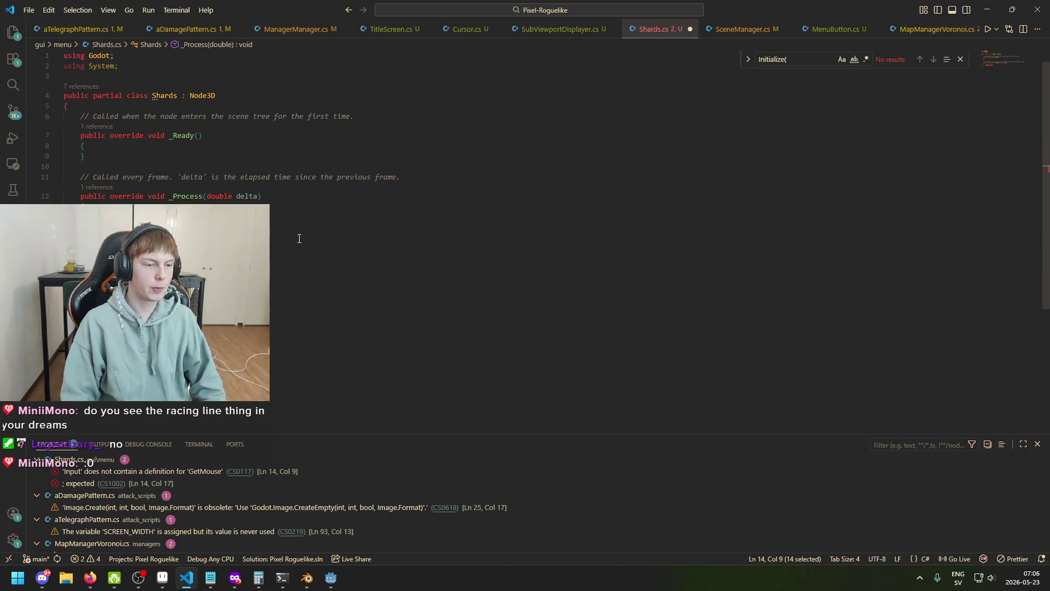
pyautogui.write('Vetor2 mouse')
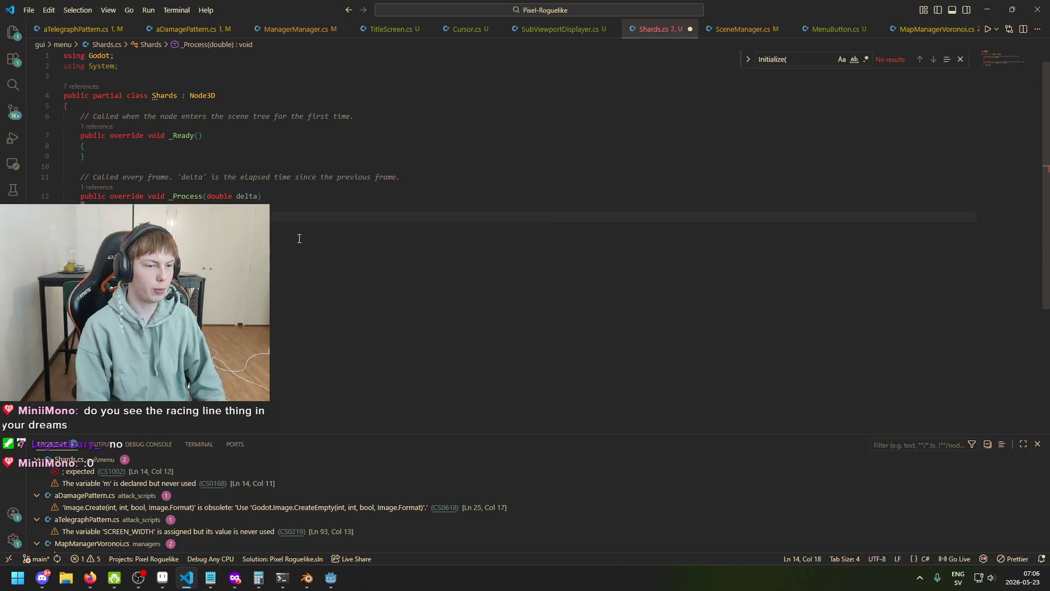
pyautogui.write(' = GetViewport().GetMousePosition')
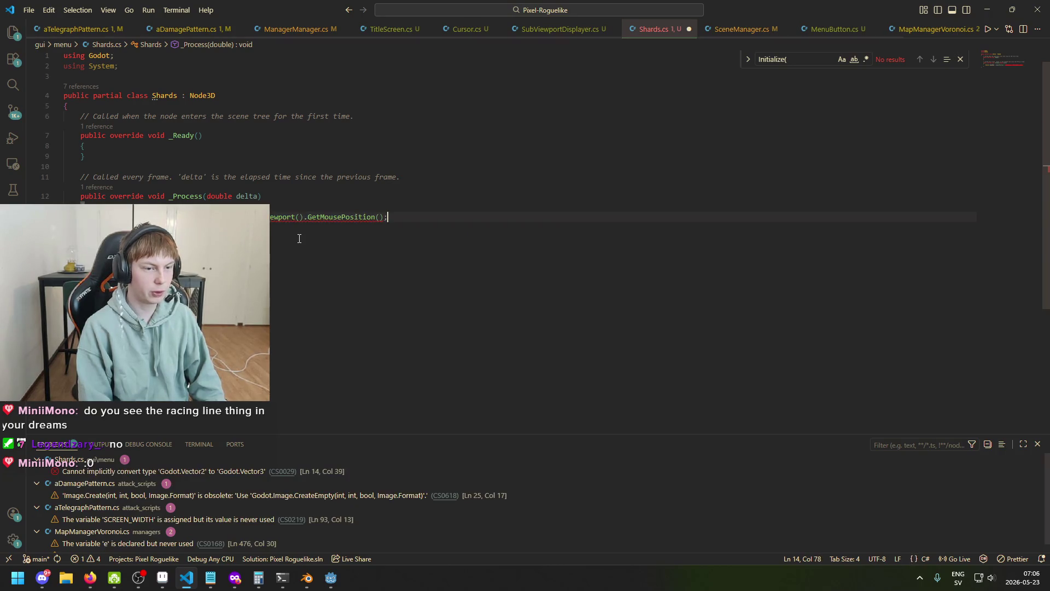
pyautogui.hotkey('ctrl', 'Left')
pyautogui.hotkey('ctrl', 'Left')
pyautogui.hotkey('ctrl', 'Left')
pyautogui.hotkey('ctrl', 'BackSpace')
pyautogui.hotkey('ctrl', 'BackSpace')
pyautogui.hotkey('ctrl', 'BackSpace')
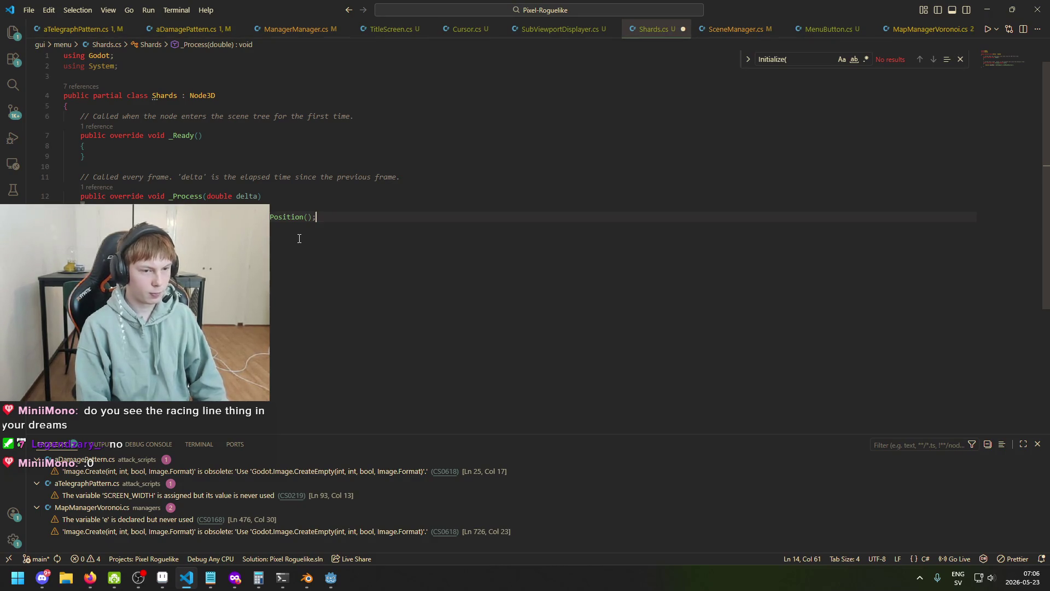
pyautogui.click(299, 238)
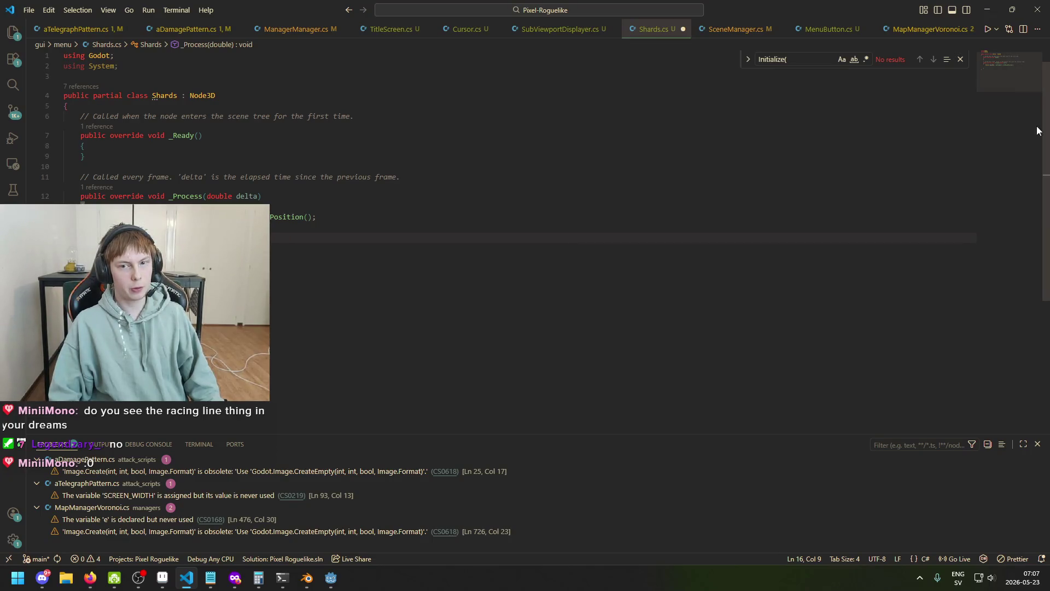
# - Declare const int SCREEN_WIDTH = 320 and SCREEN_HEIGHT = 60 in _Process, then save
pyautogui.click(291, 167)
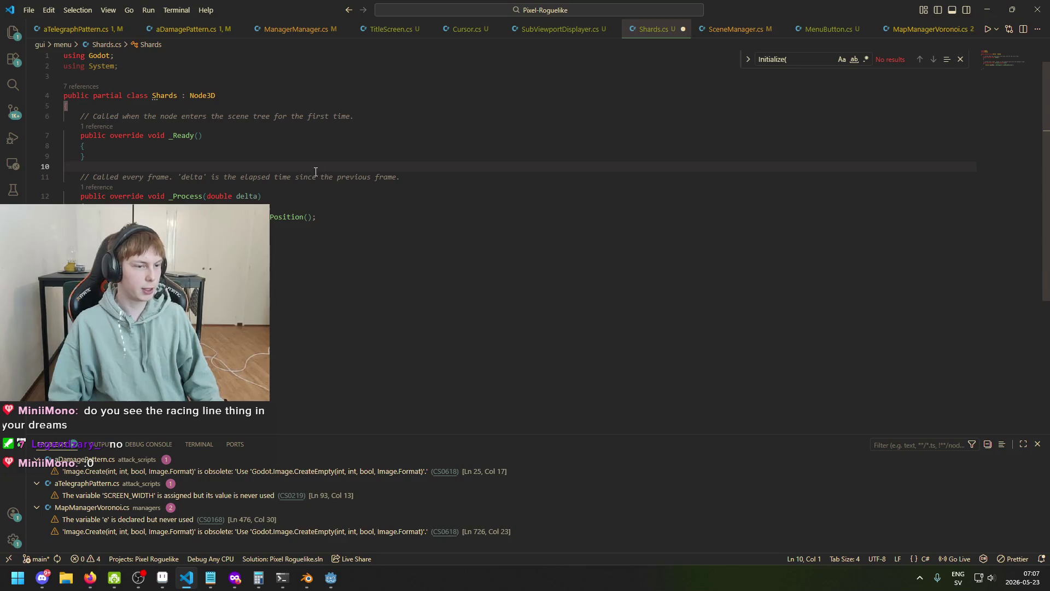
pyautogui.press('Up')
pyautogui.press('Up')
pyautogui.press('Up')
pyautogui.click(421, 115)
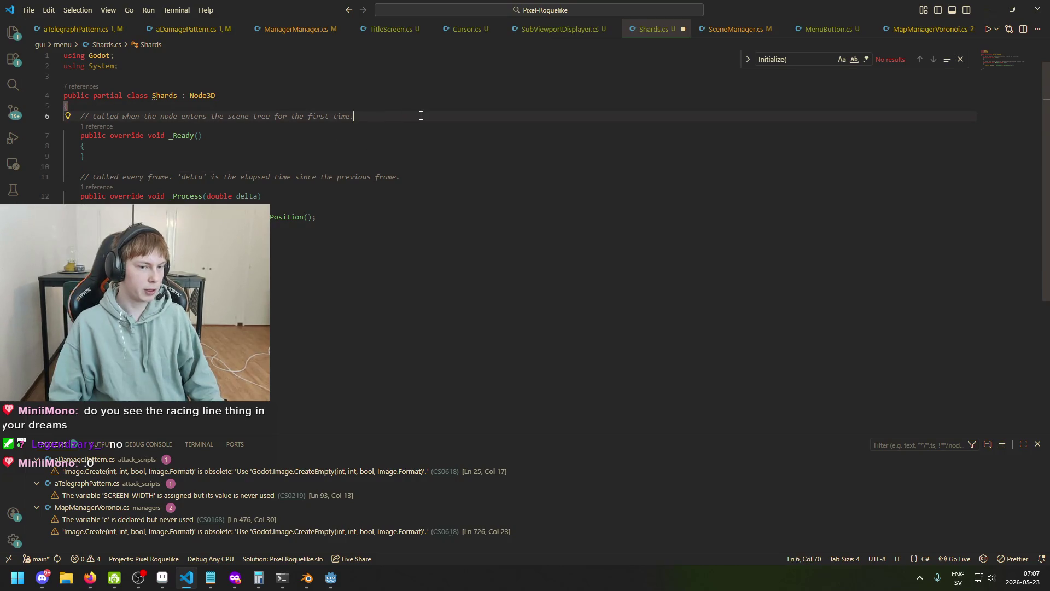
pyautogui.click(474, 235)
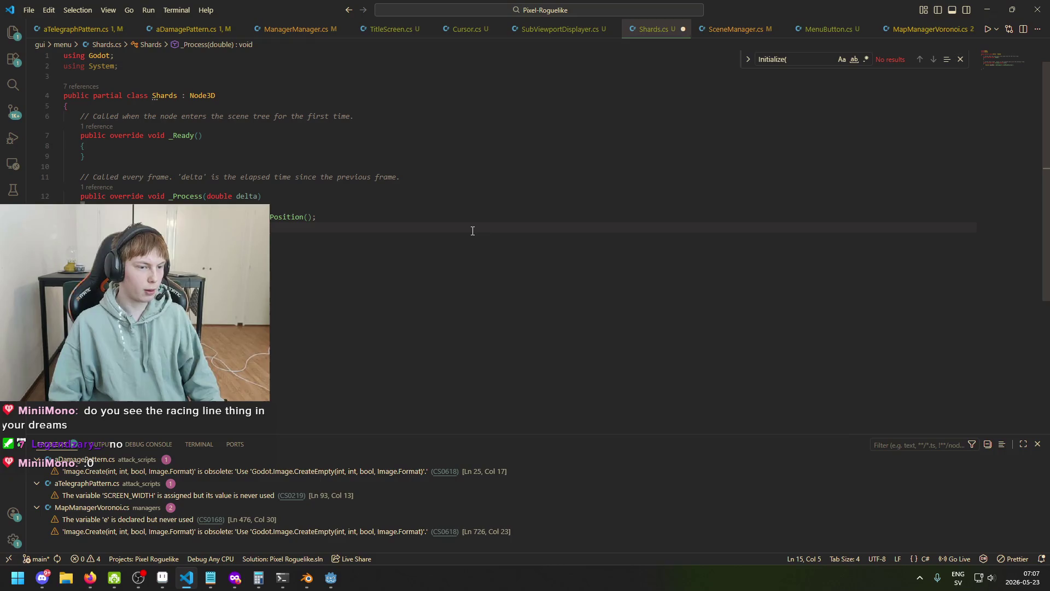
pyautogui.write('const int ')
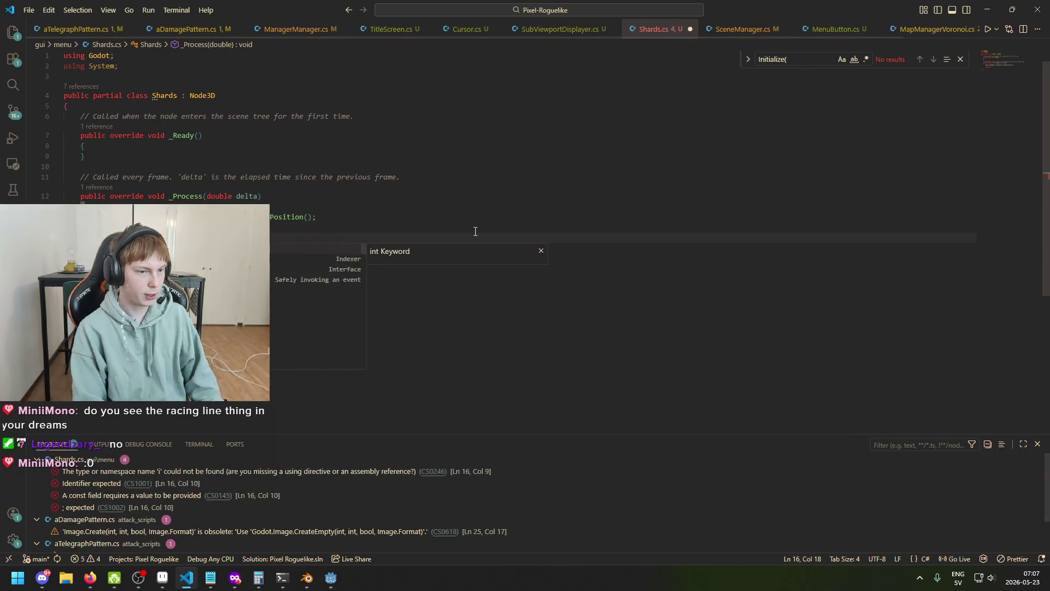
pyautogui.write('SCREE')
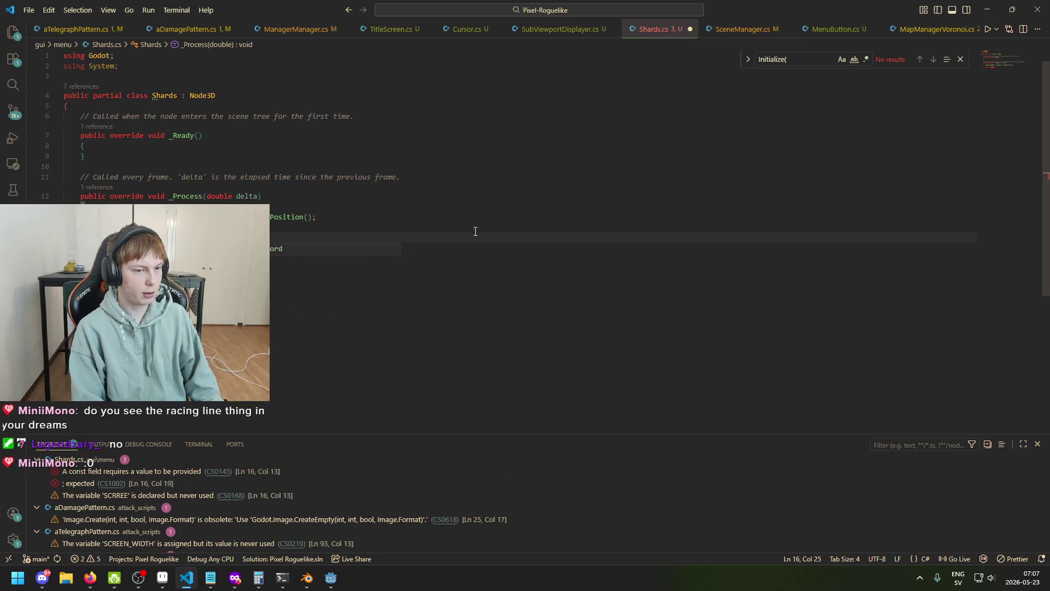
pyautogui.write('N_WIDTH = ')
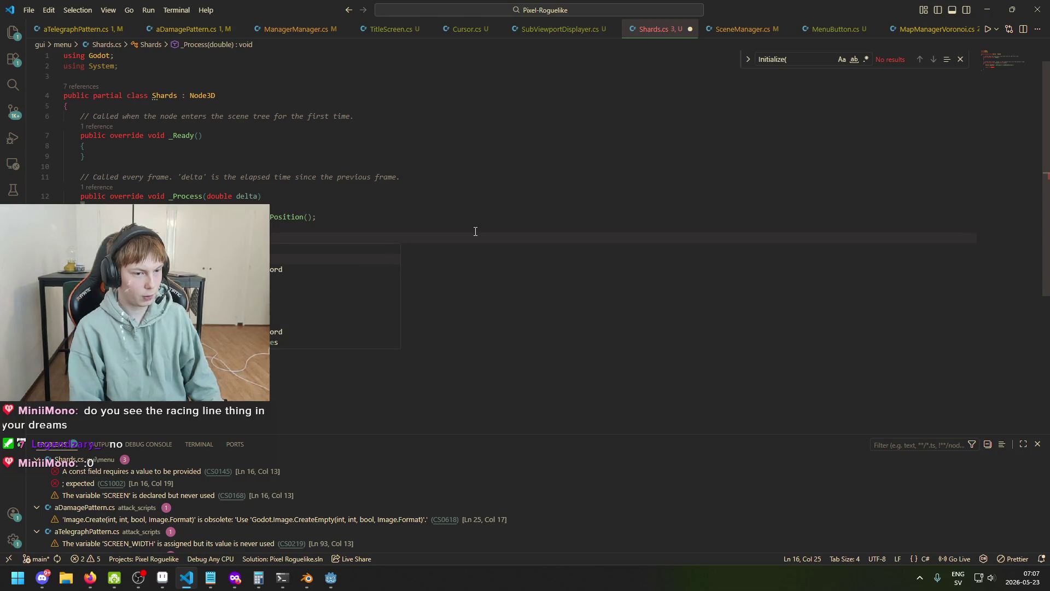
pyautogui.write('320;')
pyautogui.press('Return')
pyautogui.write('const in')
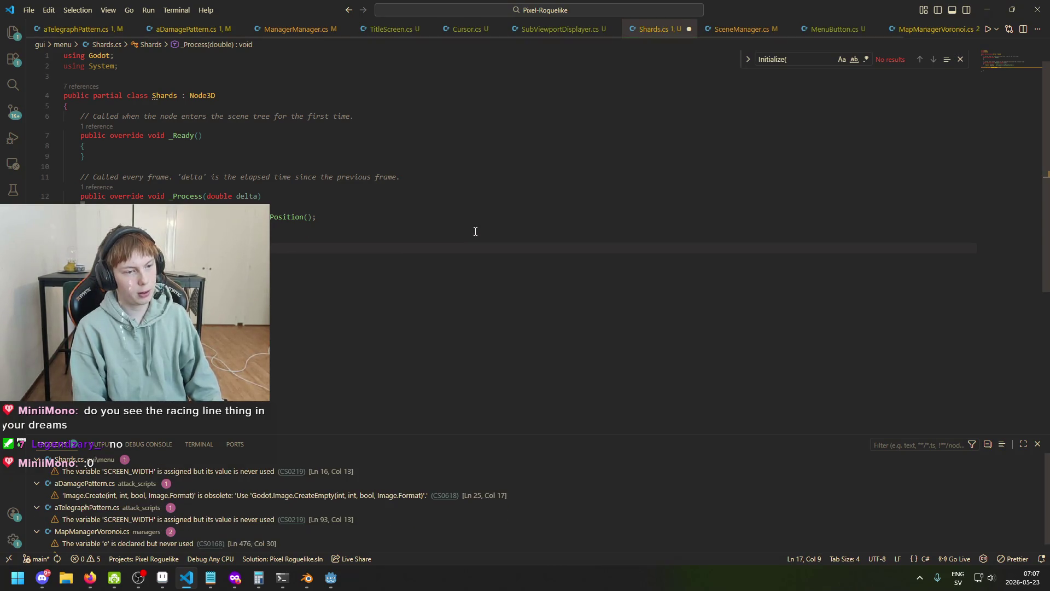
pyautogui.write('t SC')
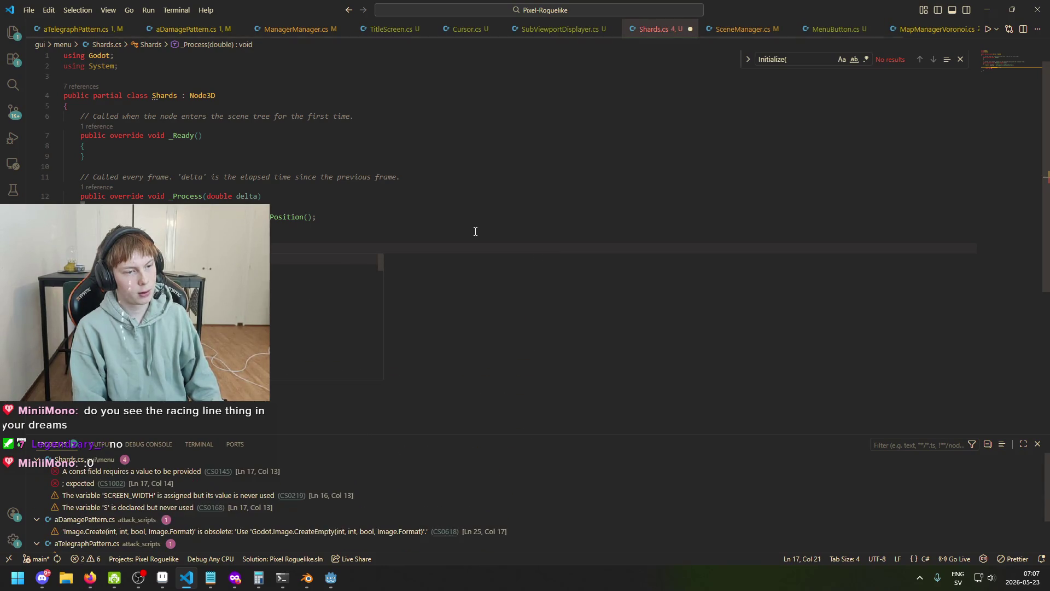
pyautogui.write('REEN_HEIGHT = ')
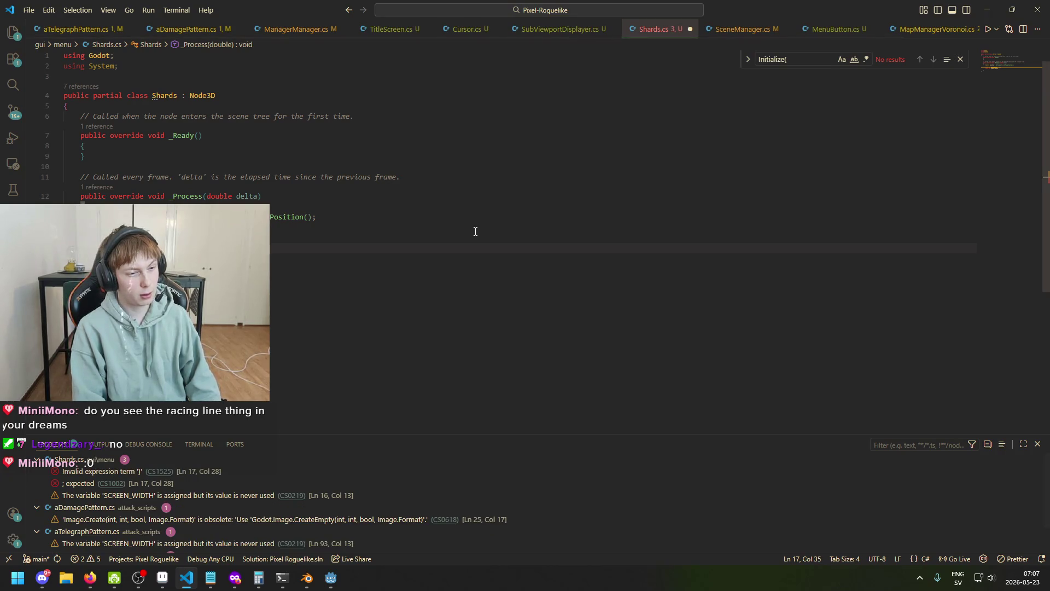
pyautogui.write('60;')
pyautogui.hotkey('ctrl', 's')
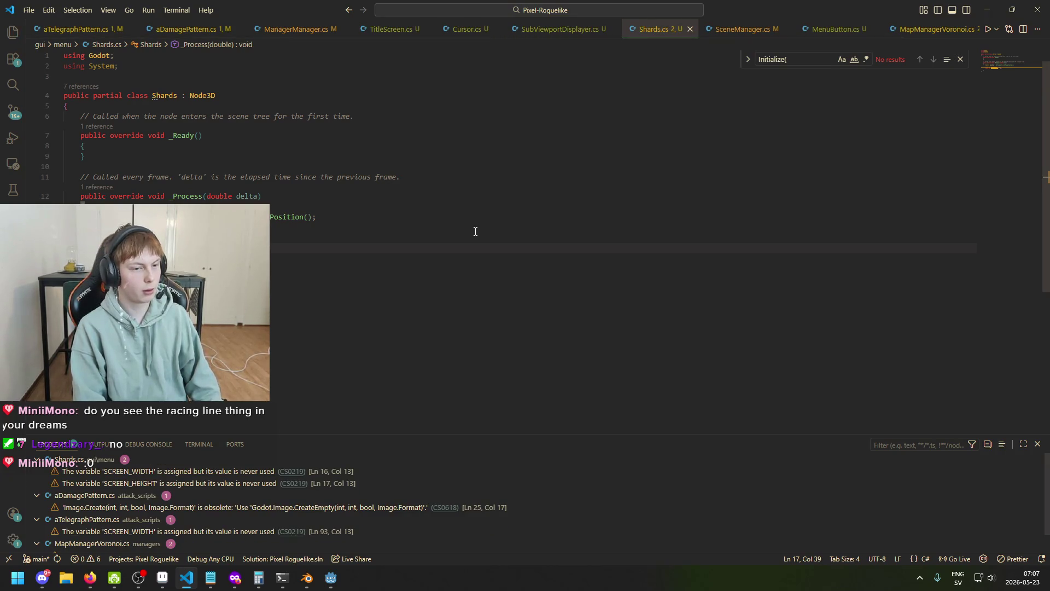
# - Begin a mousePos.X line below the constants and save Shards.cs
pyautogui.press('Return')
pyautogui.press('Return')
pyautogui.write('mouse')
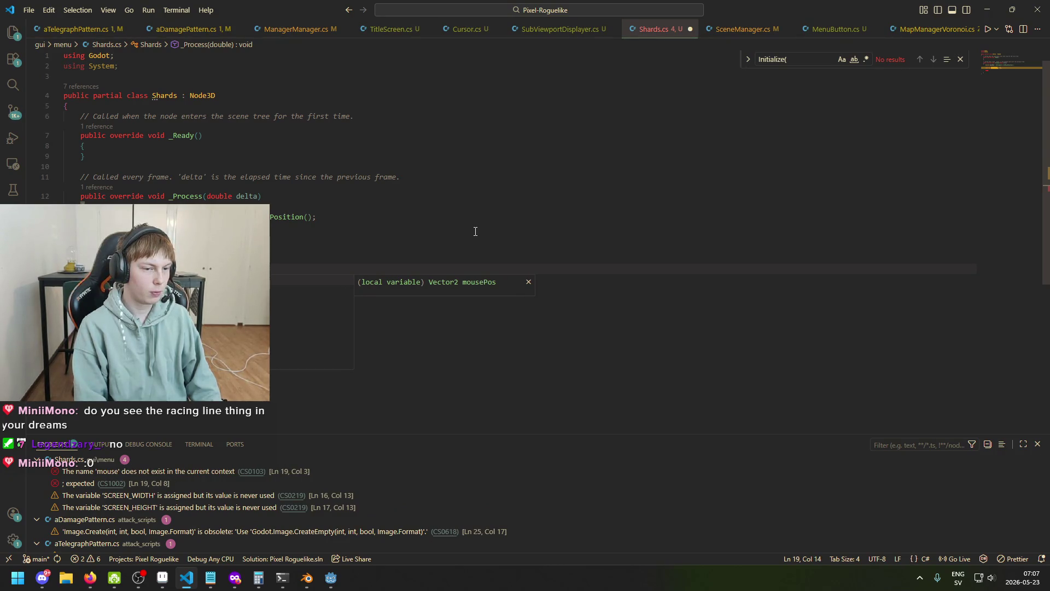
pyautogui.write('Pos.X')
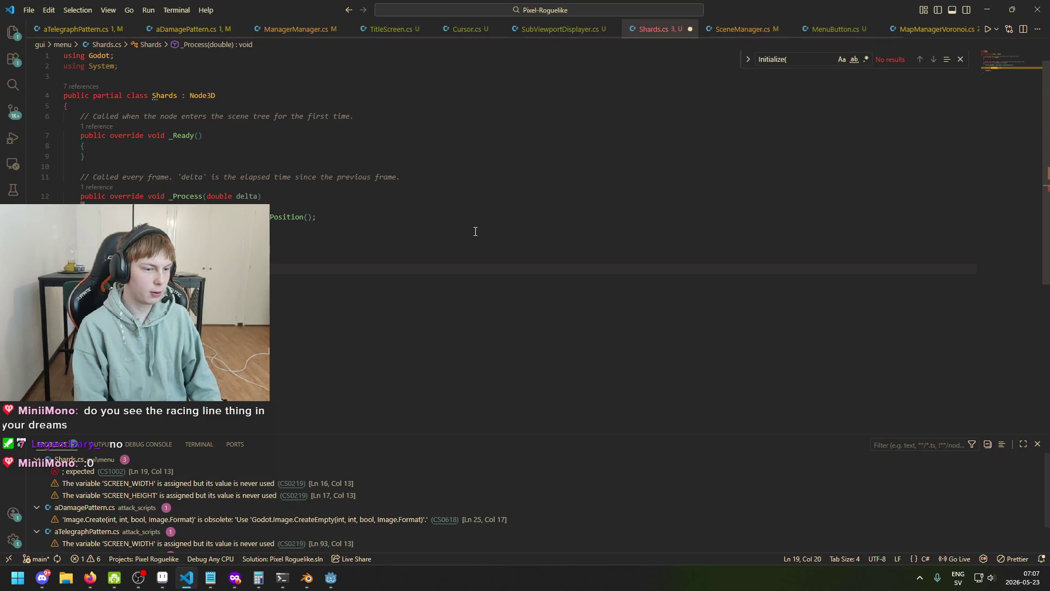
pyautogui.hotkey('ctrl', 's')
pyautogui.moveTo(101, 268); pyautogui.dragTo(105, 269)
# - Add a mousePos.X = m; statement after the mousePos line and save
pyautogui.click(173, 269)
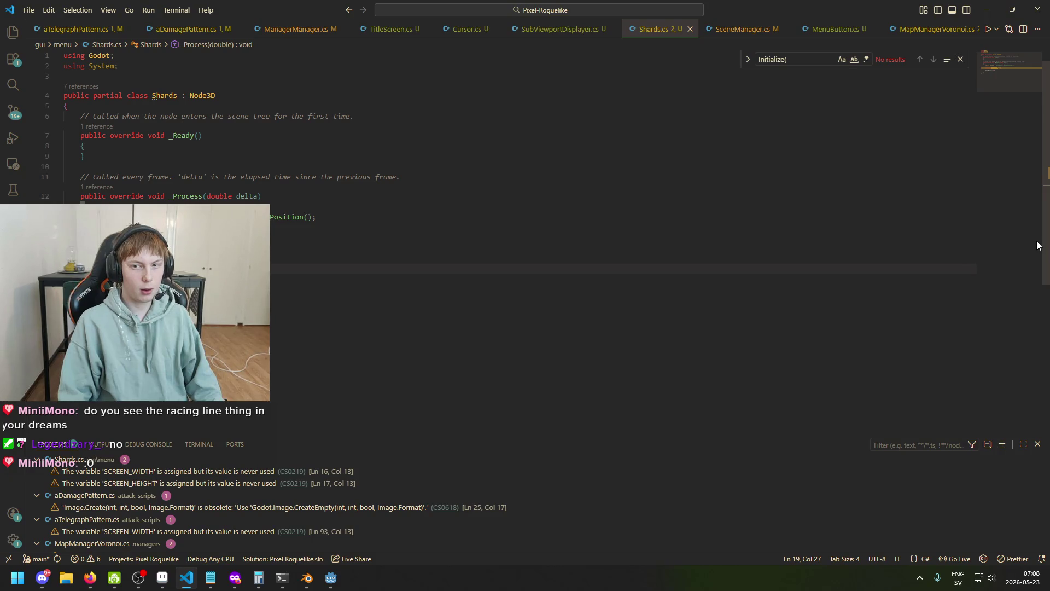
pyautogui.press('Return')
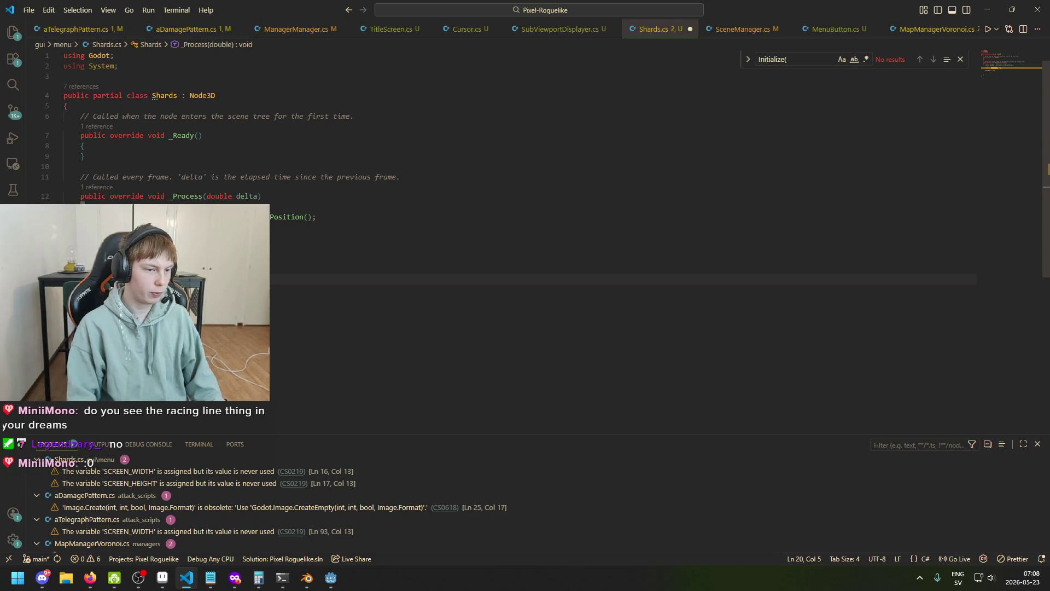
pyautogui.write('mousePos.X')
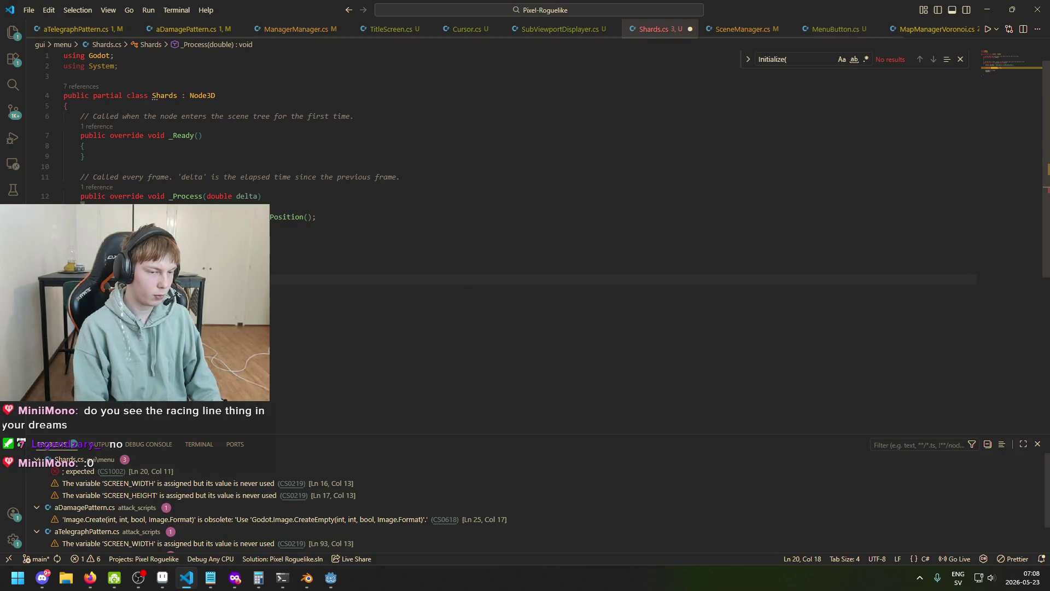
pyautogui.write(' = m')
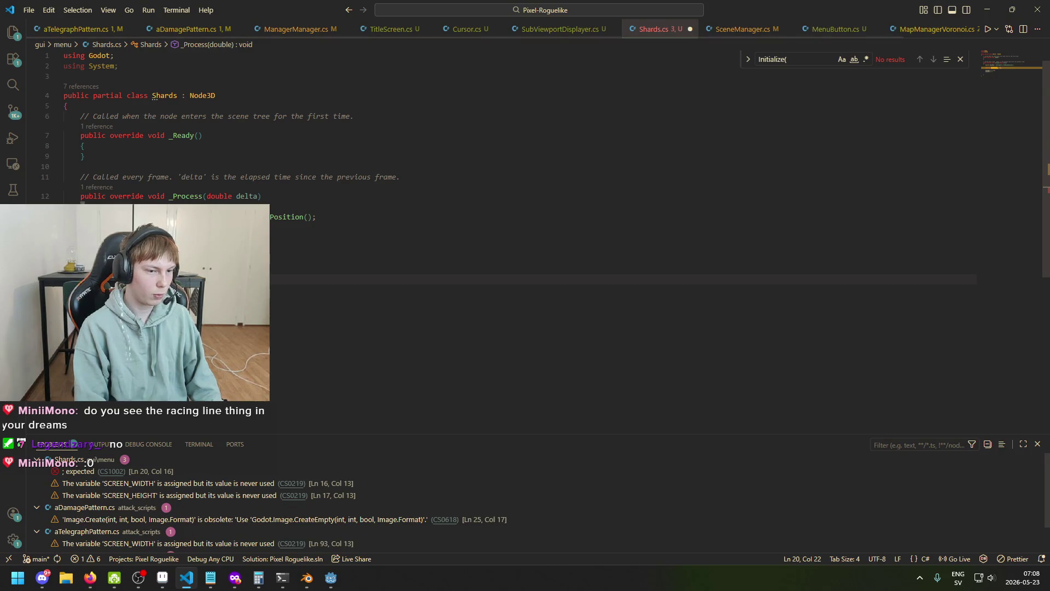
pyautogui.write(';')
pyautogui.hotkey('ctrl', 's')
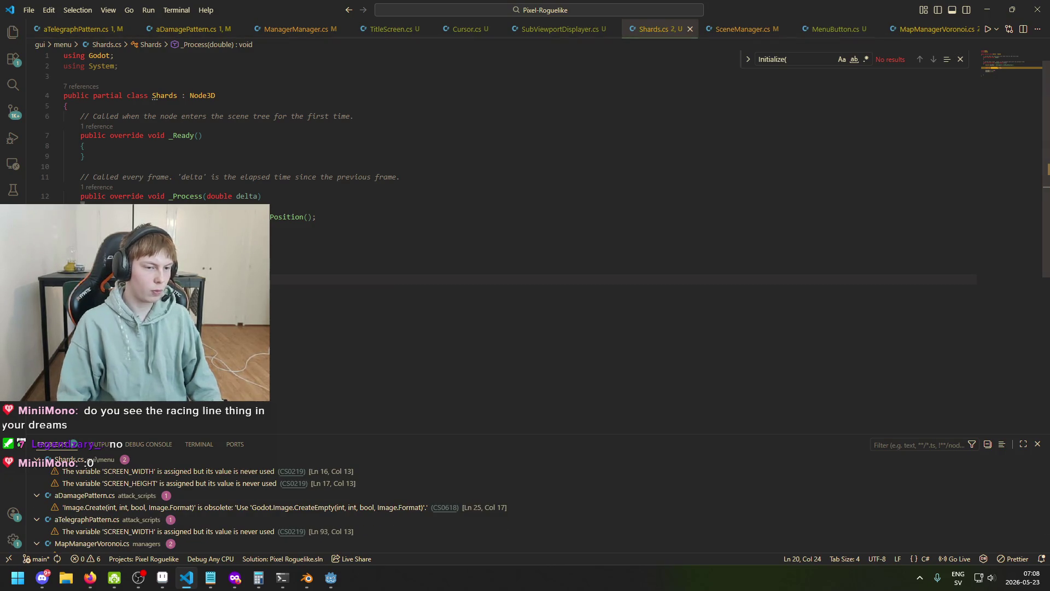
# - Copy SCREEN_WIDTH into the mouse position line on line 19 and save
pyautogui.click(168, 269)
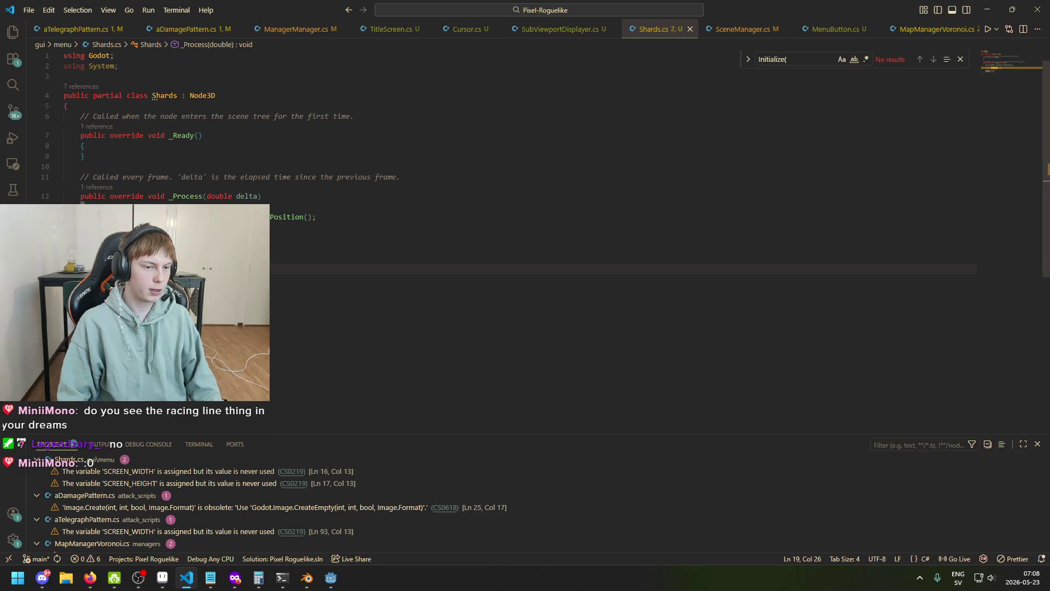
pyautogui.doubleClick(164, 238)
pyautogui.hotkey('ctrl', 'c')
pyautogui.click(156, 268)
pyautogui.hotkey('ctrl', 'v')
pyautogui.hotkey('ctrl', 's')
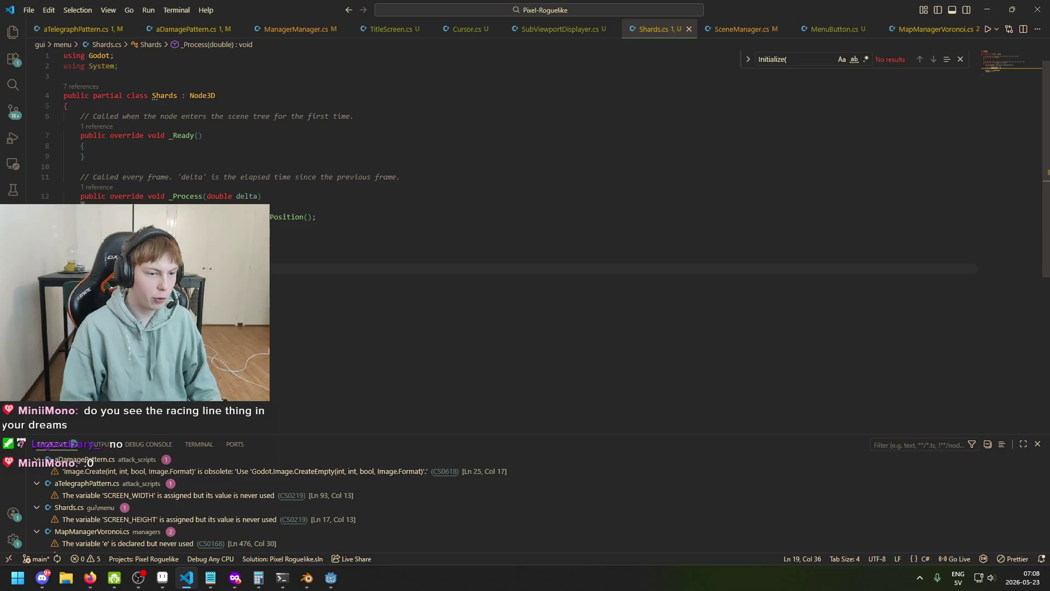
# - Add a mousePos += delta line, tidy lines 21-22, and save
pyautogui.press('Return')
pyautogui.write('mousePos += ')
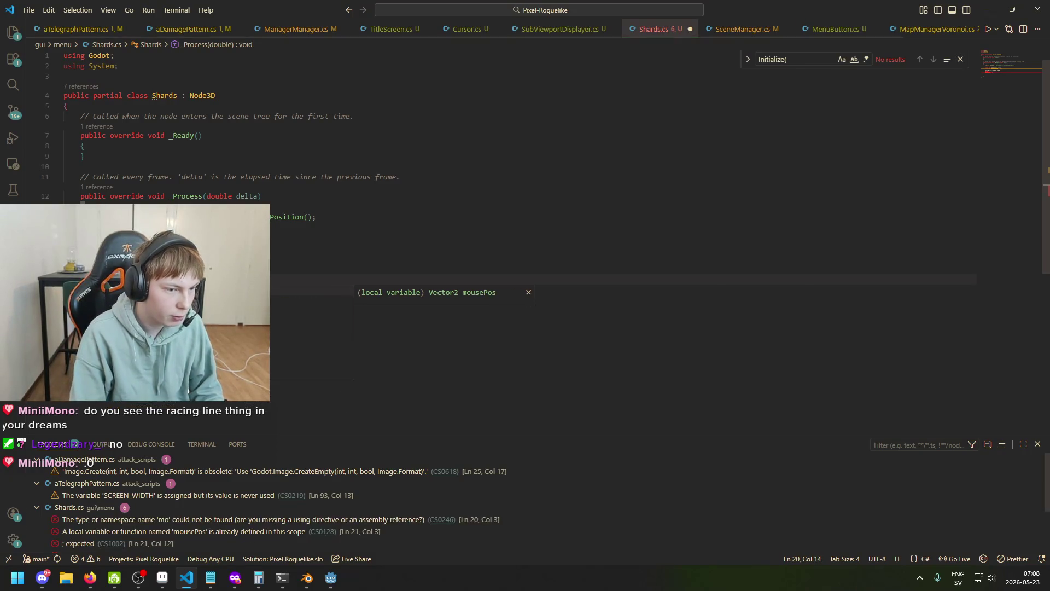
pyautogui.write('delta')
pyautogui.hotkey('ctrl', 's')
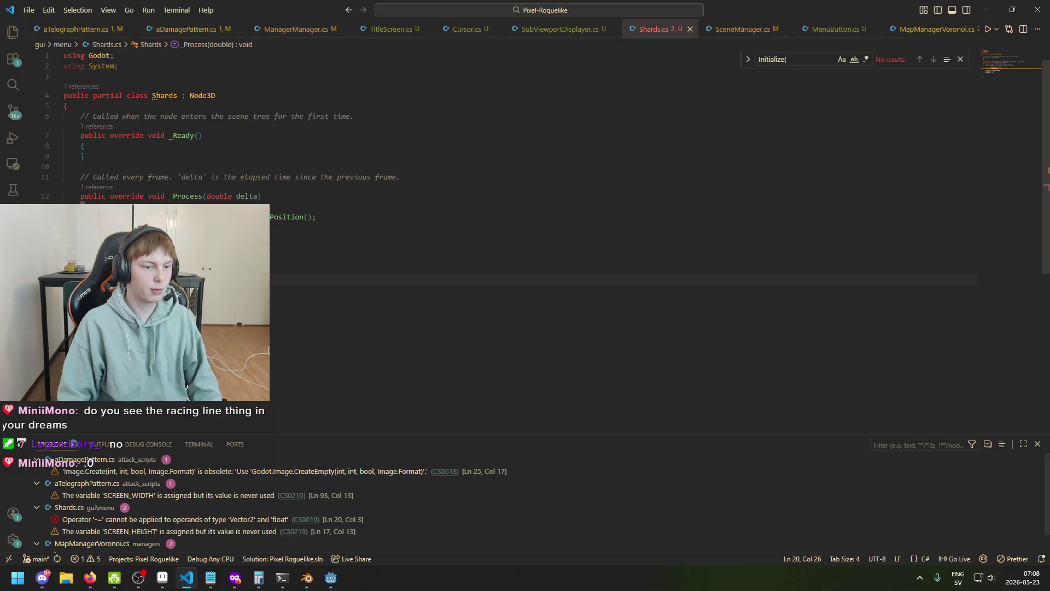
pyautogui.click(136, 269)
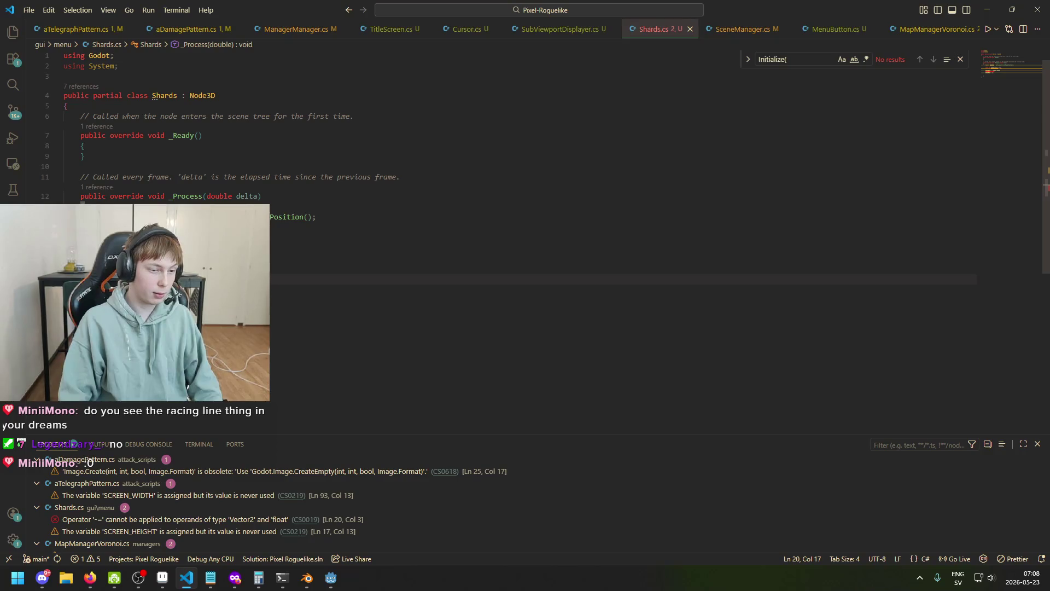
pyautogui.press('Down')
pyautogui.press('Down')
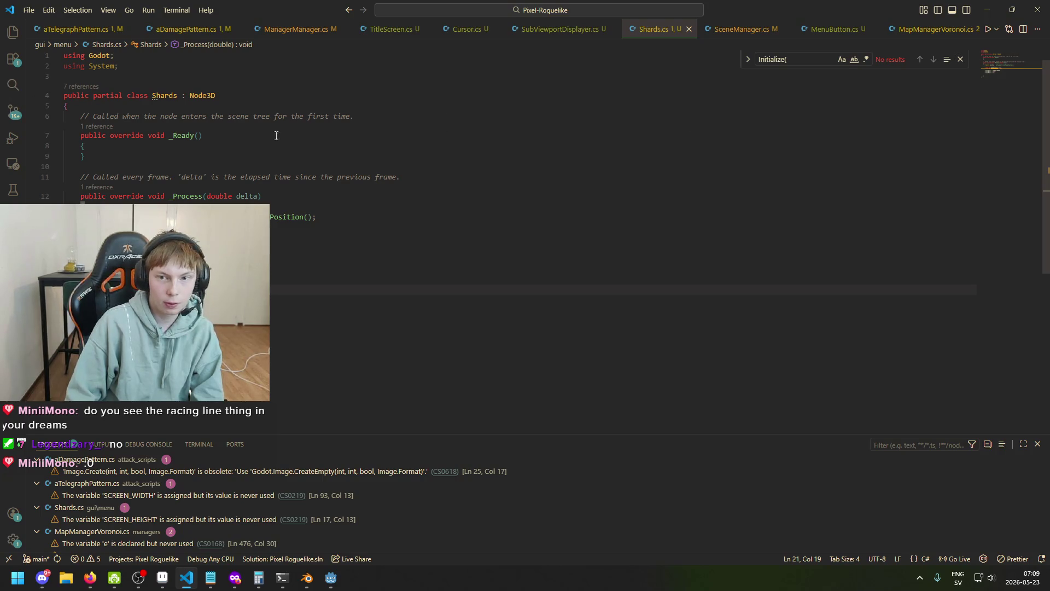
pyautogui.press('BackSpace')
pyautogui.hotkey('ctrl', 'shift', 'Left')
pyautogui.hotkey('ctrl', 'shift', 'Left')
pyautogui.hotkey('ctrl', 'shift', 'Left')
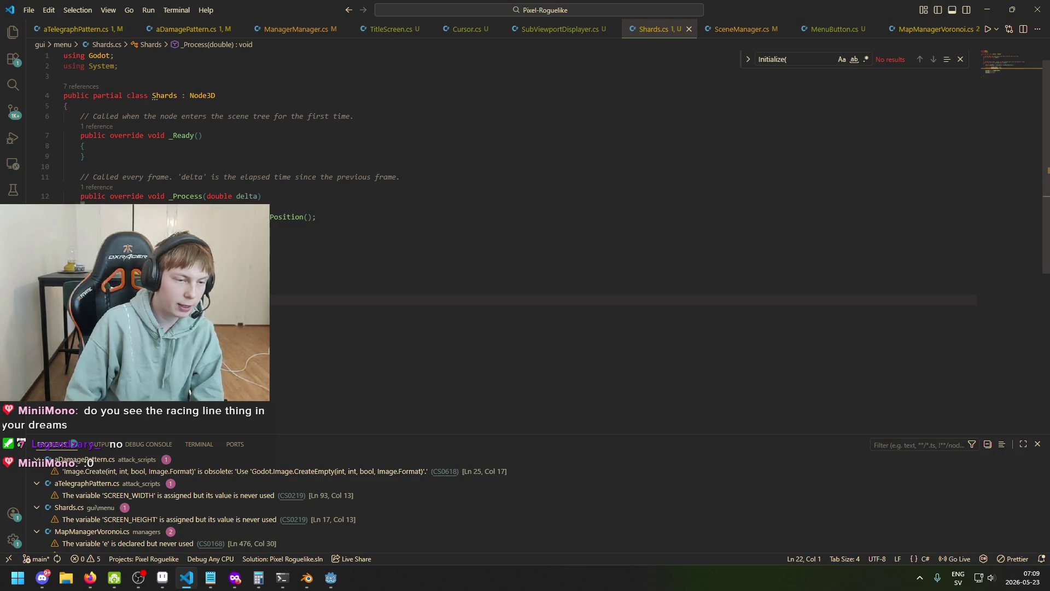
pyautogui.press('Down')
pyautogui.press('Down')
pyautogui.press('Down')
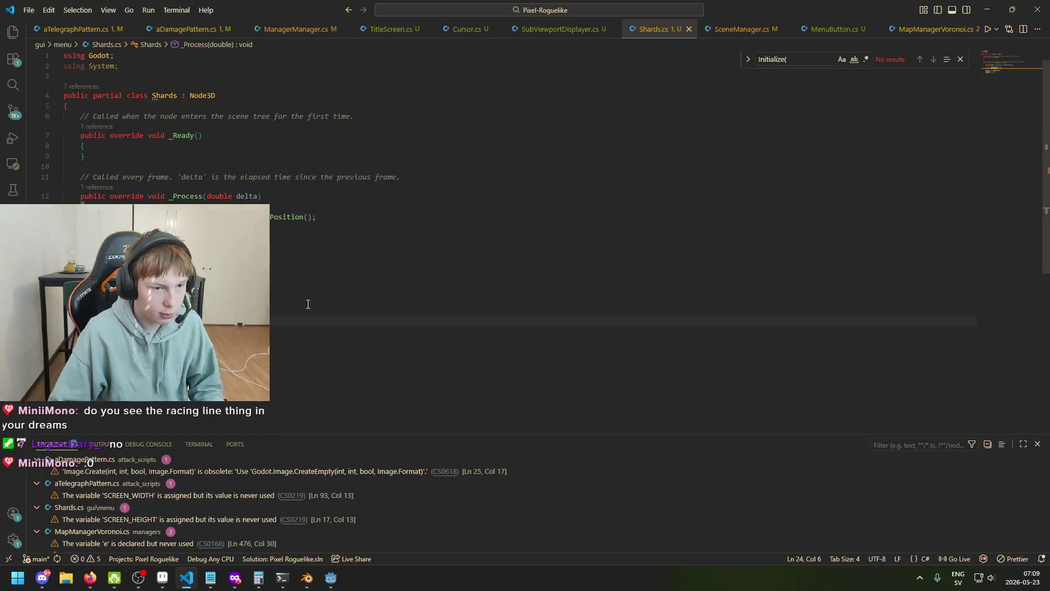
pyautogui.click(289, 304)
pyautogui.press('Down')
pyautogui.hotkey('ctrl', 's')
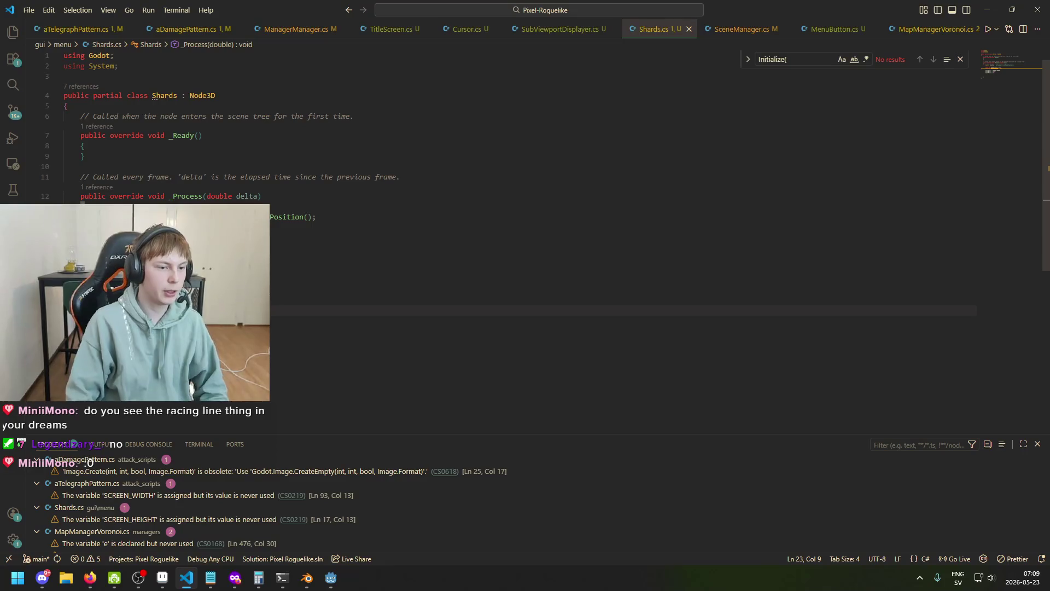
# - Rewrite line 19 to begin with float x = Mathf.Lerp(...)
pyautogui.press('Up')
pyautogui.press('Up')
pyautogui.press('Up')
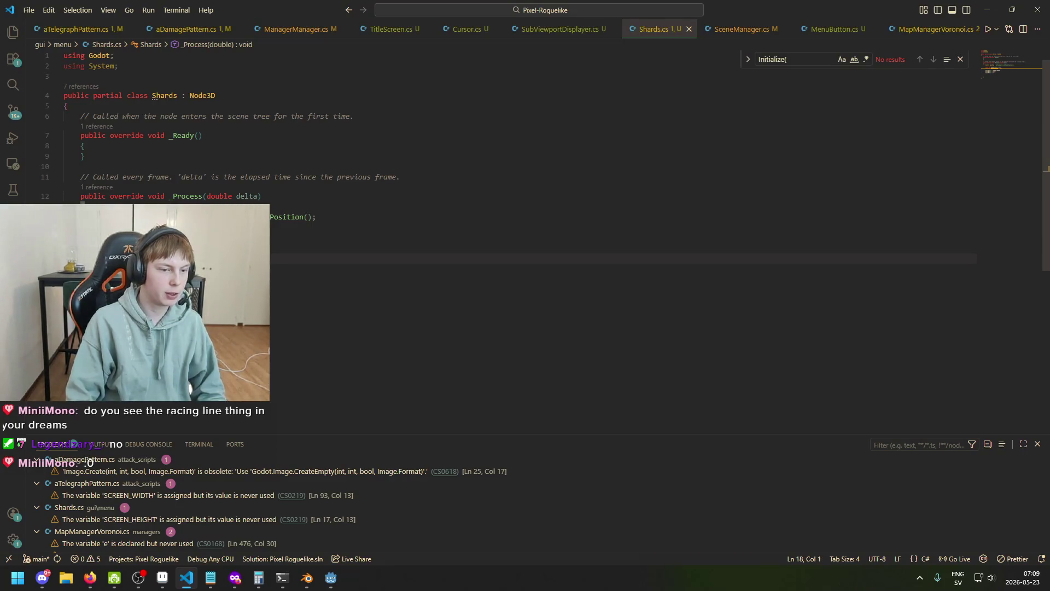
pyautogui.press('BackSpace')
pyautogui.write('Vecto')
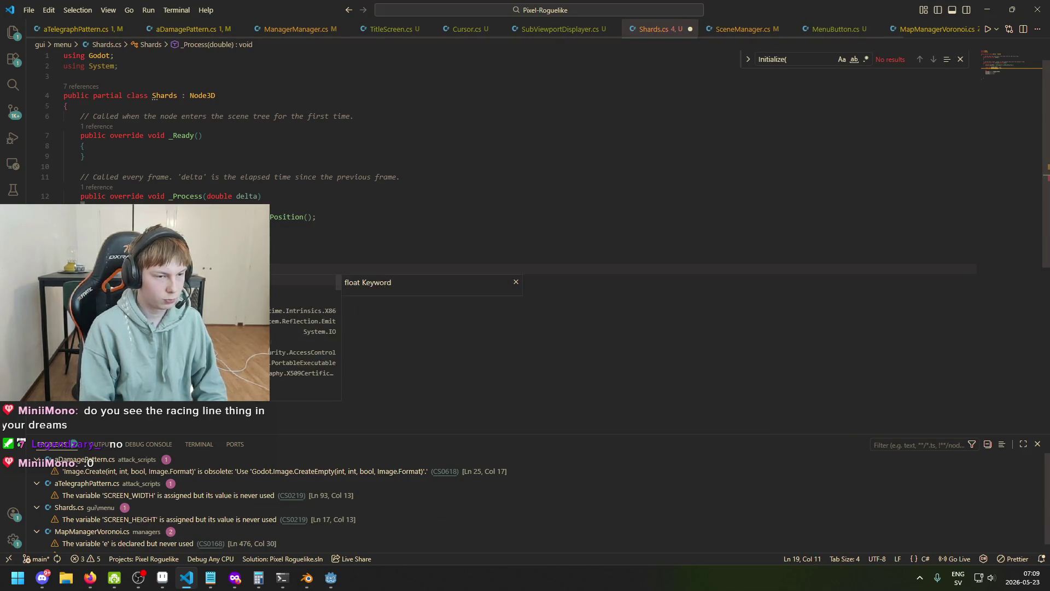
pyautogui.write('r')
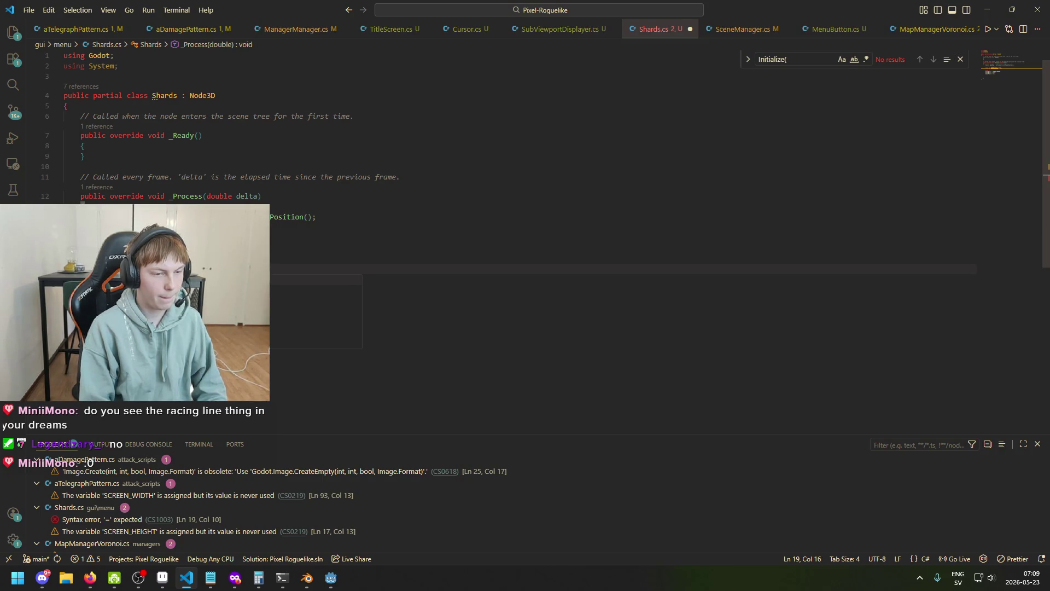
pyautogui.write('pos =')
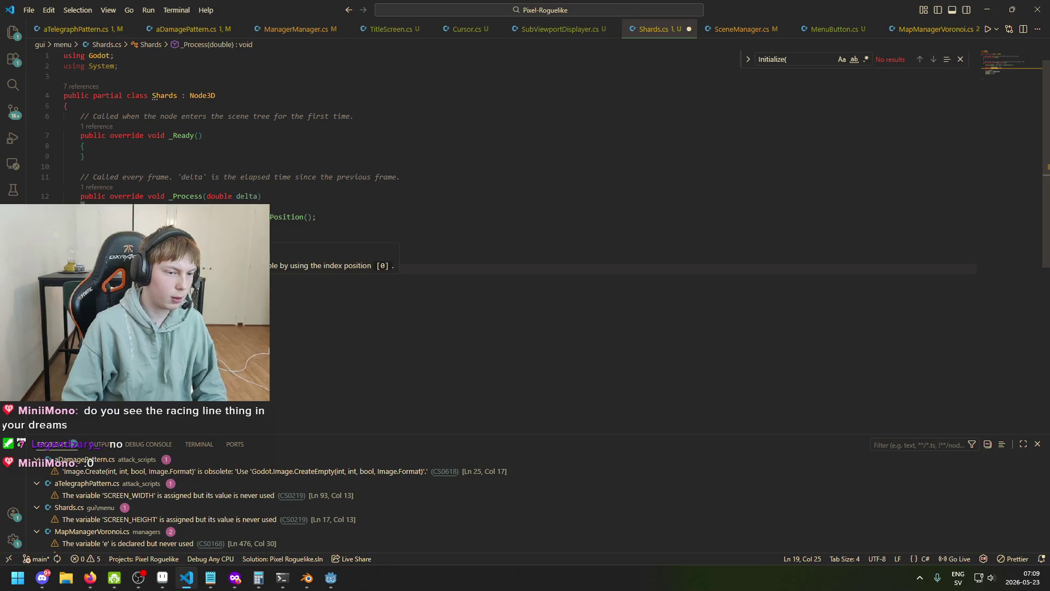
pyautogui.click(80, 266)
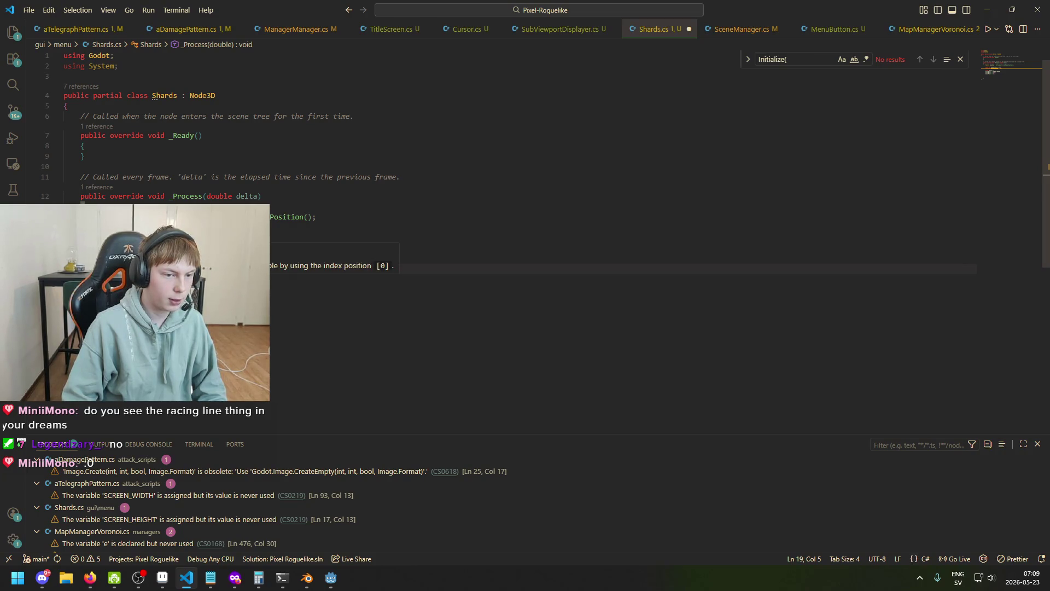
pyautogui.write('float x = Mathf.Lerp(')
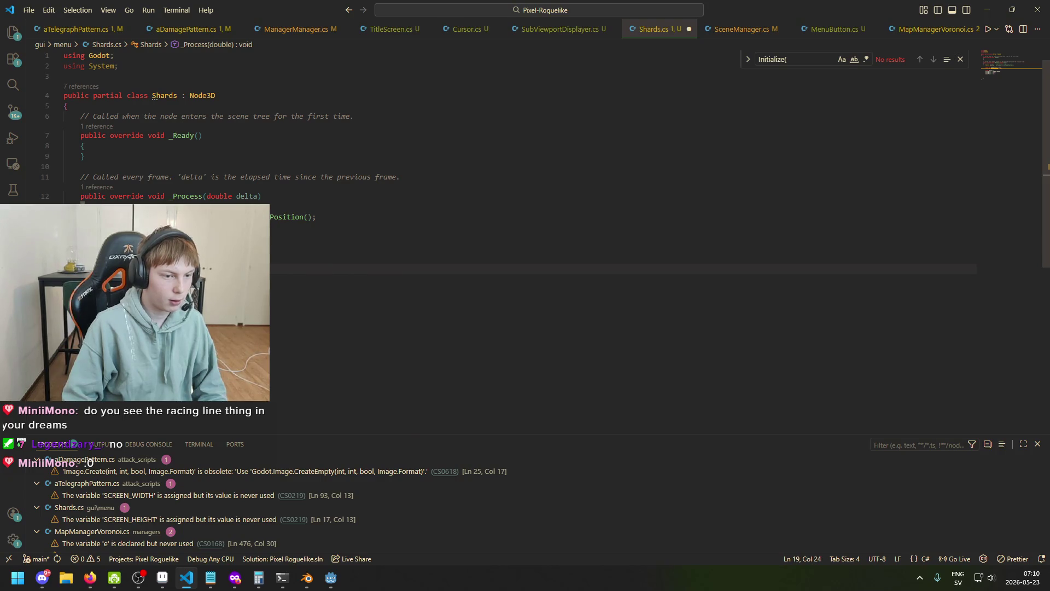
pyautogui.write('mousePos.')
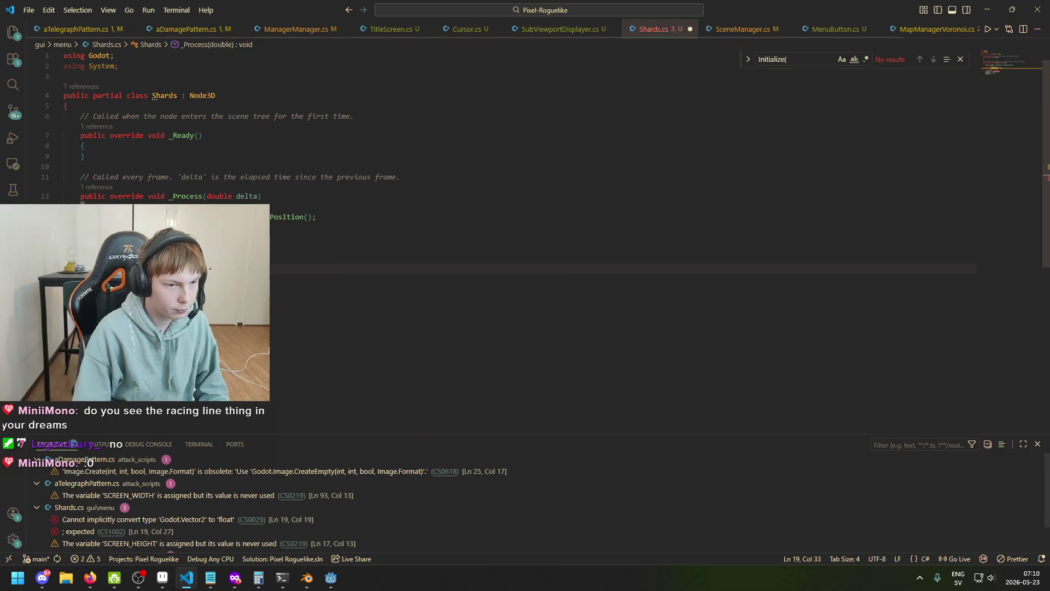
pyautogui.write('X =')
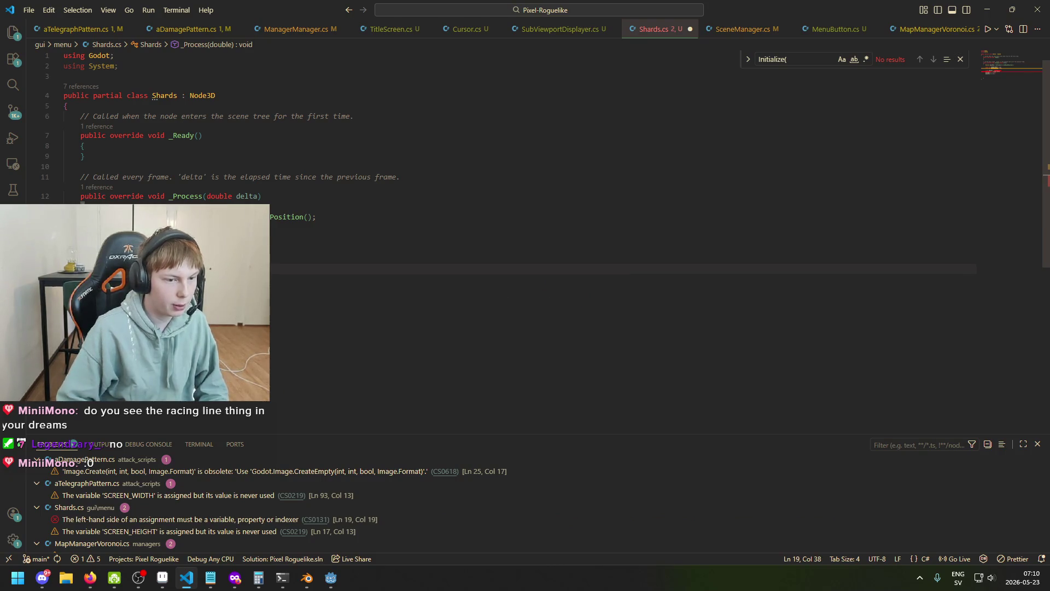
pyautogui.write(' Mathf.Lerp(')
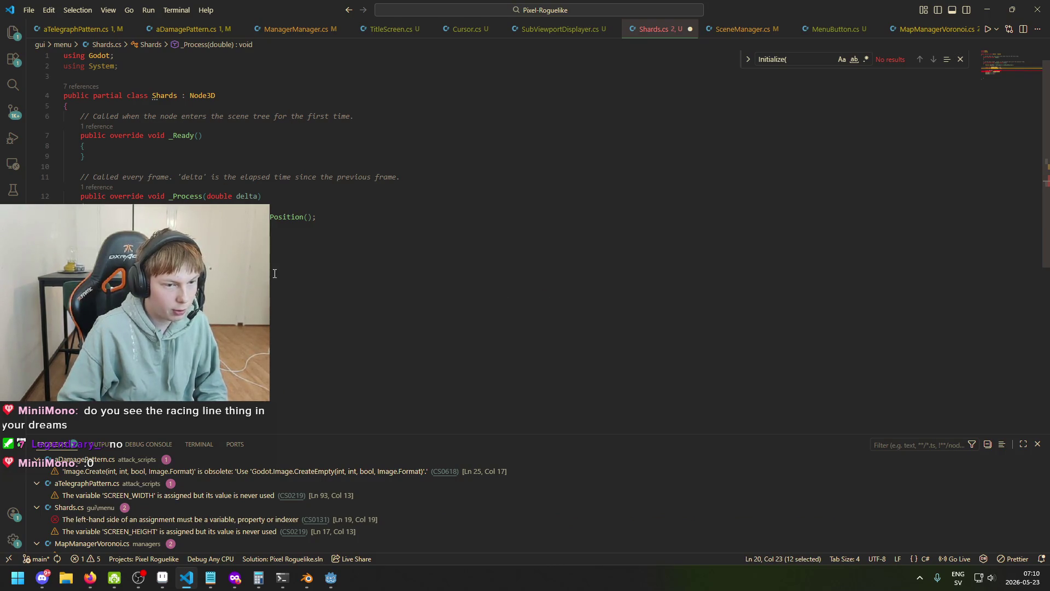
pyautogui.write(';')
pyautogui.press('Down')
pyautogui.press('Up')
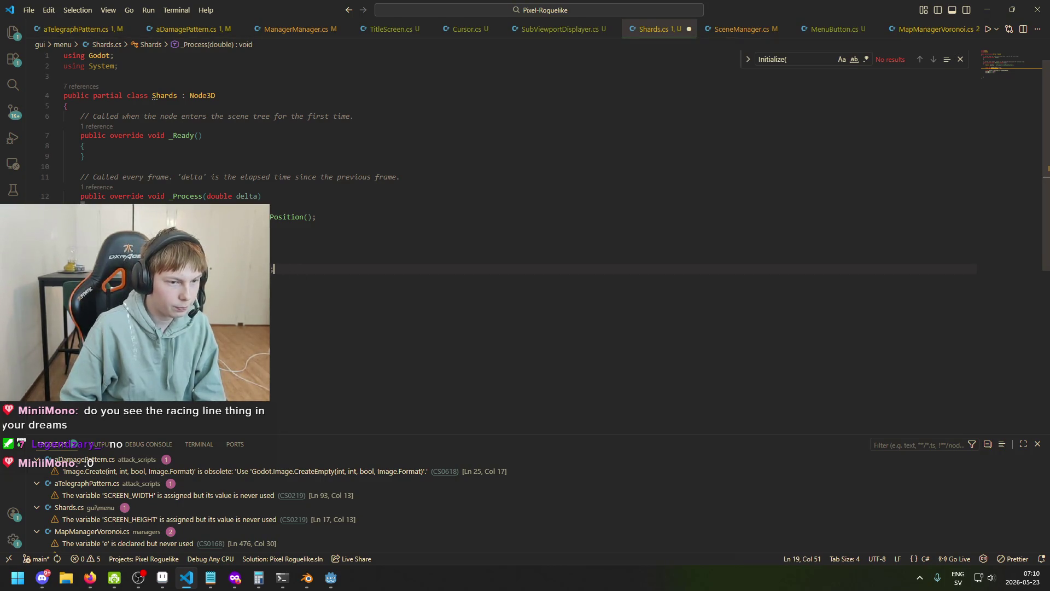
# - Append - 0.5f) * 2f to line 19's expression and save
pyautogui.click(165, 268)
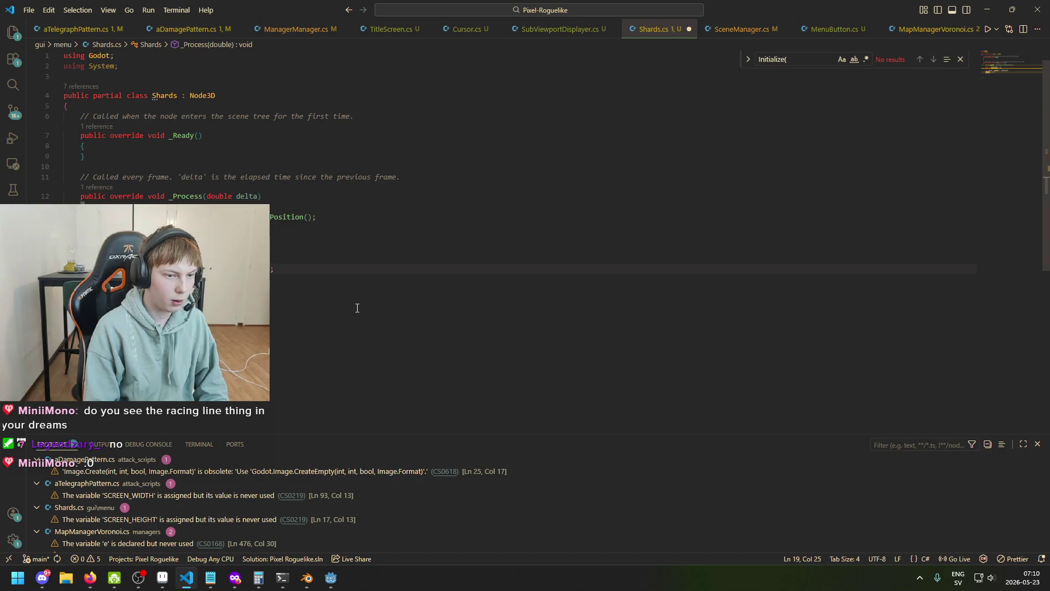
pyautogui.press('End')
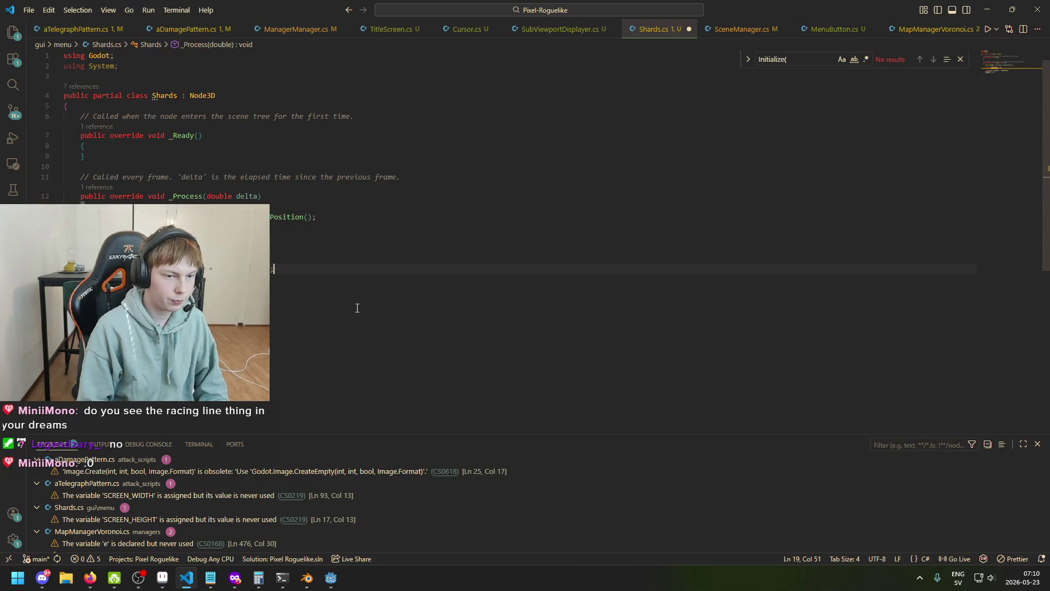
pyautogui.write('- 0.5f')
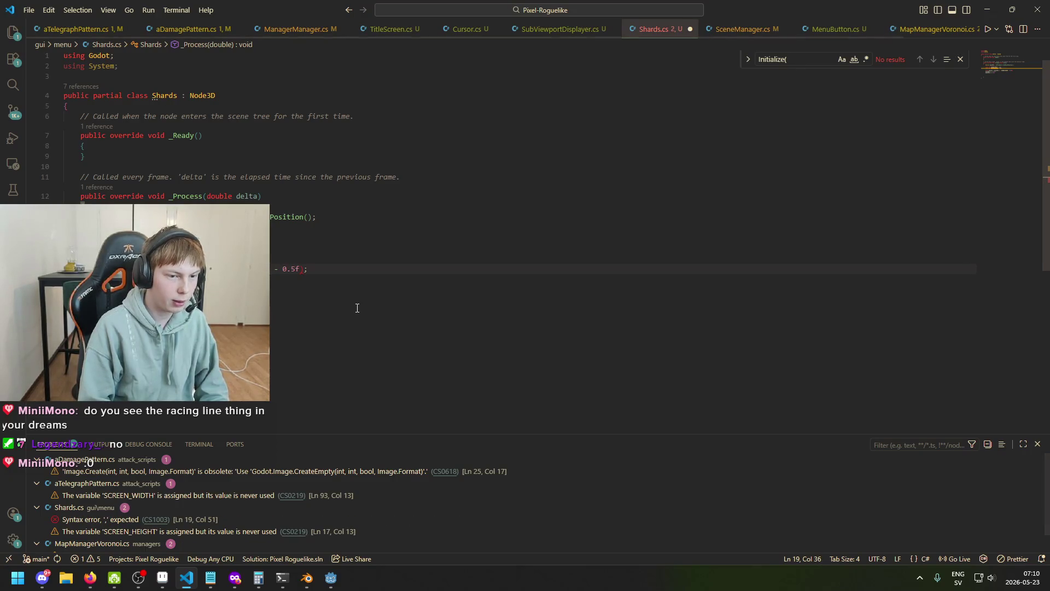
pyautogui.hotkey('ctrl', 'v')
pyautogui.write('0.5f) * ')
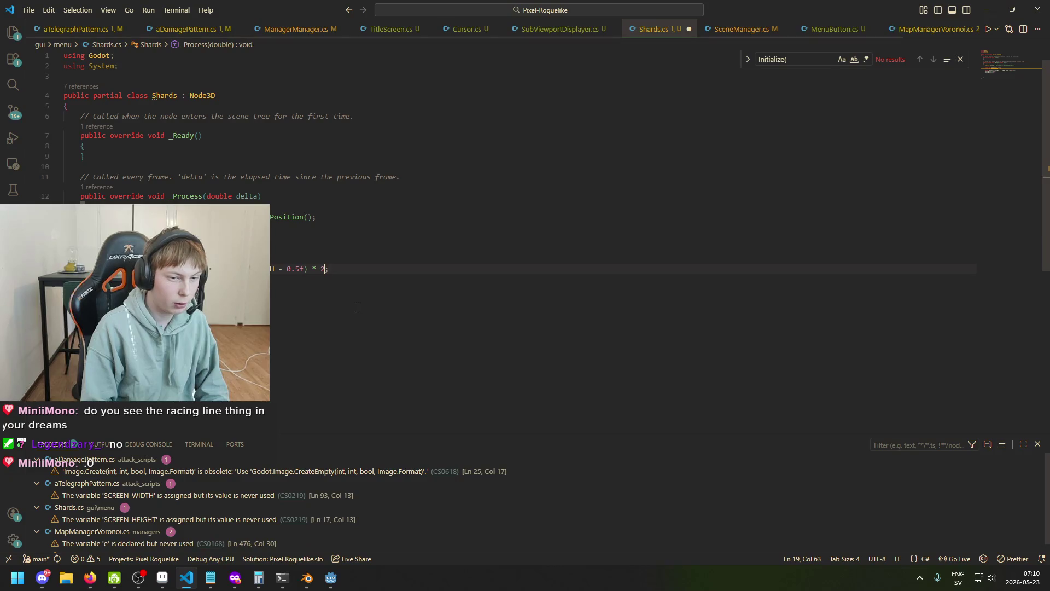
pyautogui.write('2f')
pyautogui.hotkey('ctrl', 's')
pyautogui.press('Down')
pyautogui.press('Down')
# - Remove the stray text and extra line on line 21, indent, and save
pyautogui.hotkey('shift', 'Home')
pyautogui.press('BackSpace')
pyautogui.press('BackSpace')
pyautogui.hotkey('ctrl', 's')
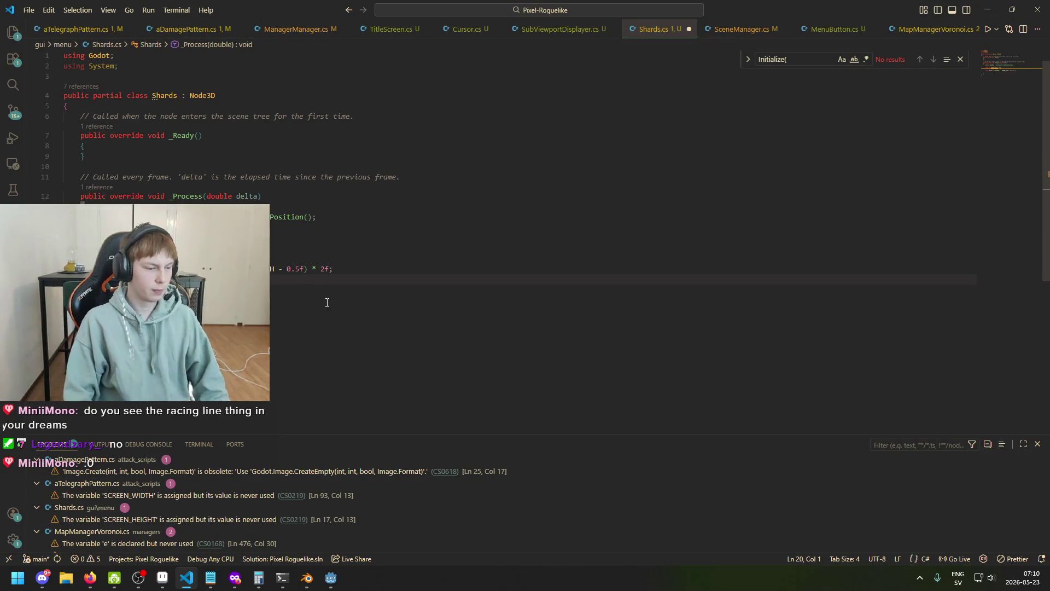
pyautogui.press('Tab')
pyautogui.press('Tab')
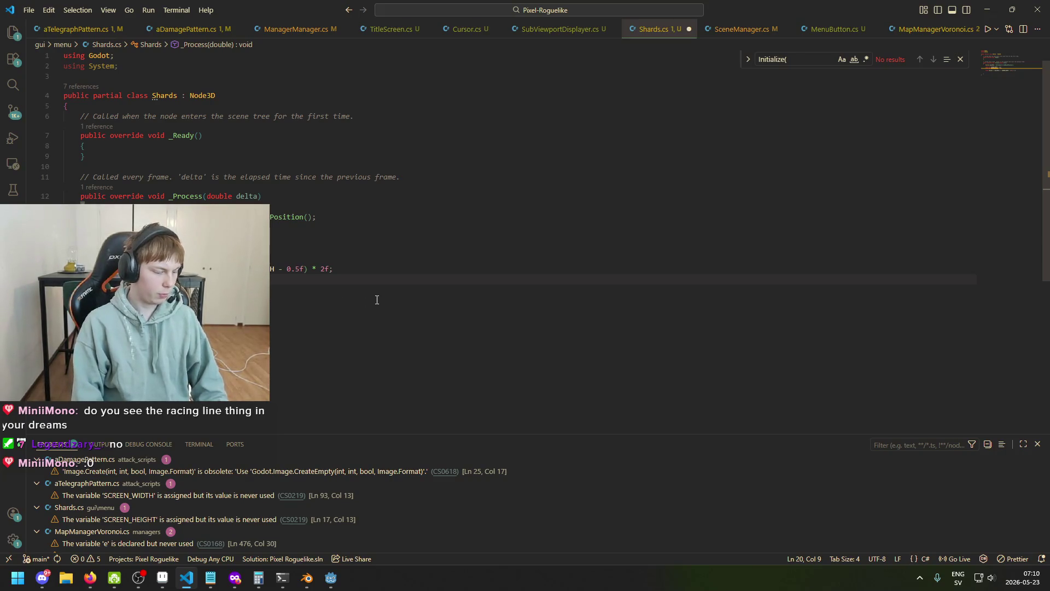
pyautogui.hotkey('ctrl', 's')
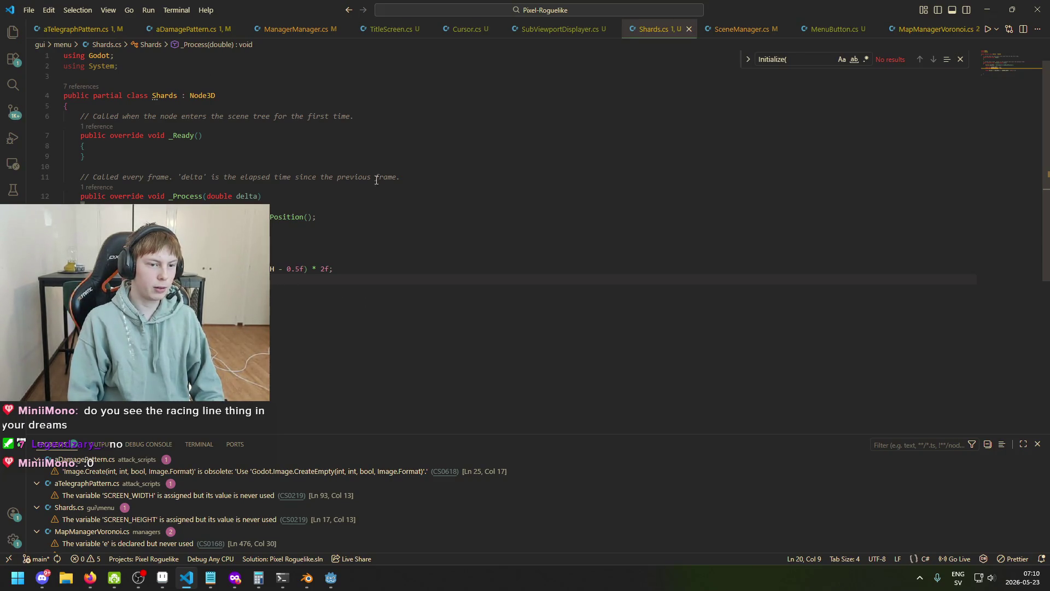
# - Check the title screen in Godot, then return to the _Ready comment in Shards.cs
pyautogui.click(330, 578)
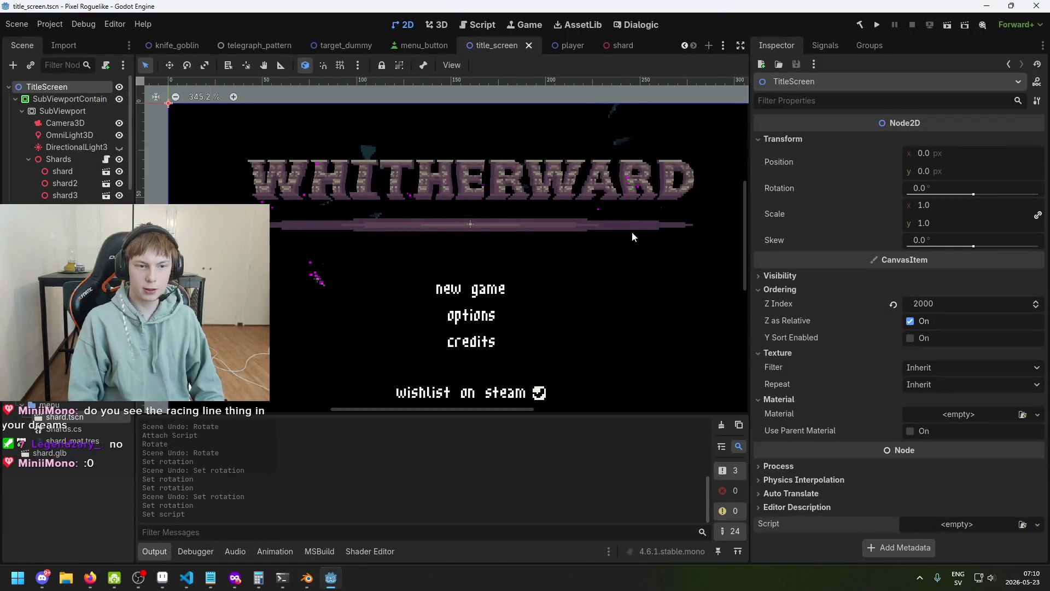
pyautogui.scroll(-3, 632, 233)
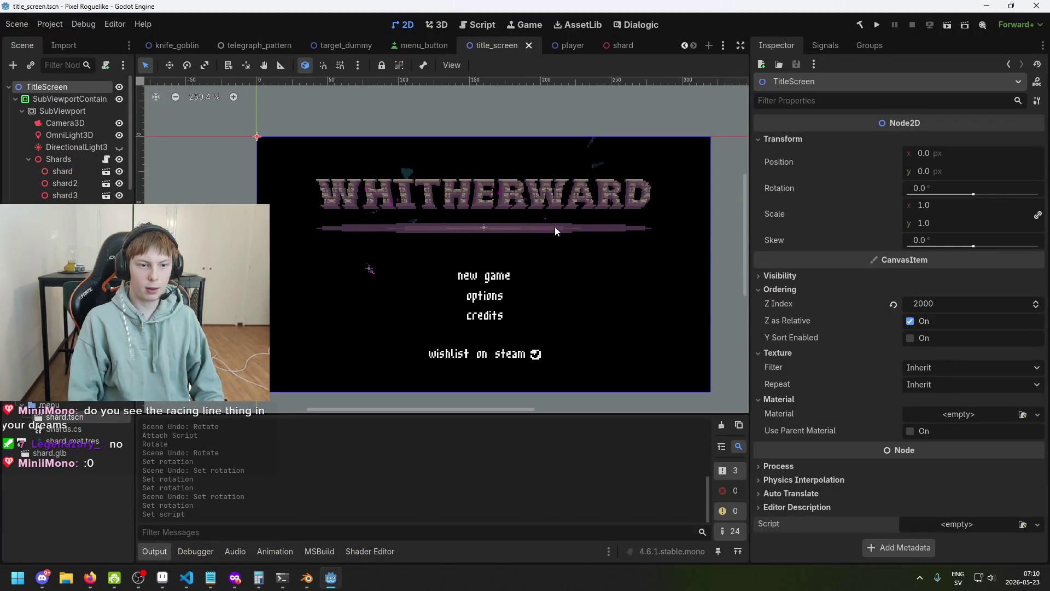
pyautogui.click(186, 577)
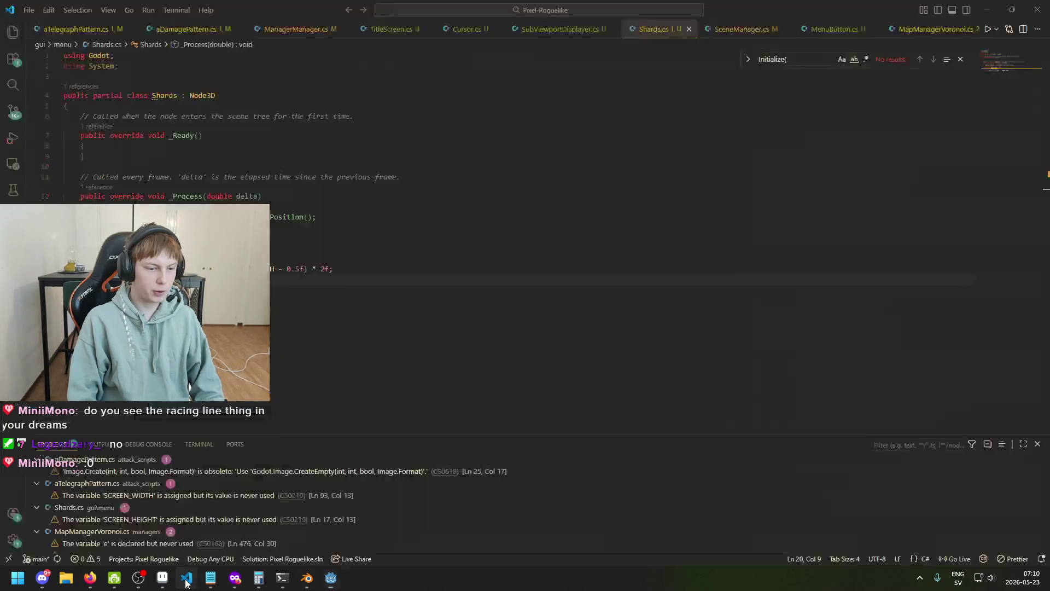
pyautogui.click(478, 116)
# - Replace the _Ready comment with an [Export] attribute line
pyautogui.hotkey('ctrl', 'BackSpace')
pyautogui.hotkey('ctrl', 'BackSpace')
pyautogui.hotkey('ctrl', 'BackSpace')
pyautogui.hotkey('ctrl', 'BackSpace')
pyautogui.hotkey('ctrl', 'BackSpace')
pyautogui.hotkey('ctrl', 'BackSpace')
pyautogui.press('BackSpace')
pyautogui.press('BackSpace')
pyautogui.press('BackSpace')
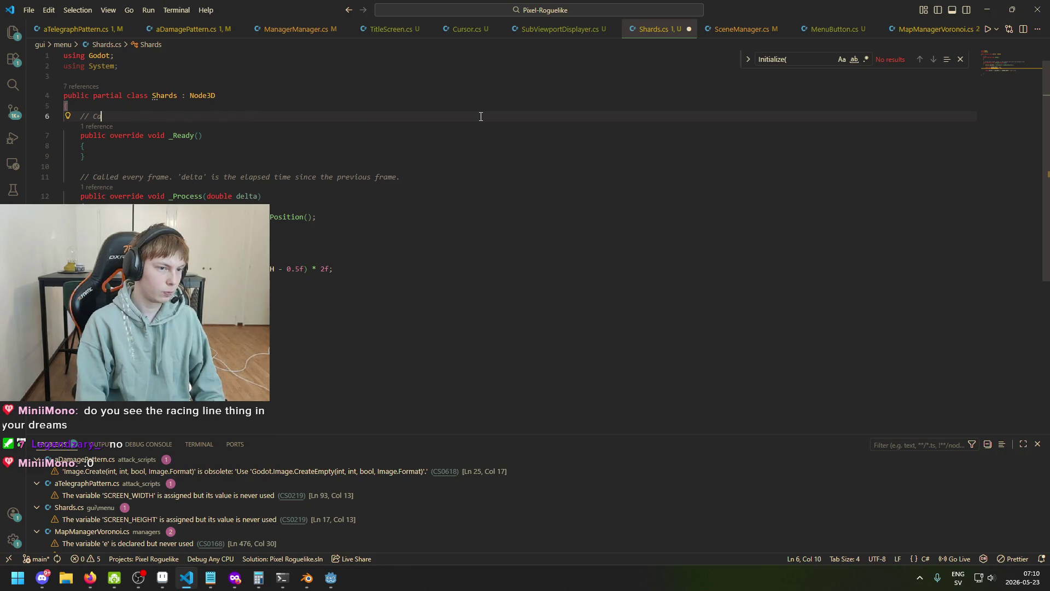
pyautogui.press('BackSpace')
pyautogui.press('Return')
pyautogui.press('Return')
pyautogui.press('Up')
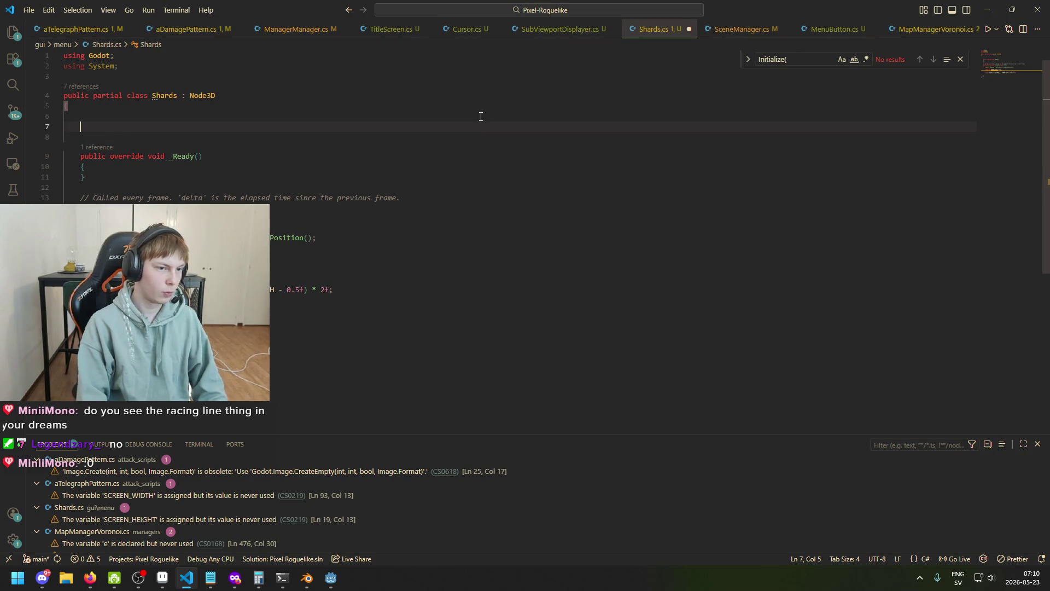
pyautogui.write('[Ex')
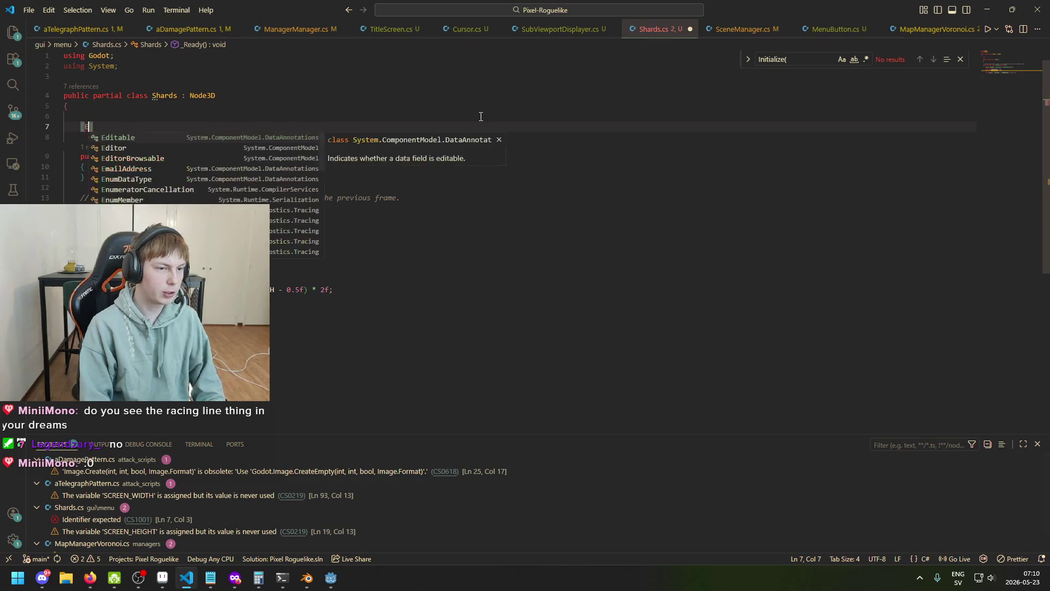
pyautogui.write('port]')
pyautogui.press('Return')
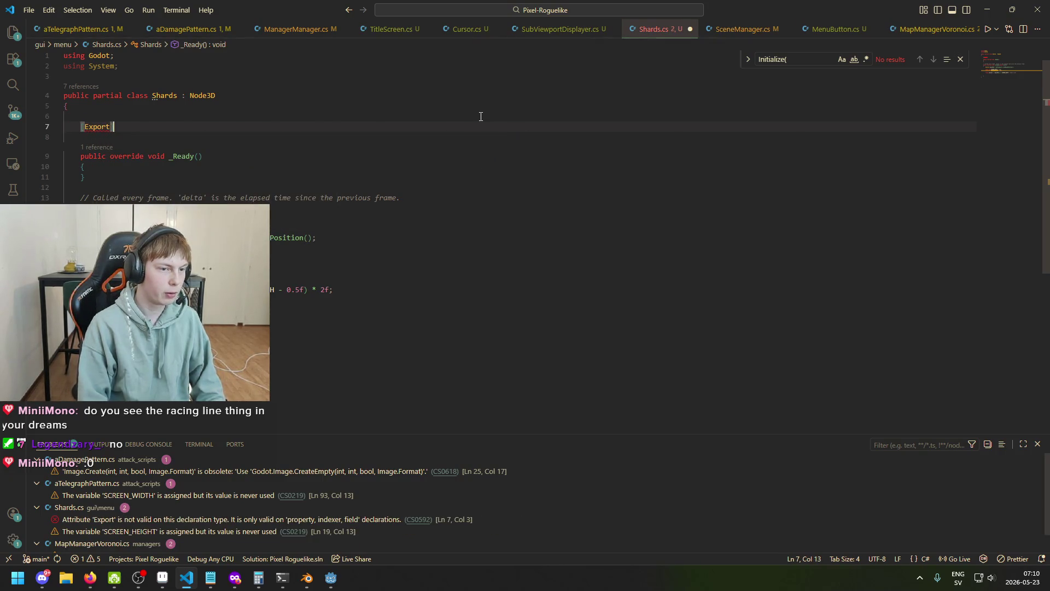
# - Declare float xRotation = 20f under the attribute and save
pyautogui.write('R')
pyautogui.press('BackSpace')
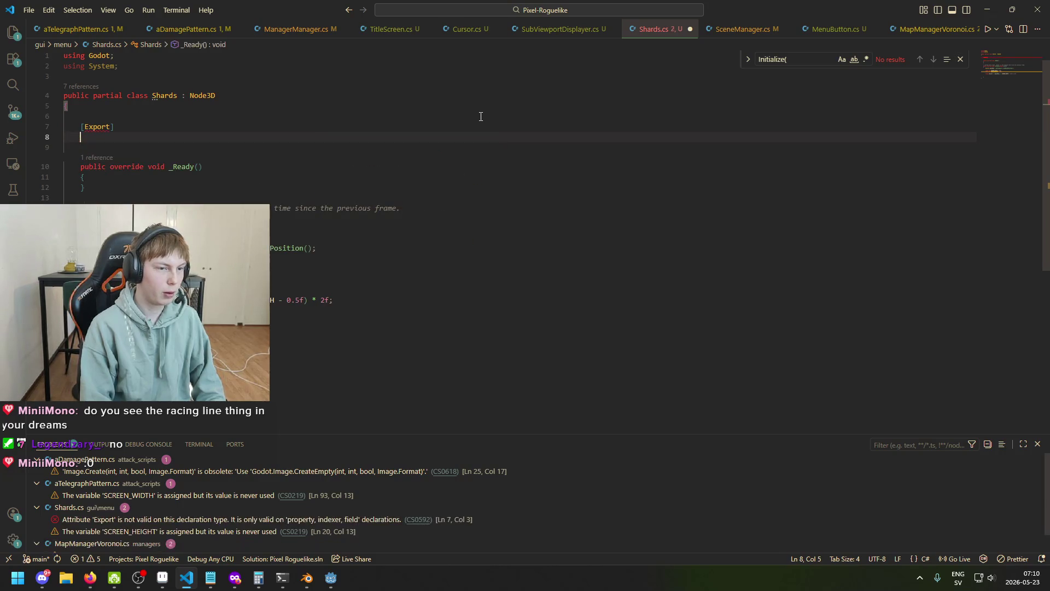
pyautogui.write('float xR')
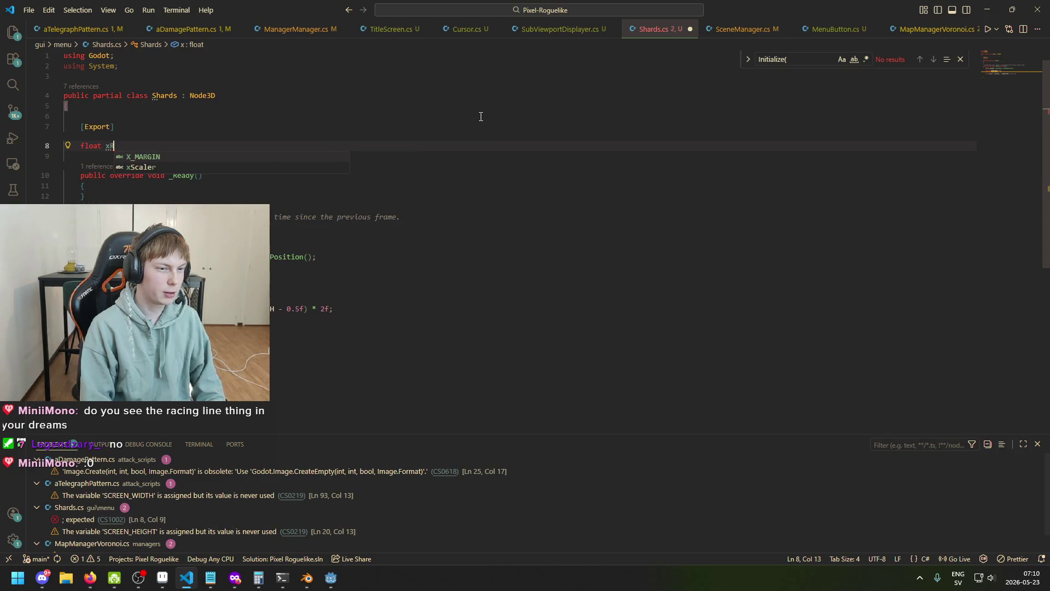
pyautogui.write('otation =')
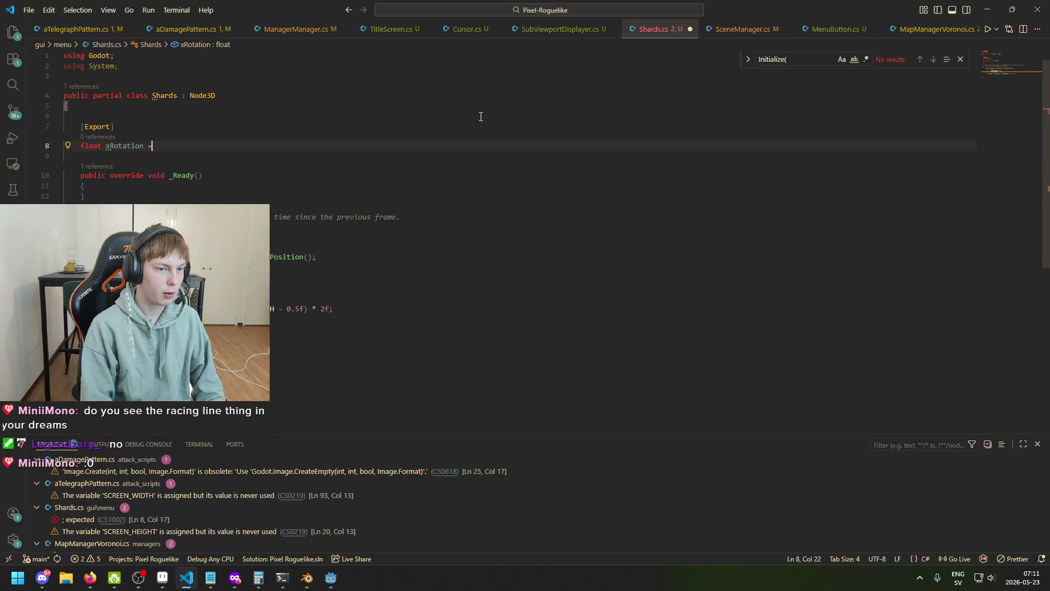
pyautogui.hotkey('ctrl', 's')
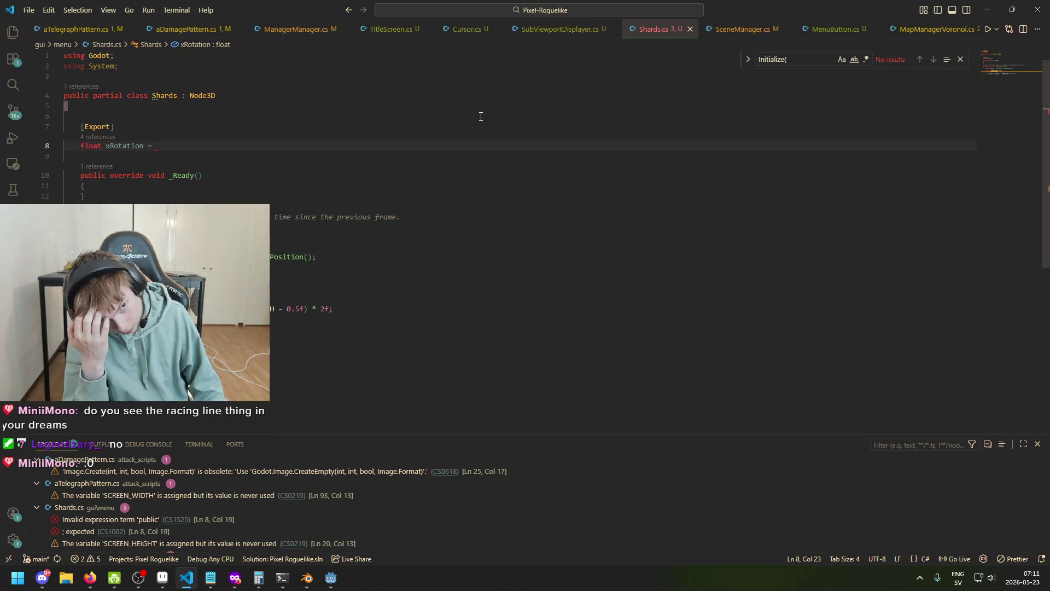
pyautogui.write('20f;')
pyautogui.hotkey('ctrl', 's')
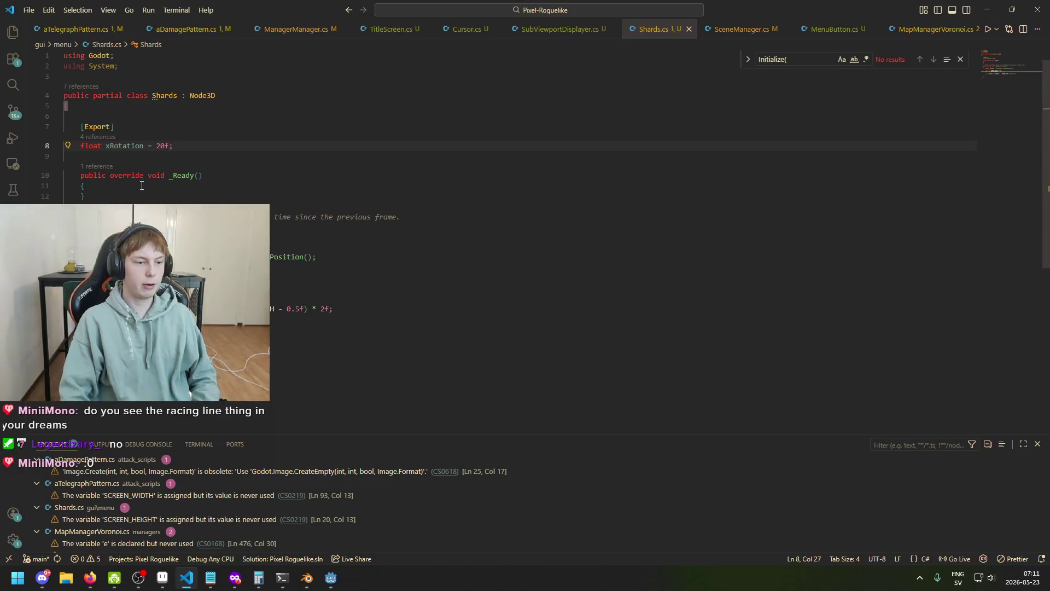
pyautogui.click(344, 310)
pyautogui.click(394, 321)
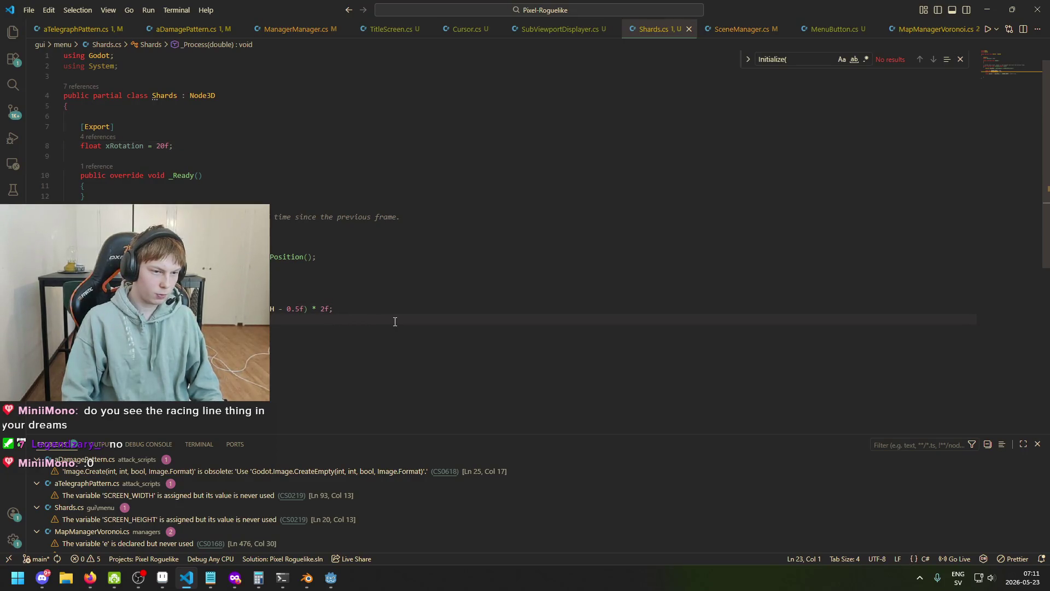
# - Try a Rotation.X = xRotation * relative line in _Process and save
pyautogui.press('Return')
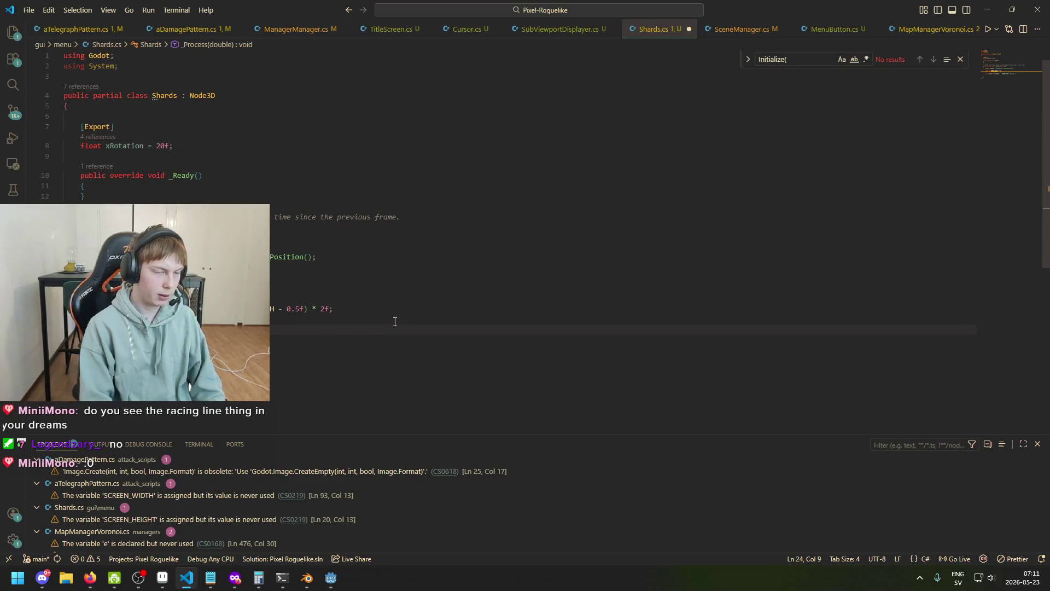
pyautogui.write('Rotation')
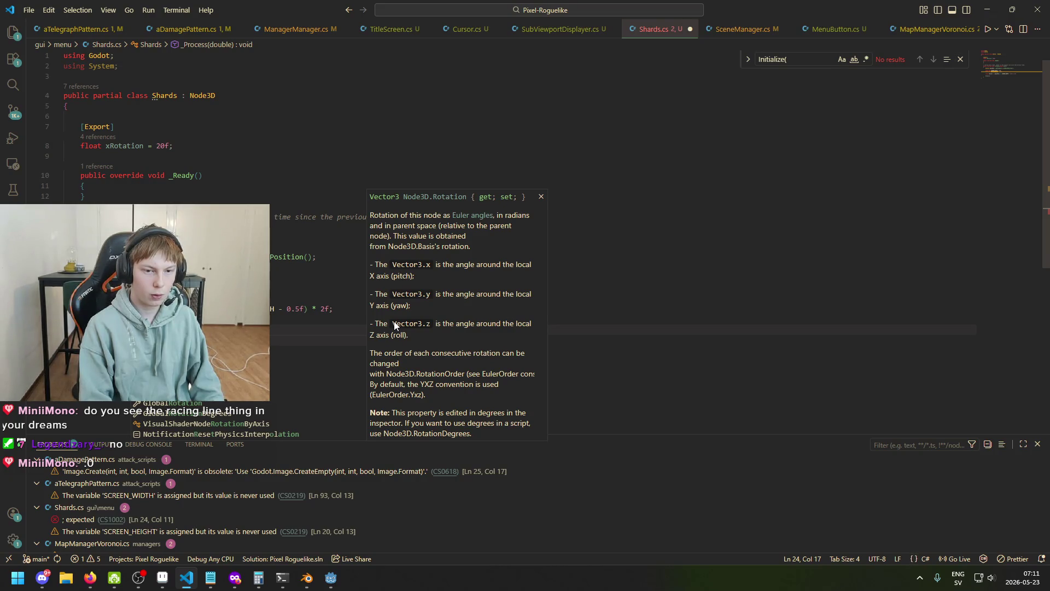
pyautogui.write('.X')
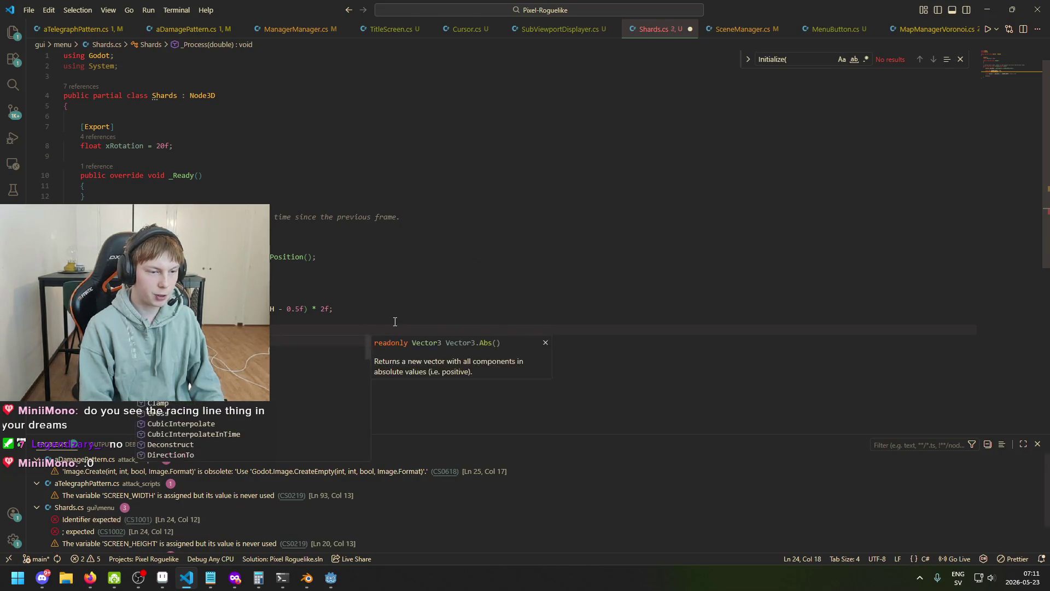
pyautogui.write(' =')
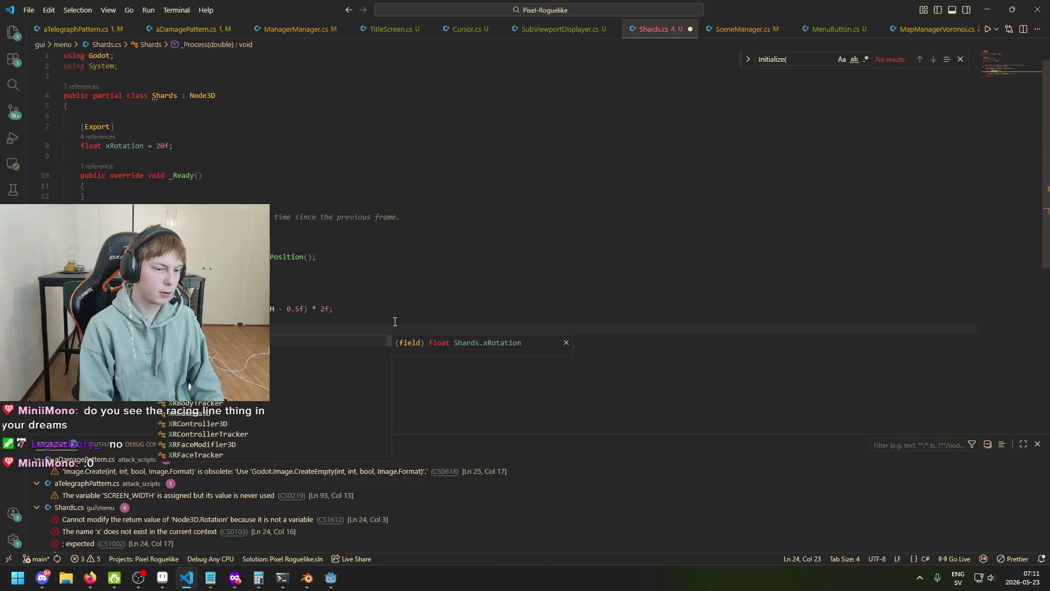
pyautogui.press('BackSpace')
pyautogui.write('rotat')
pyautogui.press('BackSpace')
pyautogui.press('BackSpace')
pyautogui.press('BackSpace')
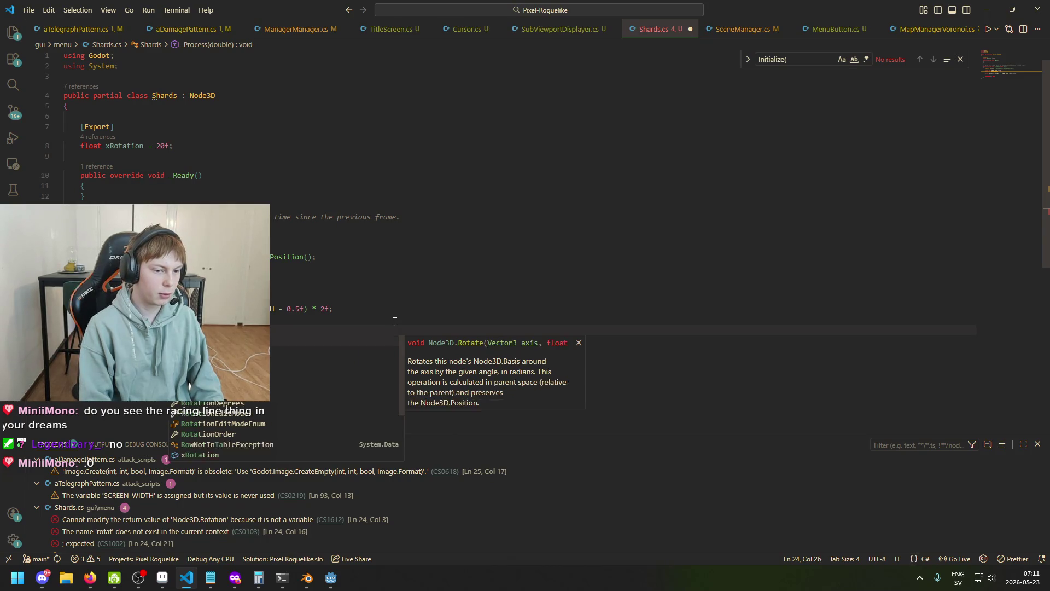
pyautogui.write('xR')
pyautogui.press('Tab')
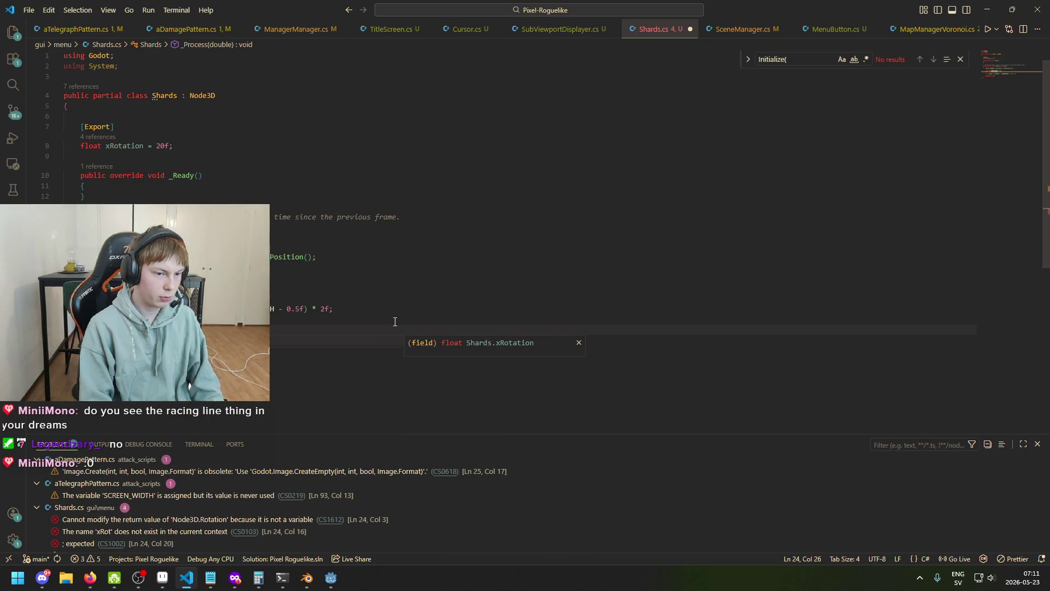
pyautogui.write('*relative')
pyautogui.hotkey('ctrl', 's')
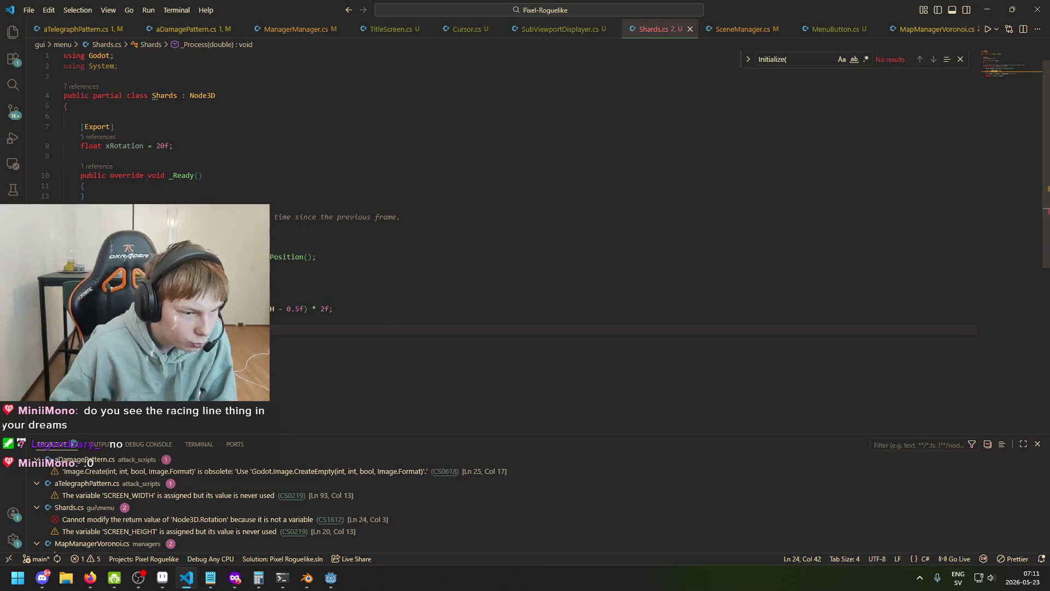
# - Start a fresh Rotation = new Vector3(0, 0 ... line using IntelliSense completions
pyautogui.moveTo(115, 329)
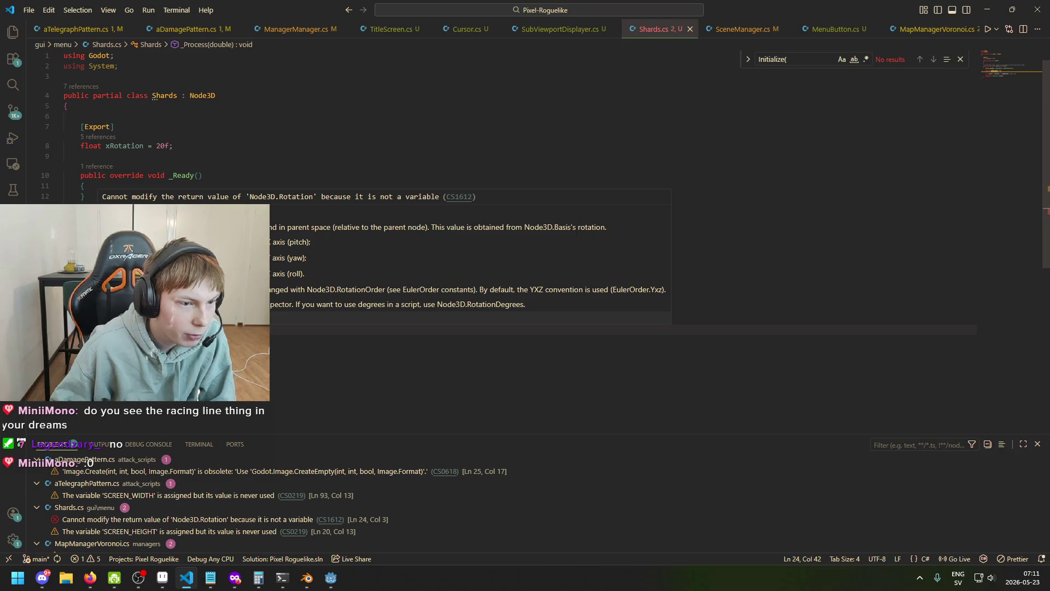
pyautogui.press('Home')
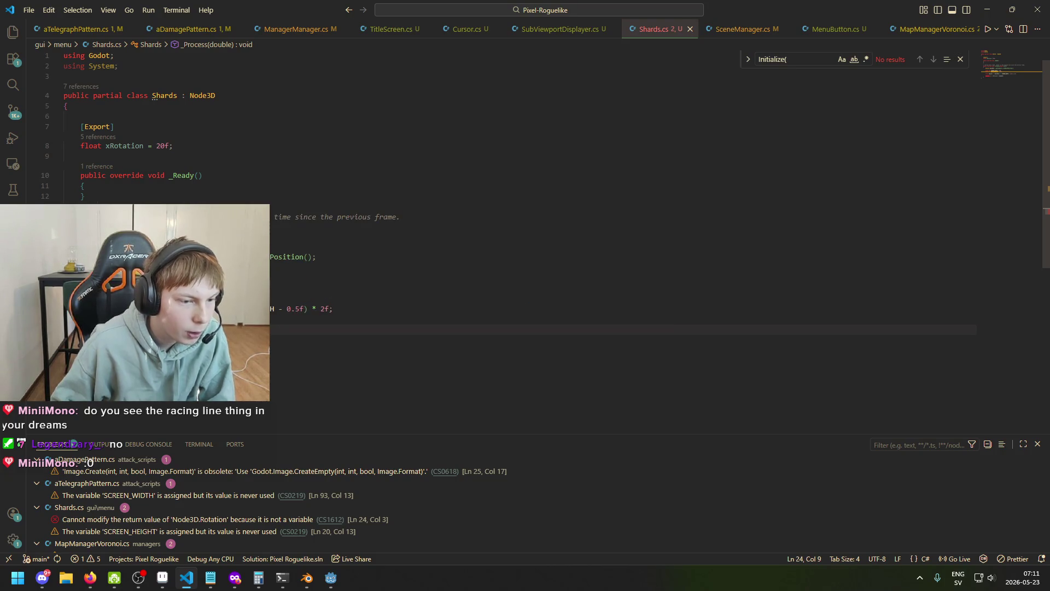
pyautogui.press('Return')
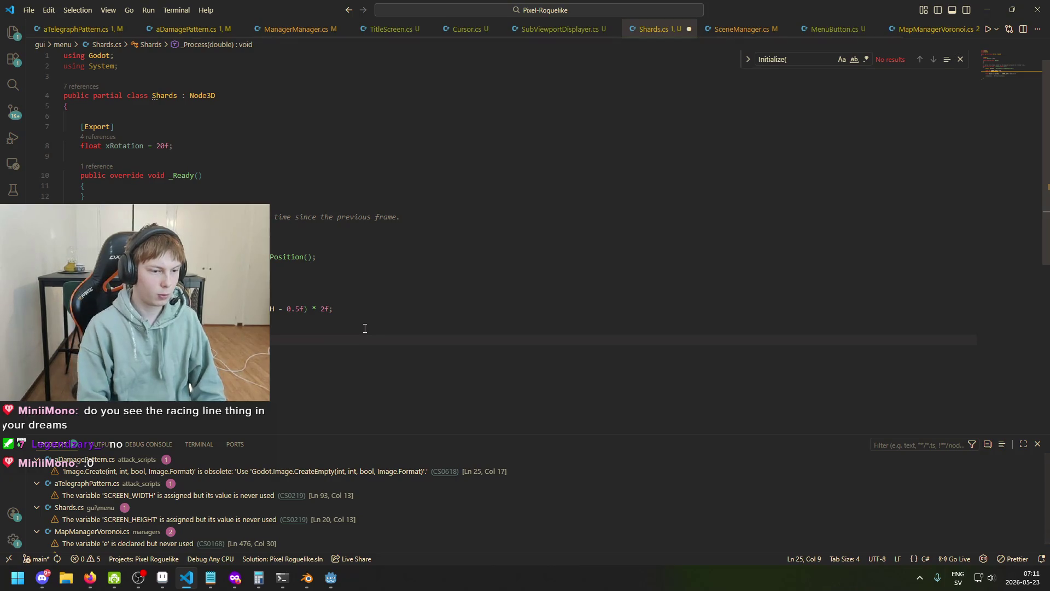
pyautogui.write('S')
pyautogui.press('BackSpace')
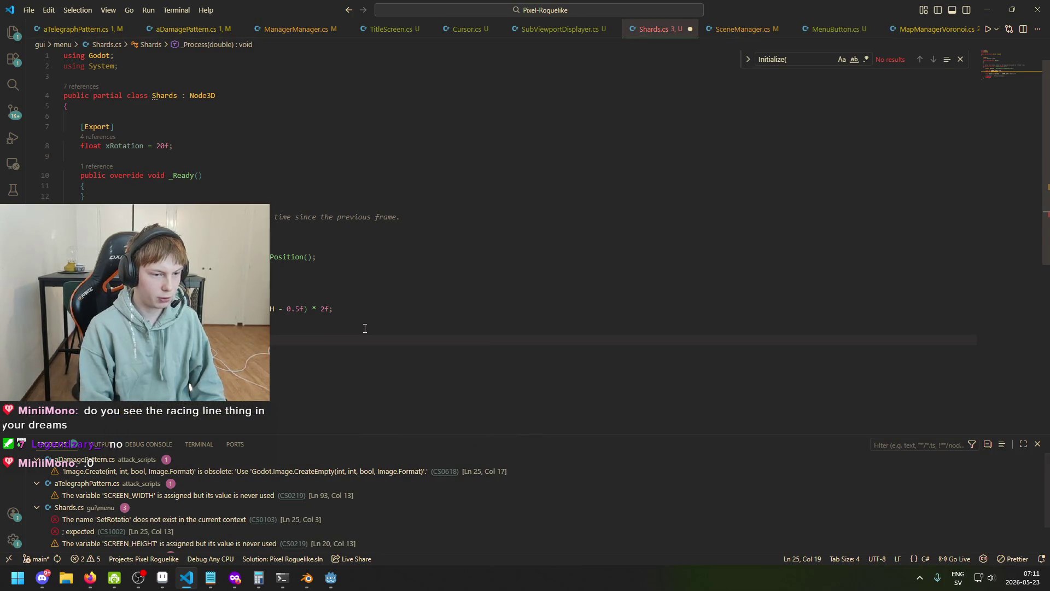
pyautogui.write('Rotat')
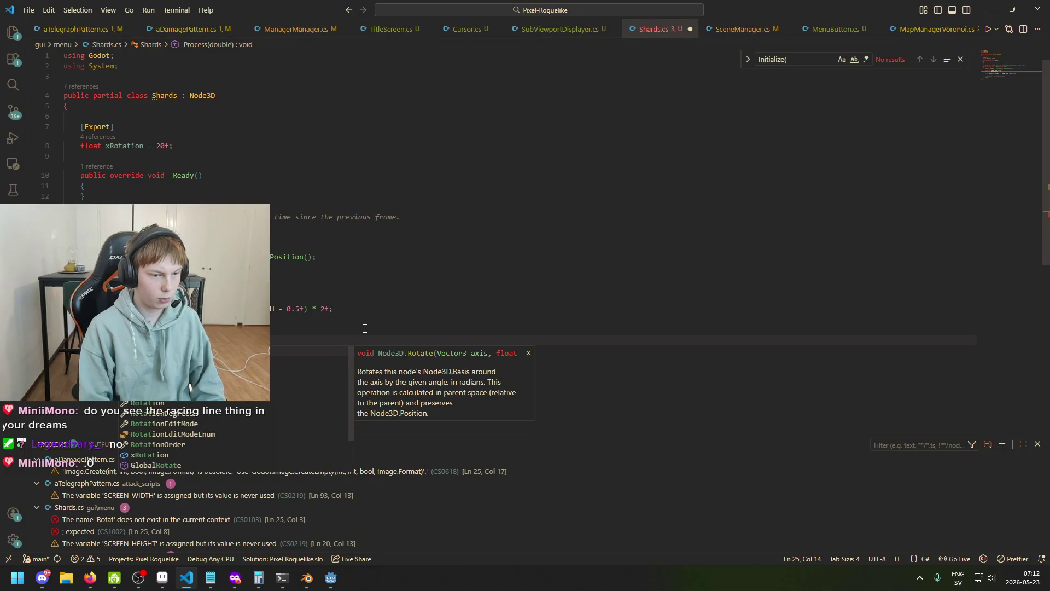
pyautogui.press('Down')
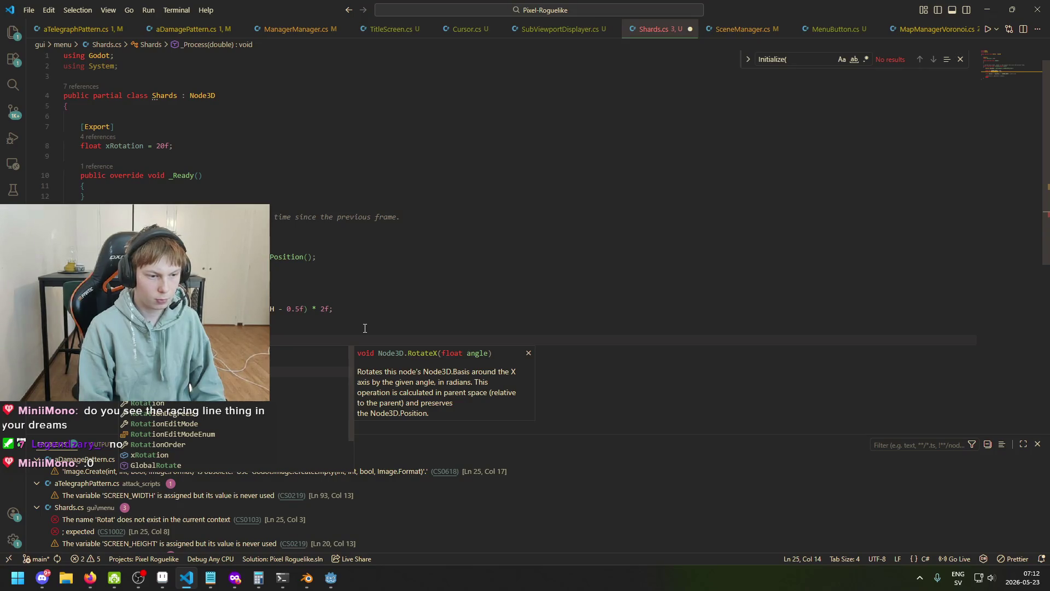
pyautogui.press('Down')
pyautogui.press('Down')
pyautogui.press('Down')
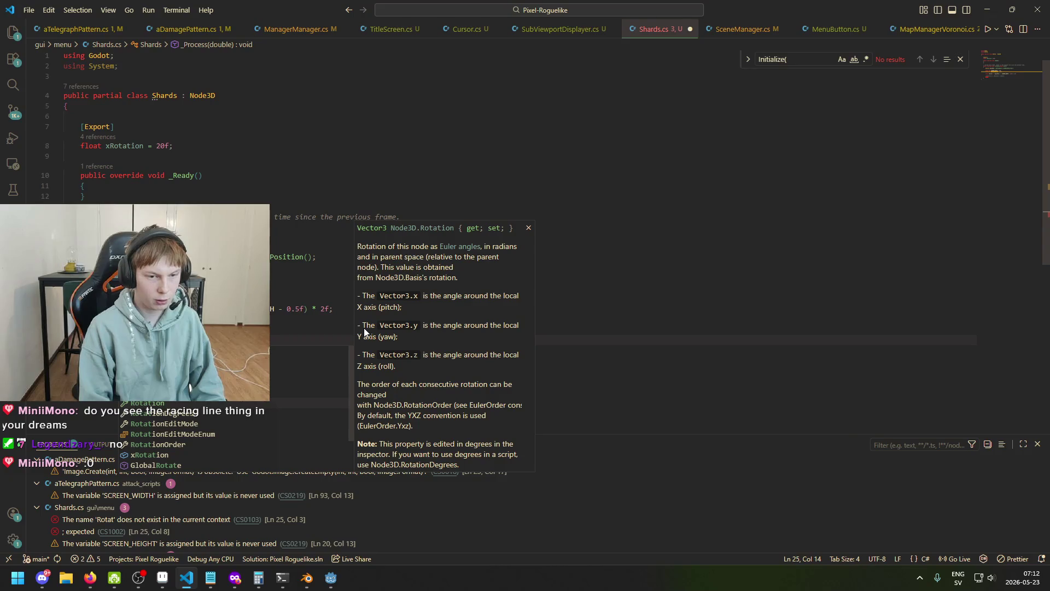
pyautogui.press('Tab')
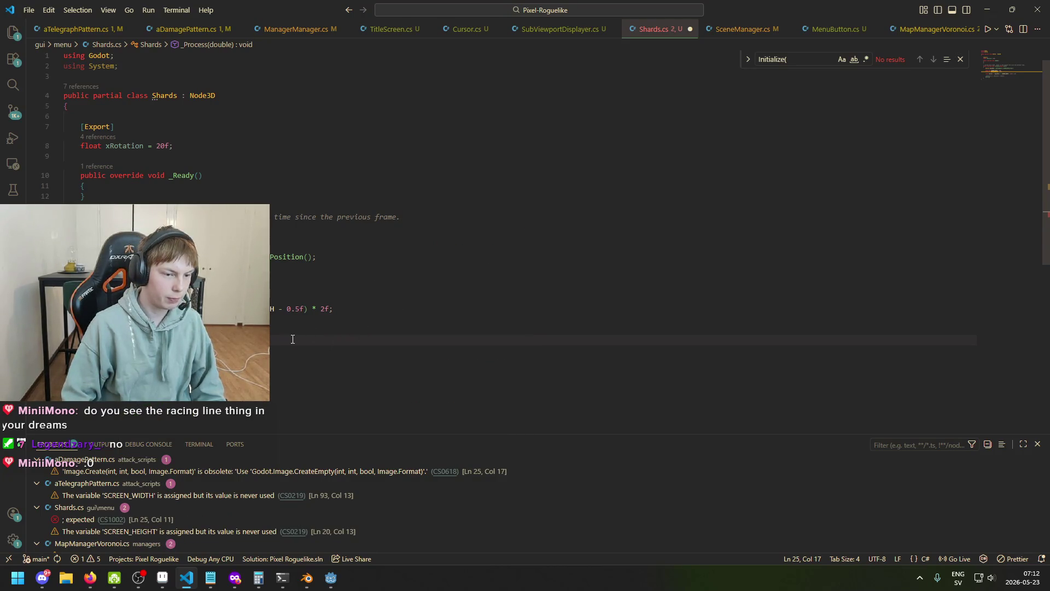
pyautogui.write('= new Vec')
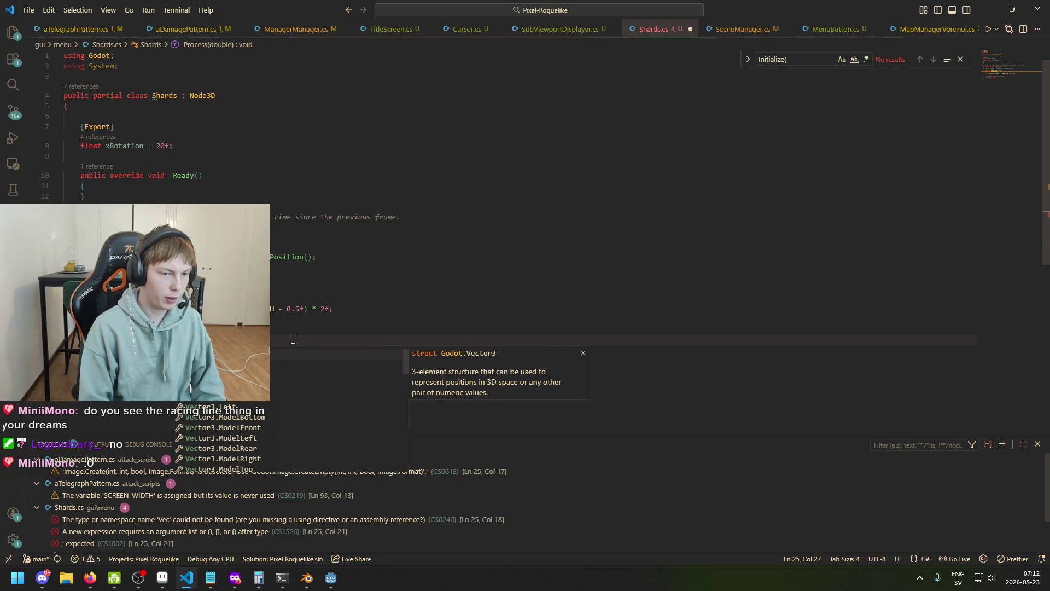
pyautogui.press('Tab')
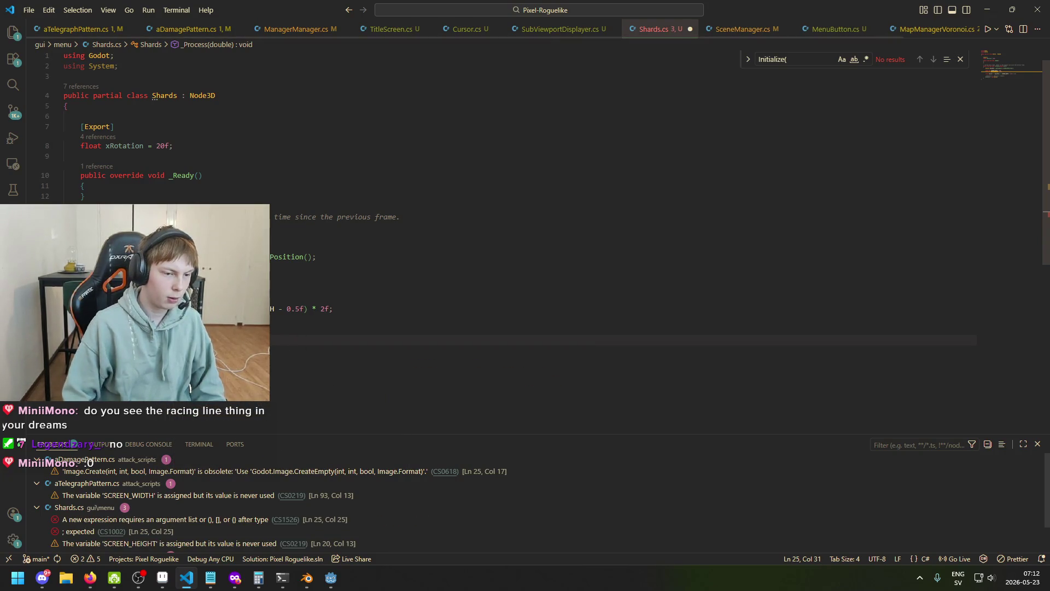
pyautogui.write('(')
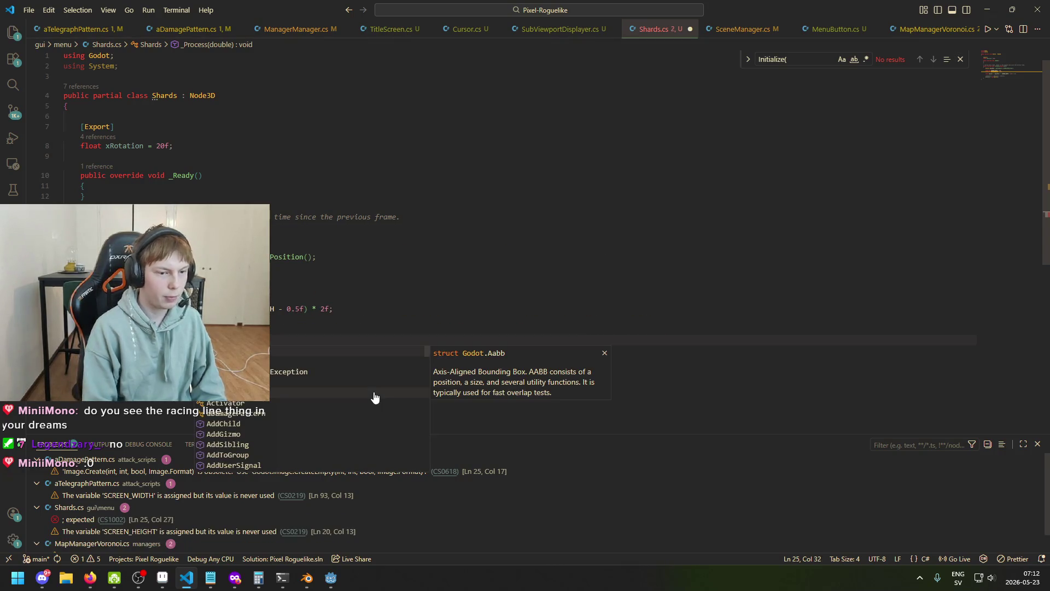
pyautogui.write('0, ')
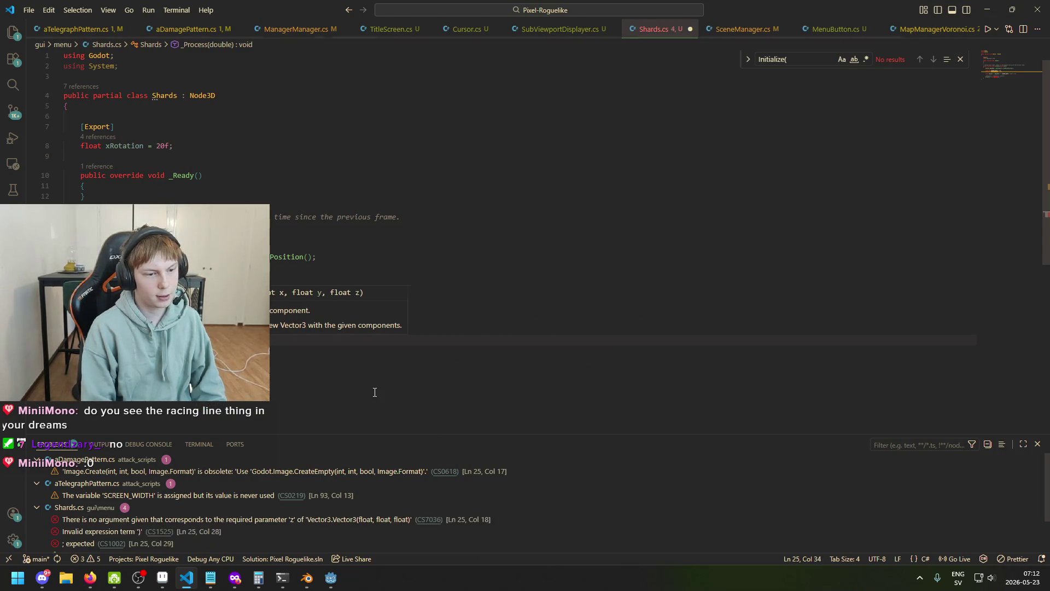
pyautogui.write('0')
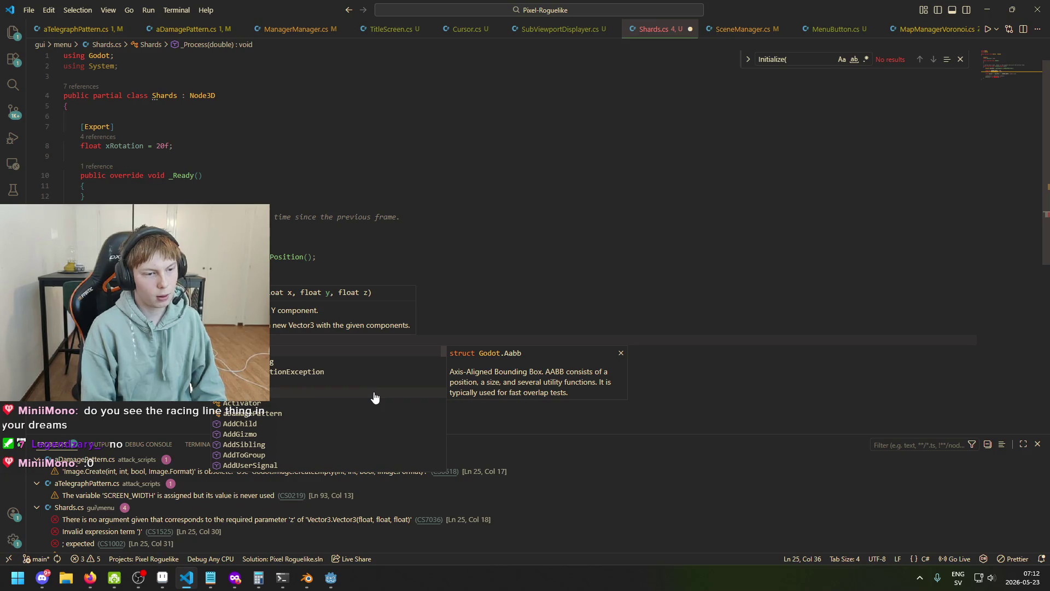
pyautogui.write('* speed')
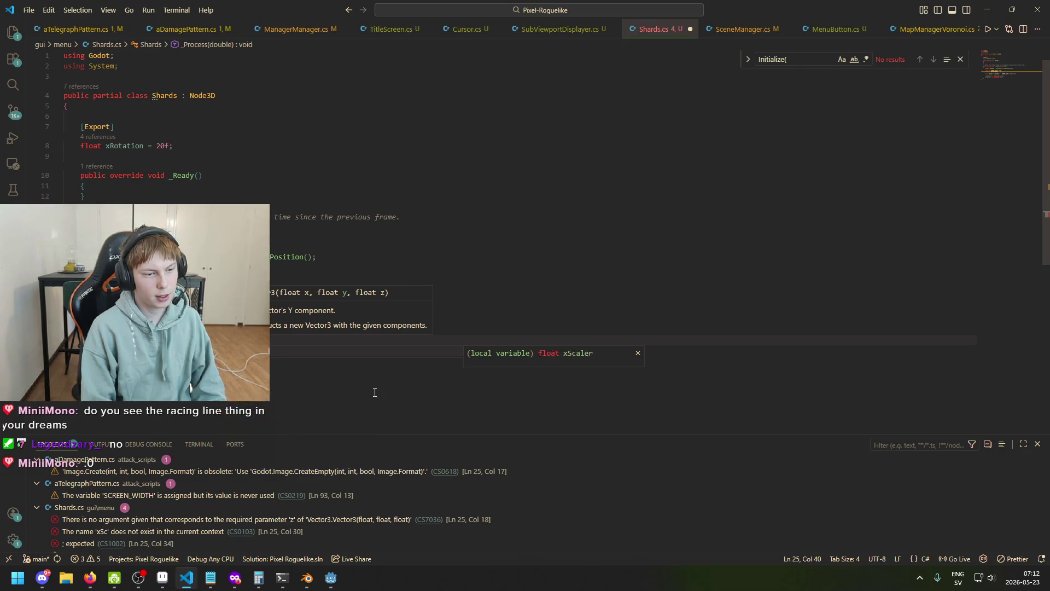
# - Use xRotation * xScaler as the Vector3 argument and save
pyautogui.moveTo(160, 309)
pyautogui.mouseDown()
pyautogui.moveTo(245, 308)
pyautogui.moveTo(148, 309)
pyautogui.mouseUp()
pyautogui.click(290, 339)
pyautogui.write('xRotation * scaler')
pyautogui.hotkey('ctrl', 's')
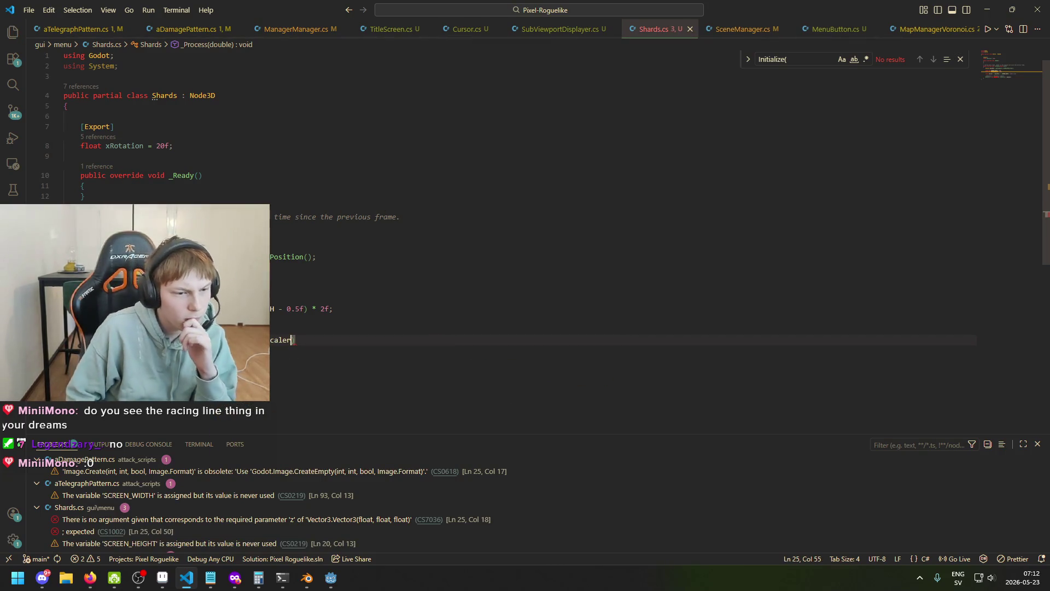
pyautogui.click(110, 147)
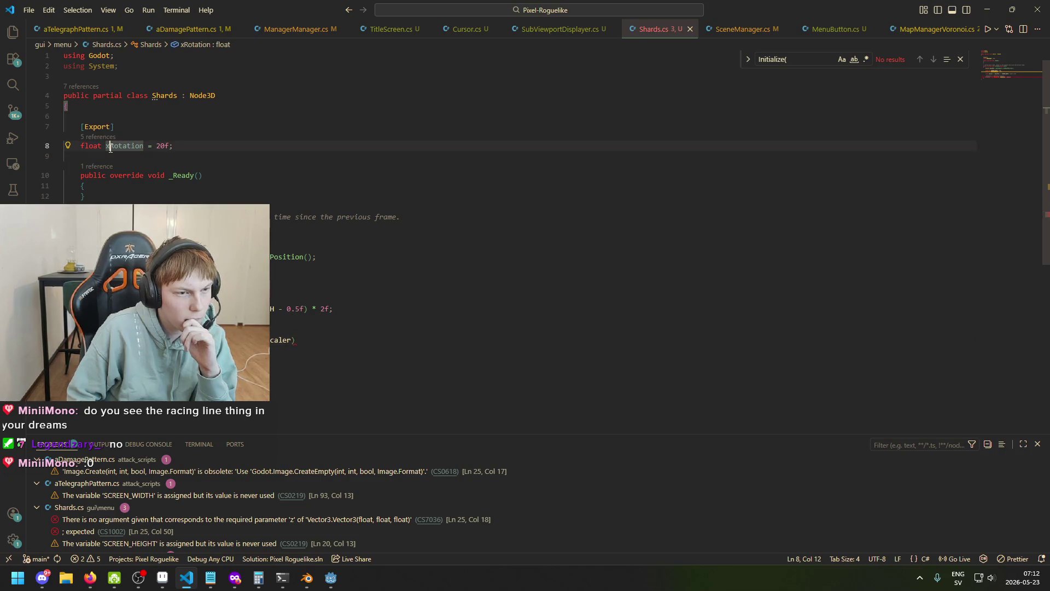
# - Rename the exported xRotation field to horizontalRotation and save
pyautogui.moveTo(110, 148); pyautogui.dragTo(107, 149)
pyautogui.doubleClick(107, 149)
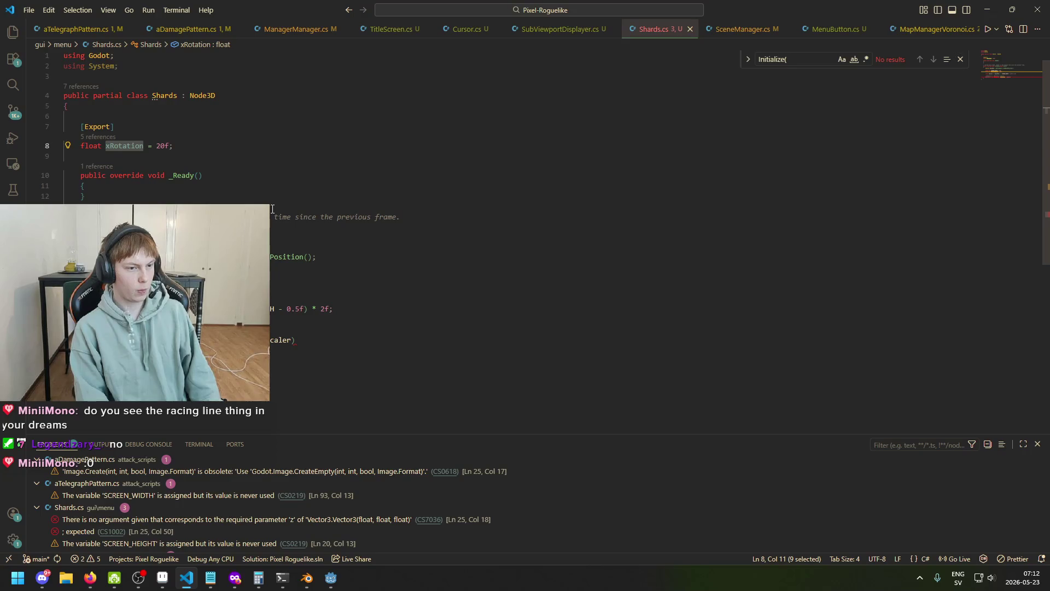
pyautogui.write('hori')
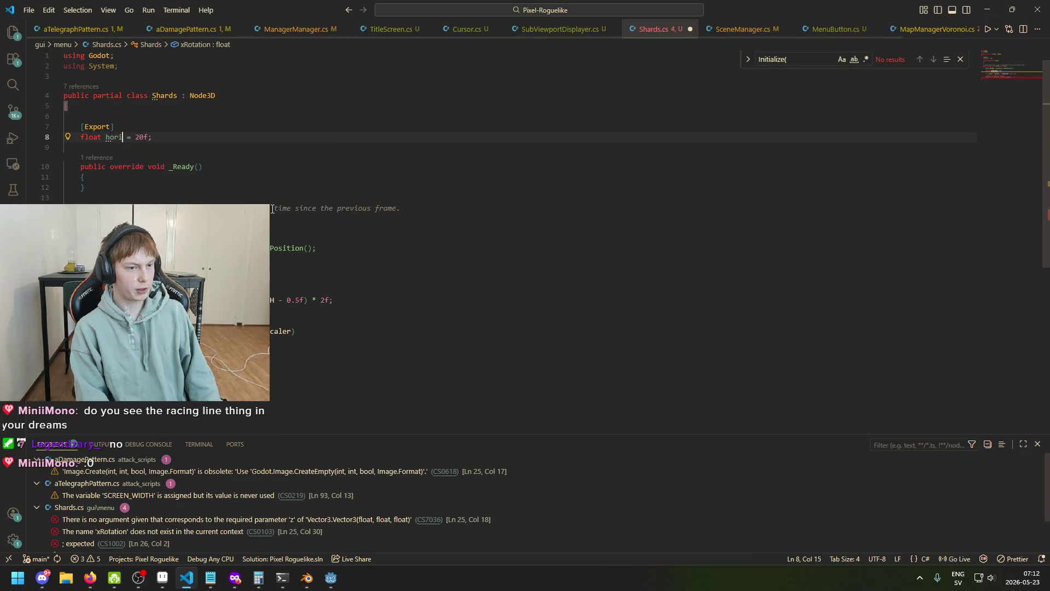
pyautogui.write('zo')
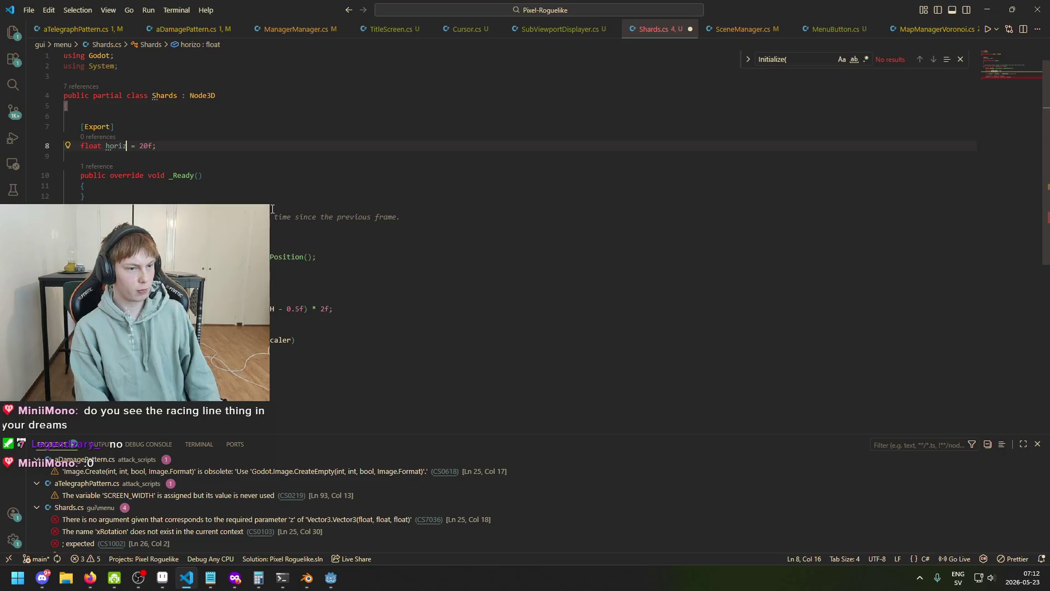
pyautogui.write('ntal')
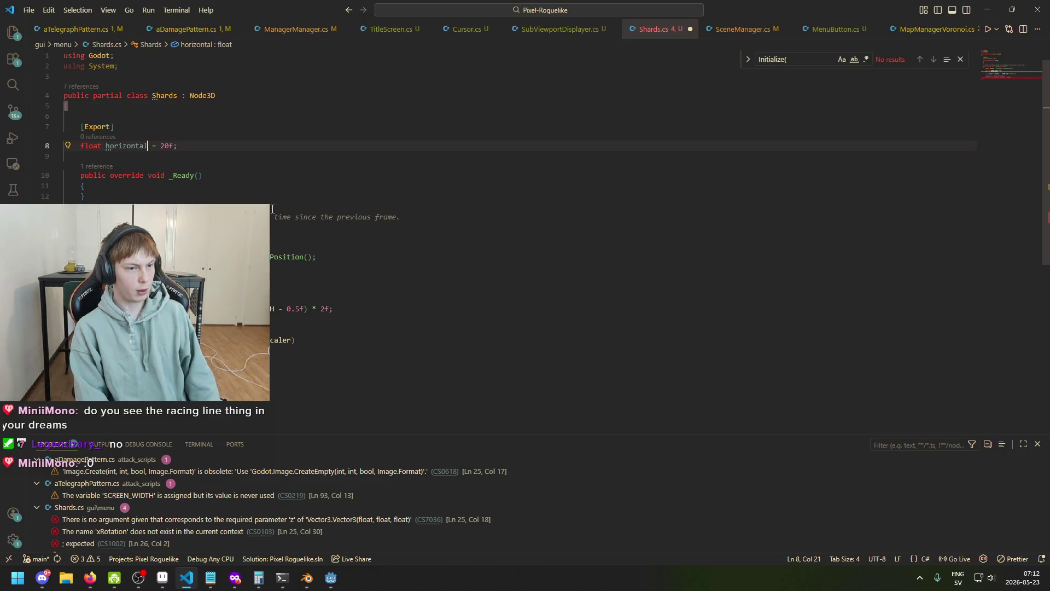
pyautogui.write('Rotation')
pyautogui.hotkey('ctrl', 's')
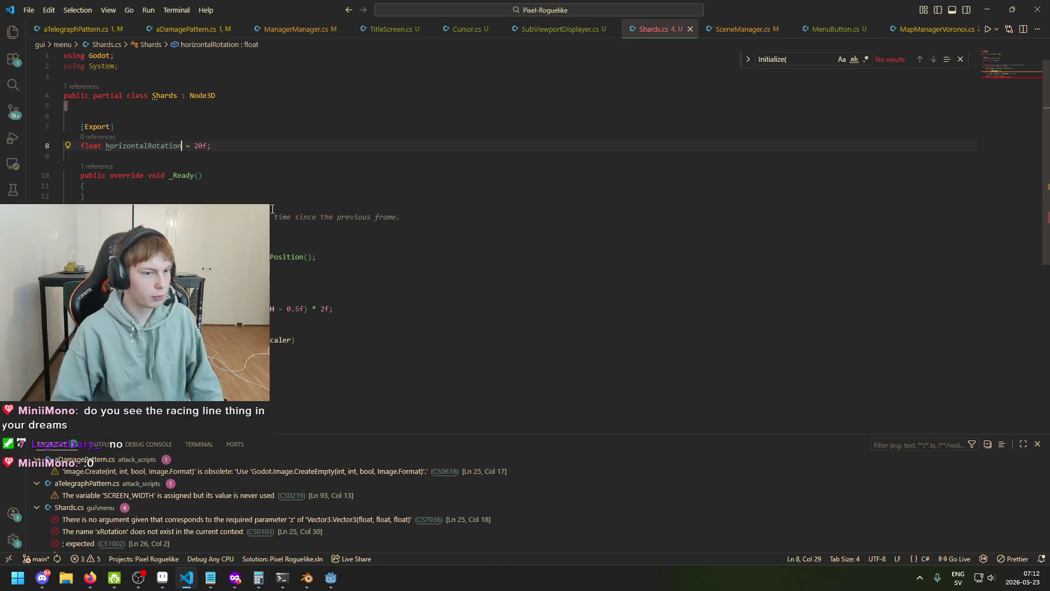
# - Use horizontalRotation in the rotation line, finish the Vector3 with 0f;, and remove the blank line
pyautogui.doubleClick(192, 331)
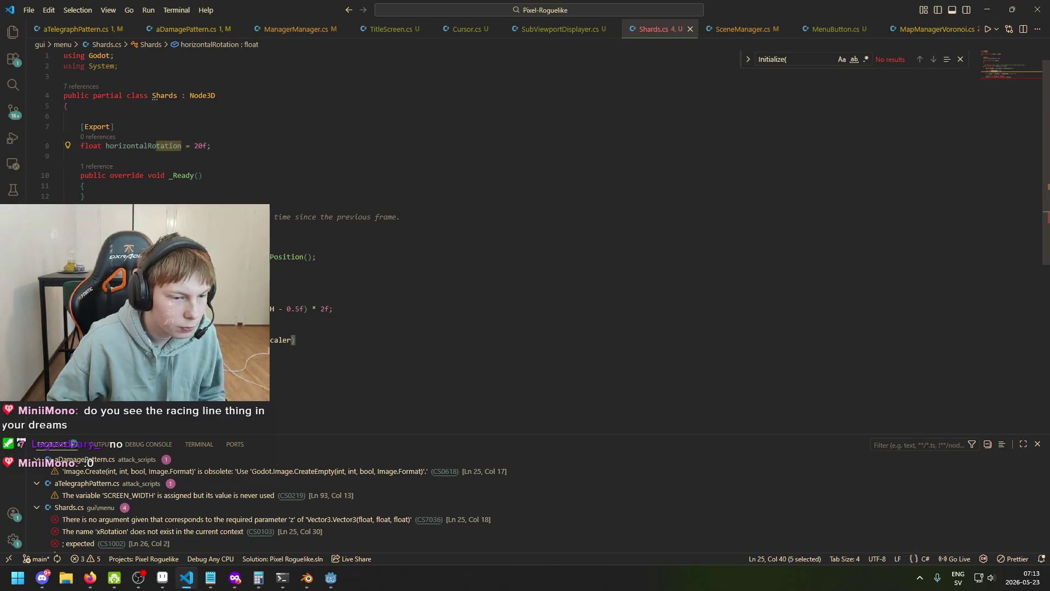
pyautogui.write('horizontalRotation')
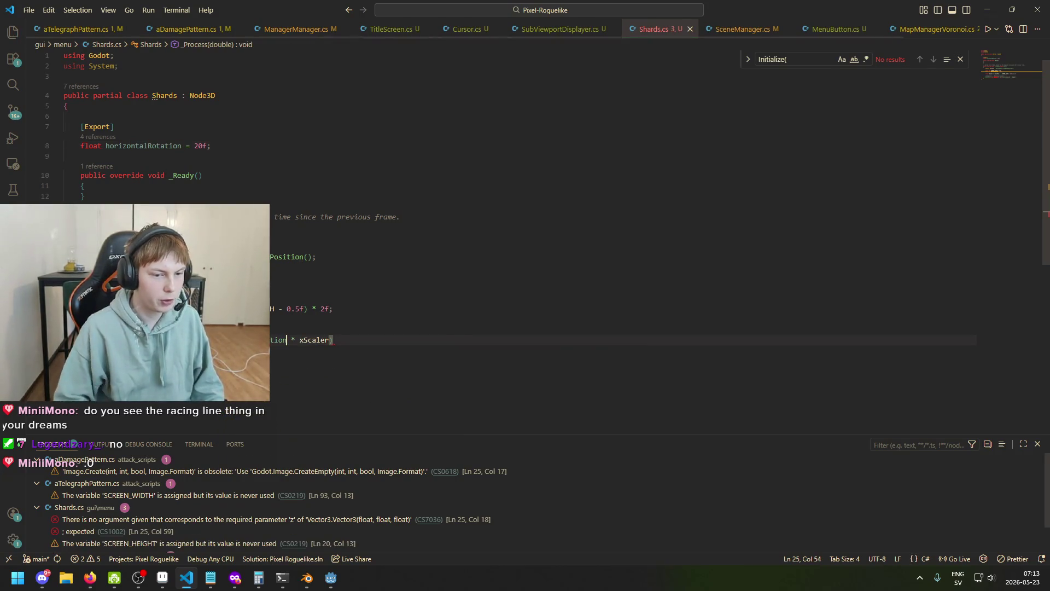
pyautogui.click(358, 345)
pyautogui.press('Left')
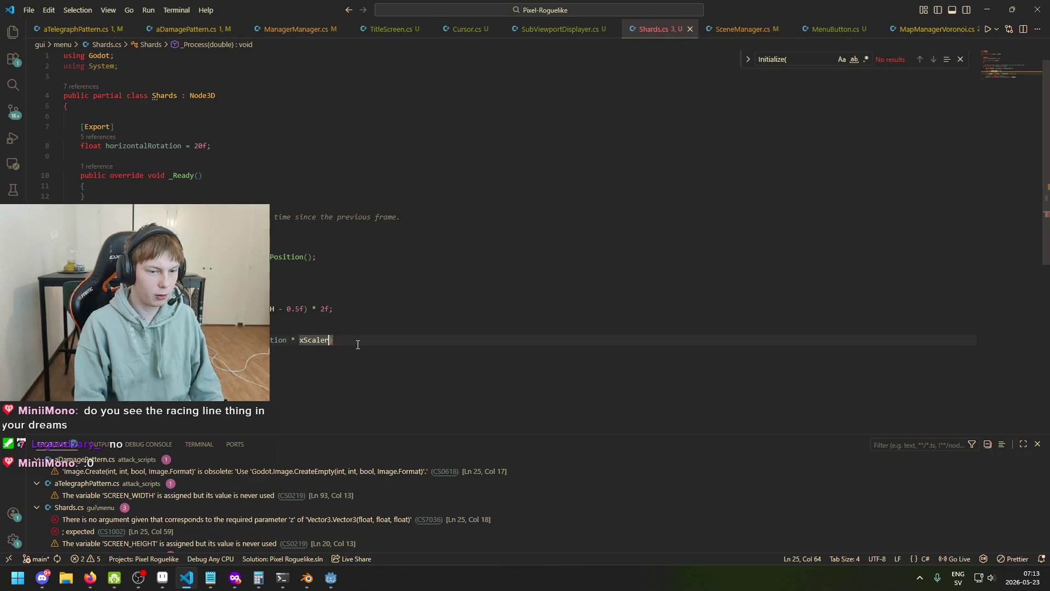
pyautogui.write(', ')
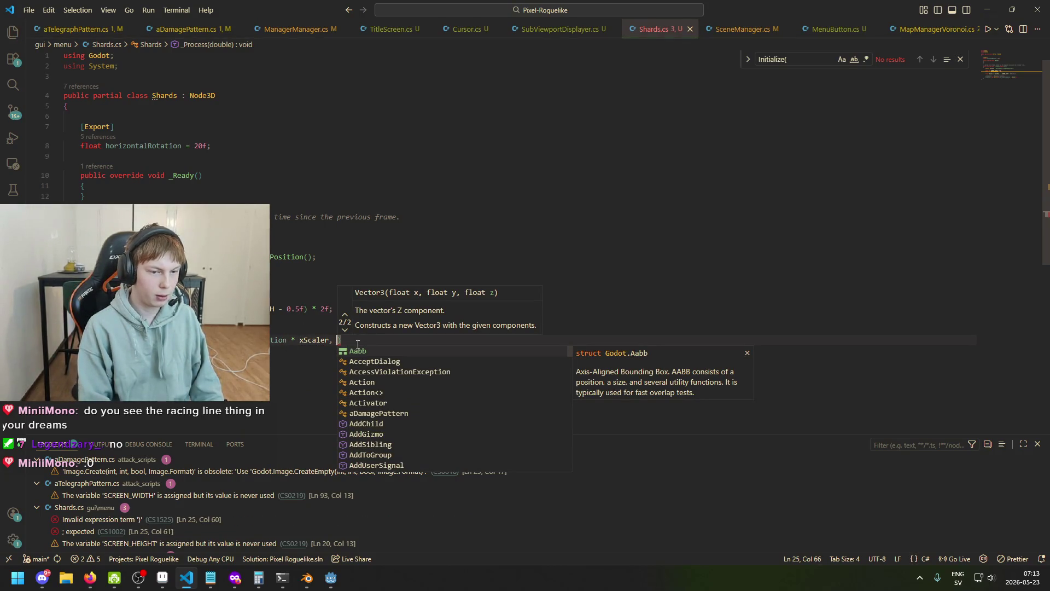
pyautogui.write('0f')
pyautogui.press('End')
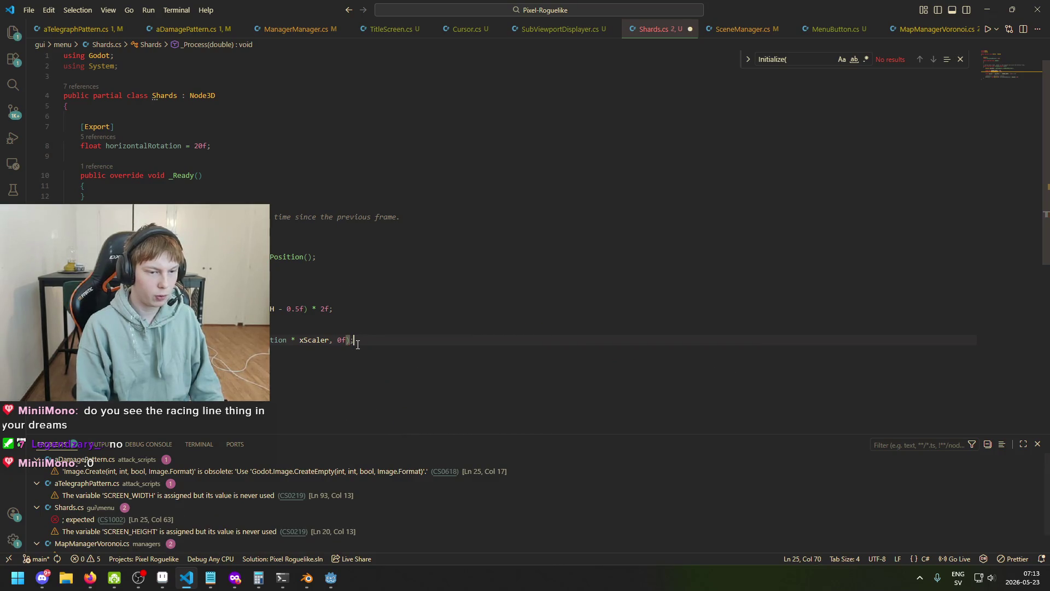
pyautogui.write(';')
pyautogui.press('Up')
pyautogui.press('BackSpace')
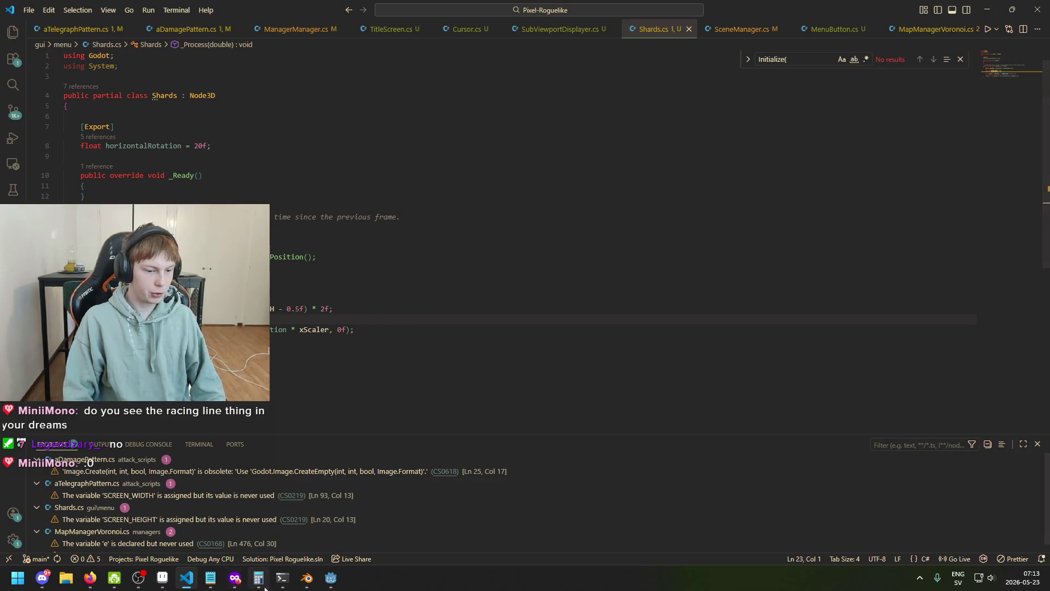
pyautogui.click(331, 578)
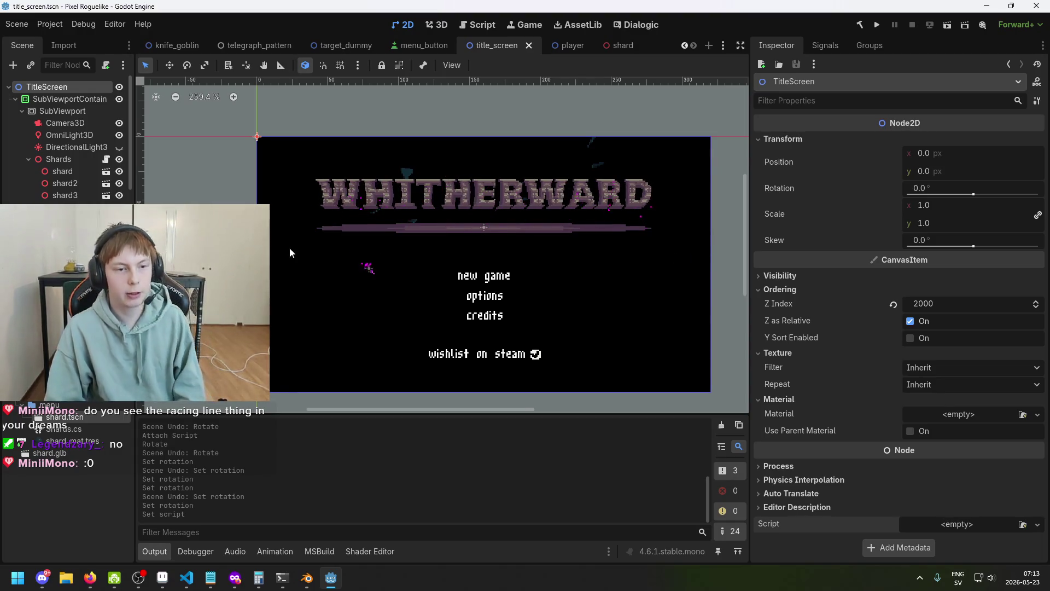
# - Save the scene, restart the debug run with F5 to view WHITHERWARD, then stop with F8
pyautogui.hotkey('ctrl', 's')
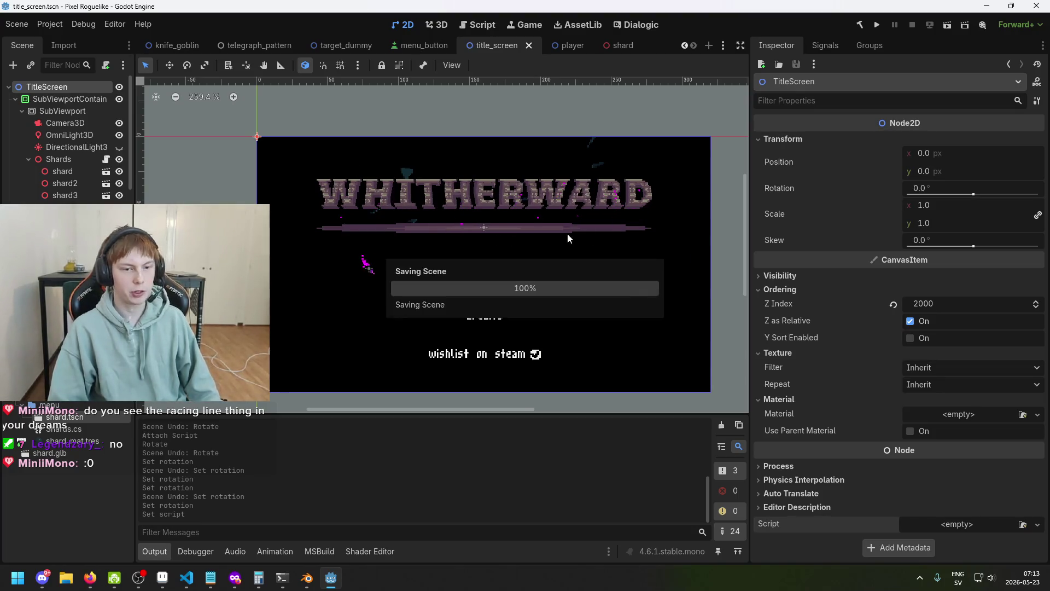
pyautogui.hotkey('ctrl', 's')
pyautogui.hotkey('ctrl', 's')
pyautogui.click(879, 25)
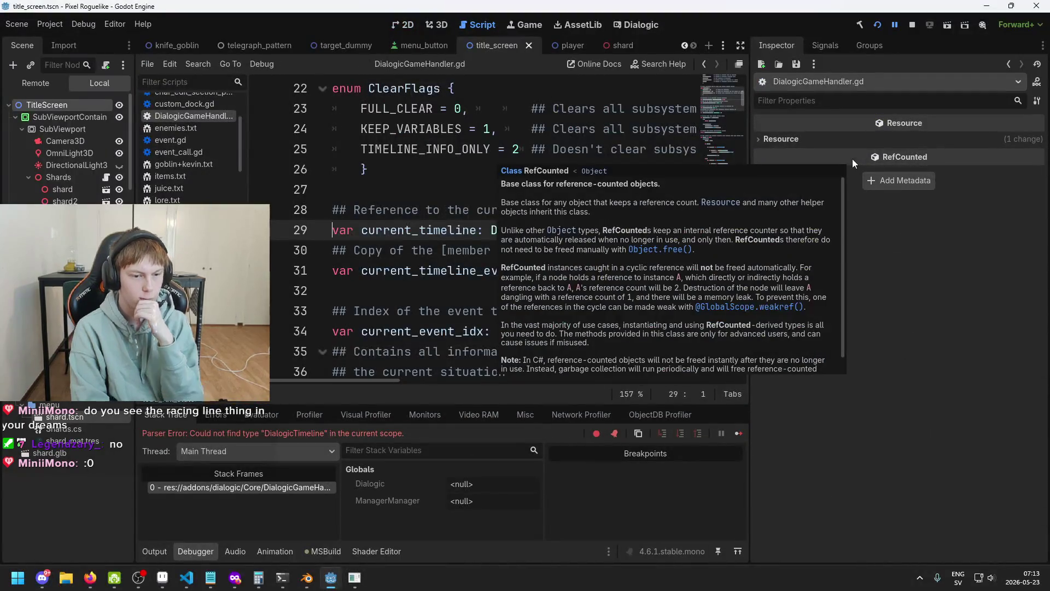
pyautogui.click(903, 24)
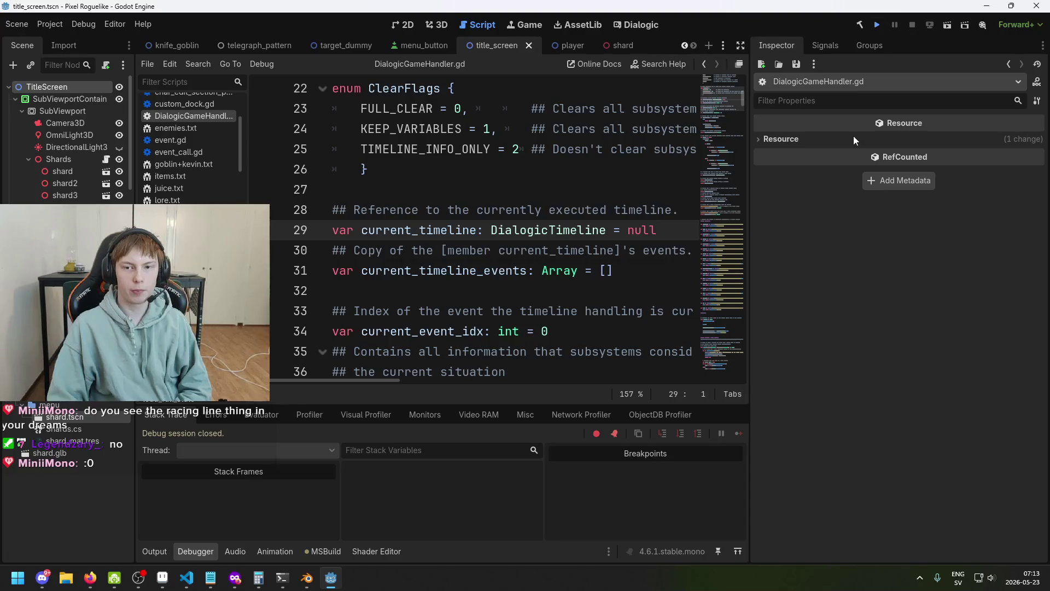
pyautogui.press('F5')
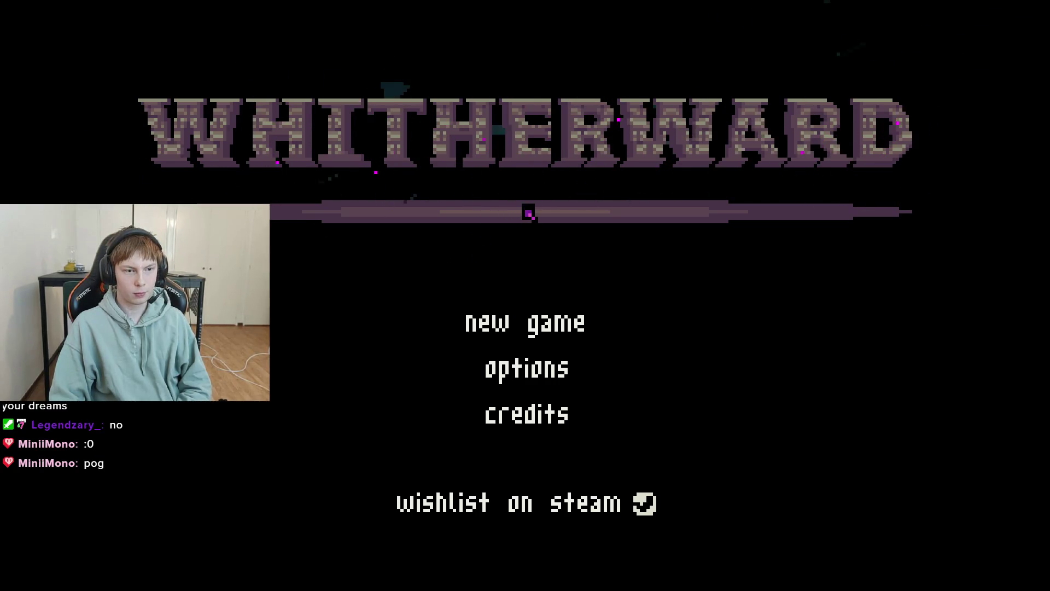
pyautogui.press('F8')
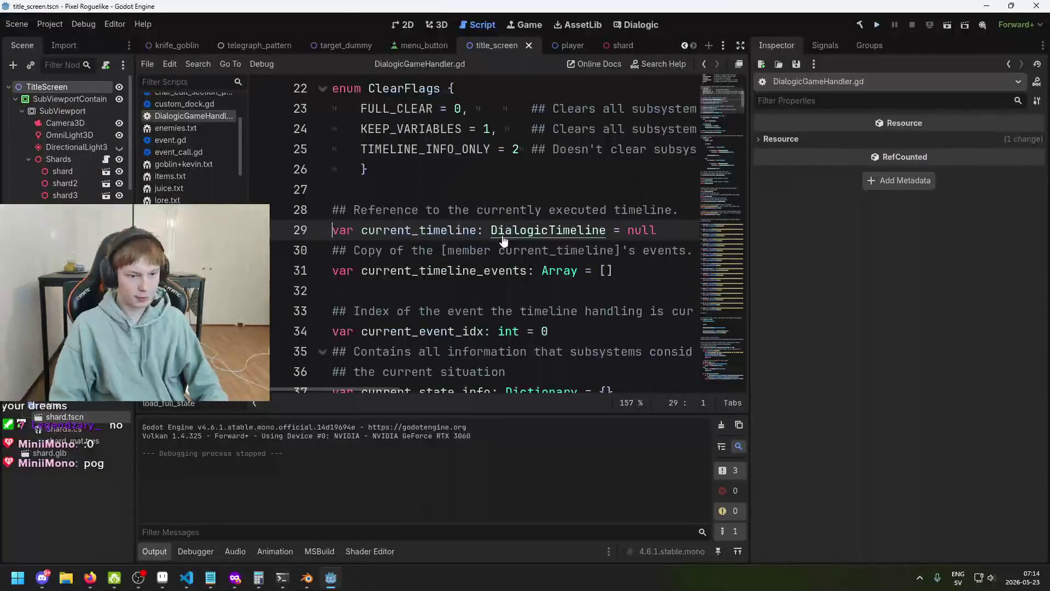
# - Save title_screen and switch to the 3D scene view
pyautogui.hotkey('ctrl', 's')
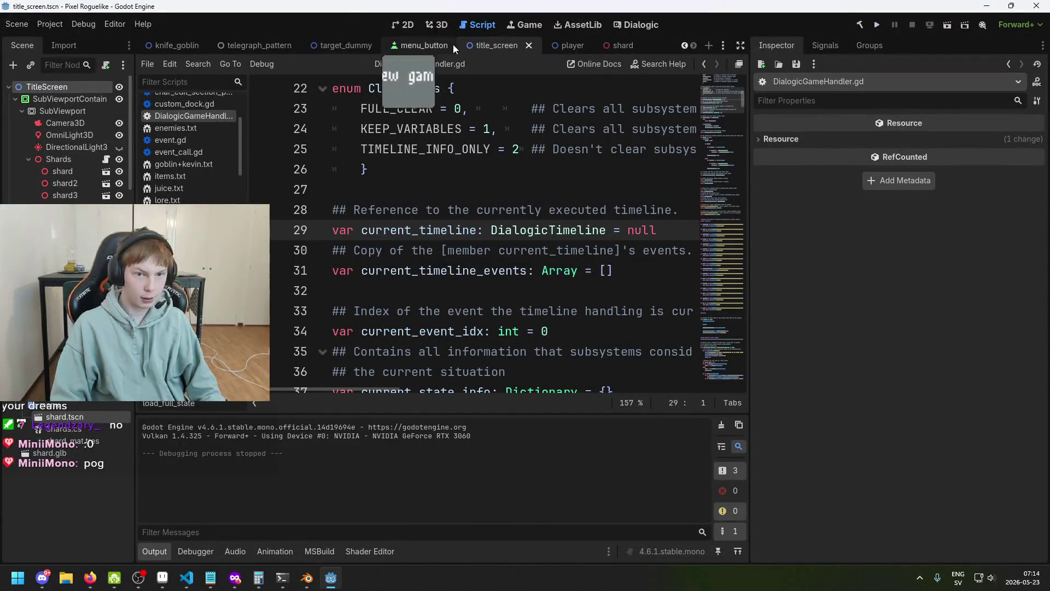
pyautogui.hotkey('ctrl', 'F1')
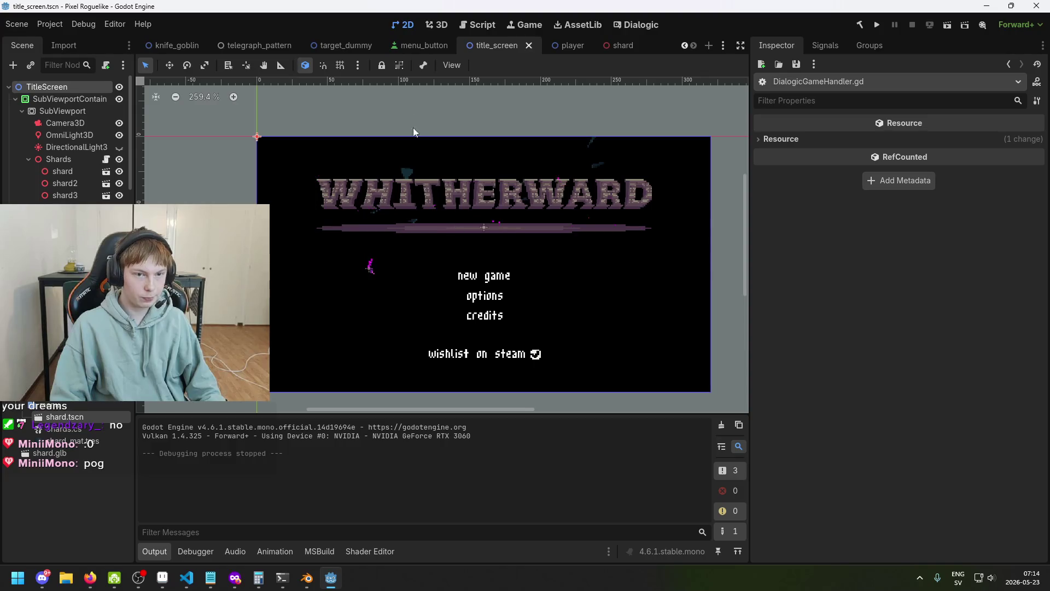
pyautogui.click(436, 25)
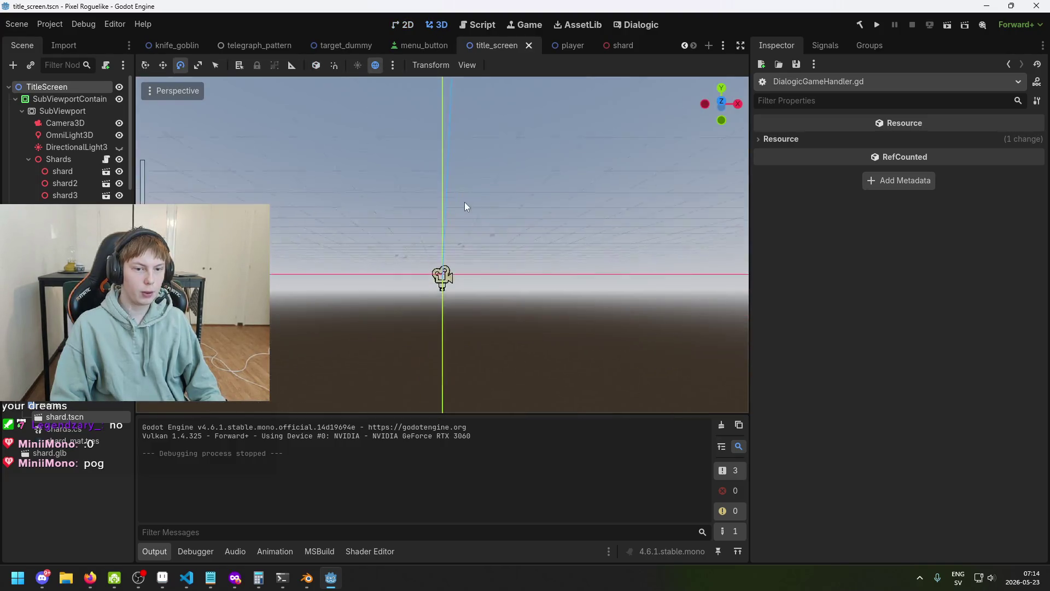
pyautogui.moveTo(466, 204)
pyautogui.mouseDown()
pyautogui.moveTo(459, 270)
pyautogui.moveTo(440, 283)
pyautogui.mouseUp()
# - Click through SubViewport and TitleScreen, then select the Shards node in the Scene dock
pyautogui.click(62, 111)
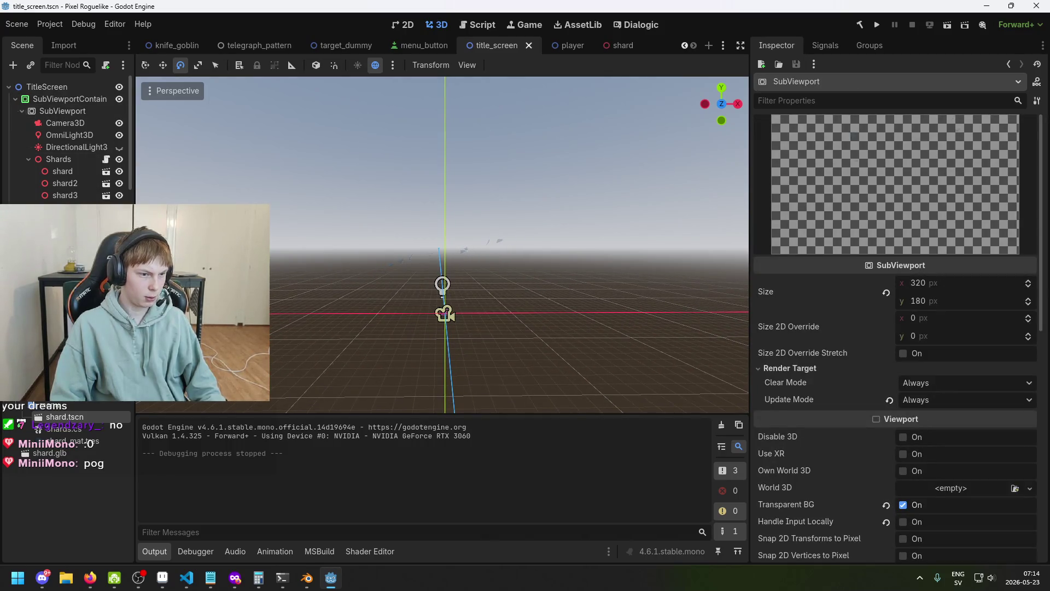
pyautogui.click(71, 232)
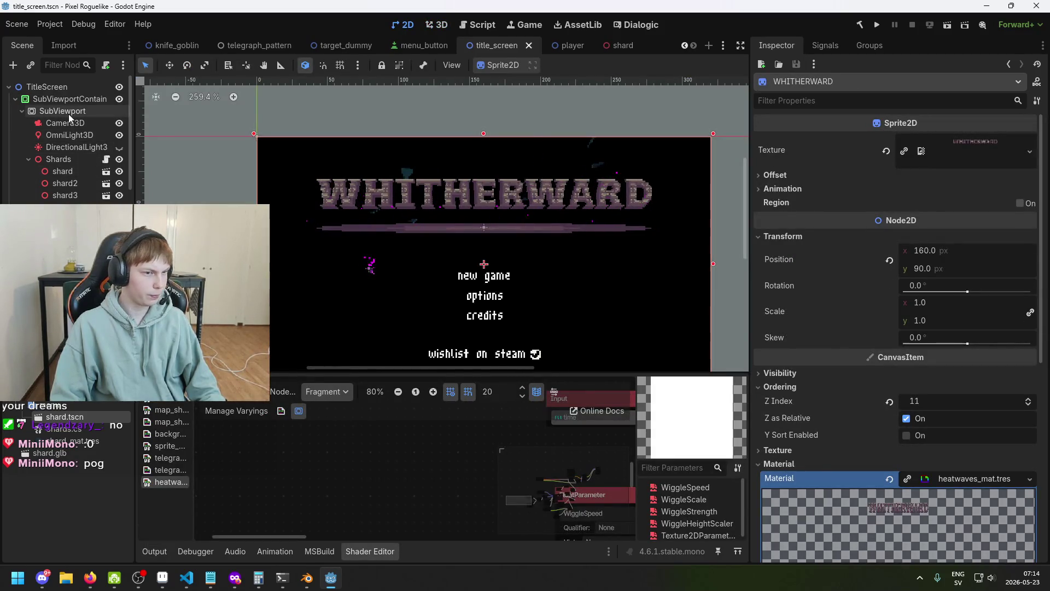
pyautogui.click(67, 113)
pyautogui.click(72, 87)
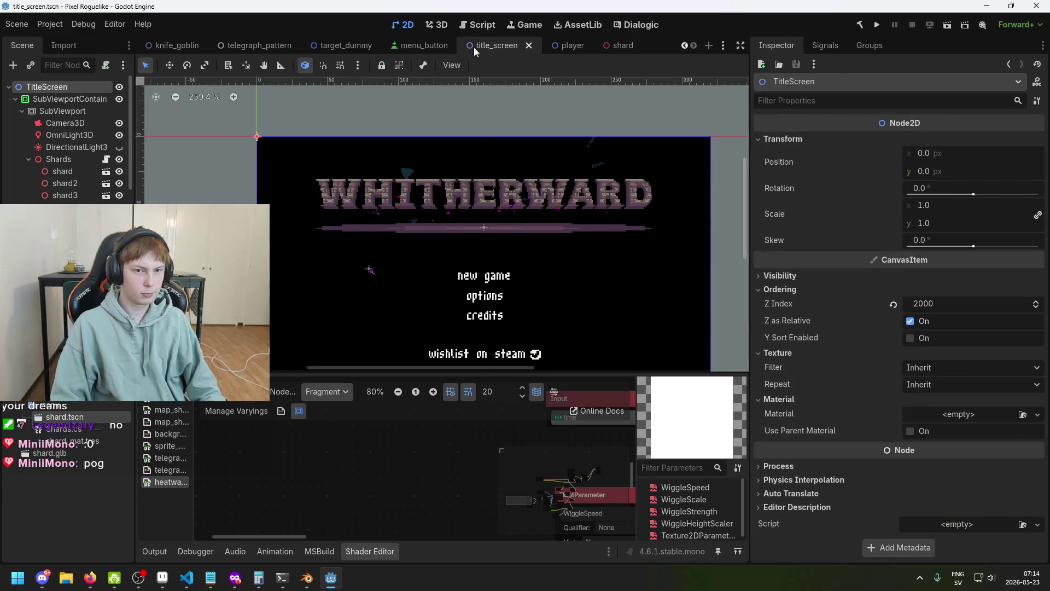
pyautogui.click(442, 28)
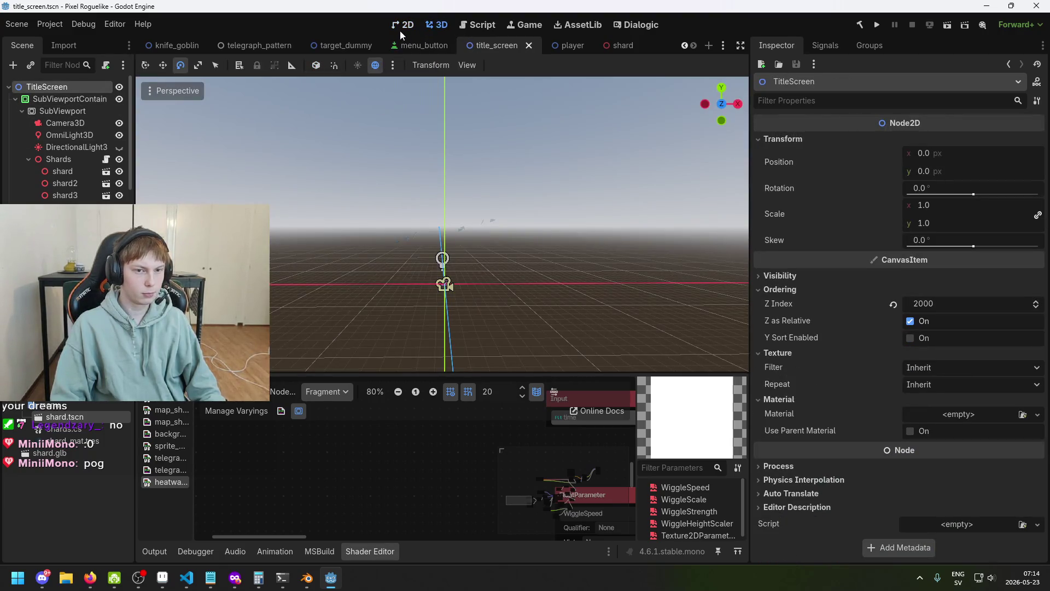
pyautogui.scroll(-1, 60, 164)
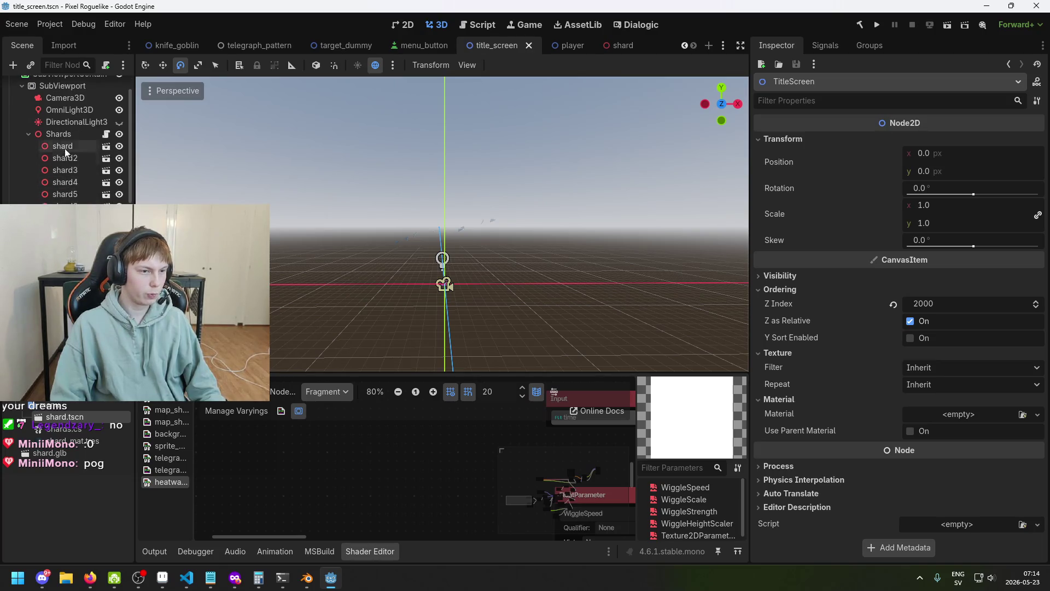
pyautogui.click(58, 134)
pyautogui.moveTo(470, 361)
pyautogui.mouseDown()
pyautogui.moveTo(477, 298)
pyautogui.moveTo(454, 291)
pyautogui.mouseUp()
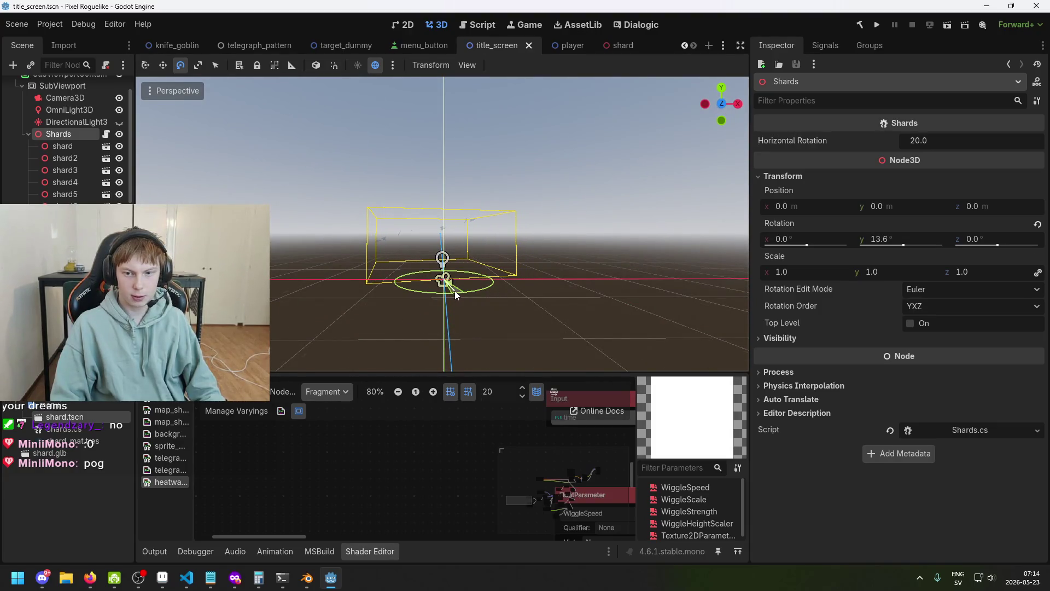
# - Reset the Shards node's Y rotation to 0 in the 2D title screen view
pyautogui.click(410, 28)
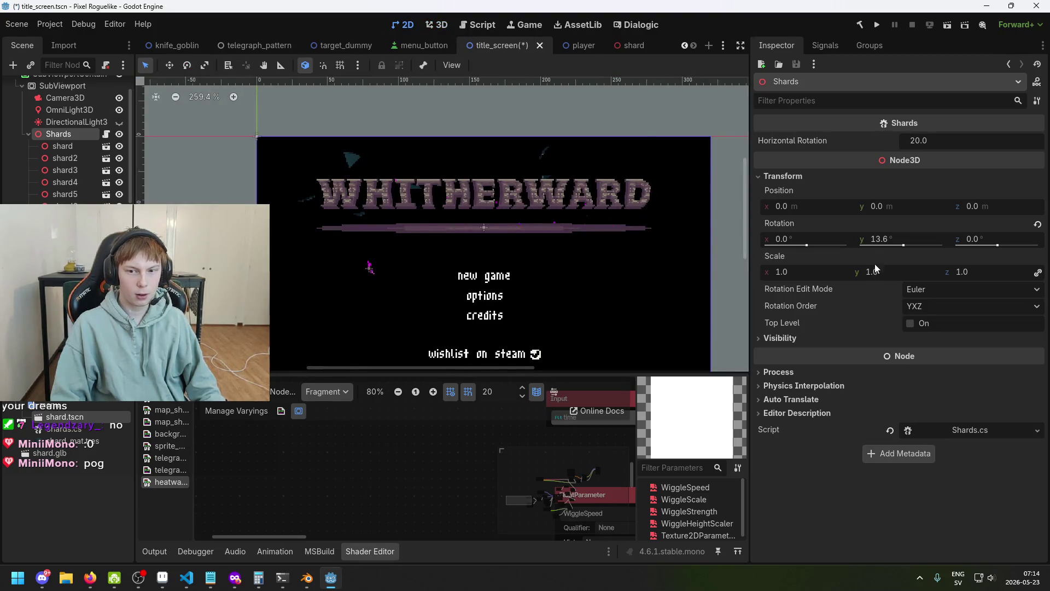
pyautogui.moveTo(903, 247); pyautogui.dragTo(901, 248)
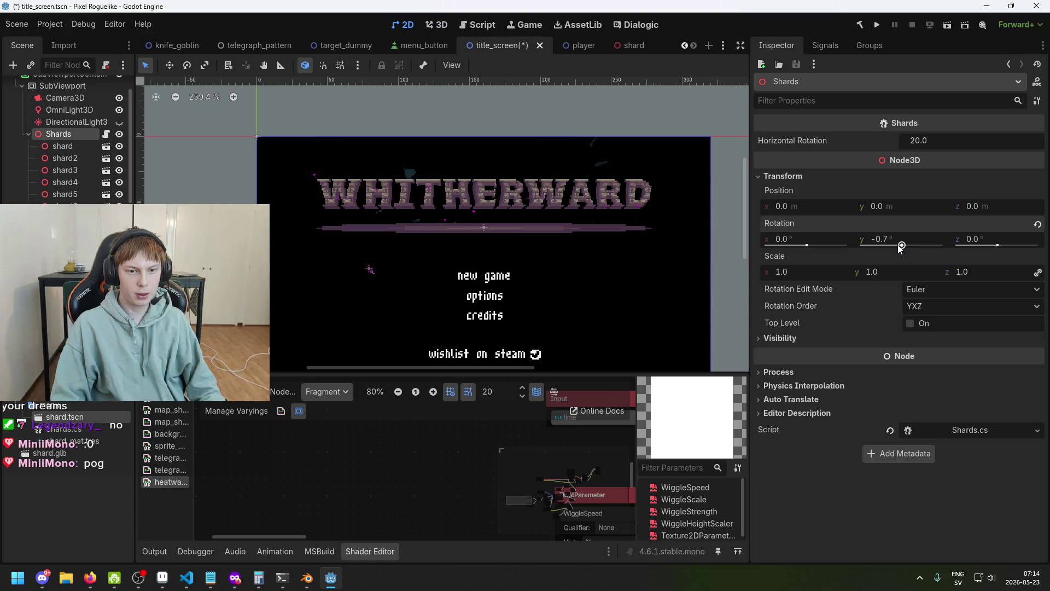
pyautogui.click(898, 245)
pyautogui.write('0')
pyautogui.press('Return')
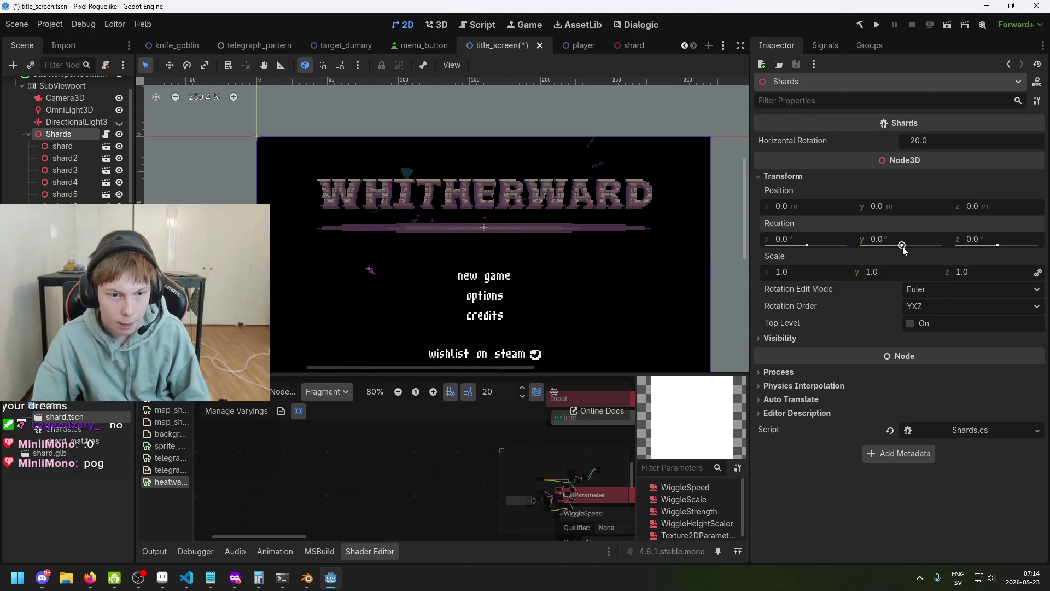
pyautogui.moveTo(905, 246); pyautogui.dragTo(904, 247)
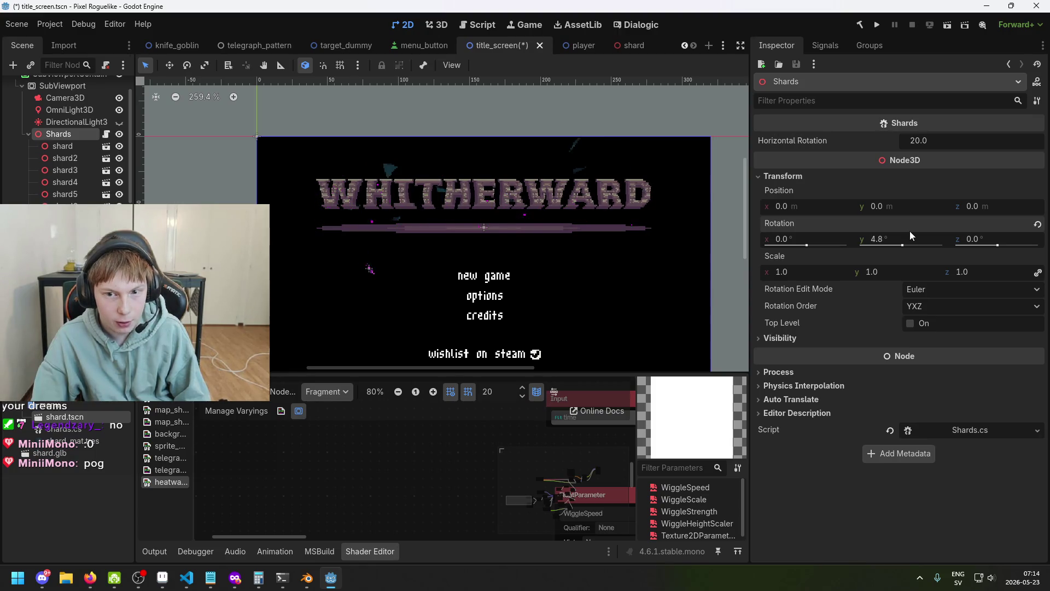
pyautogui.click(928, 237)
pyautogui.write('0')
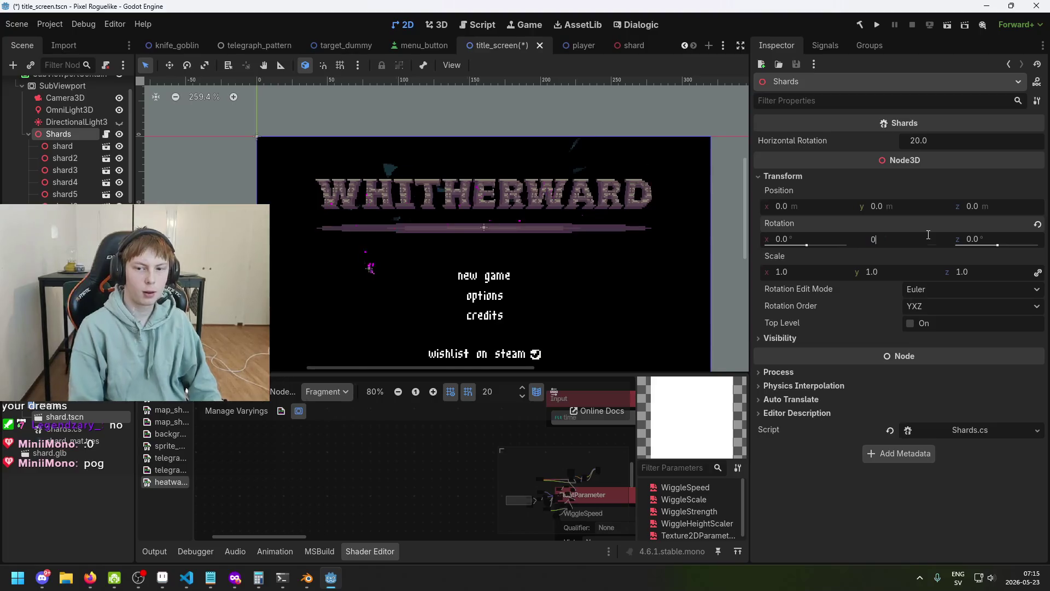
# - Lower the Shards Horizontal Rotation from 20 to 5 and save the title_screen scene
pyautogui.click(930, 140)
pyautogui.write('5')
pyautogui.press('Return')
pyautogui.hotkey('ctrl', 's')
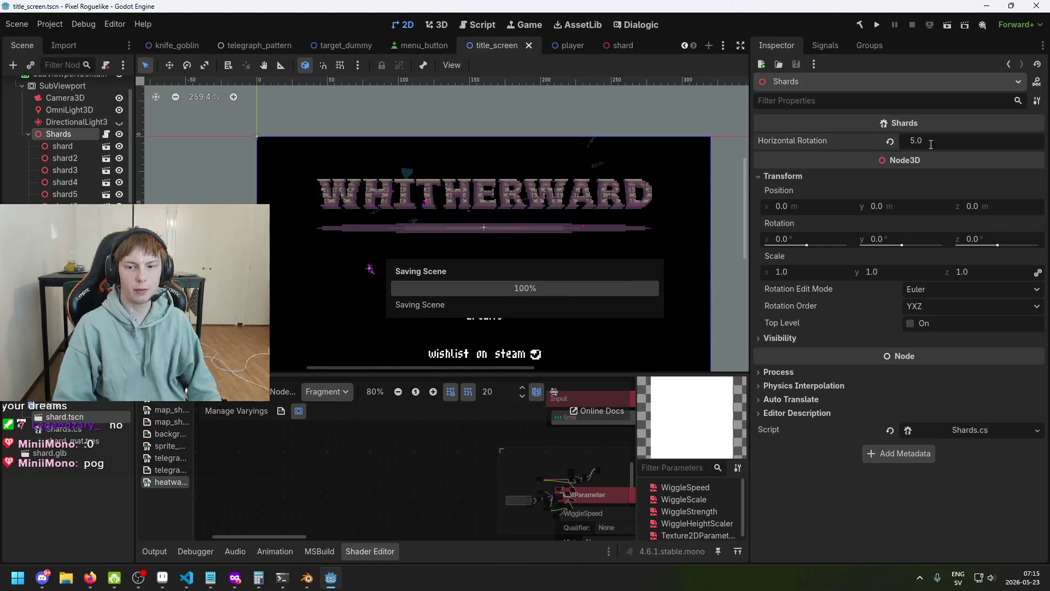
# - Save, then test-run the title screen with Horizontal Rotation 5 and stop it
pyautogui.hotkey('ctrl', 's')
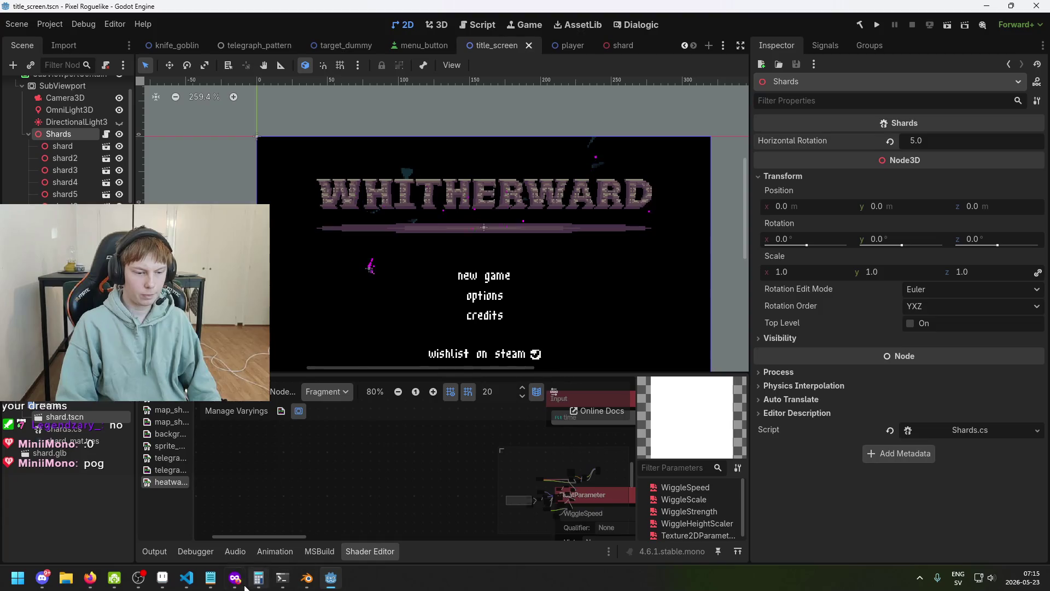
pyautogui.click(195, 583)
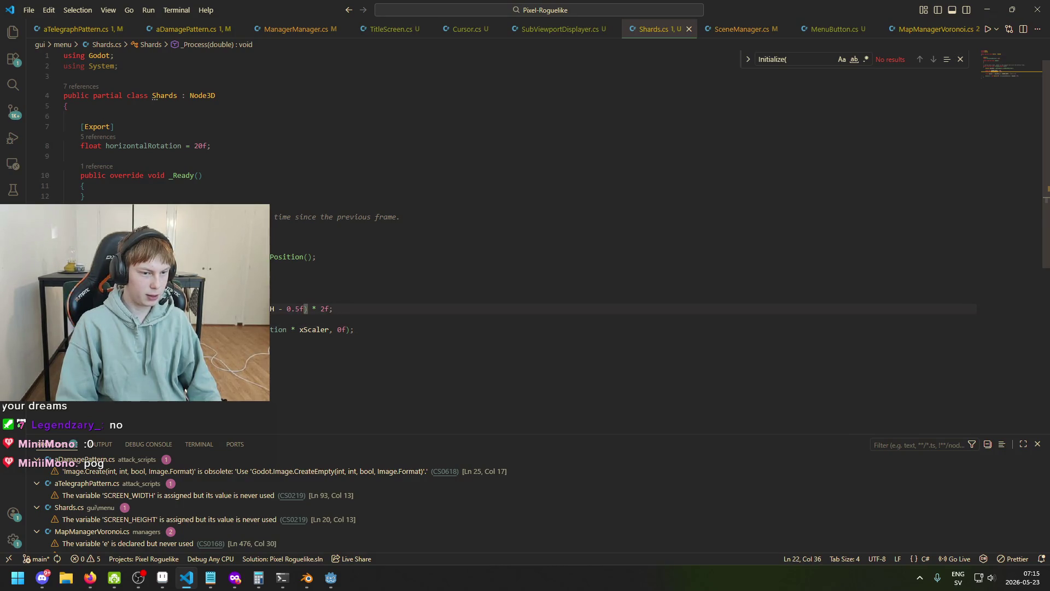
pyautogui.click(331, 578)
pyautogui.press('F5')
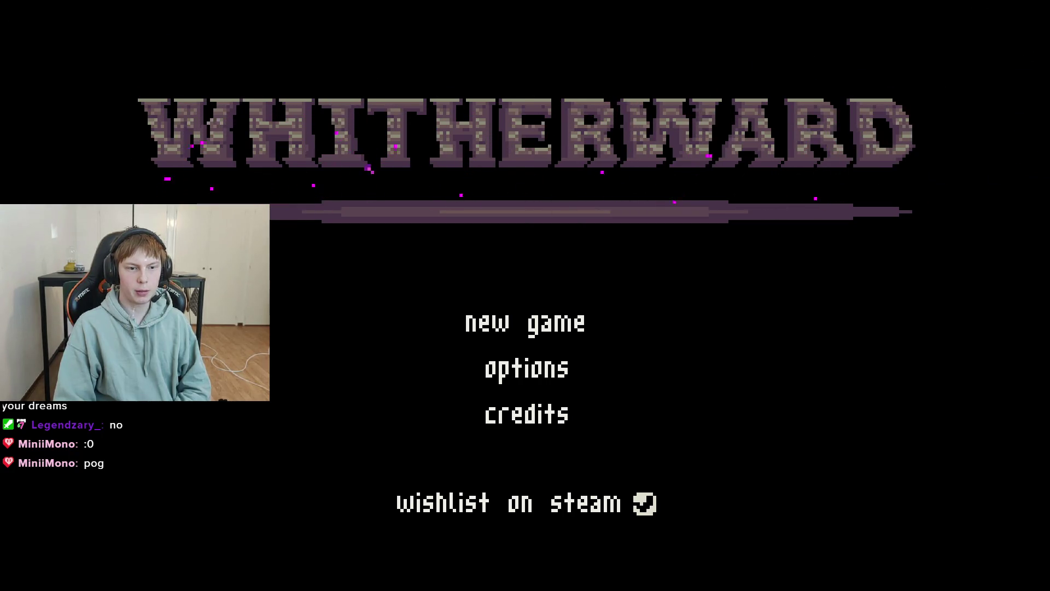
pyautogui.press('F8')
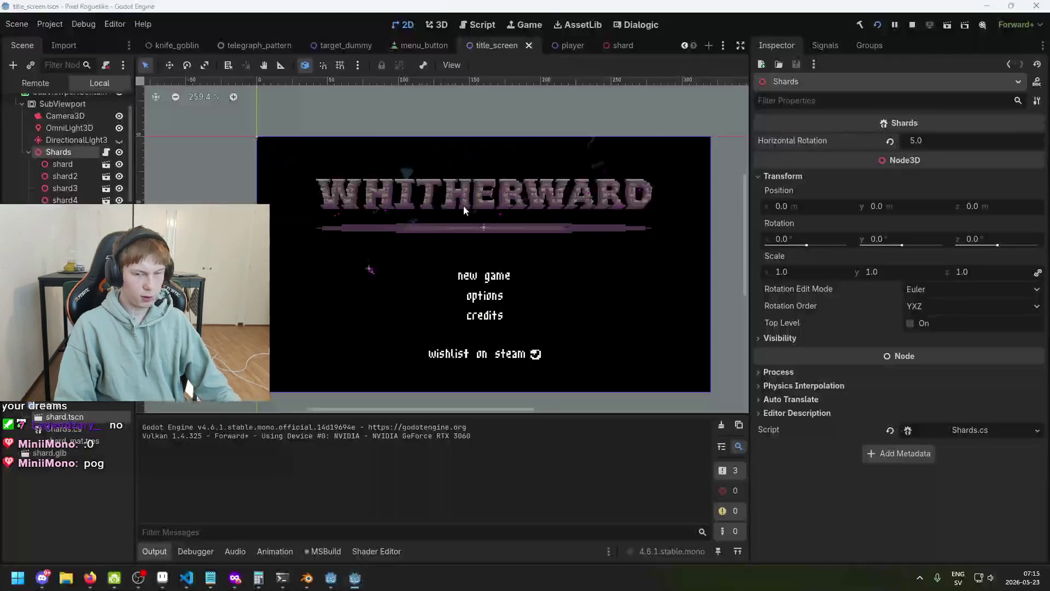
pyautogui.hotkey('ctrl', 's')
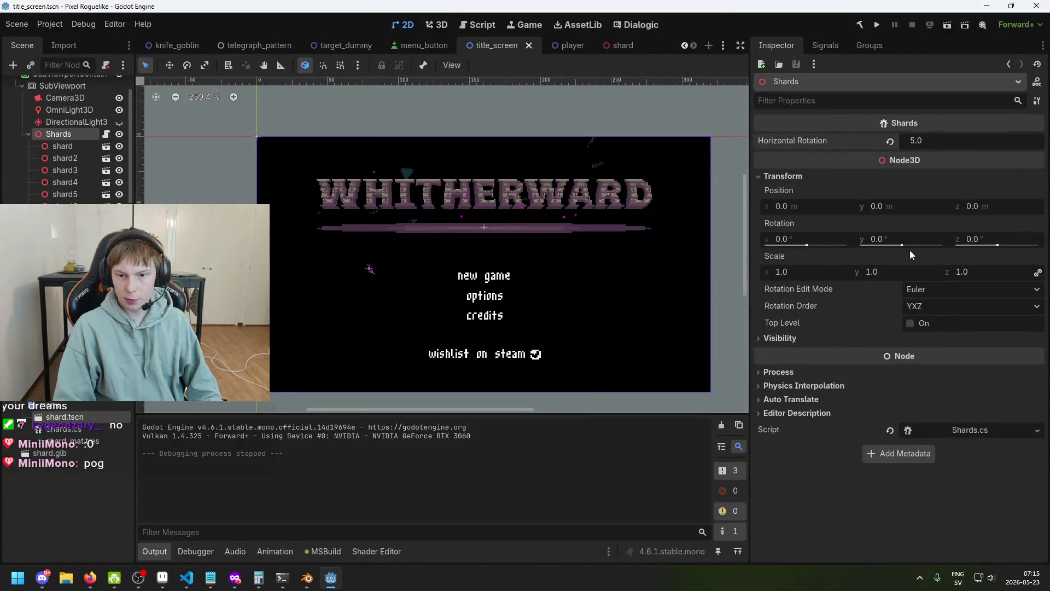
# - Select Shards in the 3D view, undo a trial Y rotation change, and save the scene
pyautogui.click(76, 141)
pyautogui.click(75, 137)
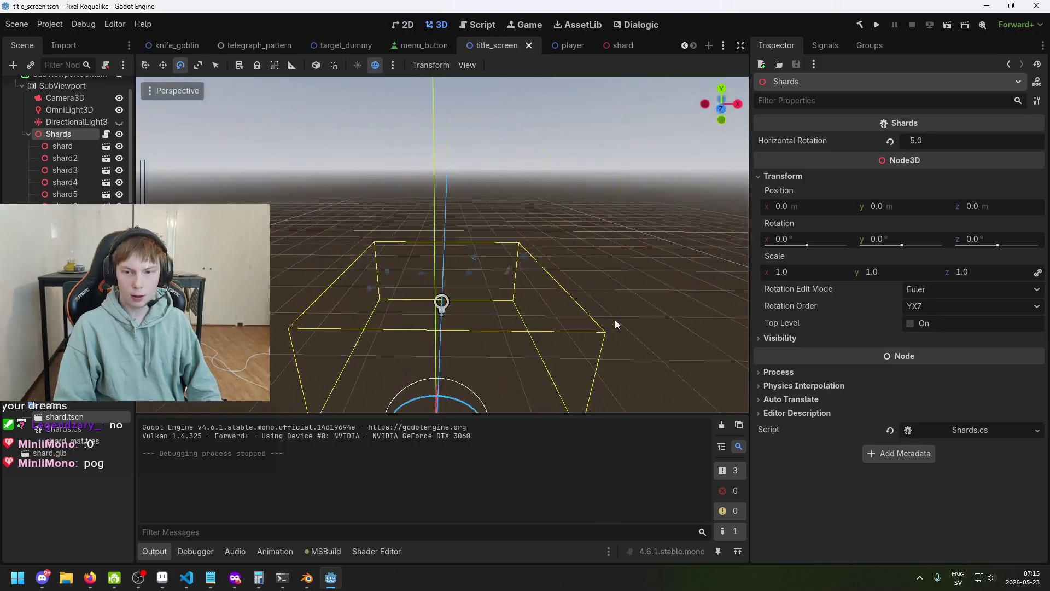
pyautogui.hotkey('ctrl', 's')
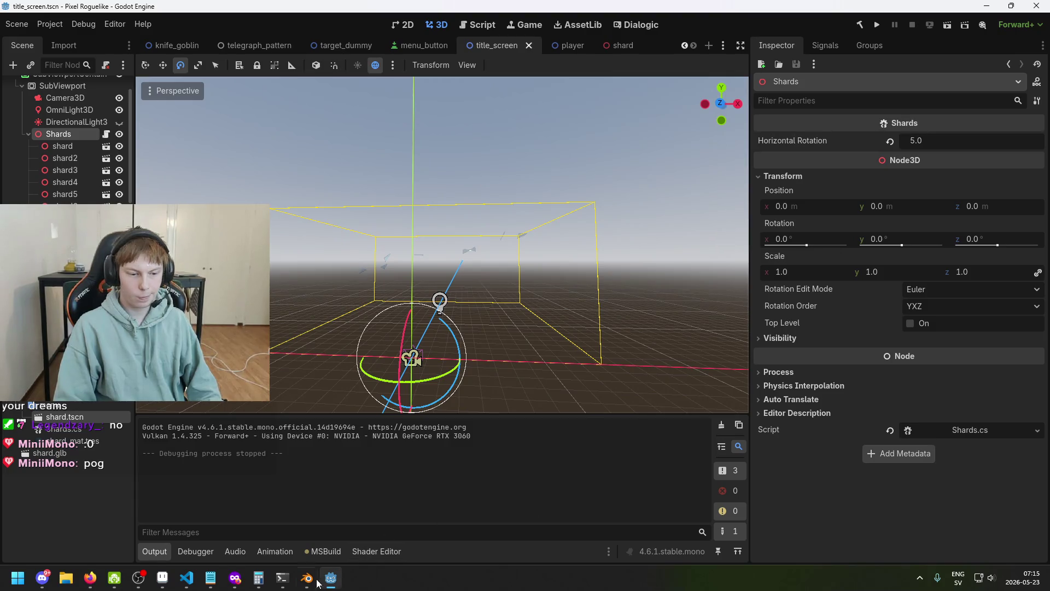
pyautogui.hotkey('ctrl', 's')
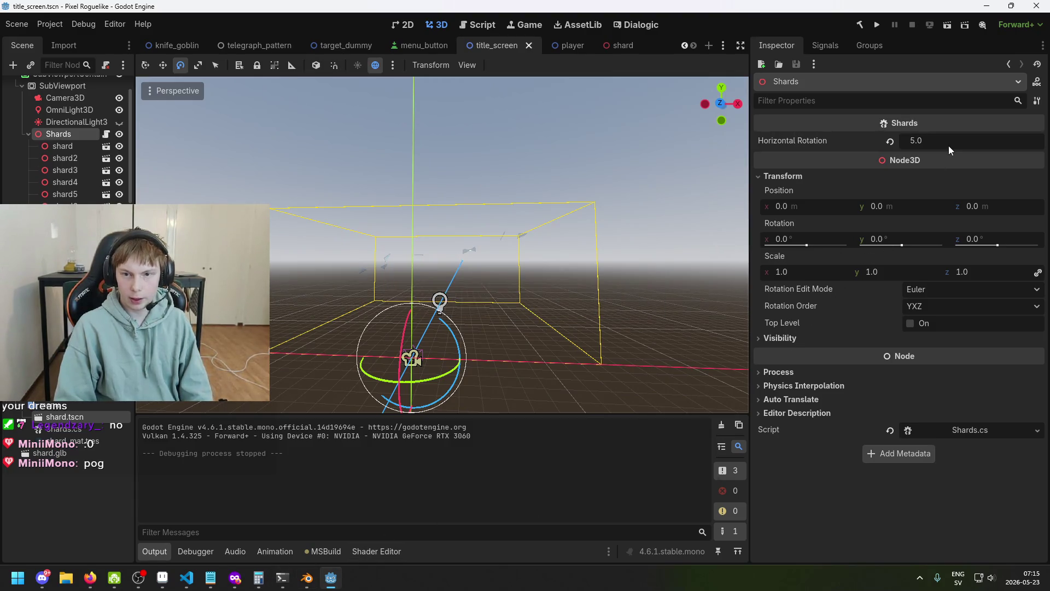
pyautogui.moveTo(898, 247); pyautogui.dragTo(909, 248)
pyautogui.hotkey('ctrl', 'z')
pyautogui.hotkey('ctrl', 's')
pyautogui.click(186, 578)
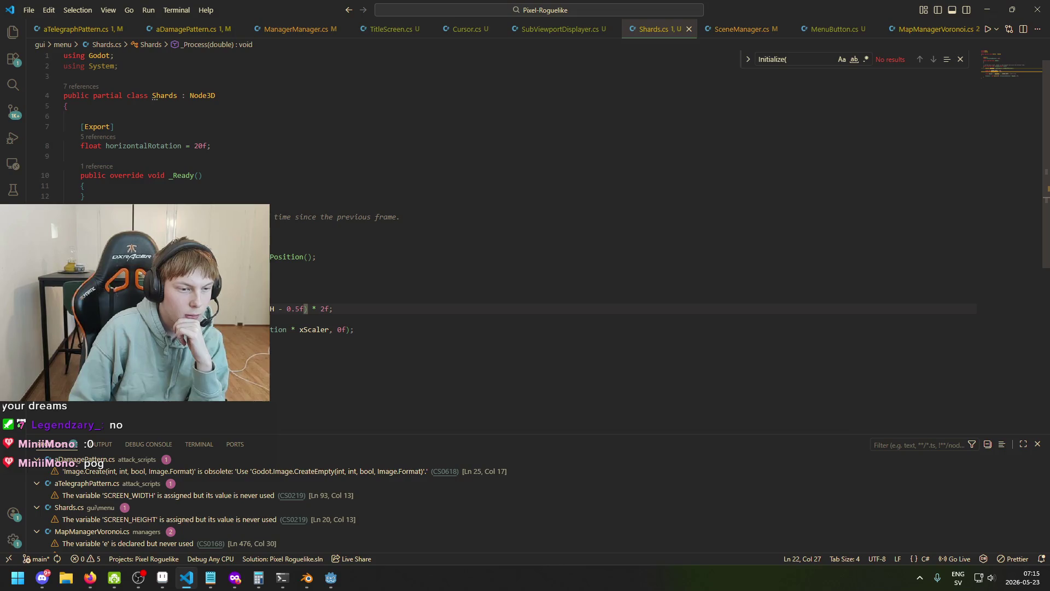
# - Inspect the xScaler formula on line 22 and where horizontalRotation is used
pyautogui.click(140, 308)
pyautogui.click(307, 309)
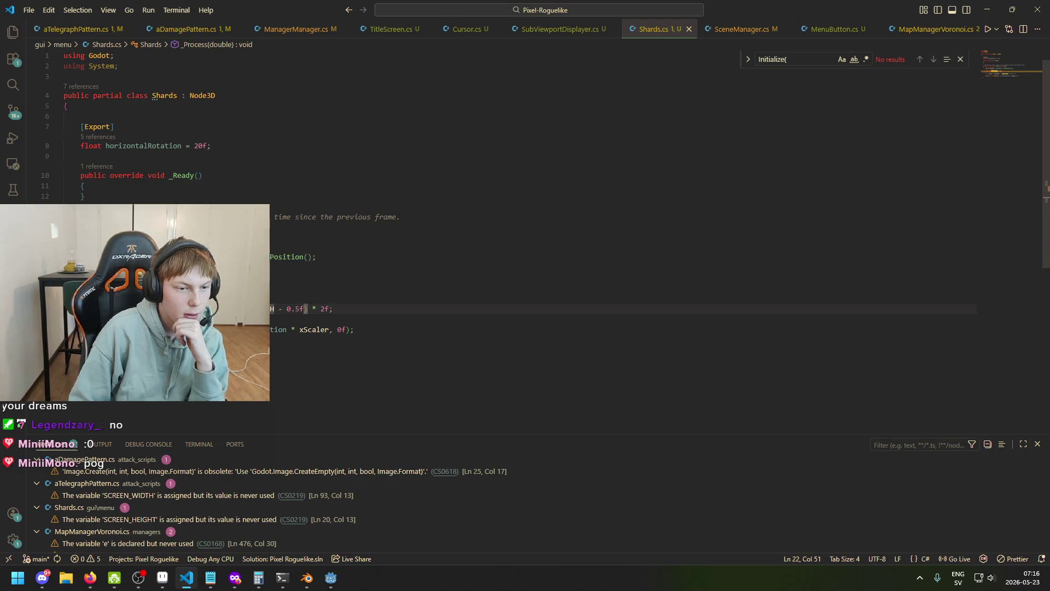
pyautogui.doubleClick(205, 278)
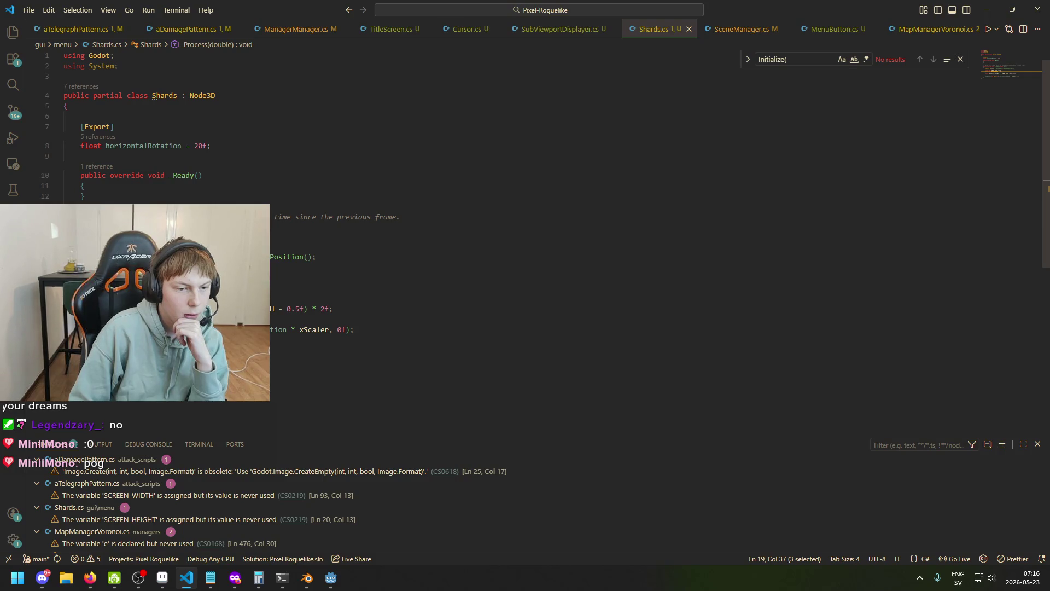
pyautogui.click(306, 309)
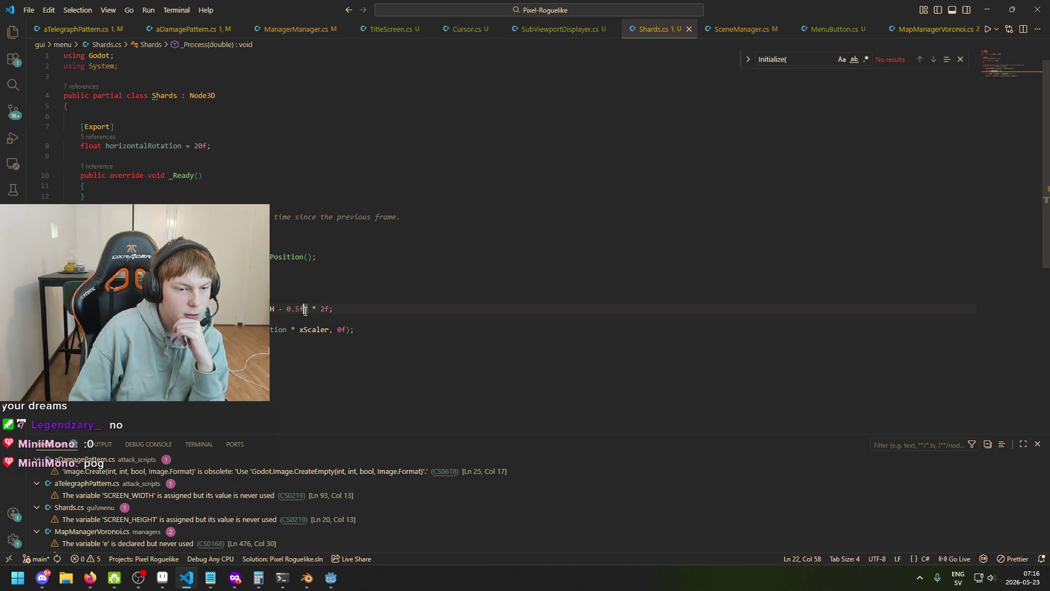
pyautogui.click(258, 309)
pyautogui.click(279, 310)
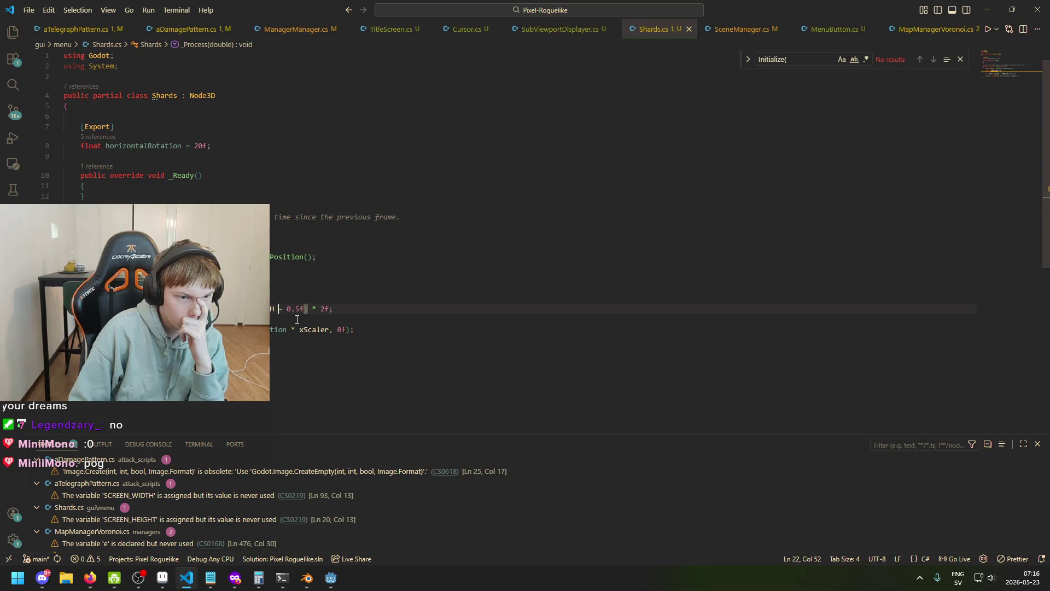
pyautogui.click(263, 329)
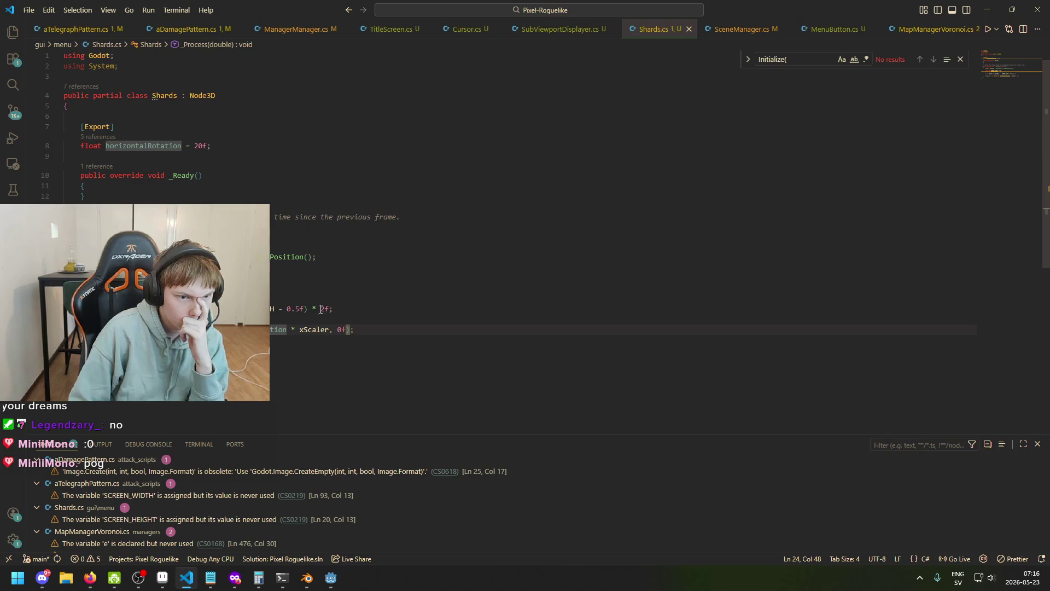
# - Add GD.Print(xScaler); above the rotation line and save Shards.cs
pyautogui.click(353, 318)
pyautogui.press('Tab')
pyautogui.press('Tab')
pyautogui.press('Return')
pyautogui.press('Return')
pyautogui.write('GD.Print(')
pyautogui.press('BackSpace')
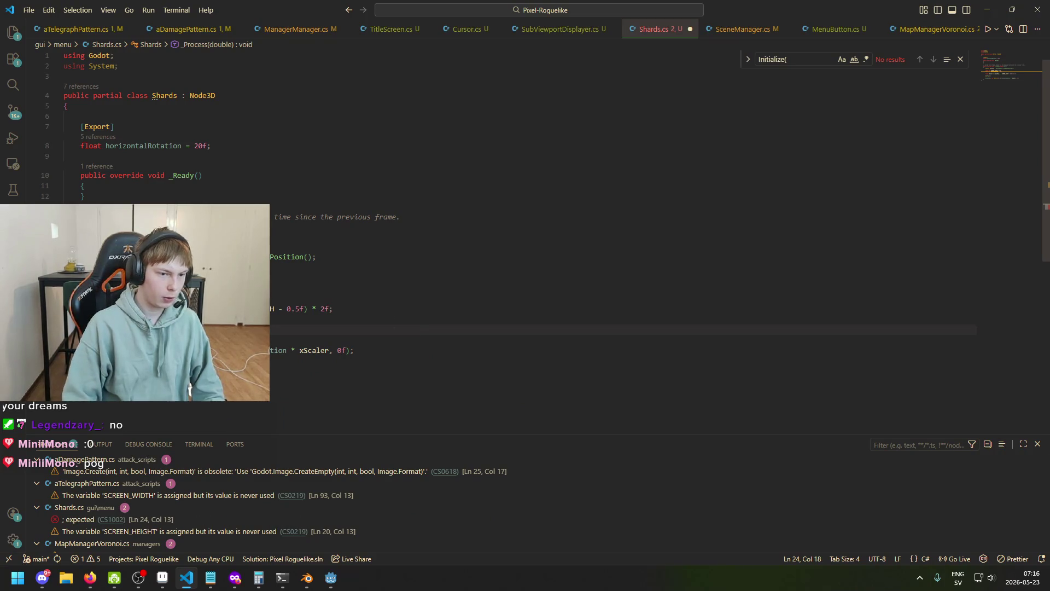
pyautogui.click(153, 308)
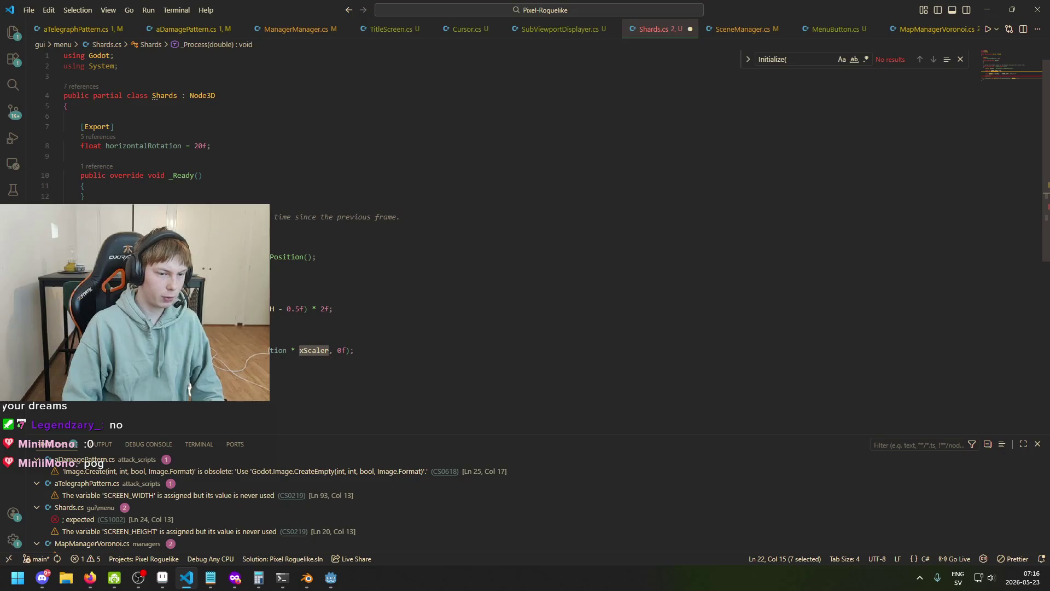
pyautogui.click(135, 329)
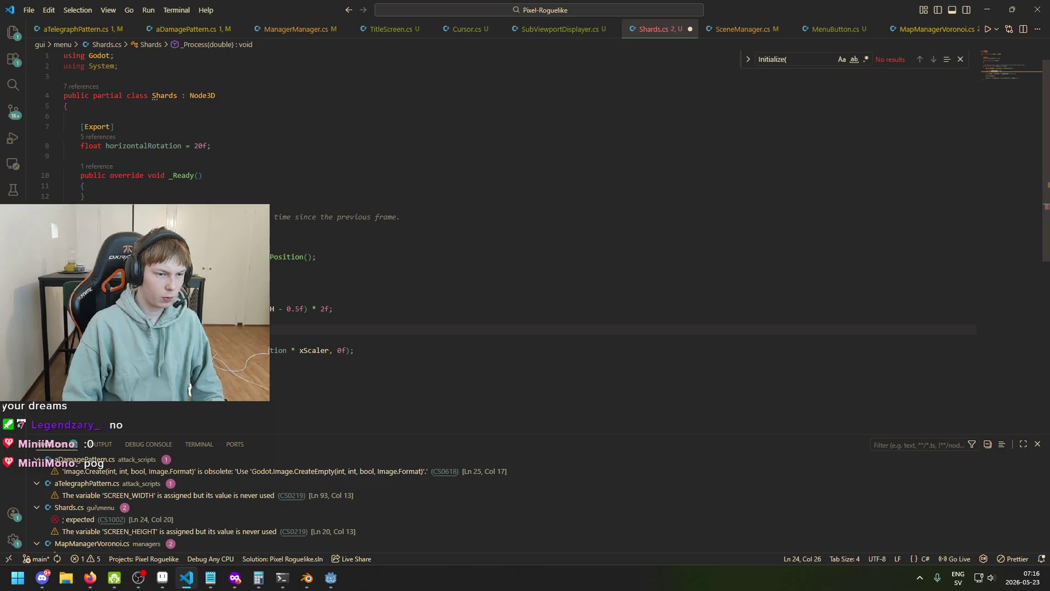
pyautogui.write(';')
pyautogui.hotkey('ctrl', 's')
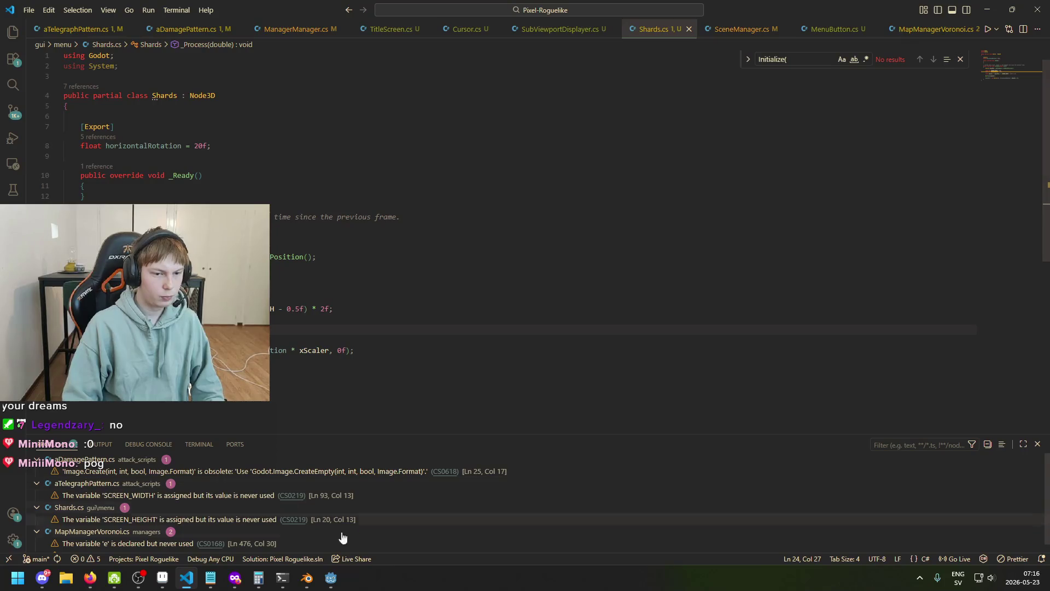
# - Run and rerun the title screen, grouping repeated xScaler output messages into counted entries
pyautogui.moveTo(211, 581)
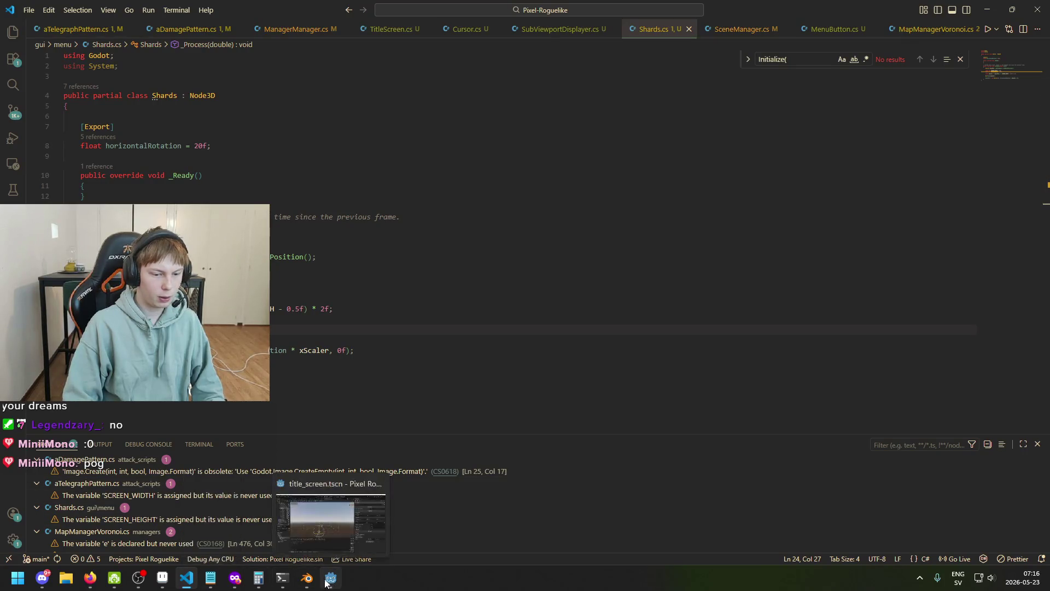
pyautogui.click(330, 580)
pyautogui.click(877, 24)
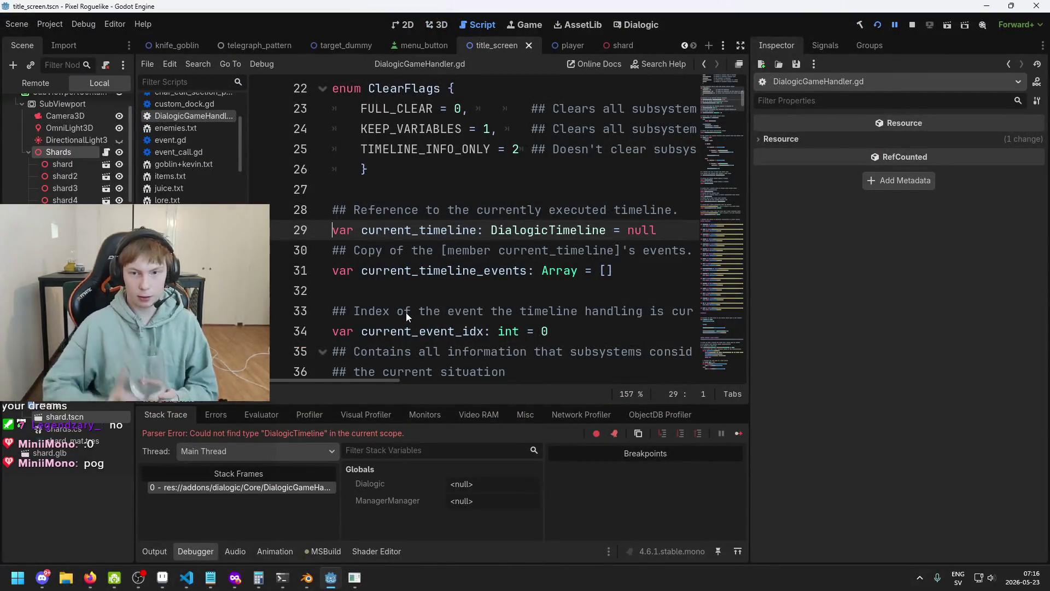
pyautogui.click(876, 24)
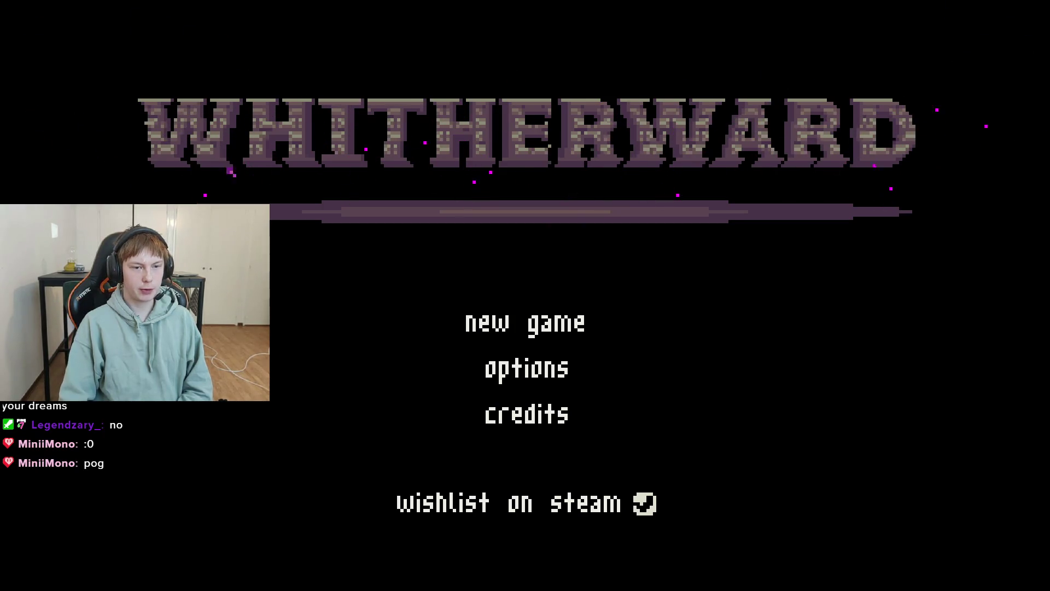
pyautogui.hotkey('alt', 'F4')
pyautogui.press('F5')
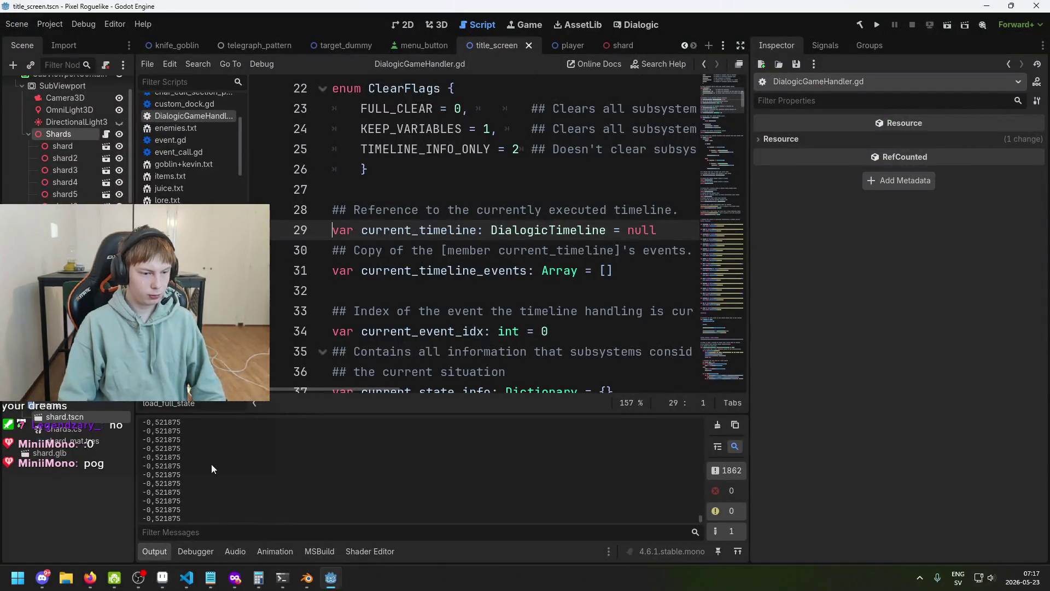
pyautogui.moveTo(703, 520)
pyautogui.mouseDown()
pyautogui.moveTo(704, 420)
pyautogui.moveTo(691, 523)
pyautogui.mouseUp()
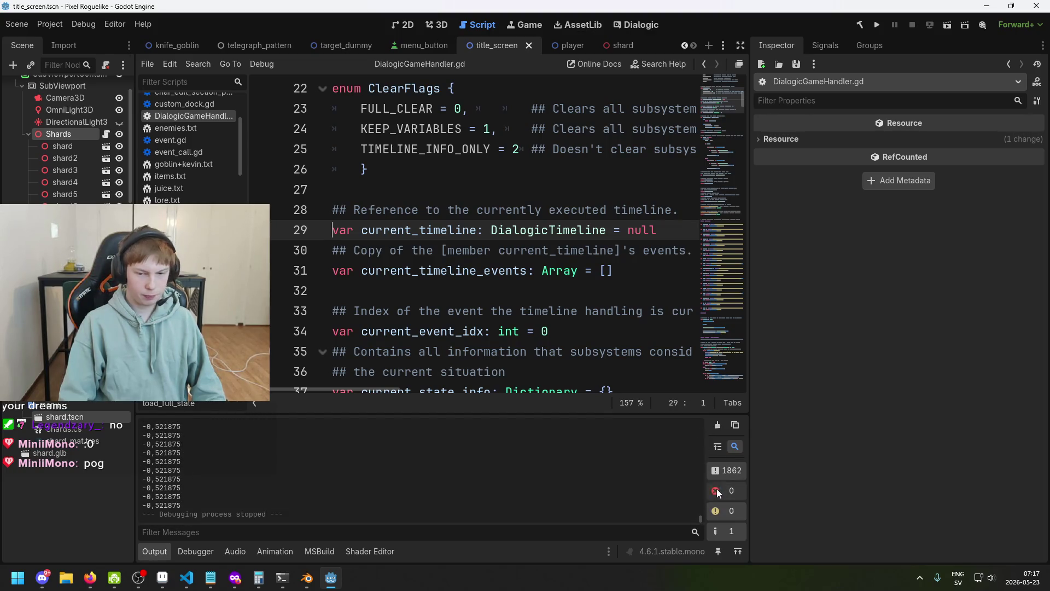
pyautogui.click(720, 449)
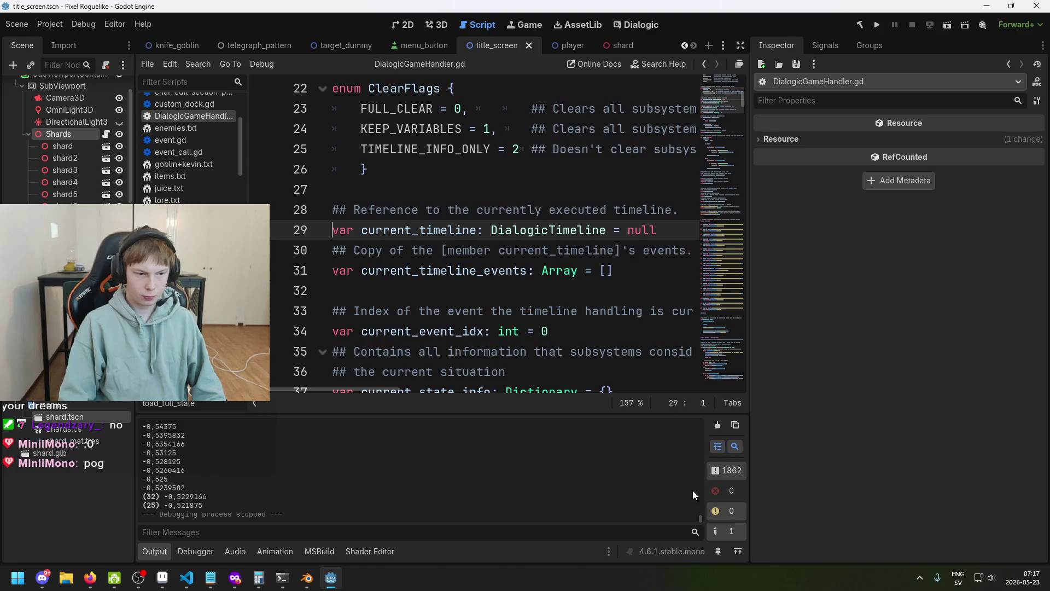
pyautogui.moveTo(698, 518); pyautogui.dragTo(701, 477)
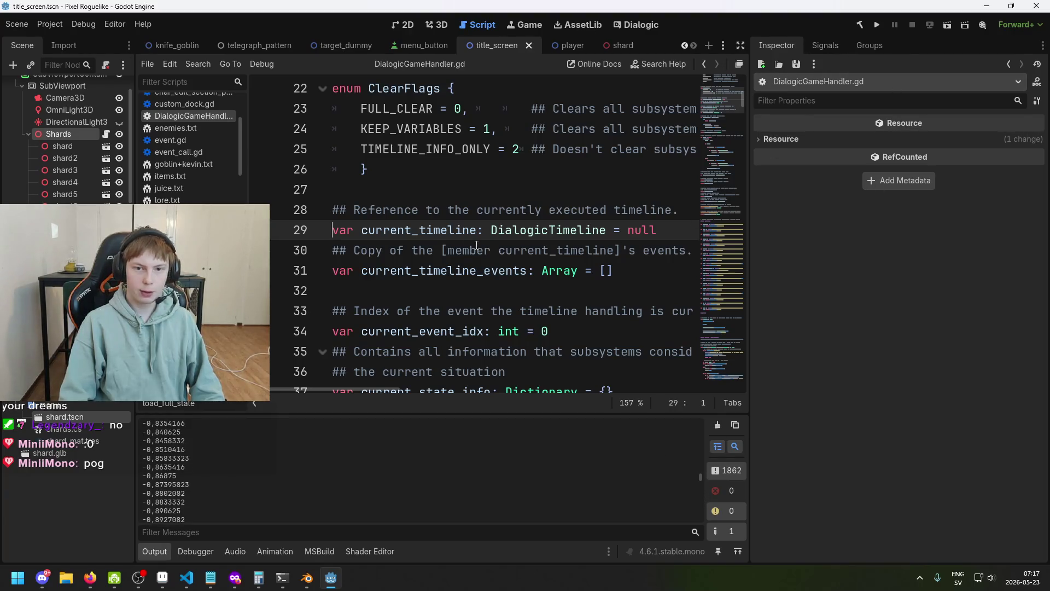
# - Select the Shards node, view it in 3D, and undo the accidental Y rotation change
pyautogui.click(63, 145)
pyautogui.click(63, 134)
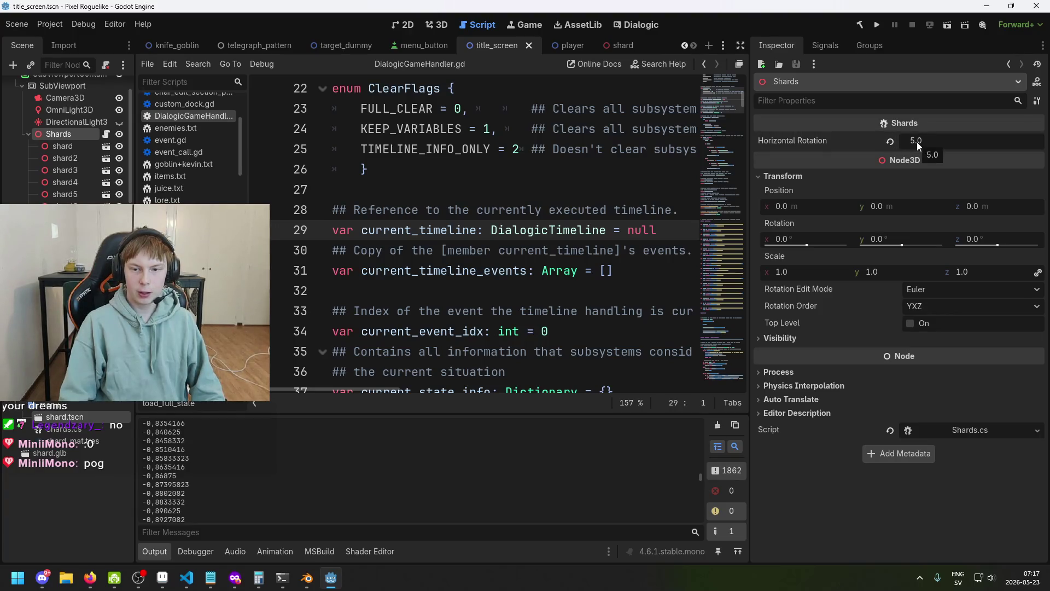
pyautogui.click(442, 29)
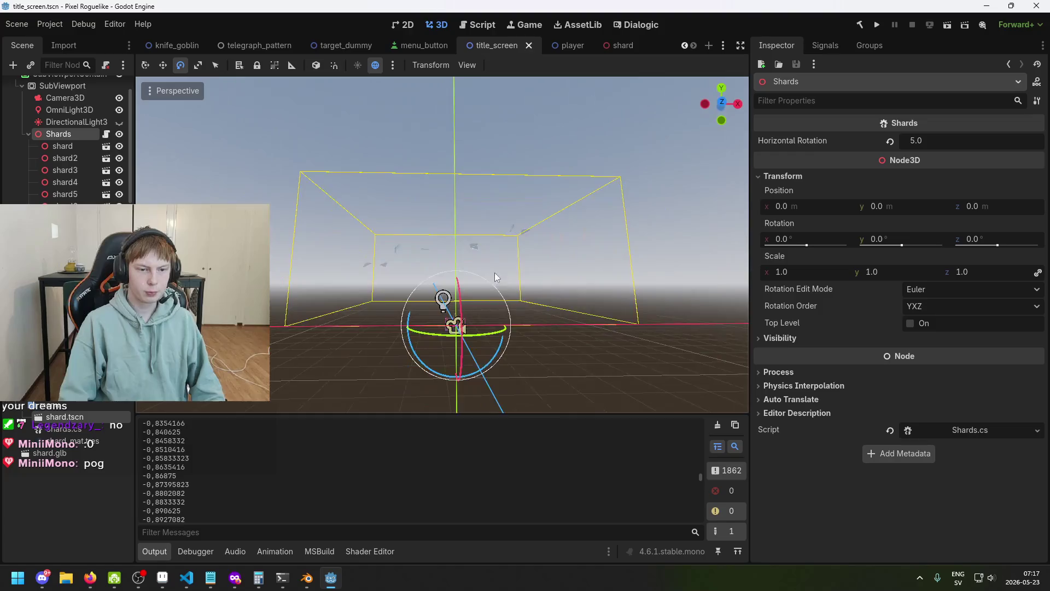
pyautogui.moveTo(513, 347)
pyautogui.mouseDown()
pyautogui.moveTo(499, 326)
pyautogui.moveTo(438, 344)
pyautogui.moveTo(459, 334)
pyautogui.mouseUp()
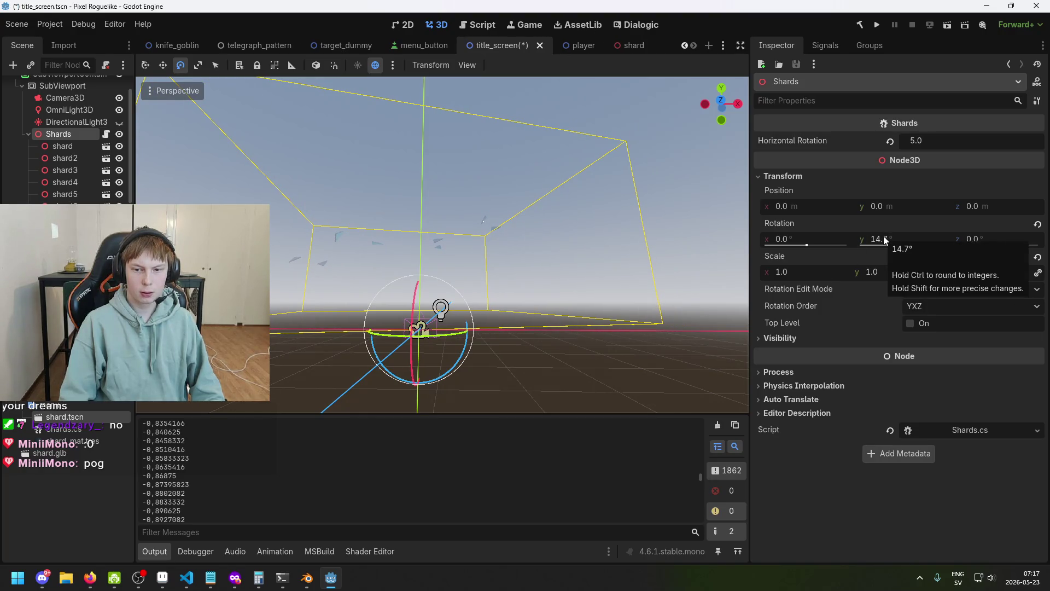
pyautogui.hotkey('ctrl', 'z')
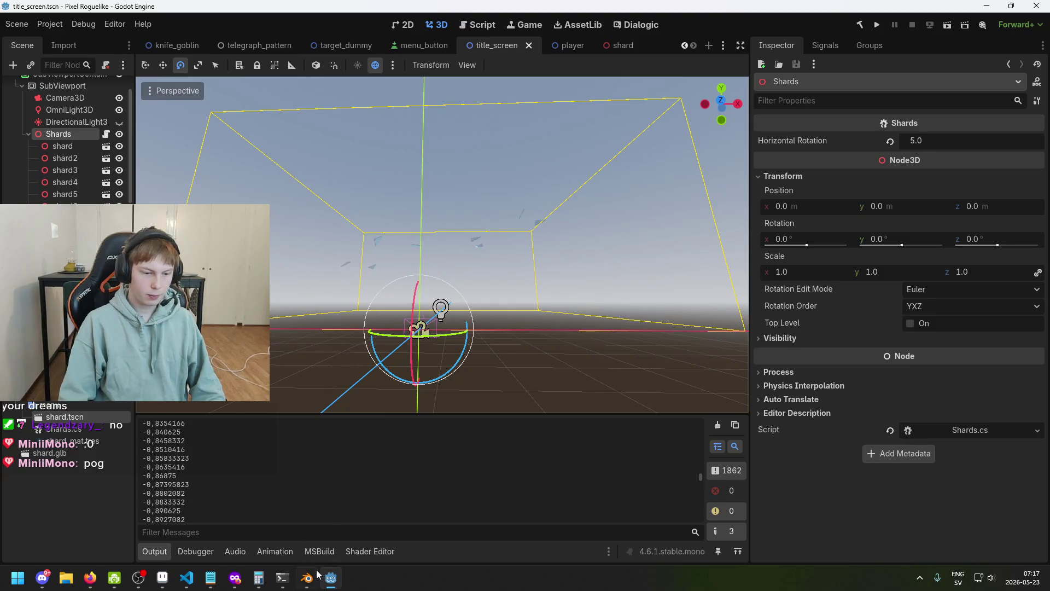
pyautogui.click(186, 577)
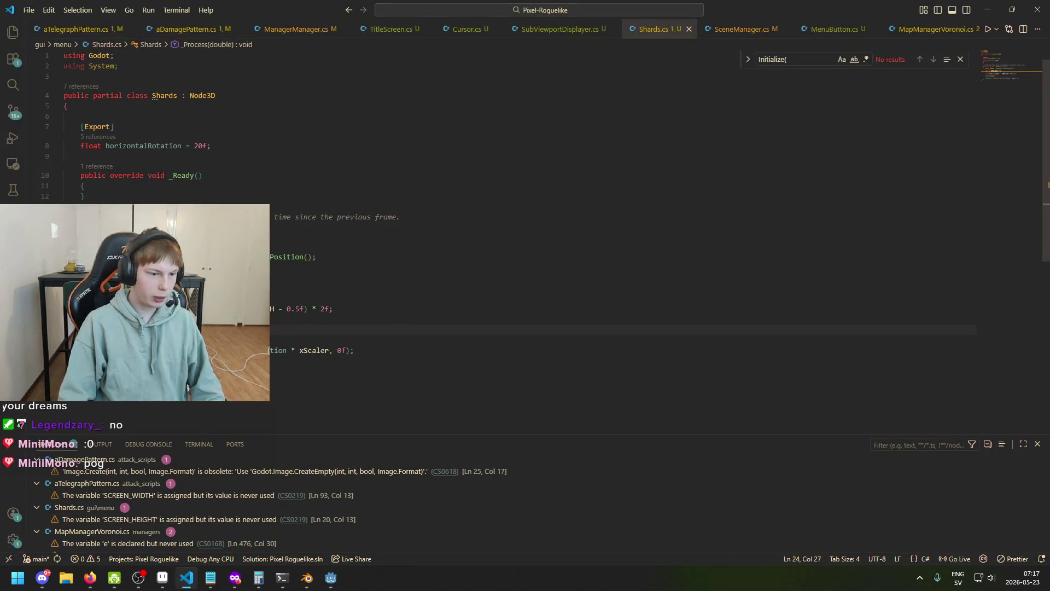
# - Replace Rotation on line 26 with GlobalRotationDegrees via autocomplete and save Shards.cs
pyautogui.click(415, 341)
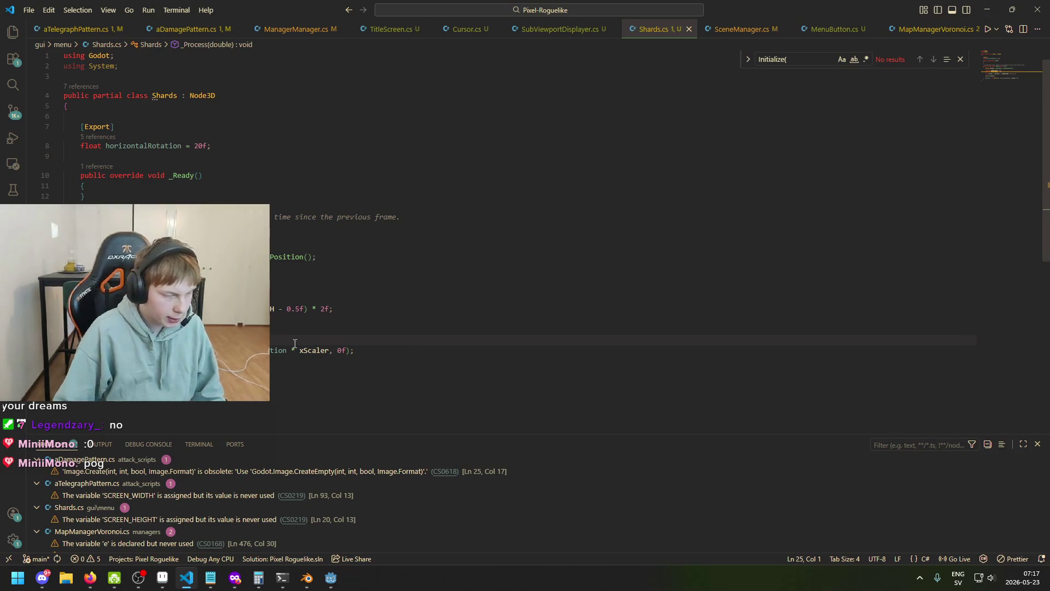
pyautogui.press('Down')
pyautogui.press('Home')
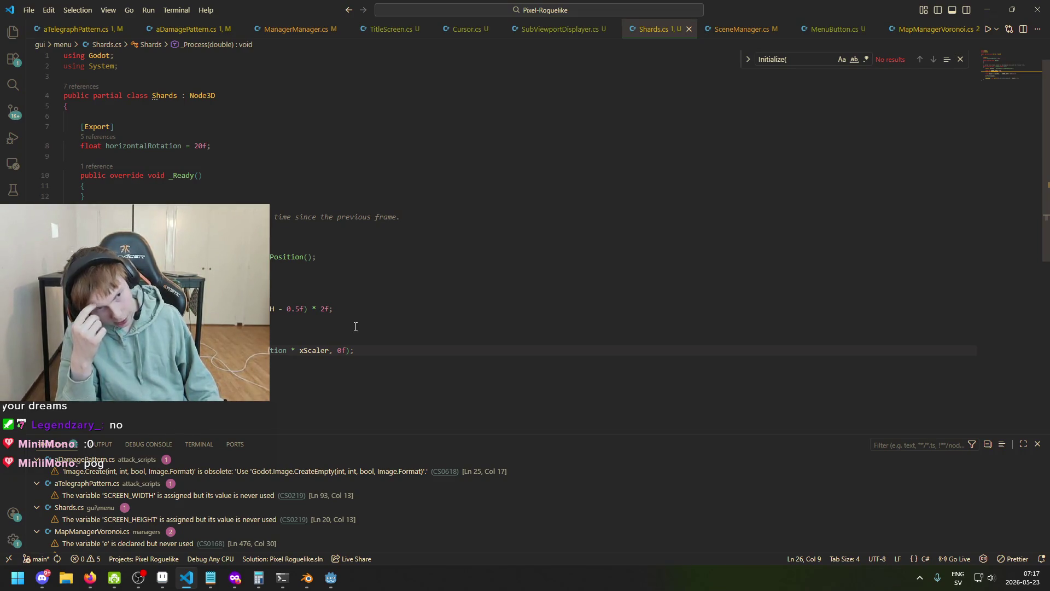
pyautogui.click(411, 355)
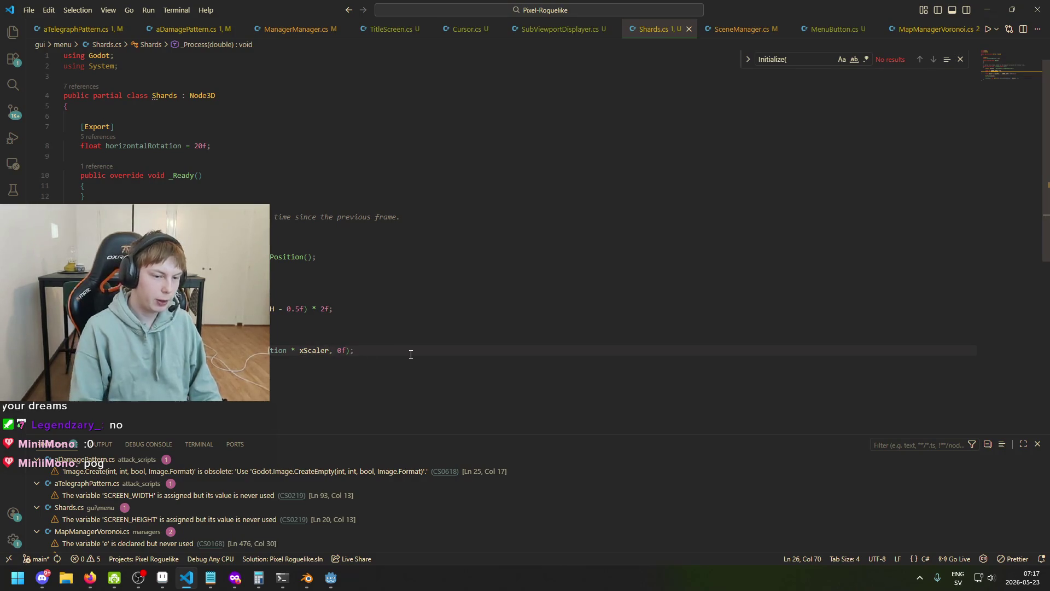
pyautogui.moveTo(110, 350)
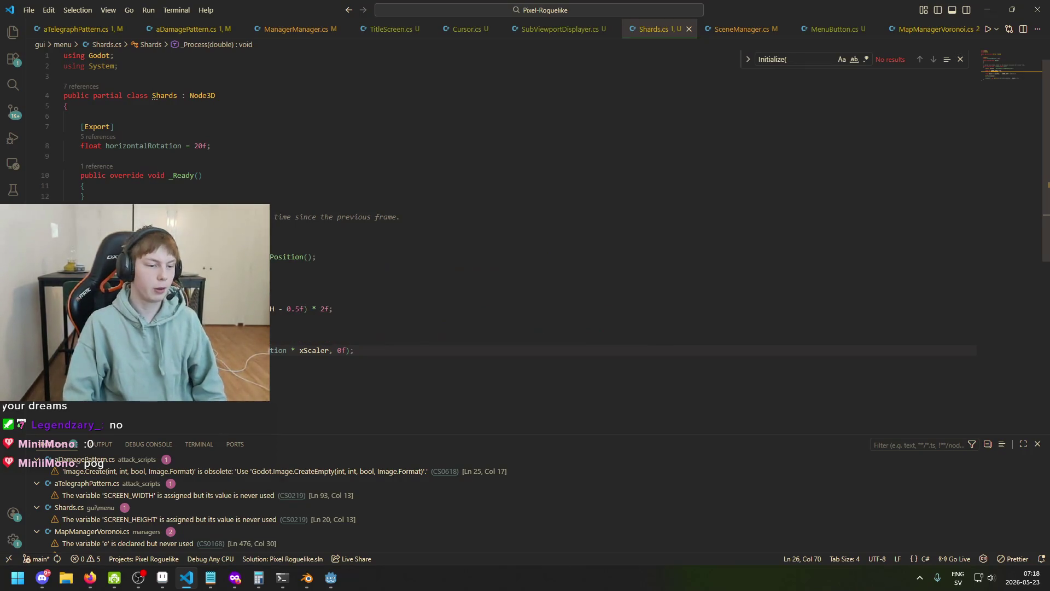
pyautogui.doubleClick(114, 350)
pyautogui.write('RotateD')
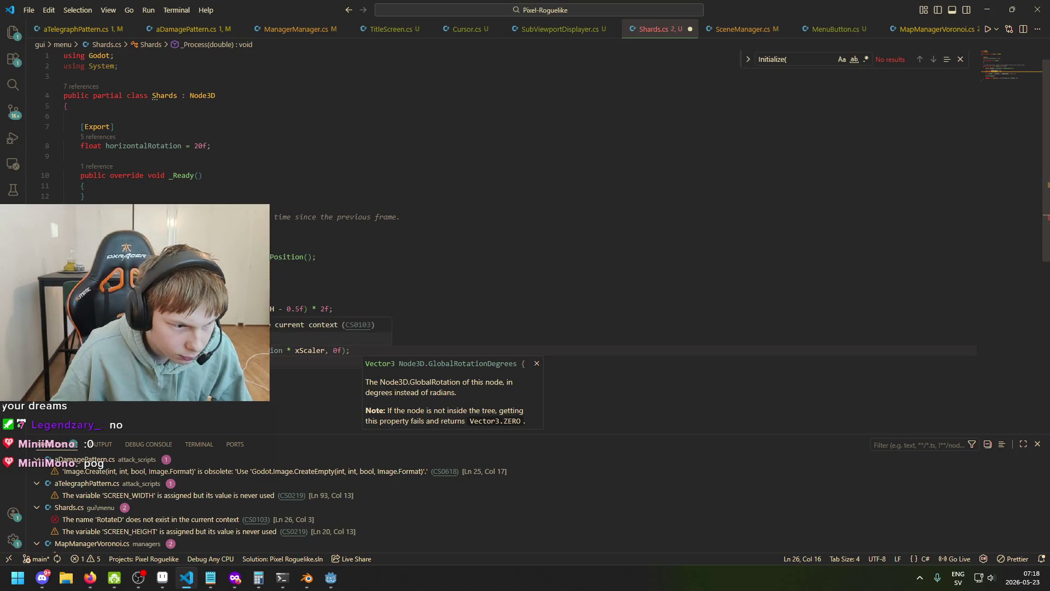
pyautogui.press('Tab')
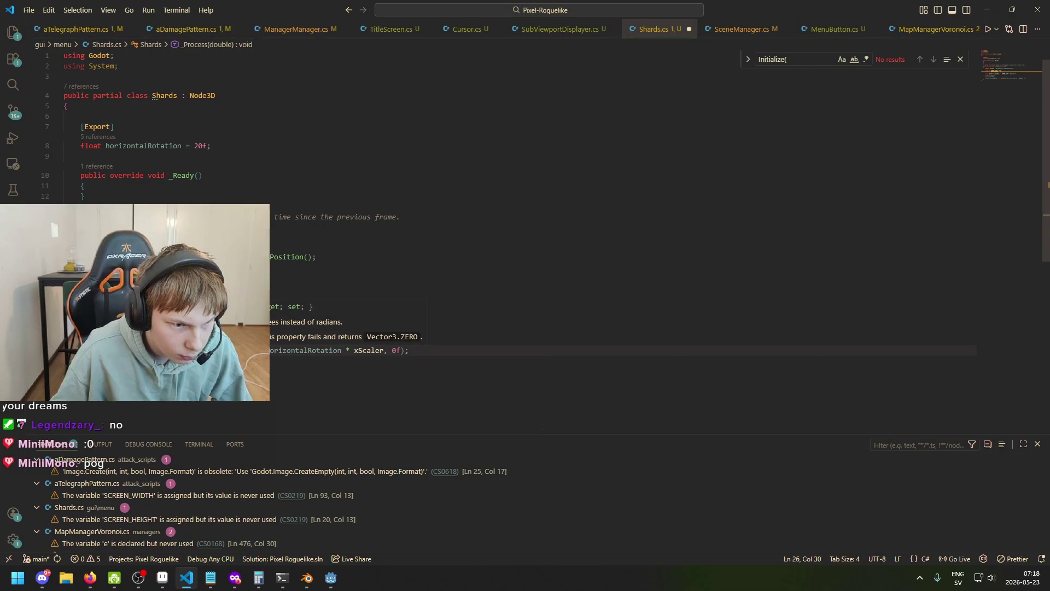
pyautogui.click(246, 351)
pyautogui.hotkey('ctrl', 's')
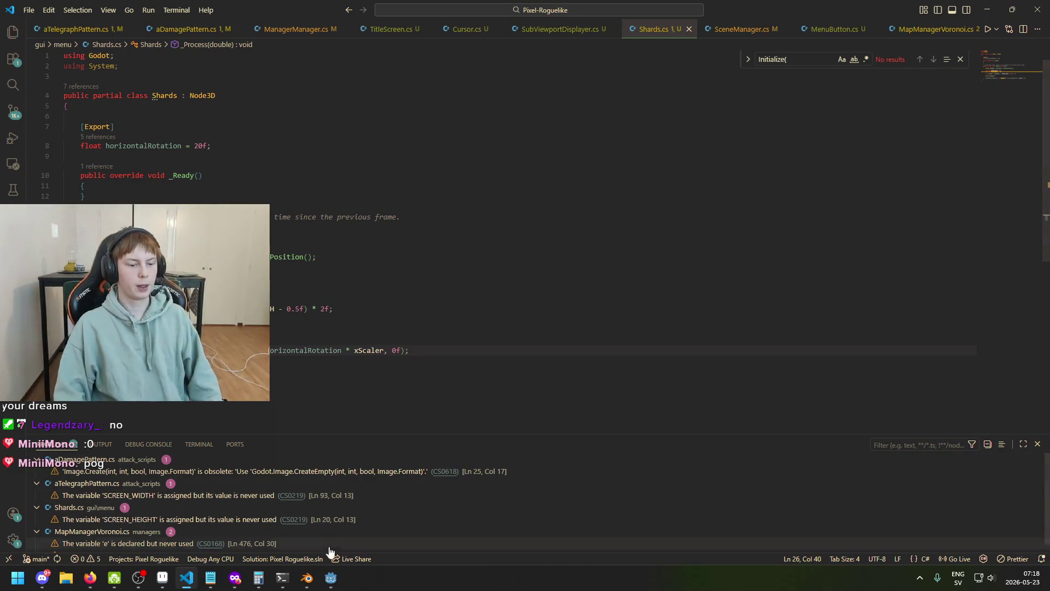
pyautogui.click(331, 578)
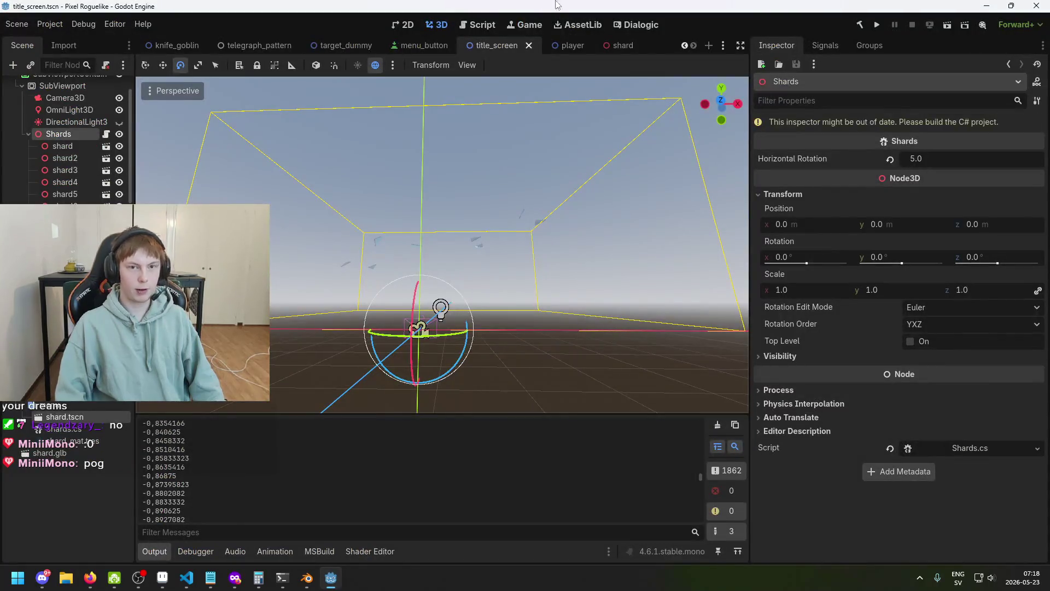
# - Launch the WHITHERWARD game, stop it, then rebuild and relaunch it
pyautogui.click(877, 25)
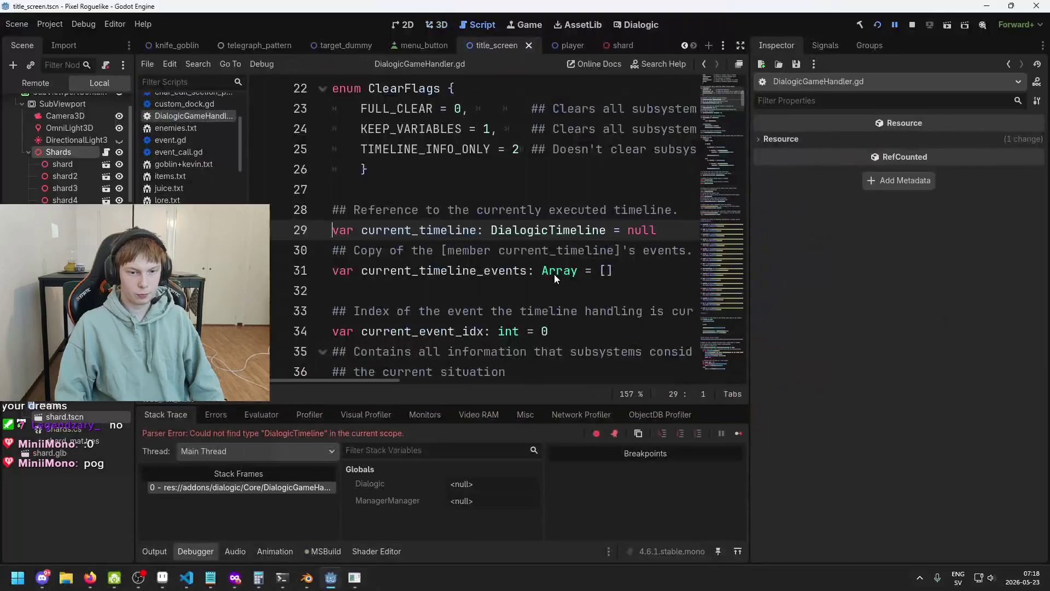
pyautogui.click(910, 26)
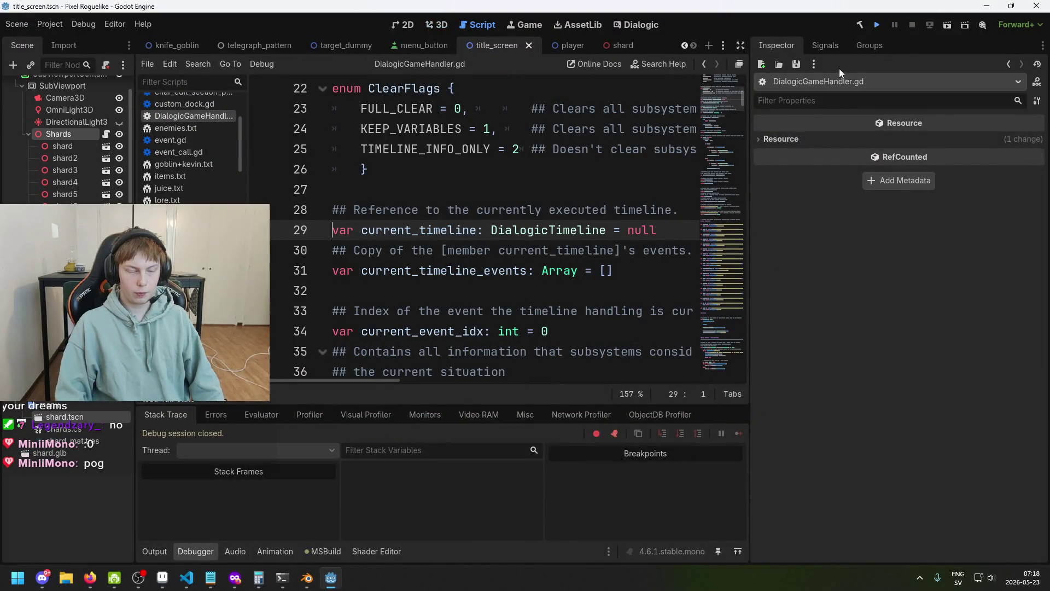
pyautogui.press('F5')
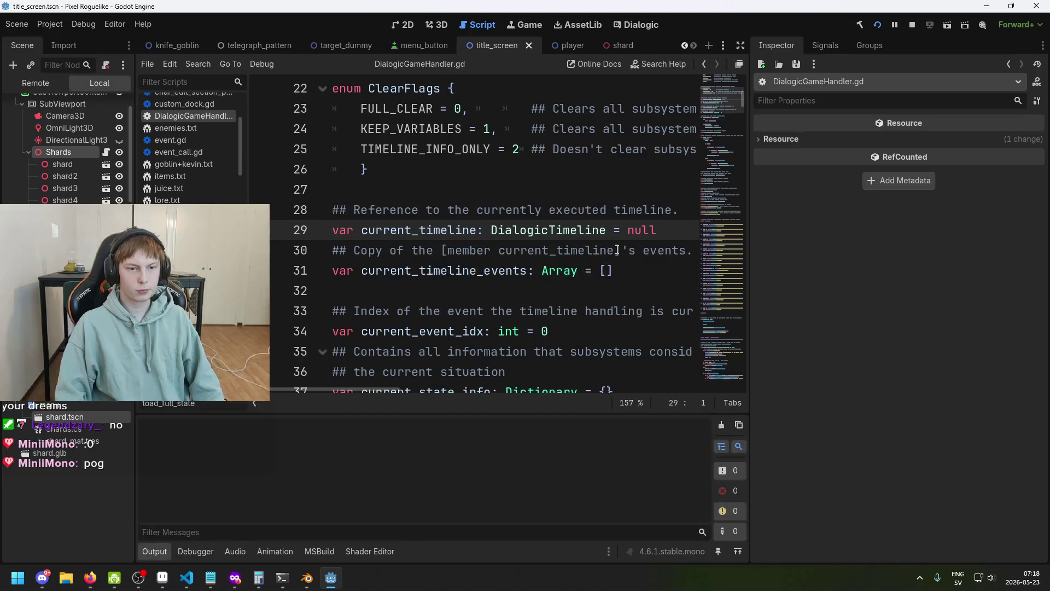
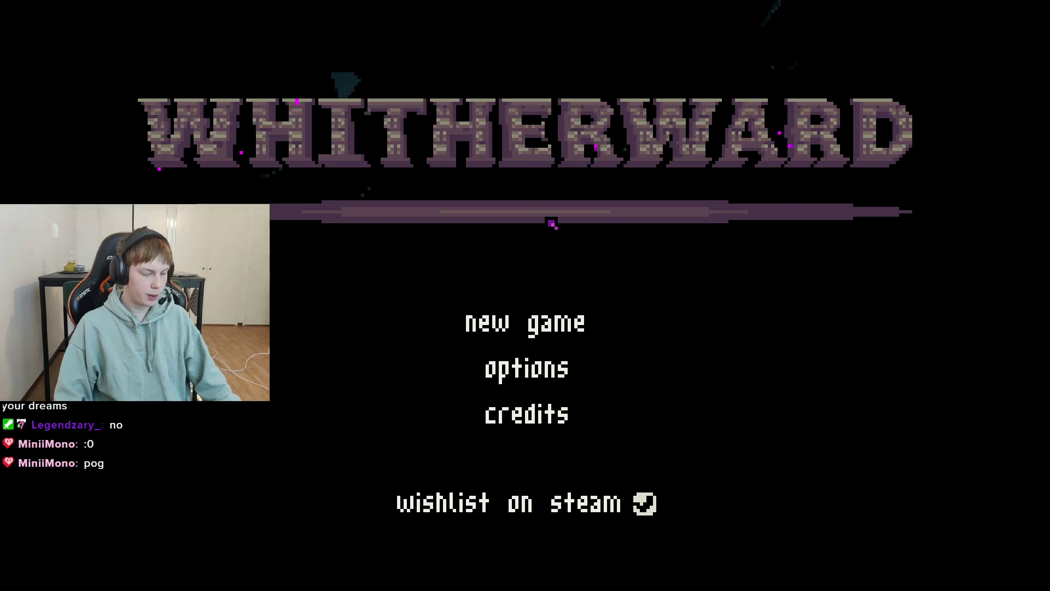
# - Close the running Whitherward game, save the scene, and return to Shards.cs in VS Code
pyautogui.hotkey('alt', 'F4')
pyautogui.hotkey('ctrl', 's')
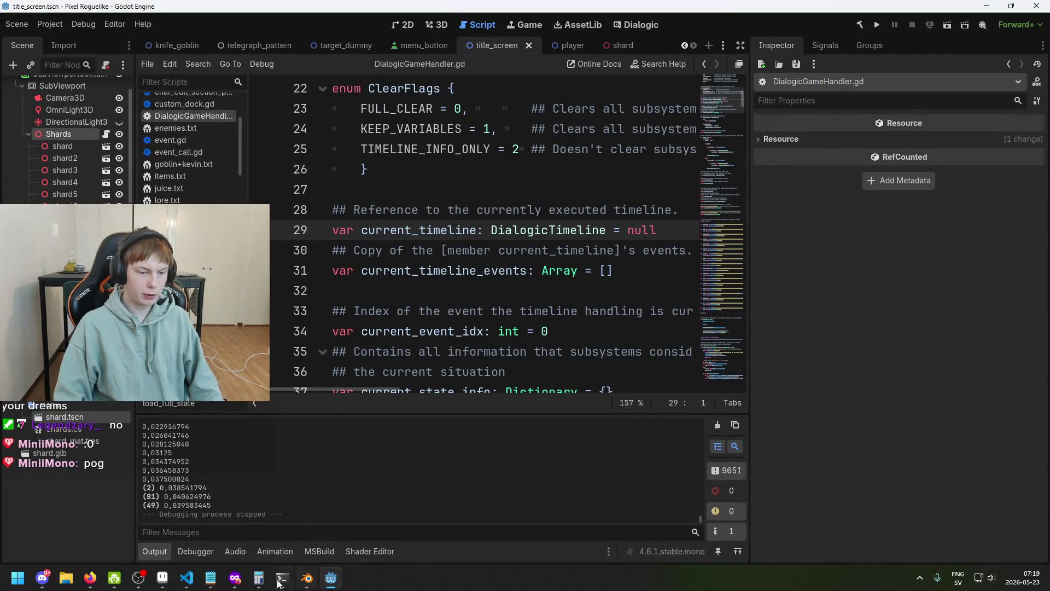
pyautogui.click(187, 579)
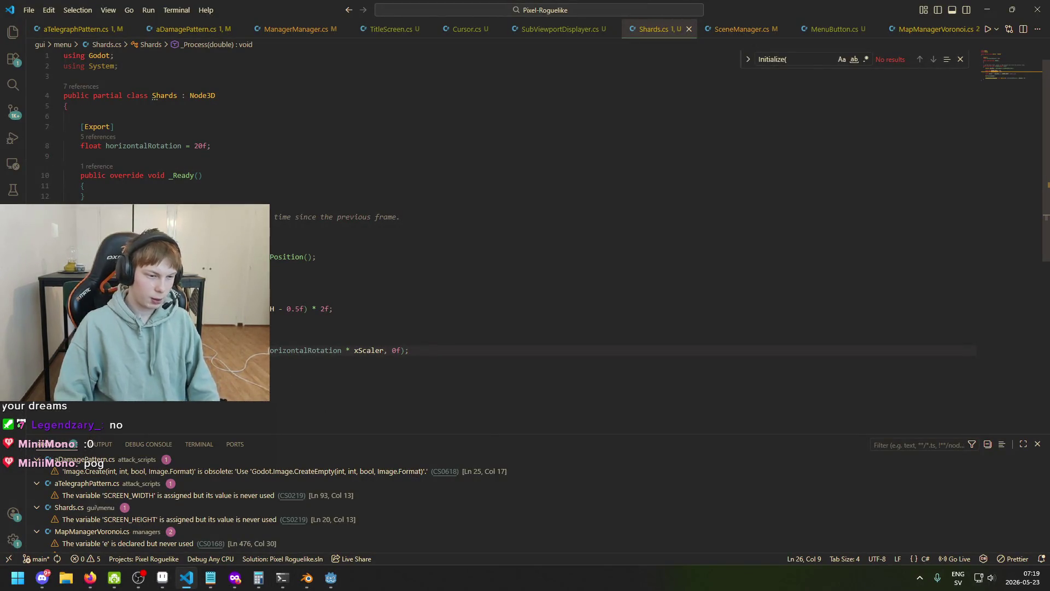
# - Tidy the blank lines after line 22 and open an empty line 24 for the new statement
pyautogui.click(465, 329)
pyautogui.press('BackSpace')
pyautogui.press('BackSpace')
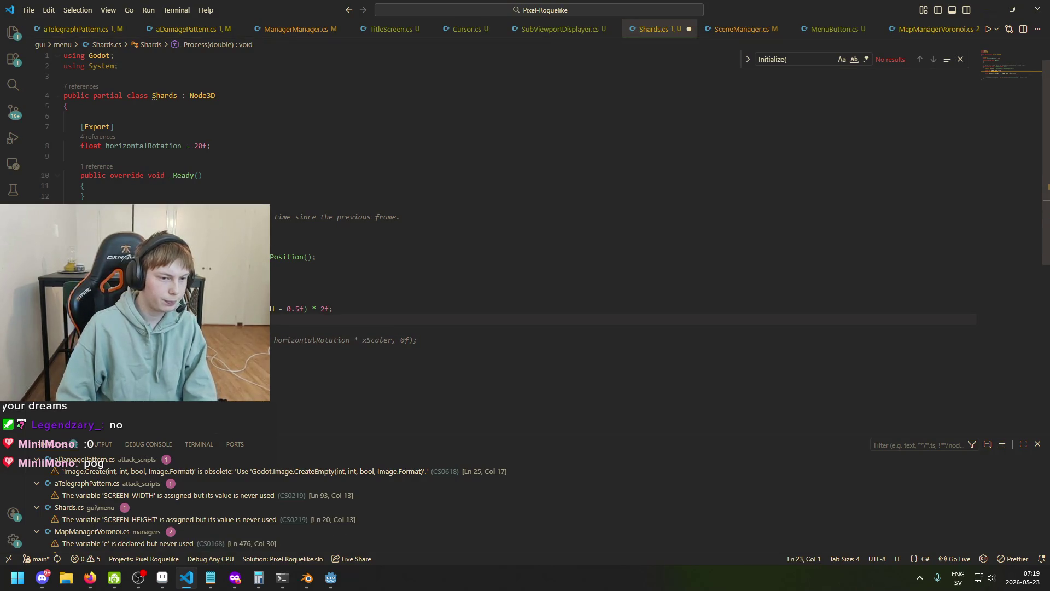
pyautogui.click(486, 323)
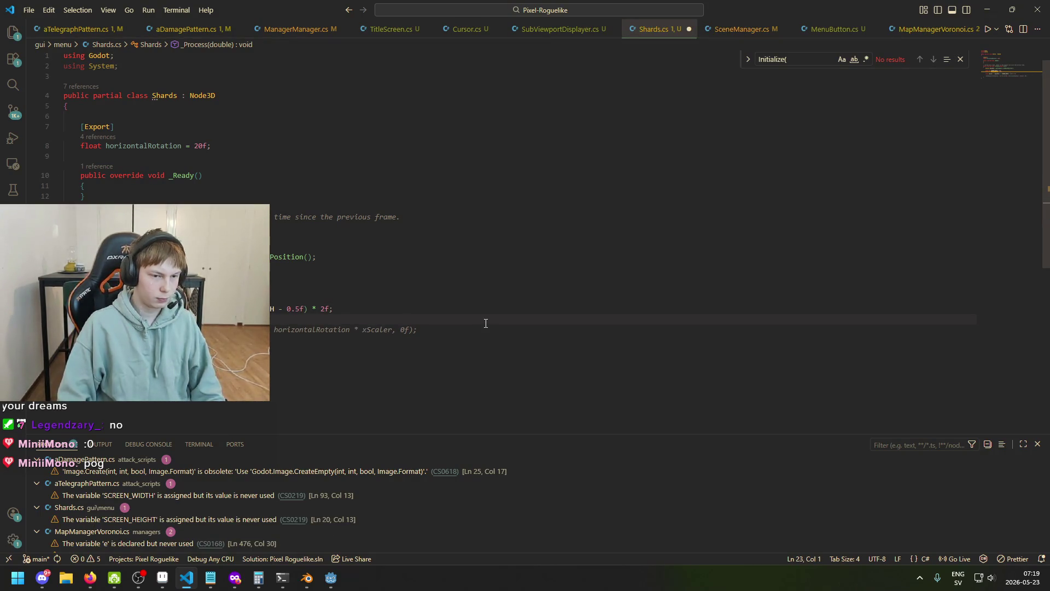
pyautogui.press('Return')
pyautogui.press('Return')
pyautogui.click(524, 325)
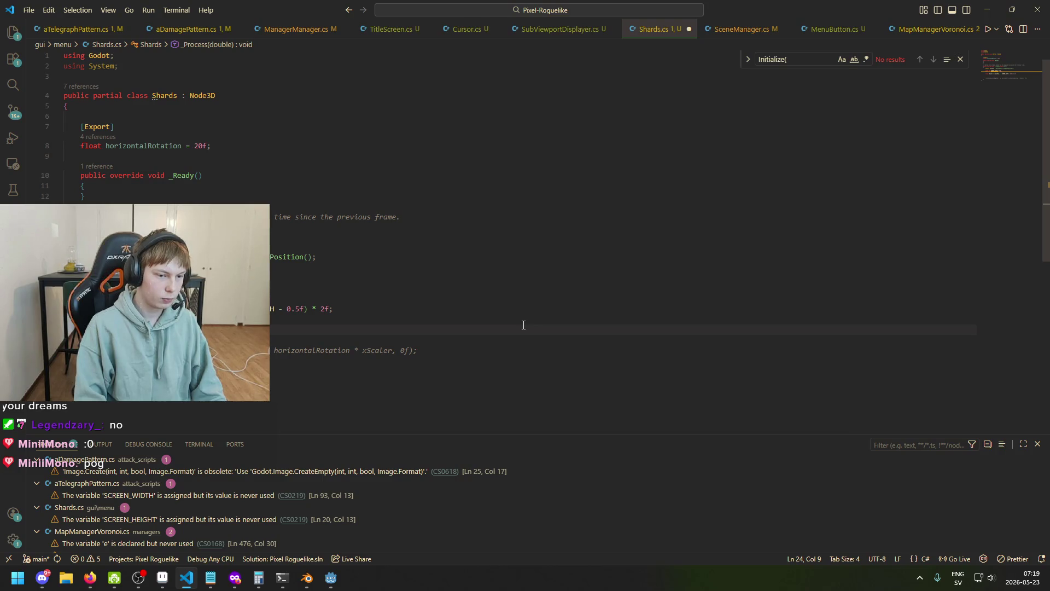
pyautogui.write('GlobalPosition')
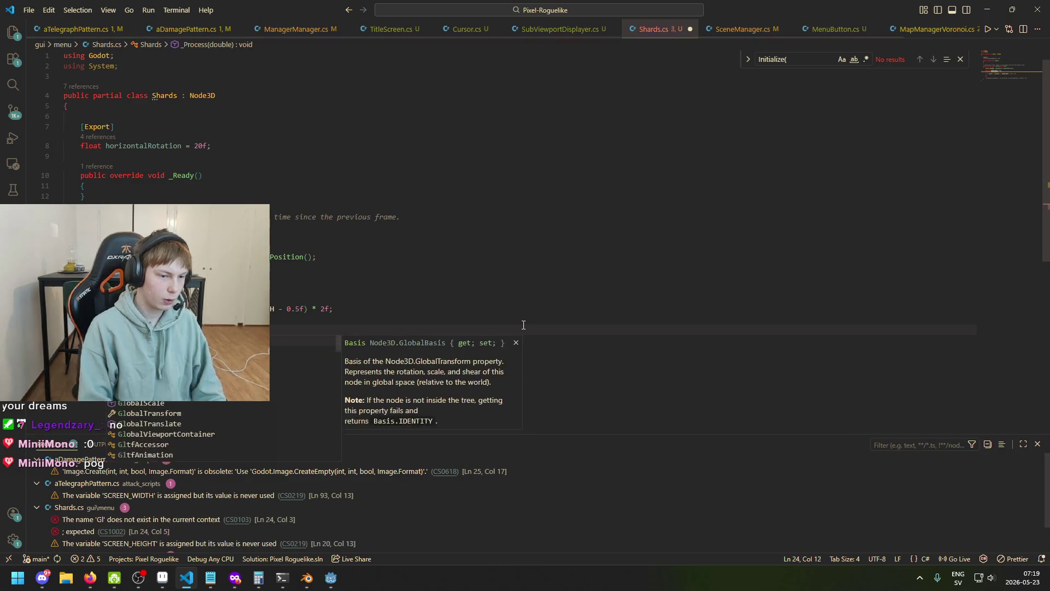
pyautogui.write('.')
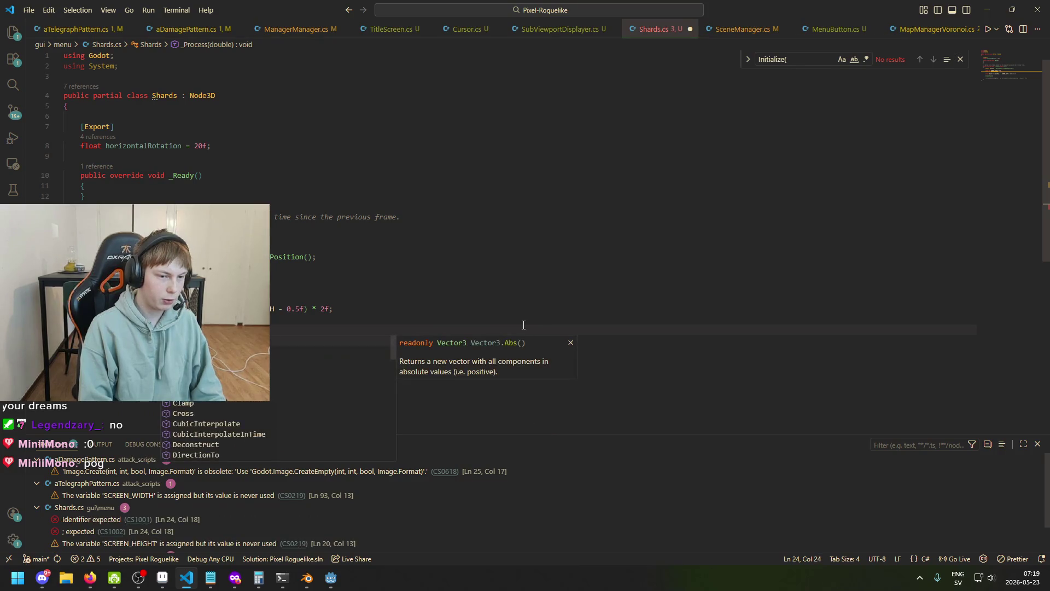
pyautogui.write('x')
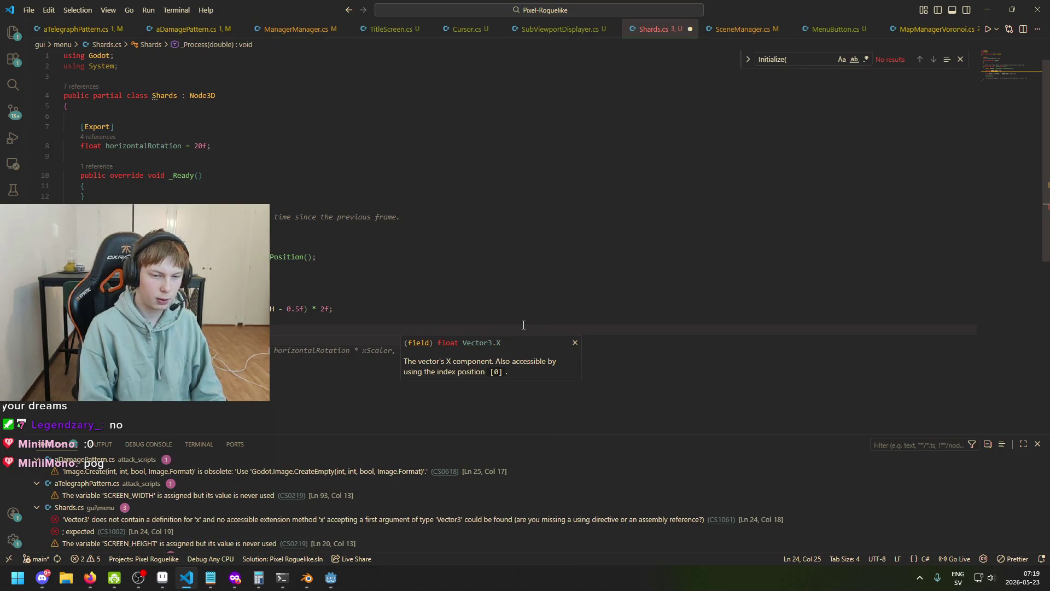
pyautogui.press('BackSpace')
pyautogui.press('BackSpace')
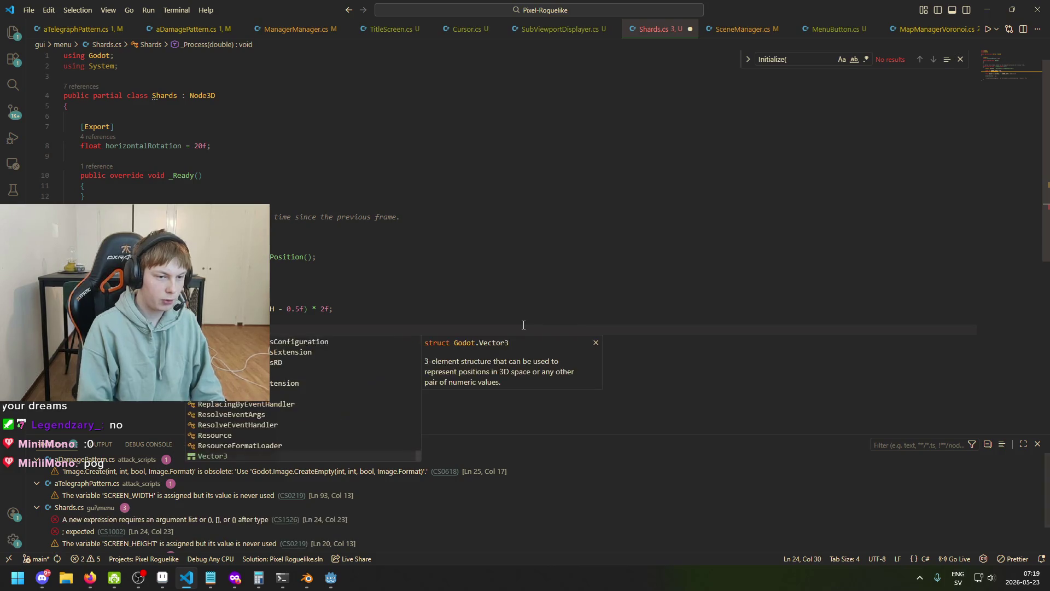
# - Copy horizontalRotation * xScaler from line 26 into line 24 and remove the stray characters
pyautogui.click(464, 307)
pyautogui.moveTo(207, 350); pyautogui.dragTo(456, 352)
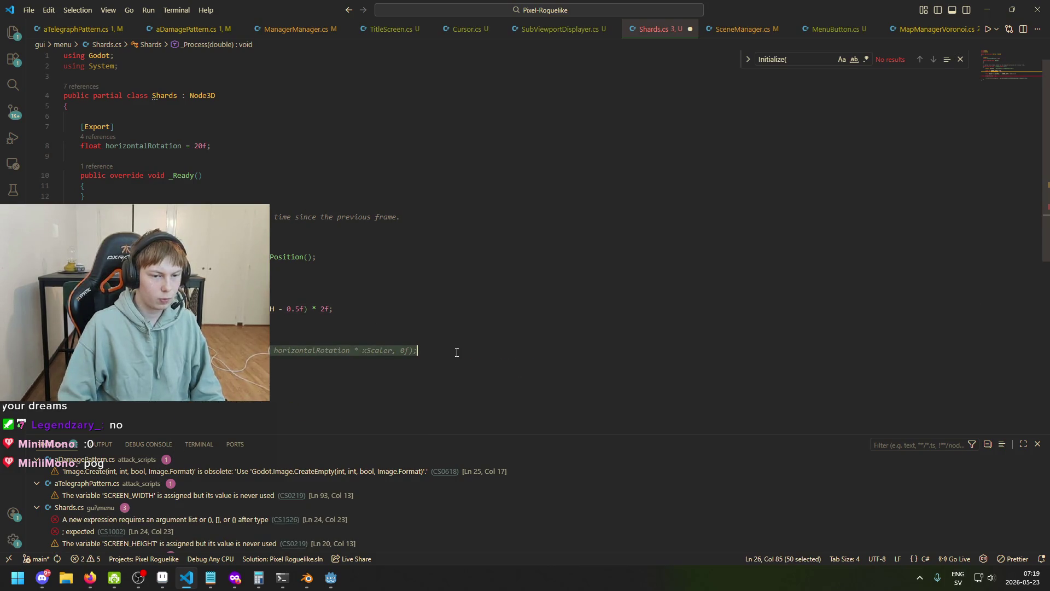
pyautogui.hotkey('ctrl', 'c')
pyautogui.click(347, 328)
pyautogui.hotkey('ctrl', 'v')
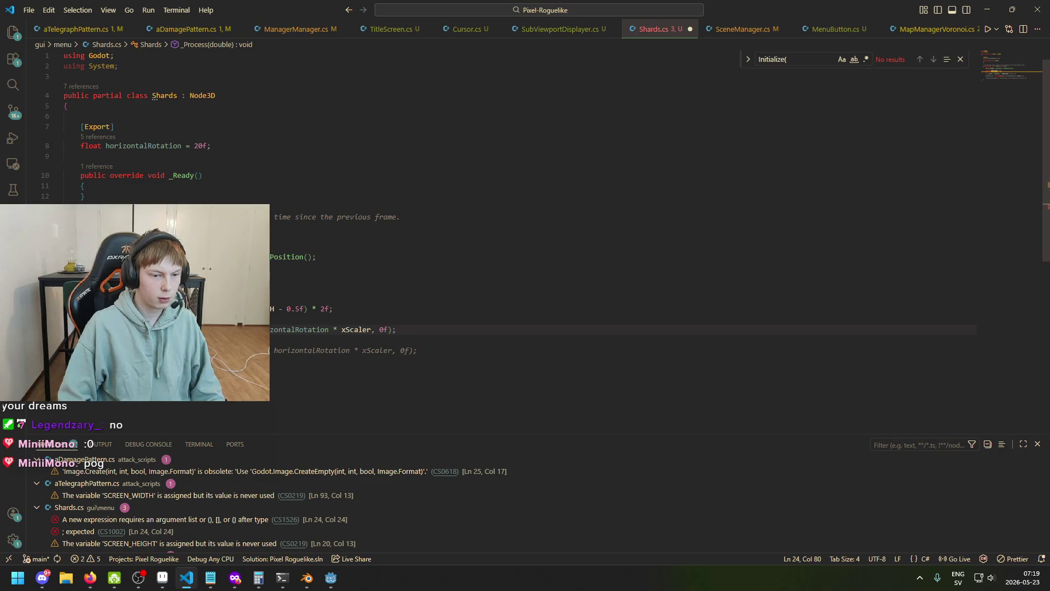
pyautogui.click(186, 329)
pyautogui.press('BackSpace')
pyautogui.press('BackSpace')
pyautogui.press('BackSpace')
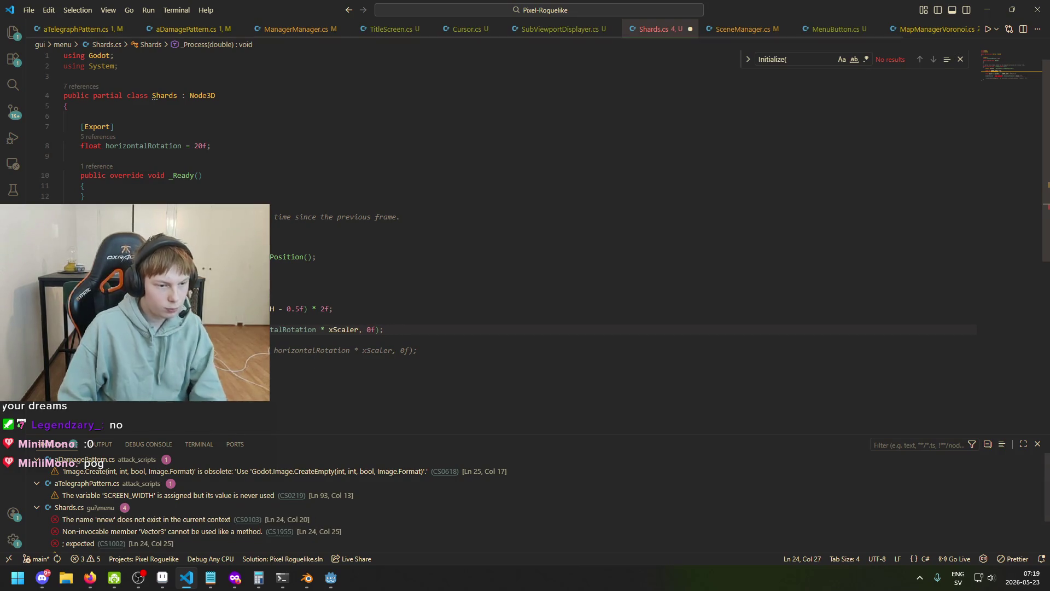
pyautogui.press('BackSpace')
# - Rearrange line 24 into new Vector3(horizontalRotation * xScaler, 0f, 0f)
pyautogui.moveTo(353, 329); pyautogui.dragTo(230, 329)
pyautogui.click(371, 330)
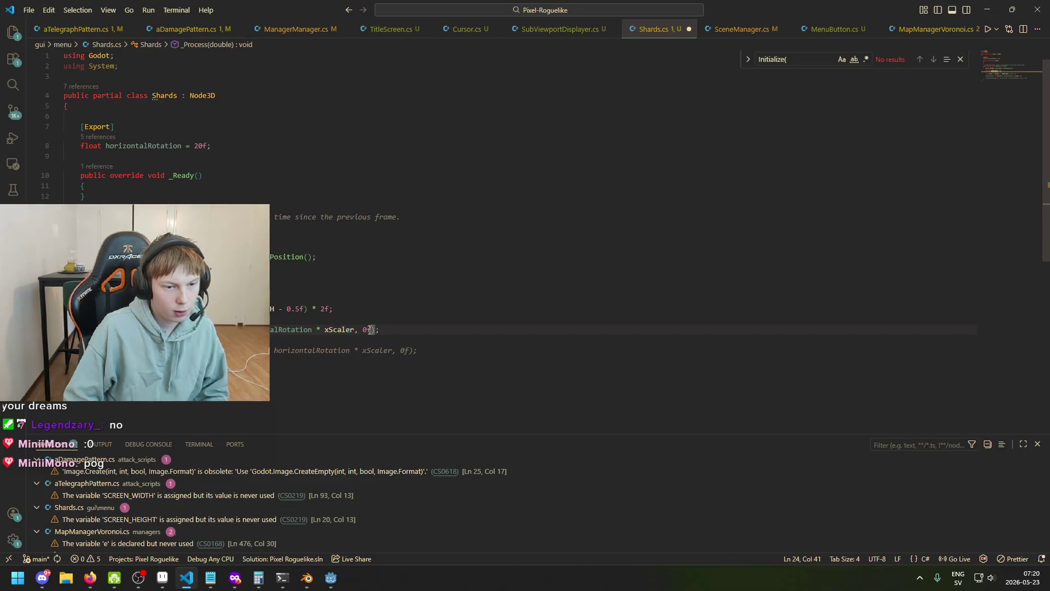
pyautogui.moveTo(354, 329); pyautogui.dragTo(241, 329)
pyautogui.press('BackSpace')
pyautogui.doubleClick(257, 329)
pyautogui.hotkey('ctrl', 'v')
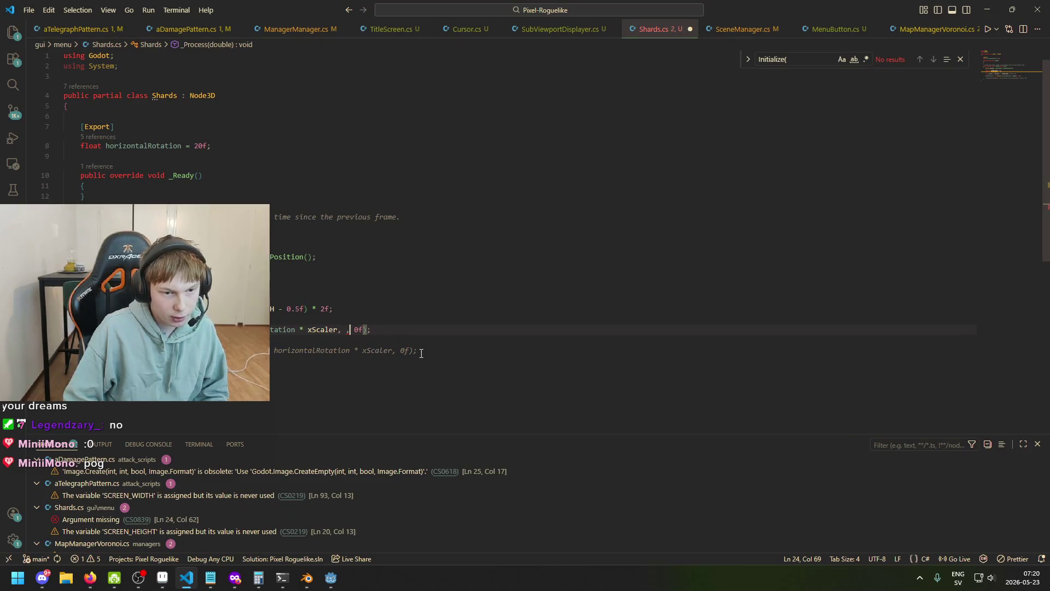
pyautogui.press('BackSpace')
pyautogui.hotkey('ctrl', 'space')
pyautogui.write('0f,')
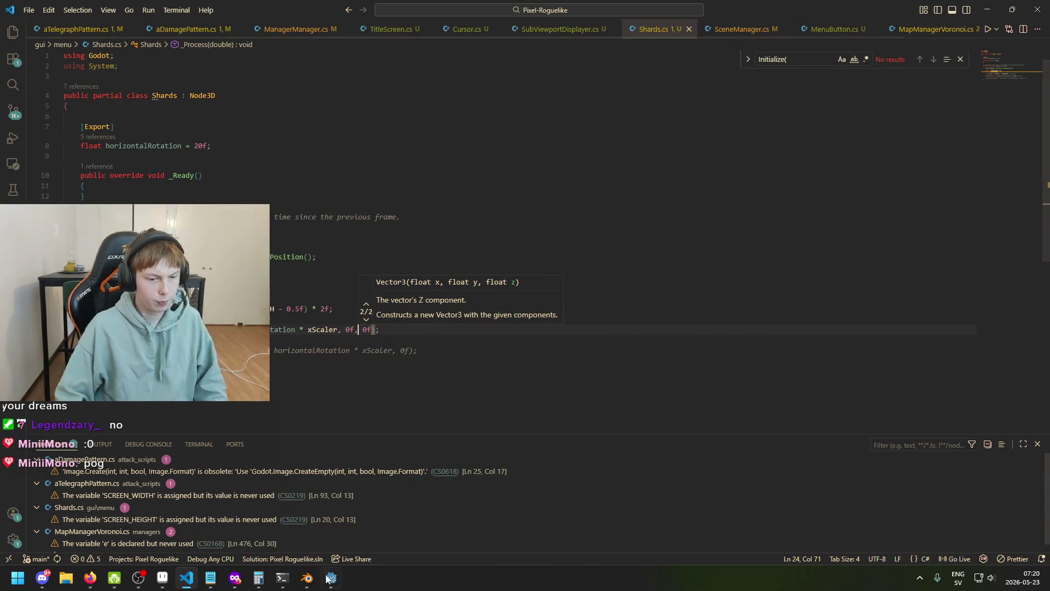
pyautogui.click(330, 578)
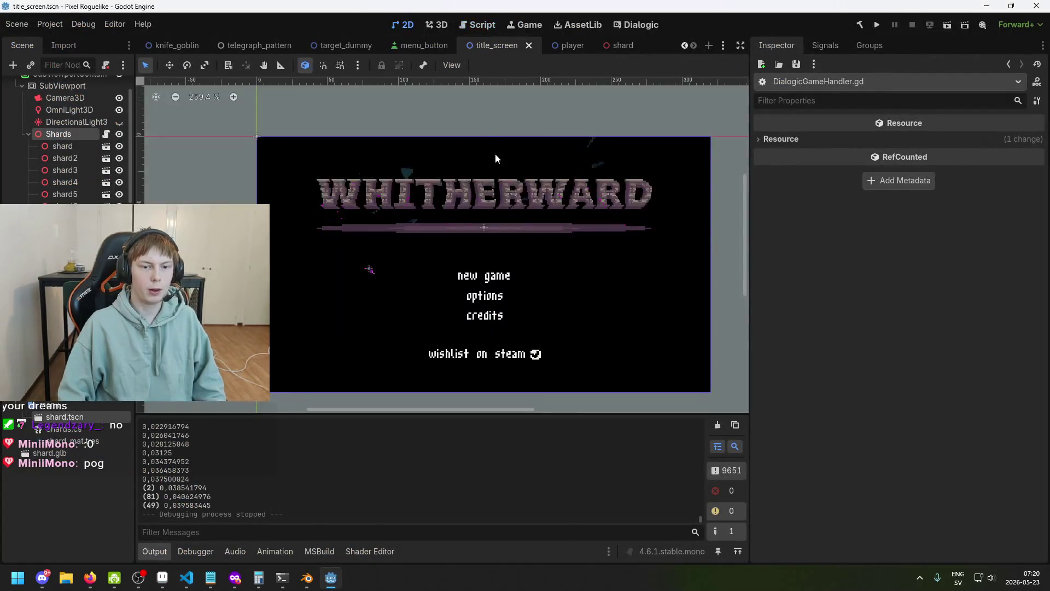
# - Toggle between the 3D and 2D views and test-drag the Shards x position, undoing it back to 0
pyautogui.click(80, 131)
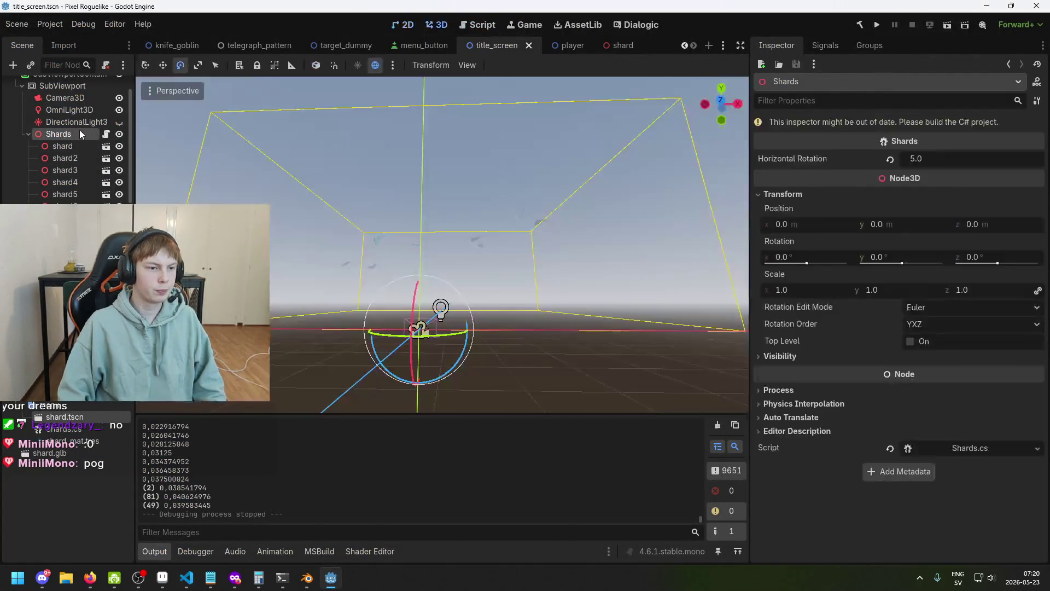
pyautogui.click(408, 26)
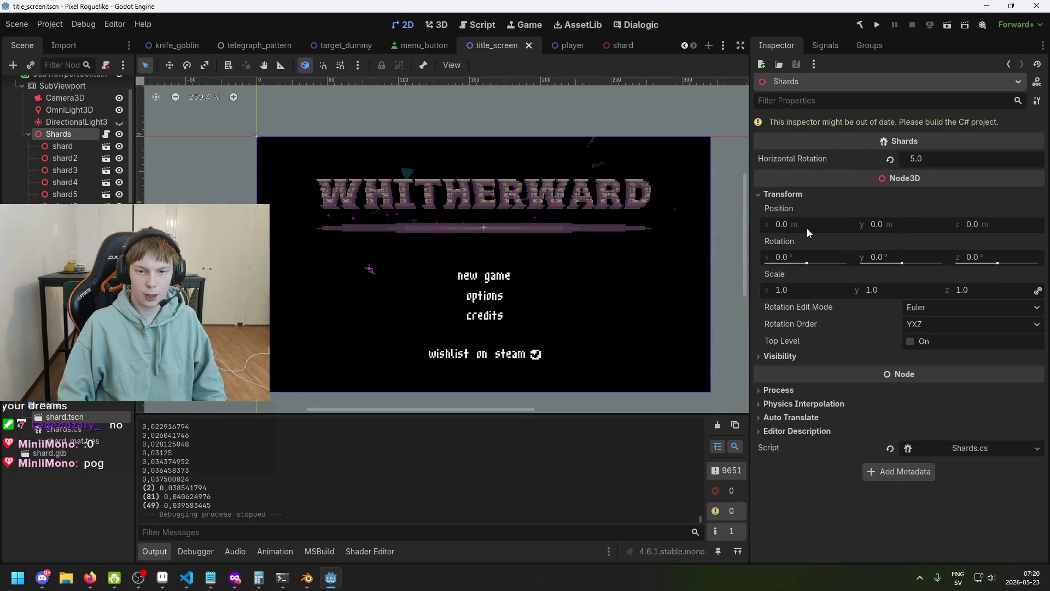
pyautogui.moveTo(806, 228); pyautogui.dragTo(861, 228)
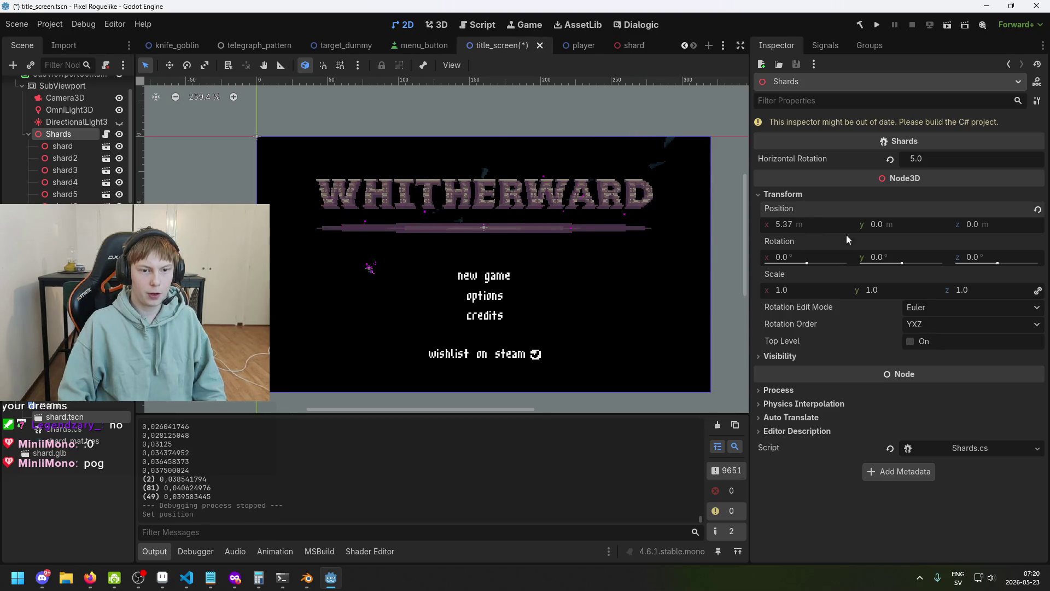
pyautogui.hotkey('ctrl', 'z')
pyautogui.moveTo(821, 223); pyautogui.dragTo(788, 223)
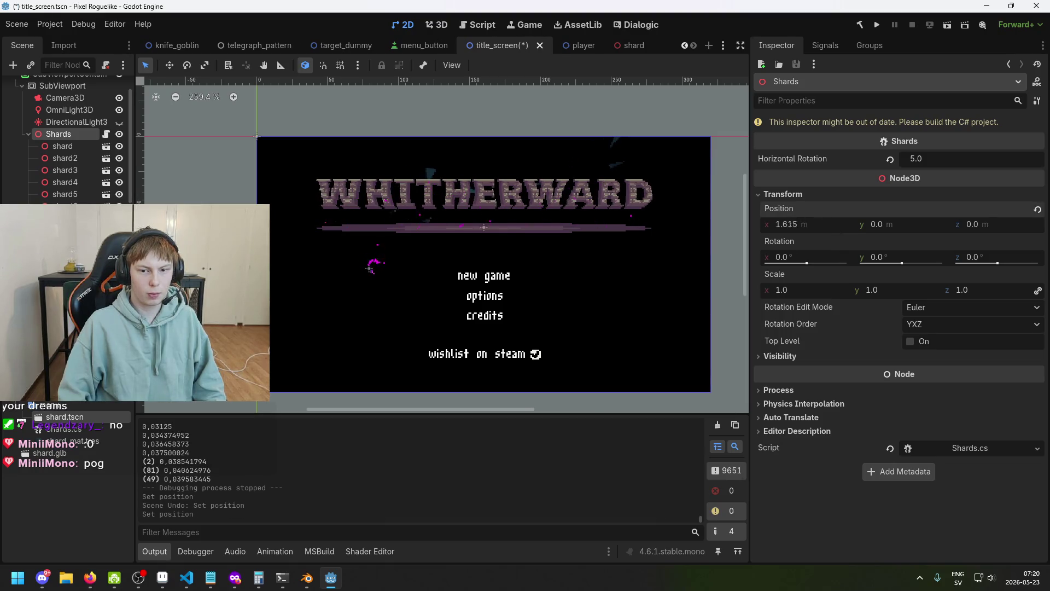
pyautogui.hotkey('ctrl', 'z')
pyautogui.moveTo(820, 224); pyautogui.dragTo(788, 224)
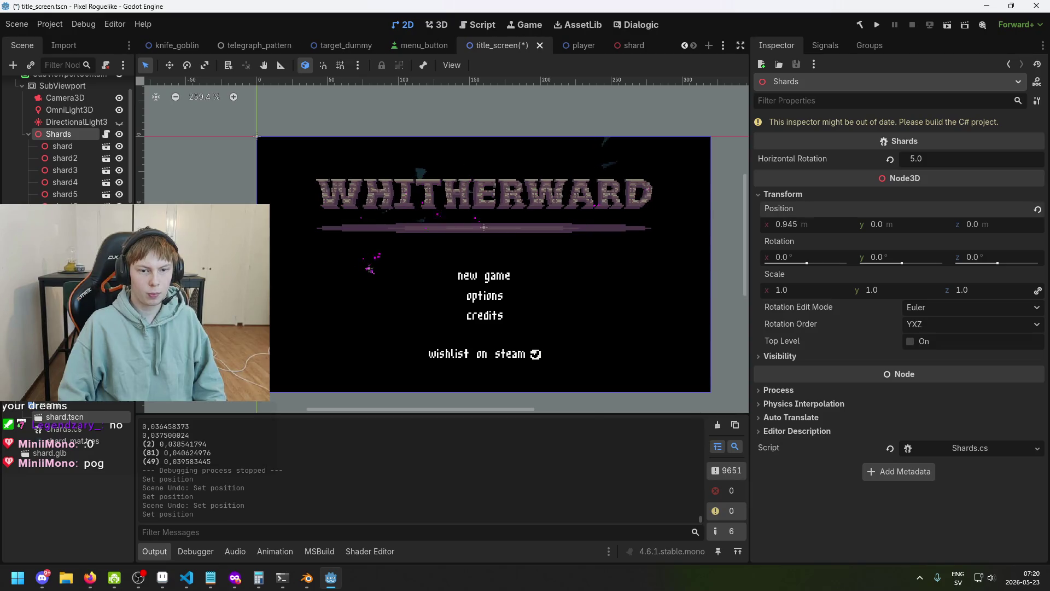
pyautogui.hotkey('ctrl', 'z')
# - Set Shards' Horizontal Rotation to 1, save the title screen, and run the game
pyautogui.click(947, 154)
pyautogui.write('1')
pyautogui.press('Return')
pyautogui.hotkey('ctrl', 's')
pyautogui.press('F5')
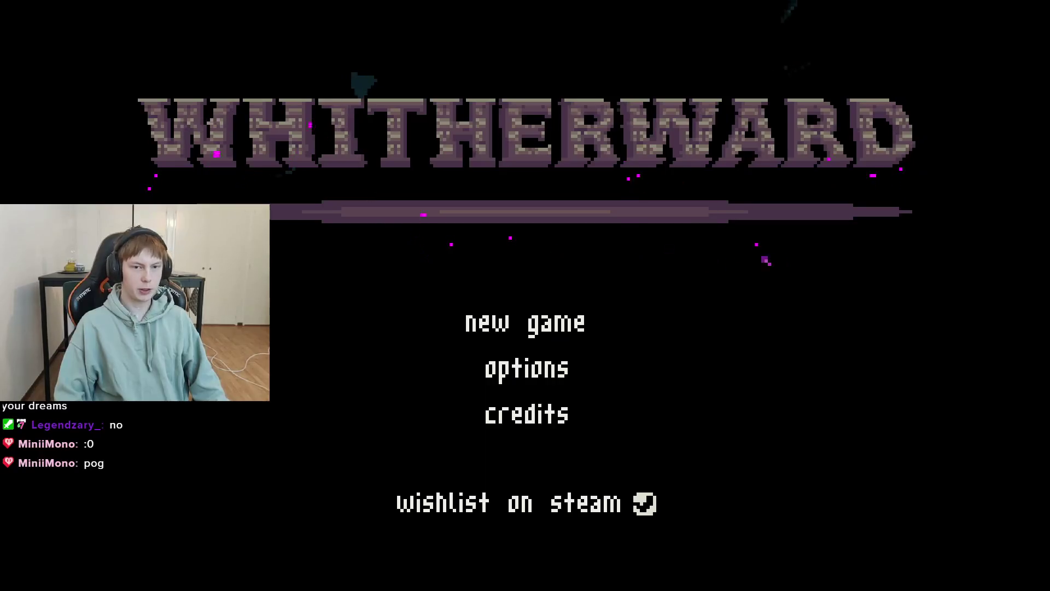
# - Close the game after watching the magenta shards drift around the title-screen logo
pyautogui.hotkey('alt', 'F4')
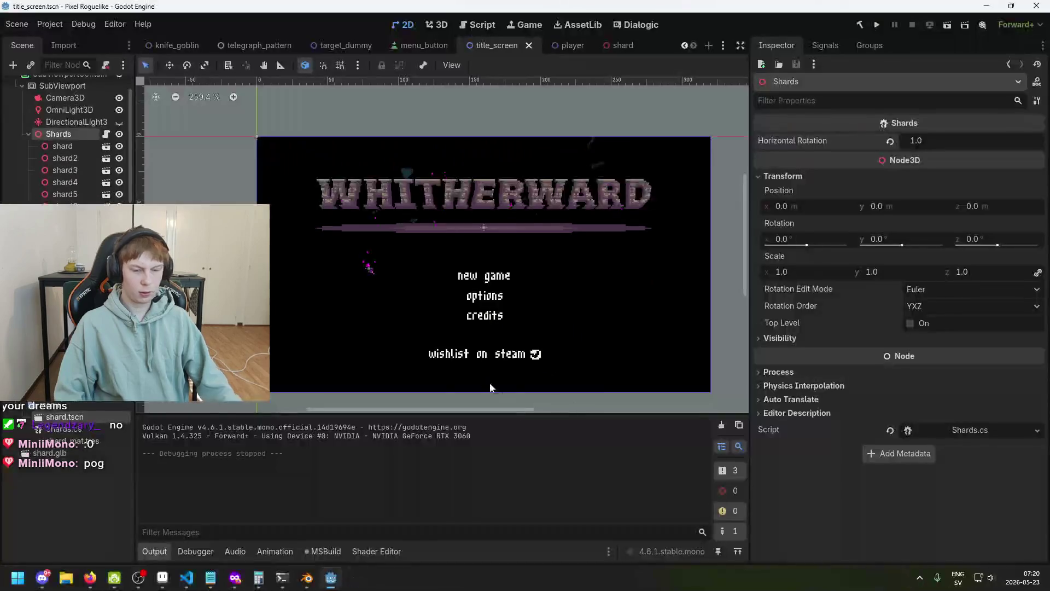
# - Bring Shards.cs back up in Visual Studio Code
pyautogui.click(186, 578)
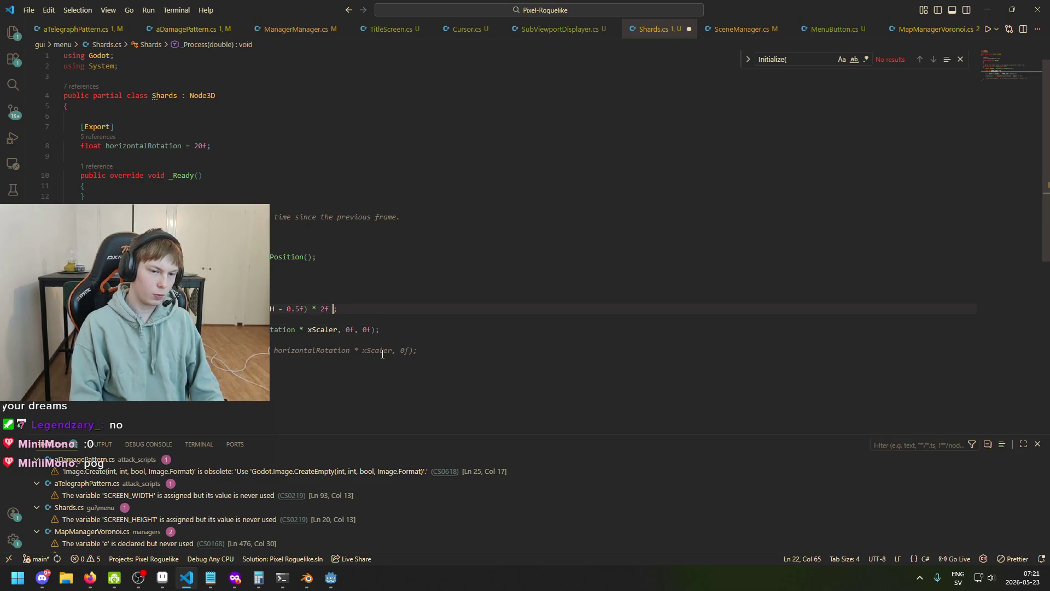
# - Append * -1f after 2f on line 22, save Shards.cs, and return to Godot
pyautogui.write('* -1f')
pyautogui.click(416, 298)
pyautogui.hotkey('ctrl', 's')
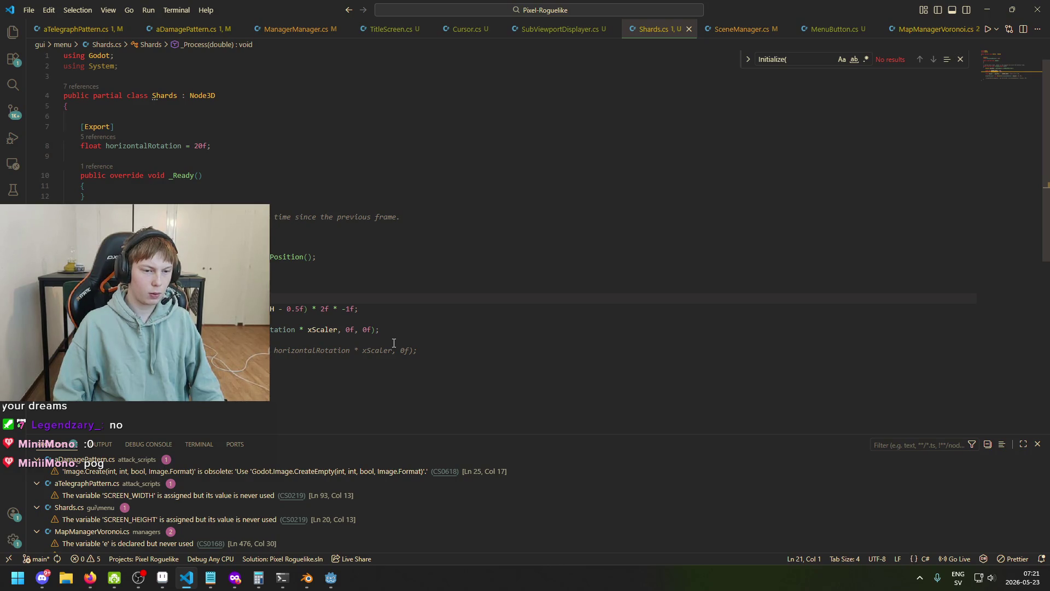
pyautogui.hotkey('alt', 'Tab')
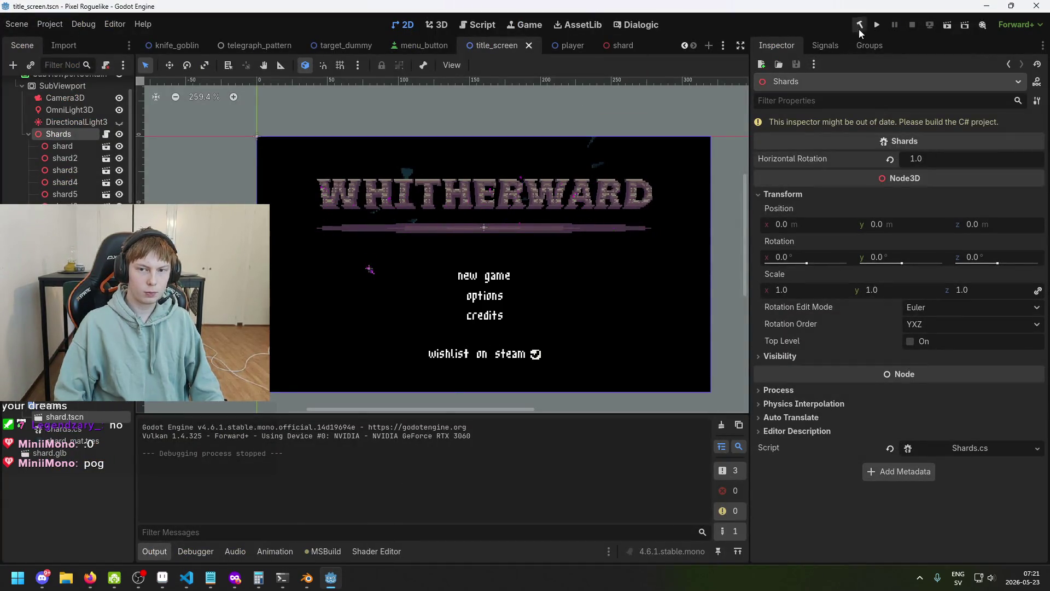
# - Run the project to view the shard movement with the negated offset
pyautogui.click(875, 25)
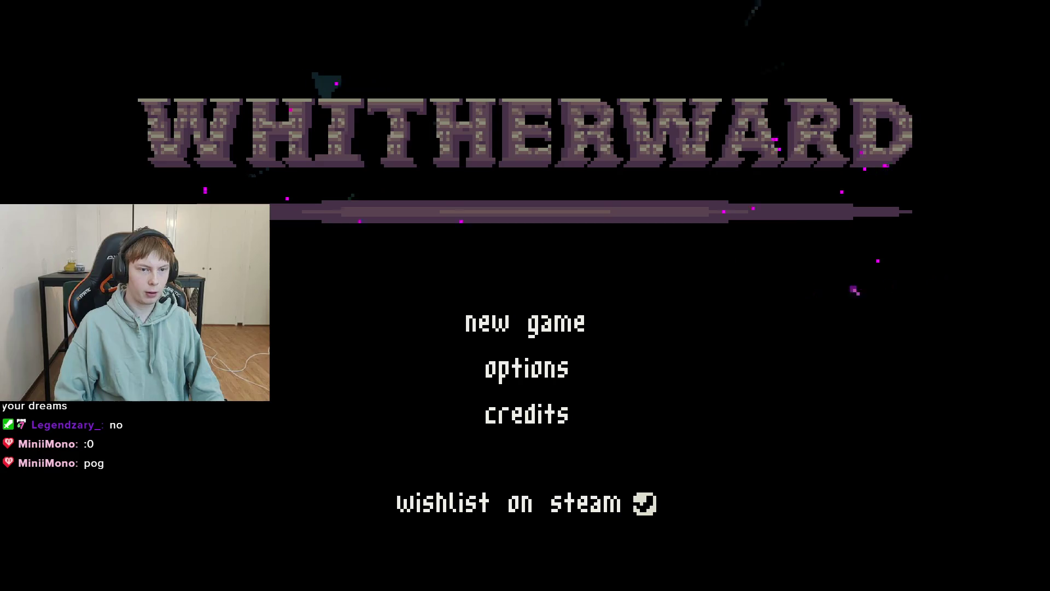
# - Stop the game, change the Horizontal Rotation value, and relaunch for a test run
pyautogui.press('F8')
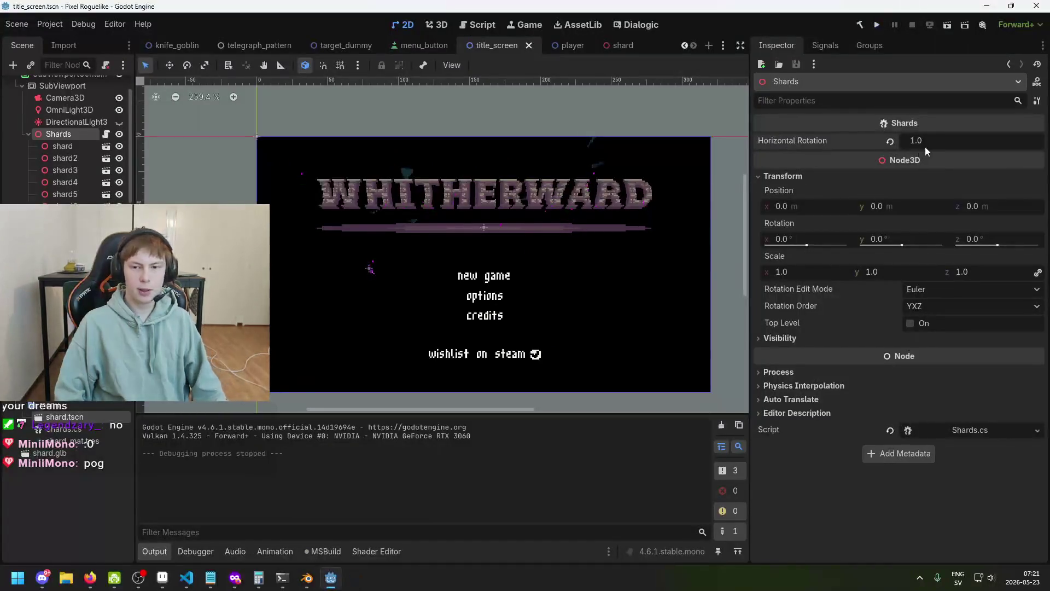
pyautogui.write('9')
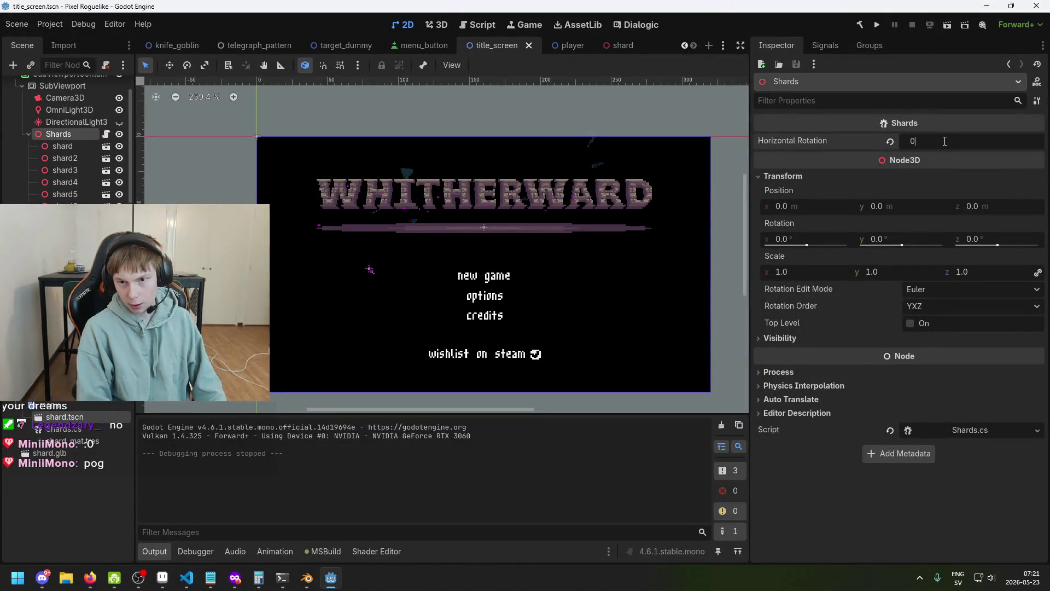
pyautogui.click(875, 25)
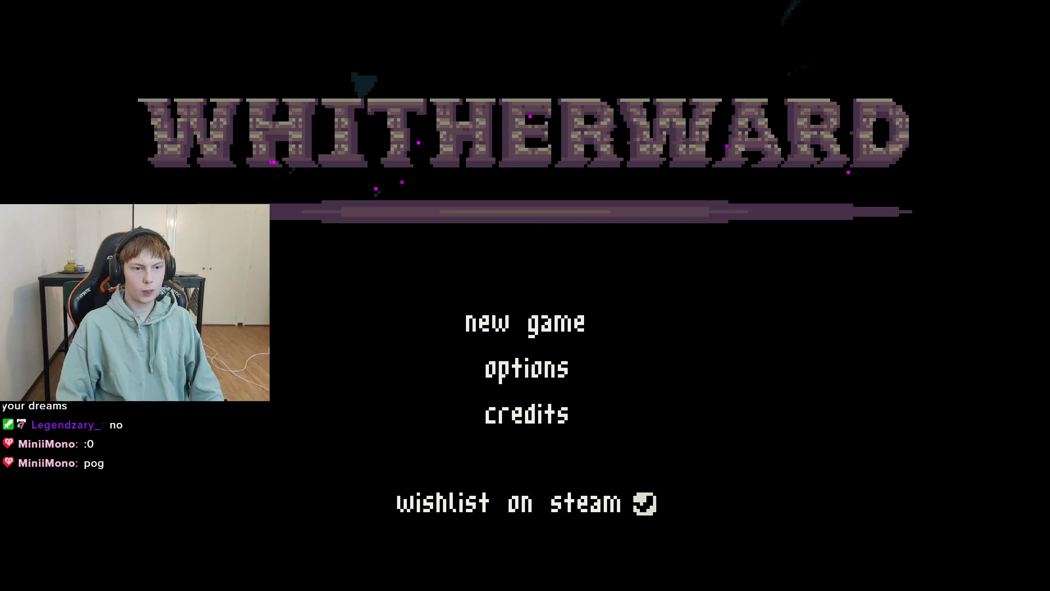
pyautogui.hotkey('alt', 'F4')
# - Set Shards' Horizontal Rotation to 0.2 and save the title_screen scene
pyautogui.click(931, 139)
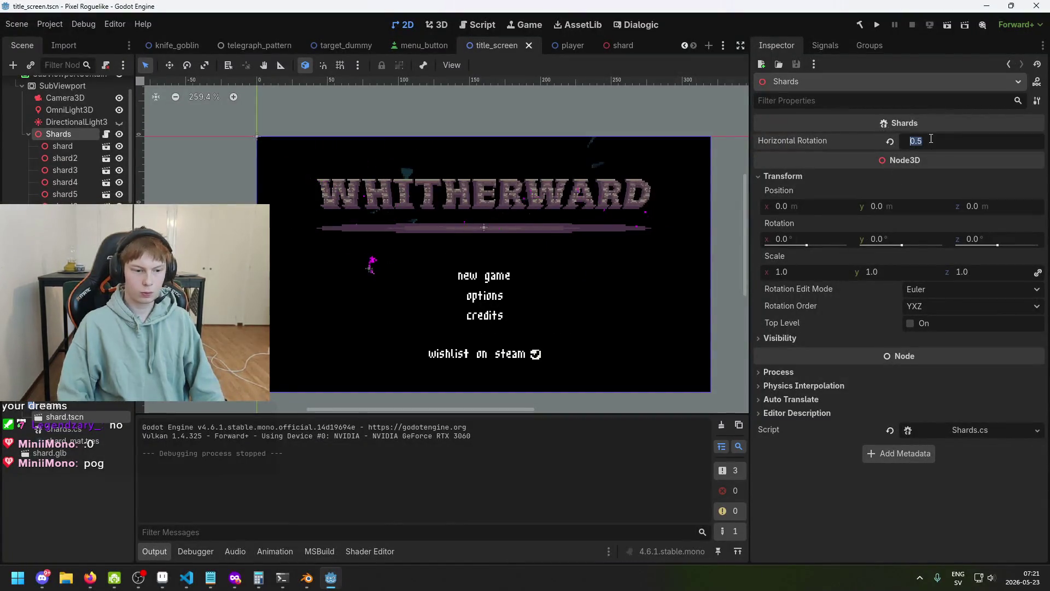
pyautogui.write('0.2')
pyautogui.press('Return')
pyautogui.hotkey('ctrl', 's')
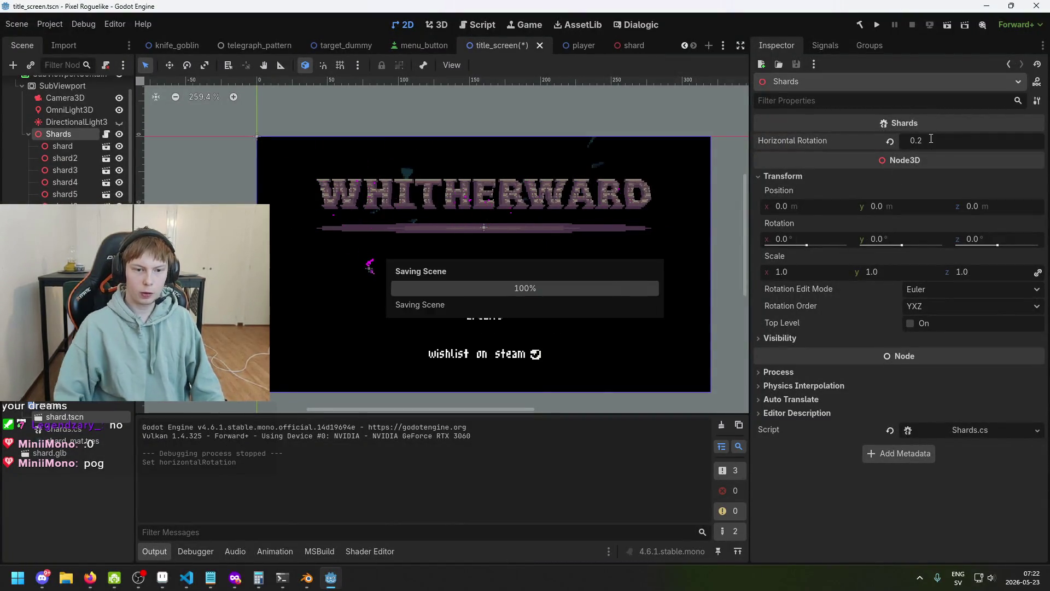
pyautogui.click(877, 25)
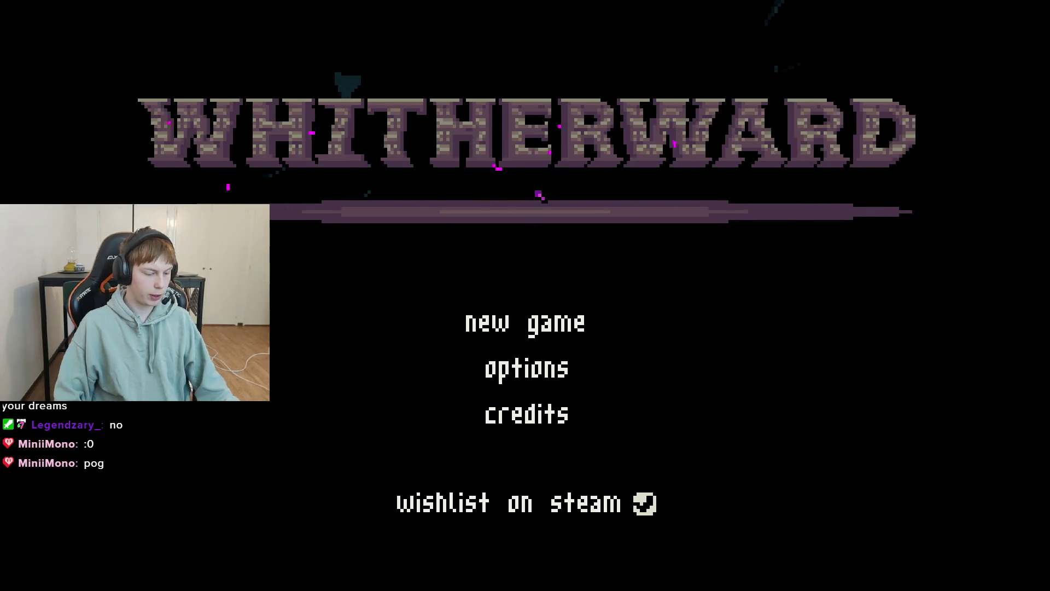
pyautogui.hotkey('alt', 'F4')
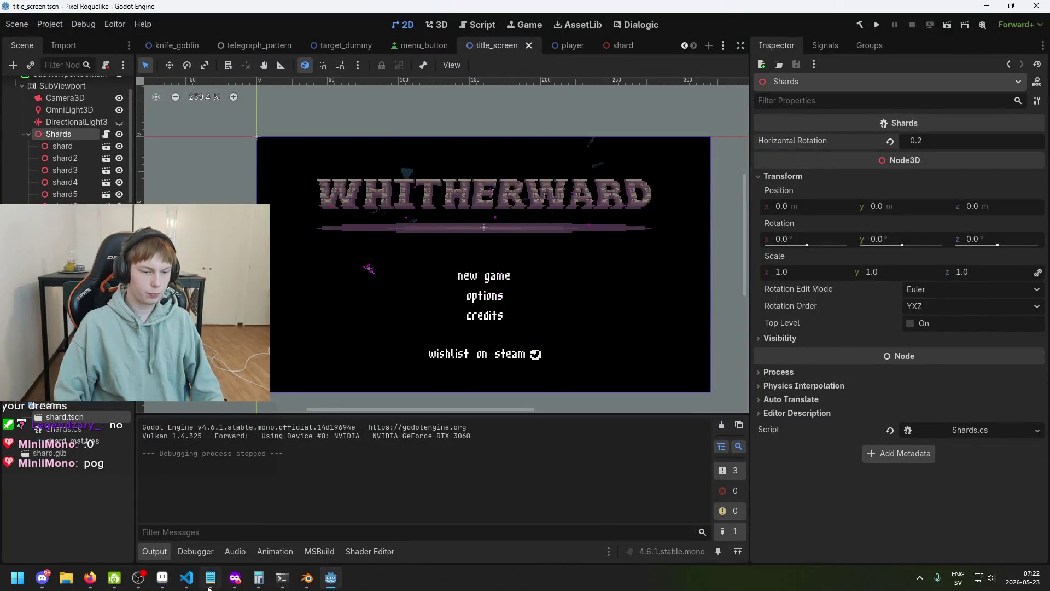
# - Rename the horizontalRotation field on line 8 to horizontalParallax
pyautogui.click(186, 577)
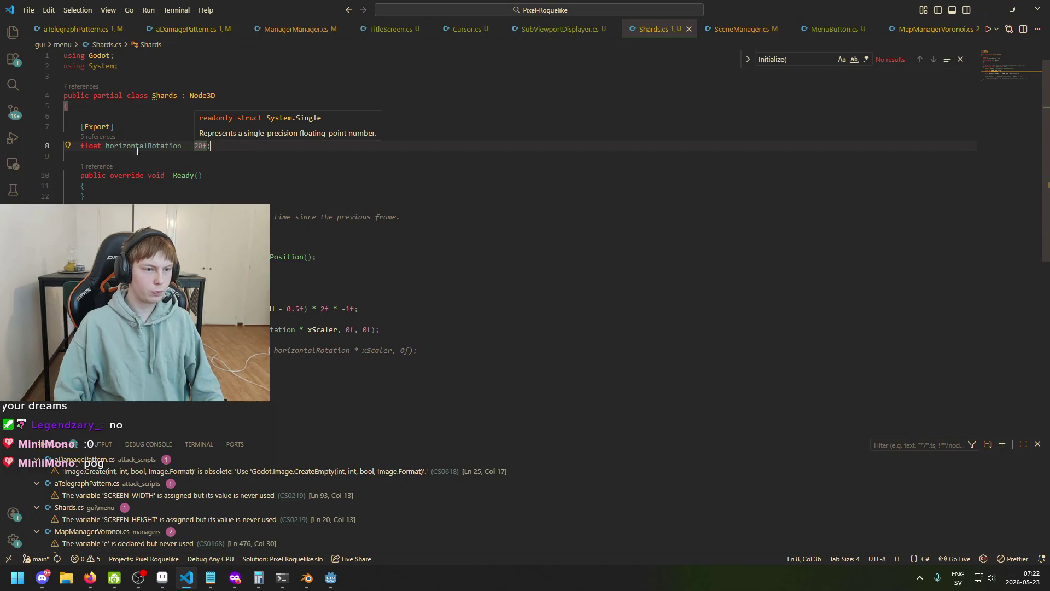
pyautogui.click(181, 145)
pyautogui.hotkey('shift', 'Left')
pyautogui.hotkey('shift', 'Left')
pyautogui.hotkey('shift', 'Left')
pyautogui.write('Pa')
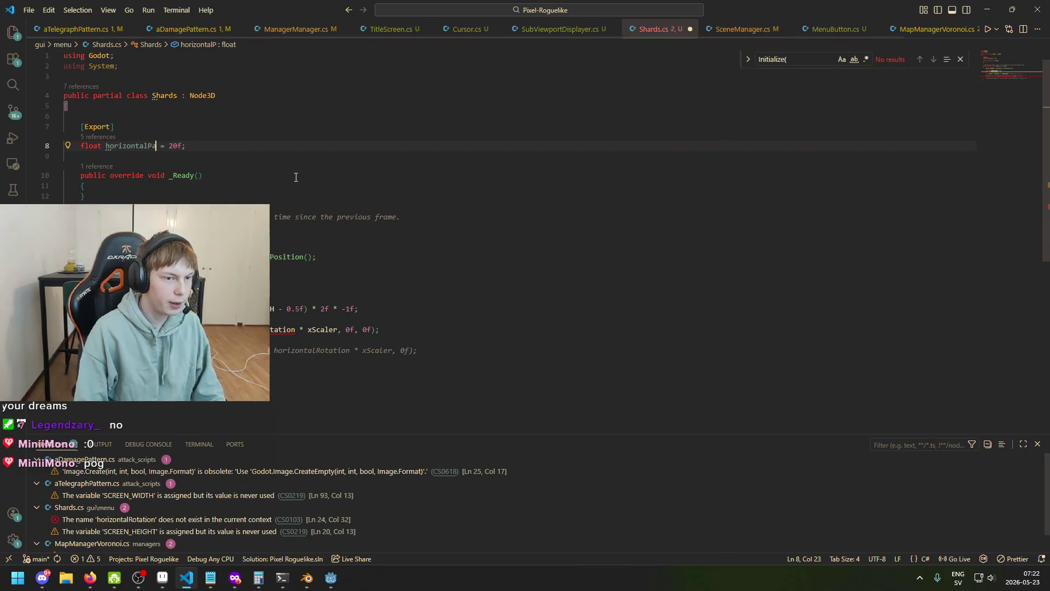
pyautogui.press('BackSpace')
pyautogui.hotkey('alt', 'Tab')
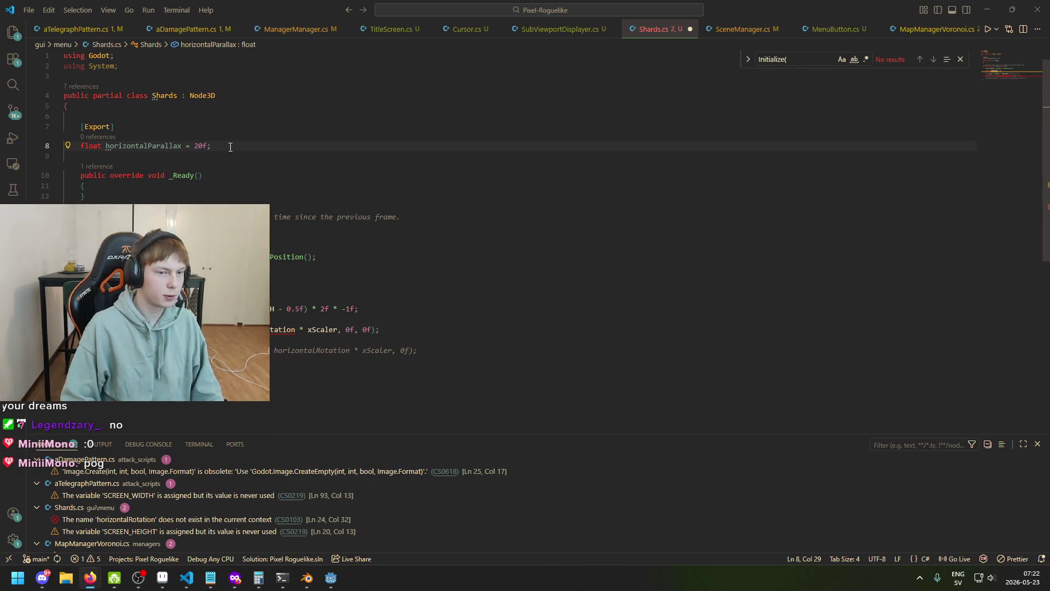
# - Duplicate the horizontalParallax declaration on the line below
pyautogui.moveTo(212, 145); pyautogui.dragTo(75, 148)
pyautogui.hotkey('ctrl', 'c')
pyautogui.press('End')
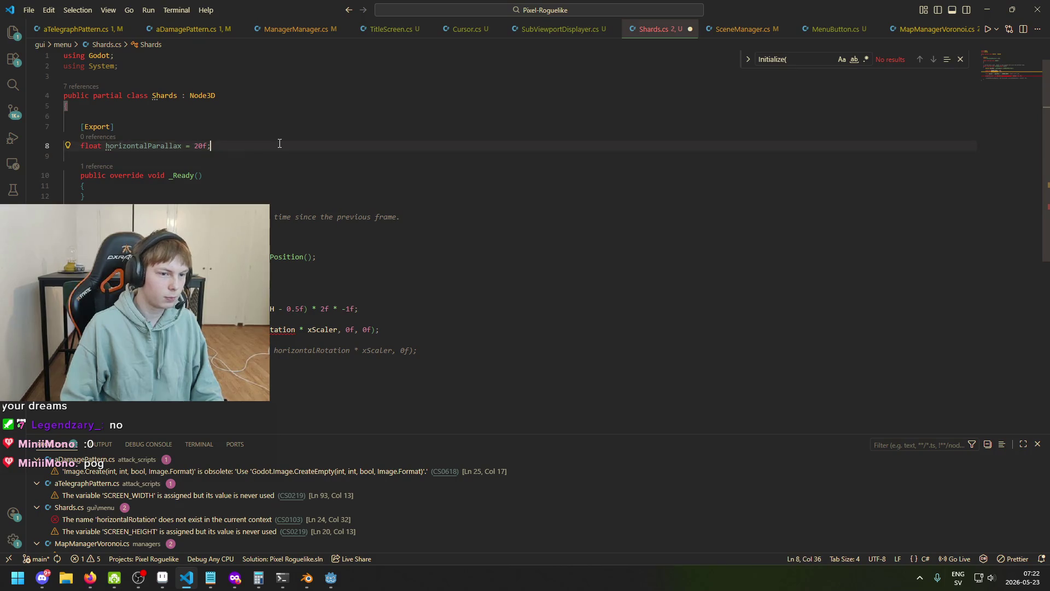
pyautogui.press('Return')
pyautogui.press('Return')
pyautogui.hotkey('ctrl', 'v')
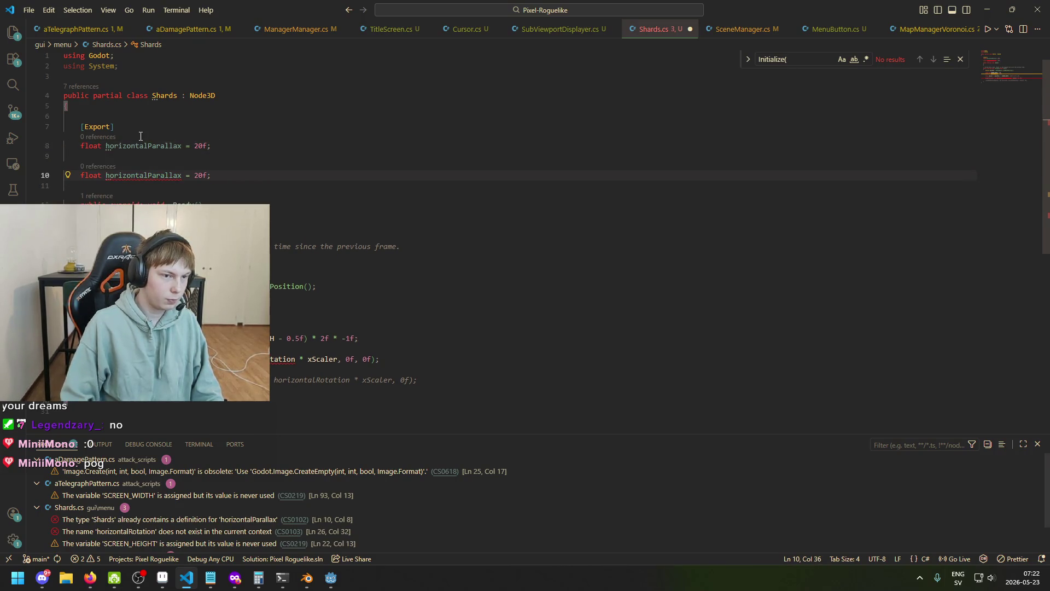
# - Mark the copy with [Export], rename it verticalParallax, and save
pyautogui.click(98, 166)
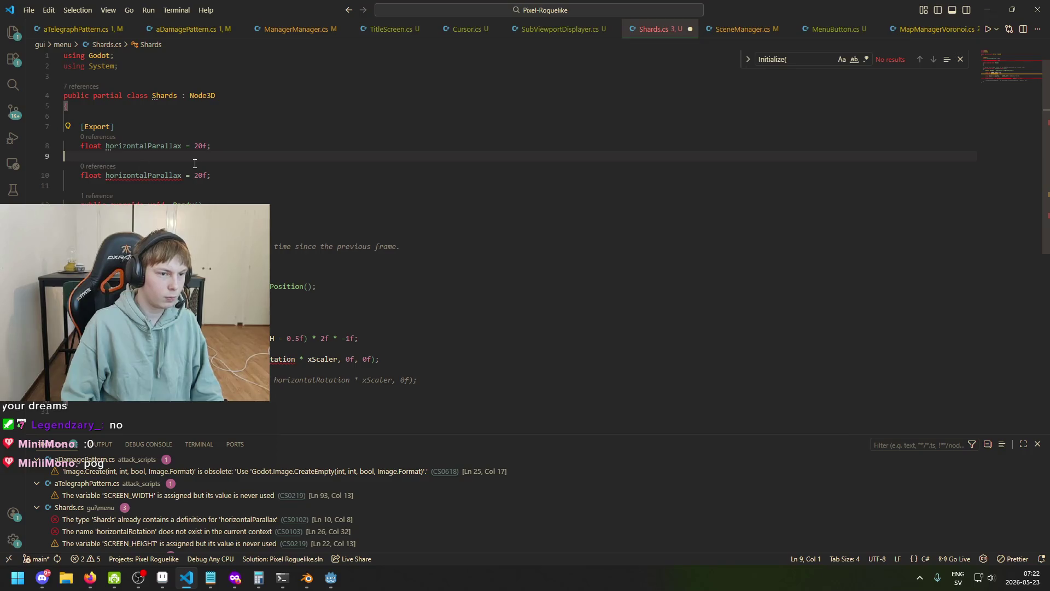
pyautogui.press('Up')
pyautogui.press('End')
pyautogui.press('Return')
pyautogui.write('[Export]')
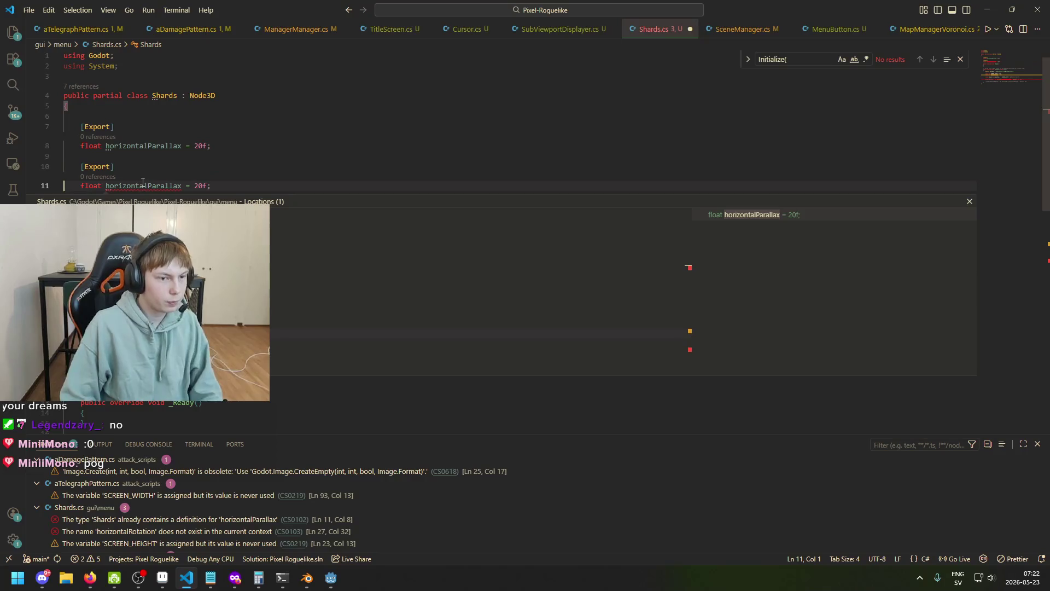
pyautogui.moveTo(105, 185); pyautogui.dragTo(144, 185)
pyautogui.write('y')
pyautogui.press('BackSpace')
pyautogui.write('vertical')
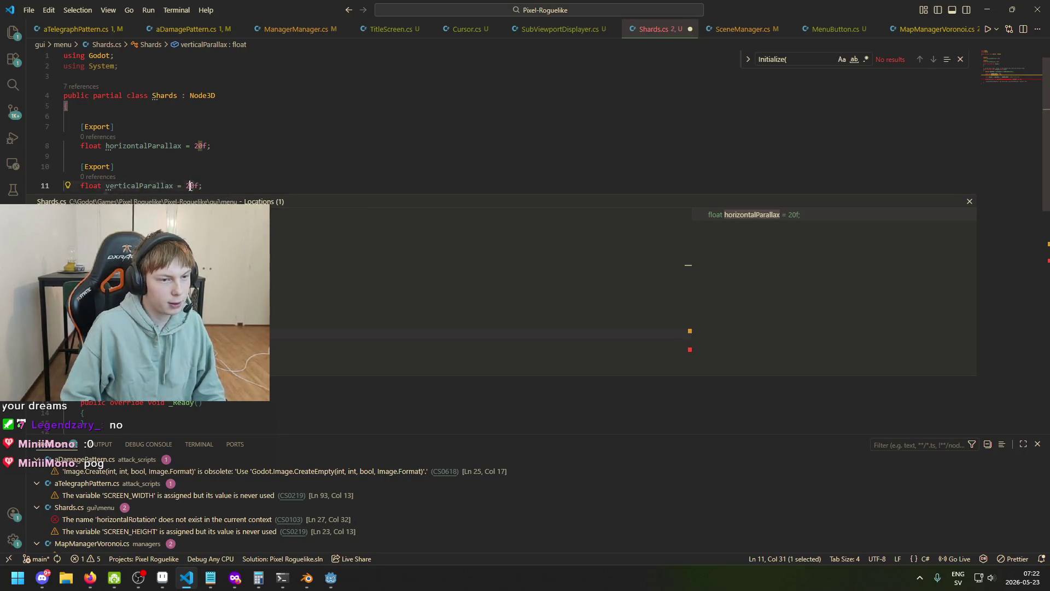
pyautogui.write('0.')
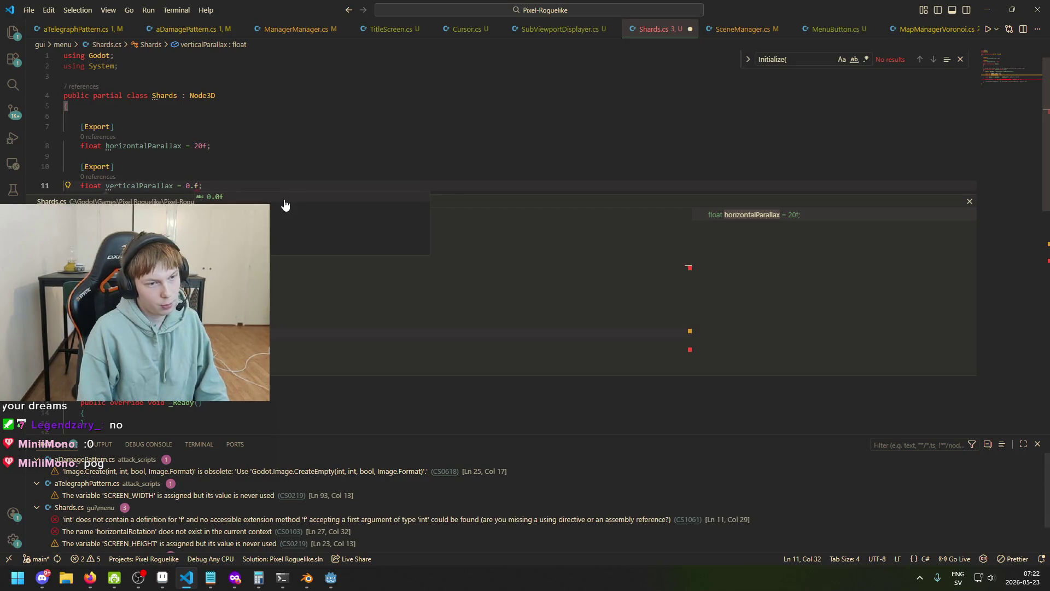
pyautogui.hotkey('ctrl', 's')
# - Change horizontalParallax's value on line 8 from 20 to 0.2 and save
pyautogui.click(207, 147)
pyautogui.press('BackSpace')
pyautogui.write('0.2')
pyautogui.hotkey('ctrl', 's')
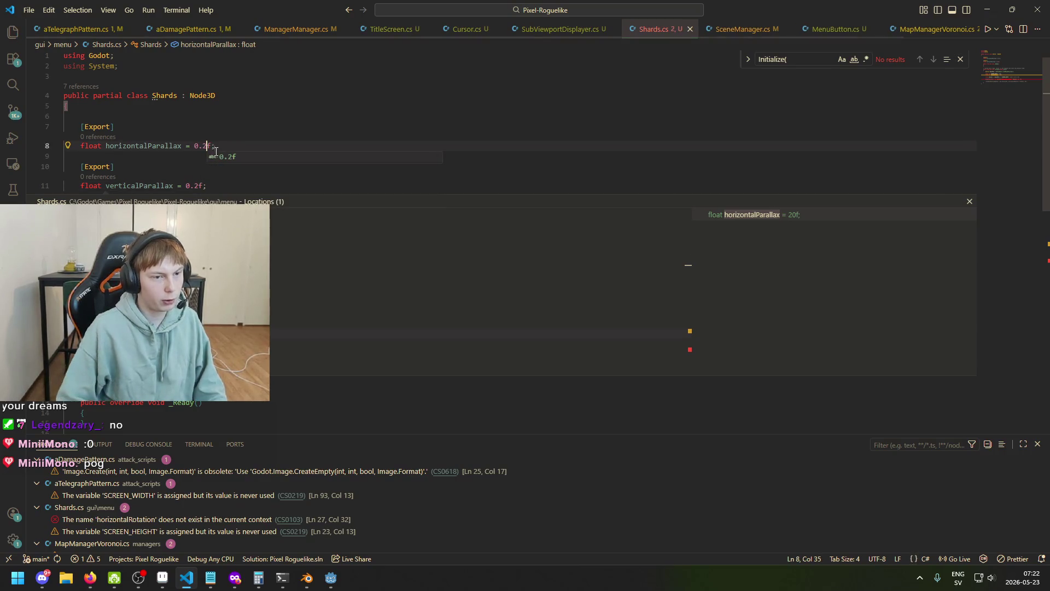
pyautogui.click(970, 201)
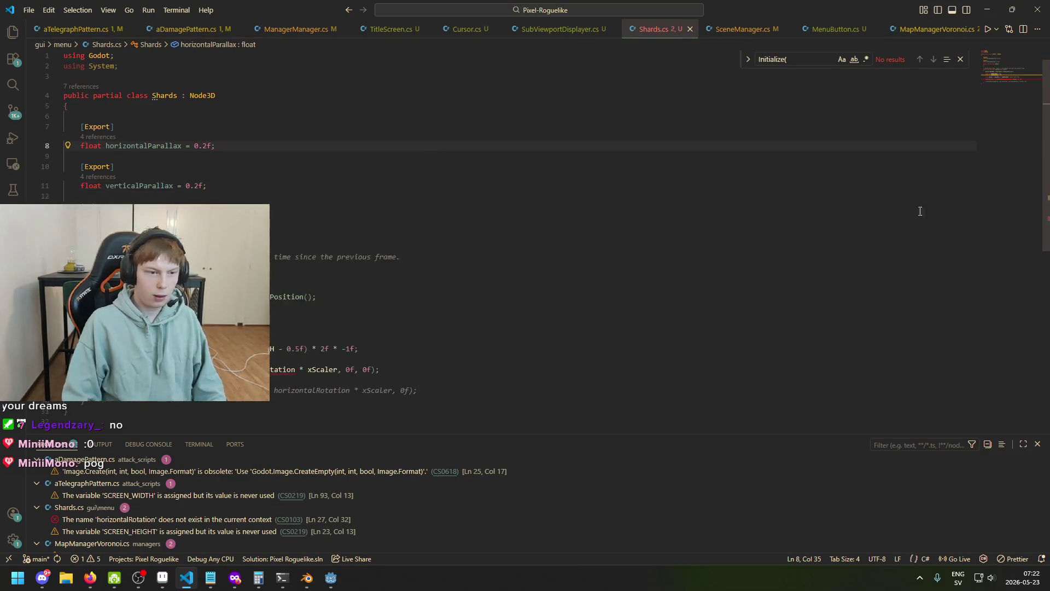
# - Duplicate the xScaler line as a yScaler line based on SCREEN_HEIGHT and save
pyautogui.click(223, 327)
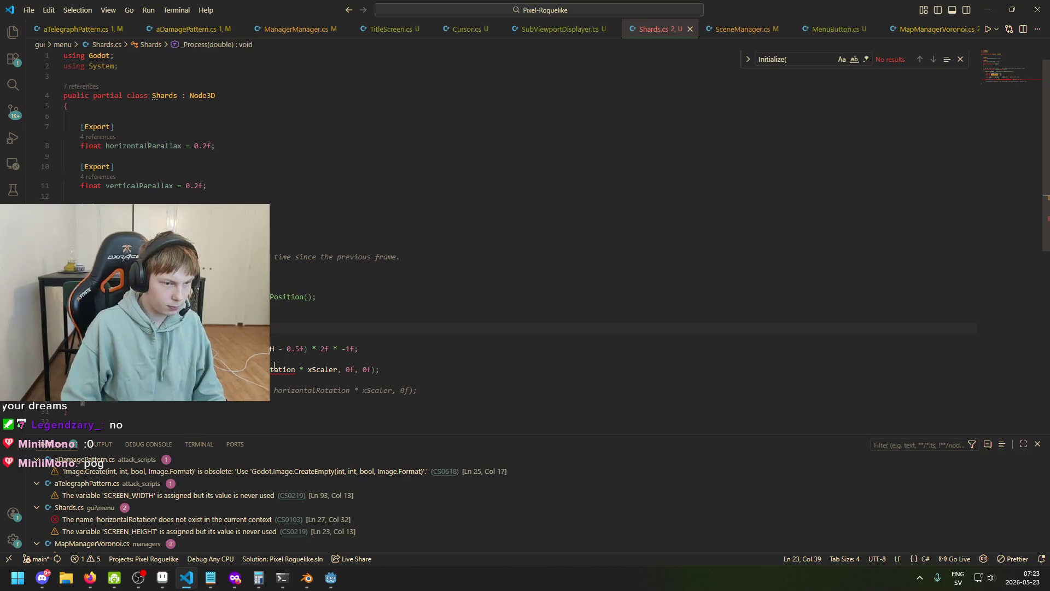
pyautogui.click(345, 349)
pyautogui.hotkey('shift', 'alt', 'Down')
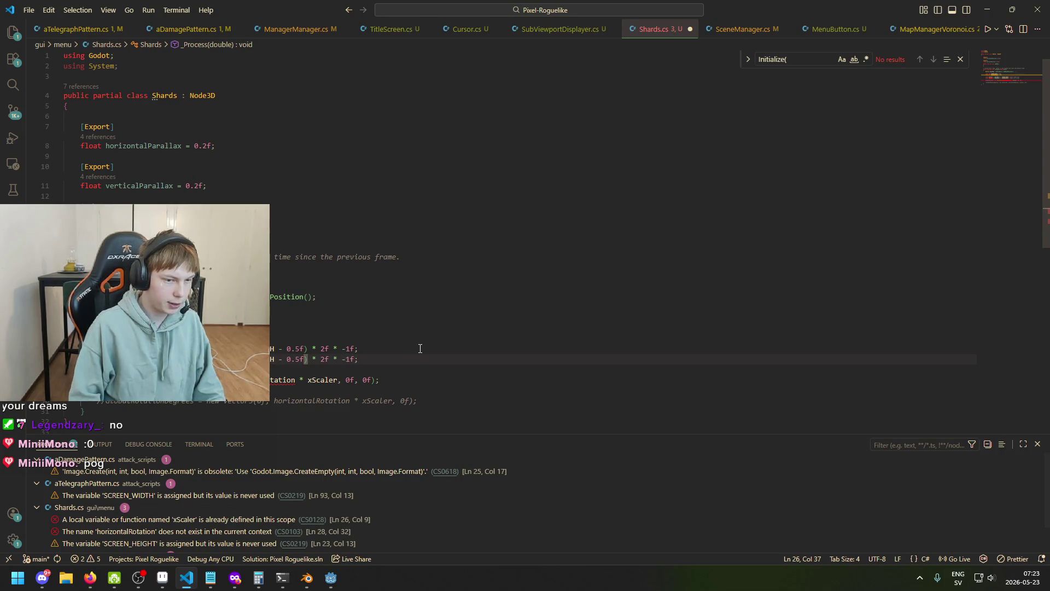
pyautogui.scroll(-1, 420, 349)
pyautogui.press('Home')
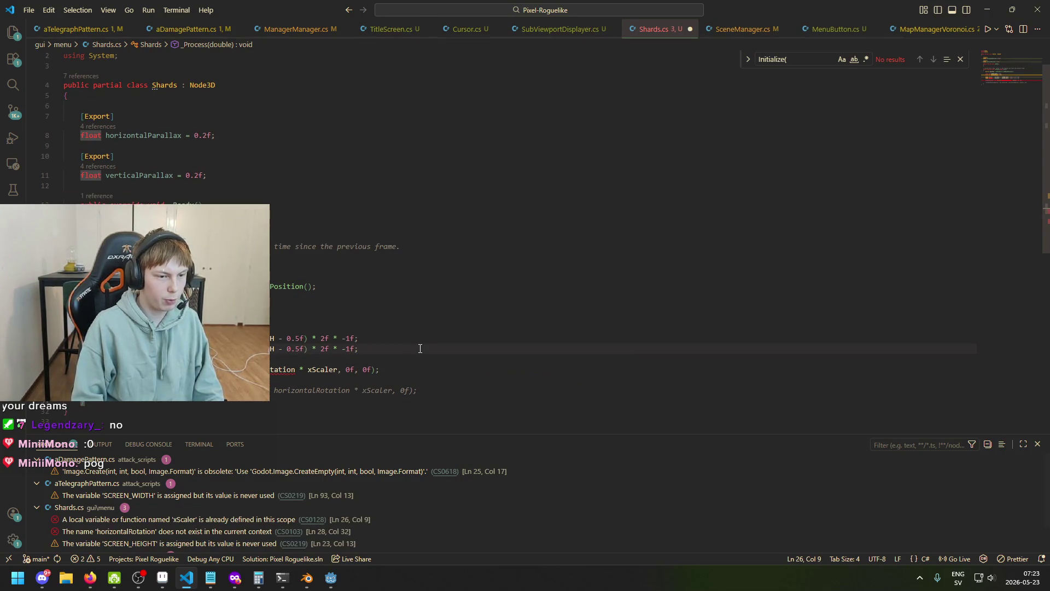
pyautogui.press('Delete')
pyautogui.write('y')
pyautogui.press('BackSpace')
pyautogui.press('BackSpace')
pyautogui.press('BackSpace')
pyautogui.write('He')
pyautogui.press('Tab')
pyautogui.press('End')
pyautogui.hotkey('ctrl', 's')
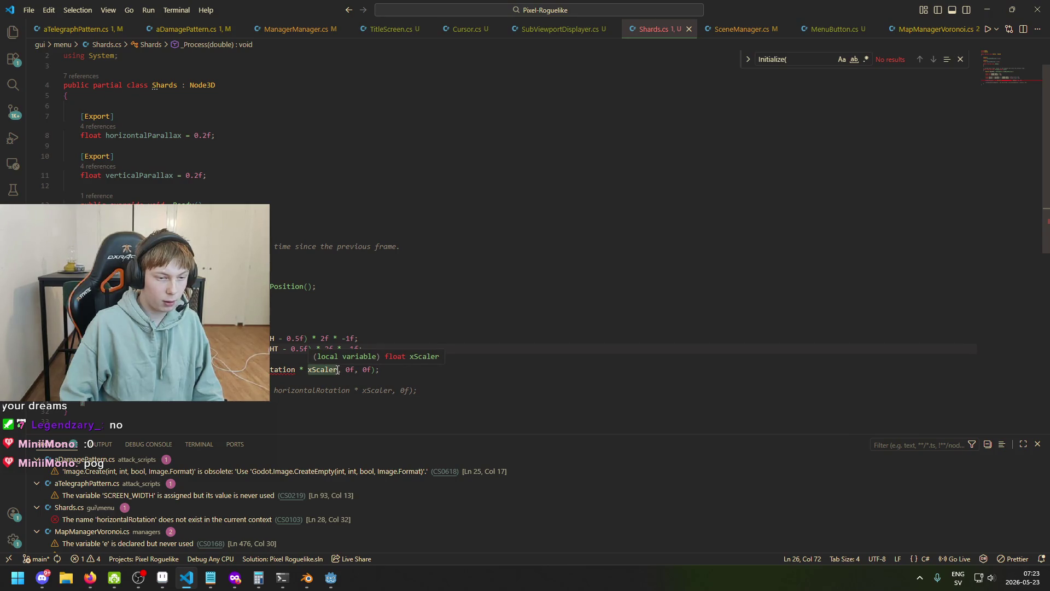
# - Make line 28 build Vector3(horizontalParallax * xScaler, verticalParallax * yScaler, 0f) and save
pyautogui.moveTo(182, 135); pyautogui.dragTo(106, 135)
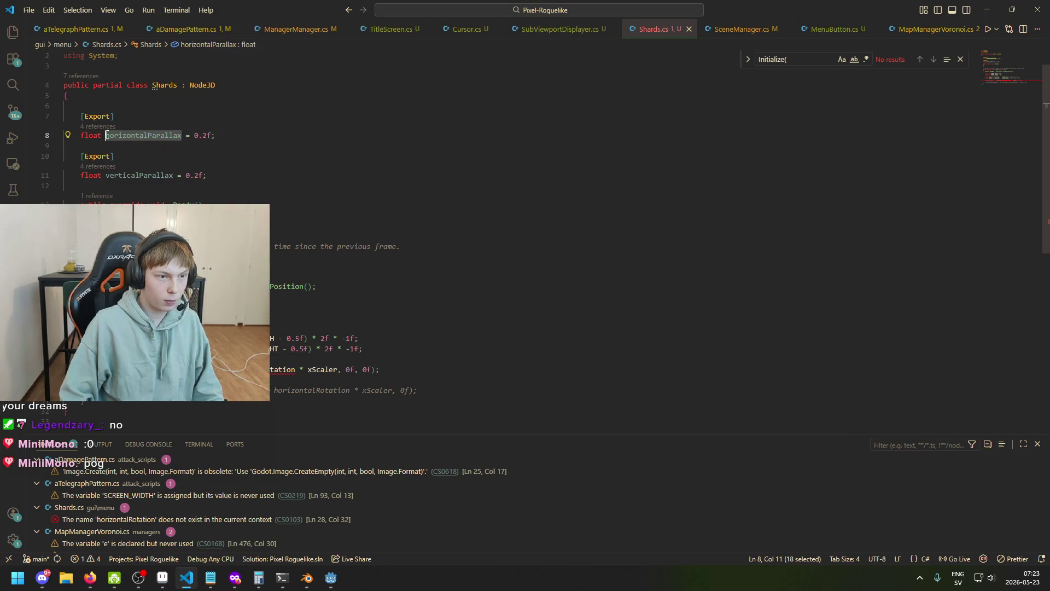
pyautogui.hotkey('ctrl', 'c')
pyautogui.doubleClick(291, 372)
pyautogui.hotkey('ctrl', 'v')
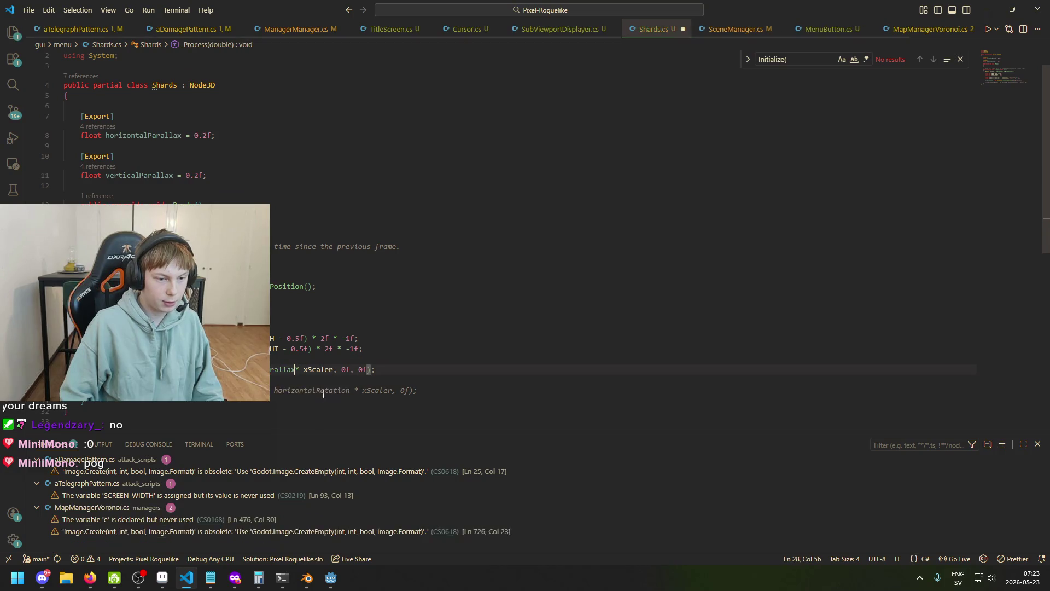
pyautogui.moveTo(339, 371); pyautogui.dragTo(232, 371)
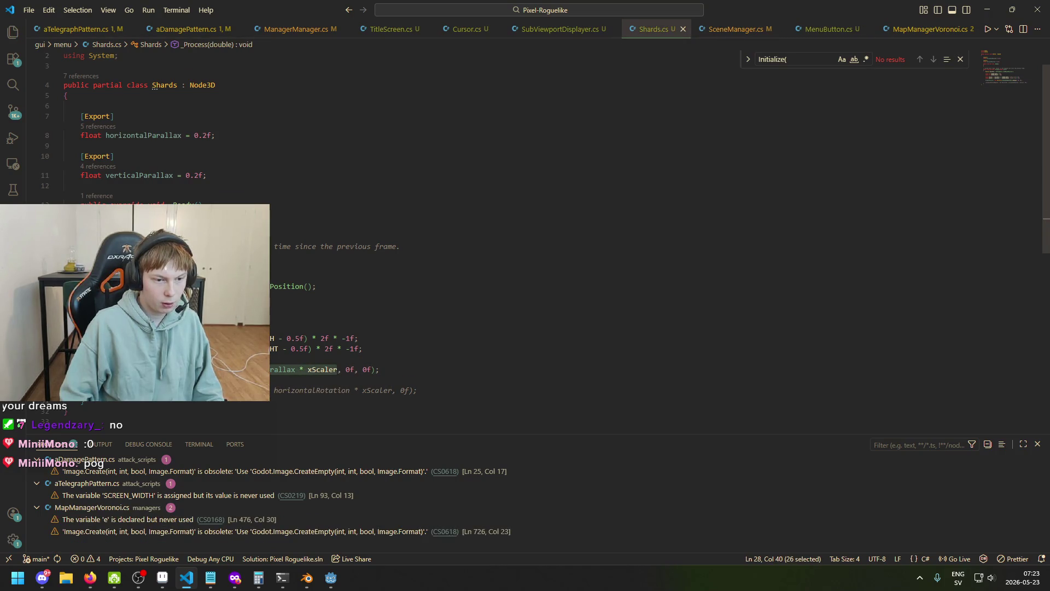
pyautogui.click(355, 375)
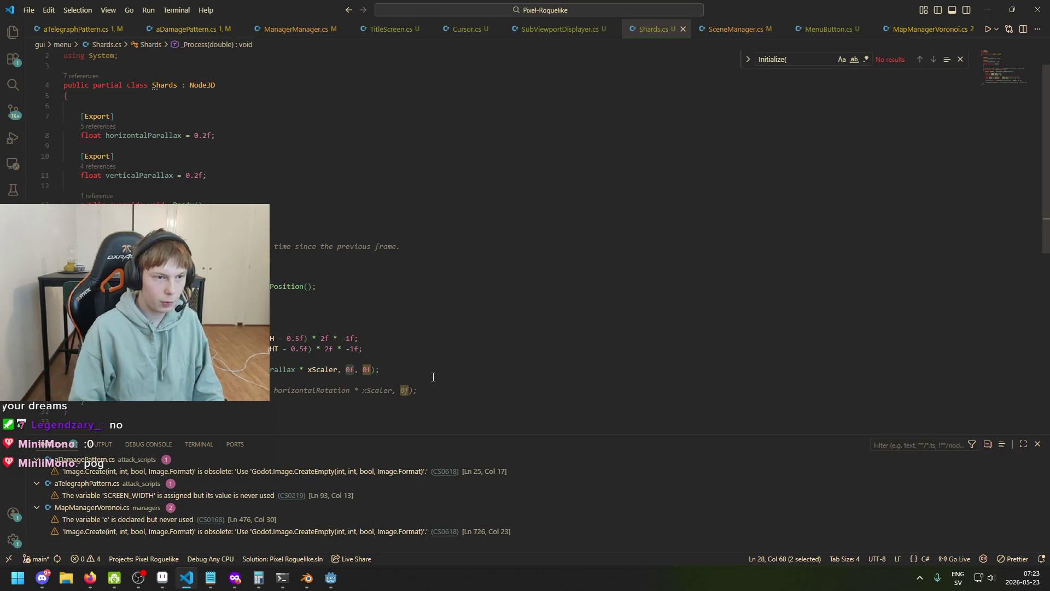
pyautogui.write('vert')
pyautogui.press('Tab')
pyautogui.write('*')
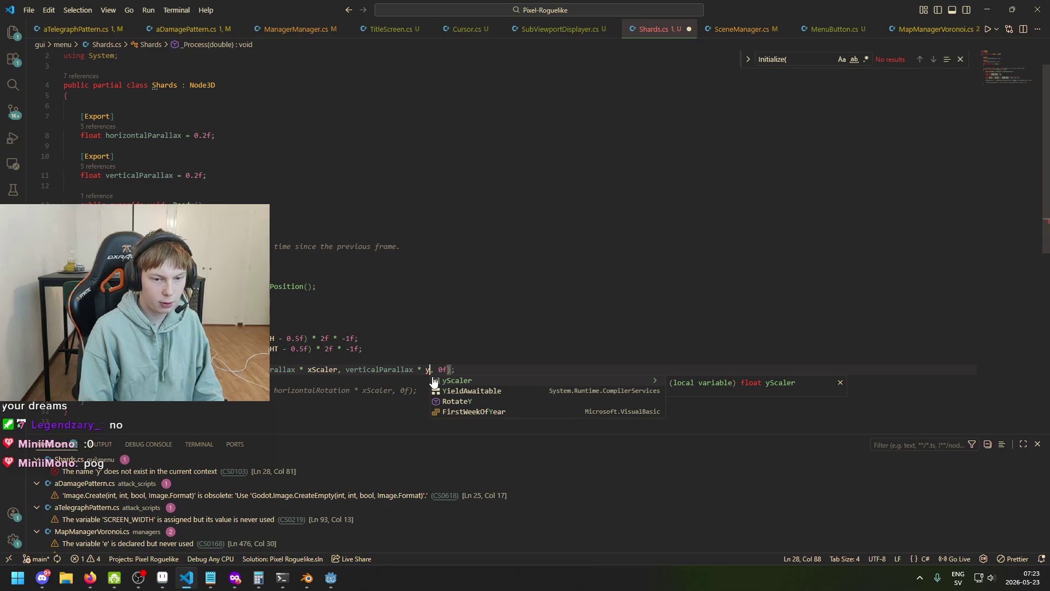
pyautogui.press('Tab')
pyautogui.press('End')
pyautogui.hotkey('ctrl', 's')
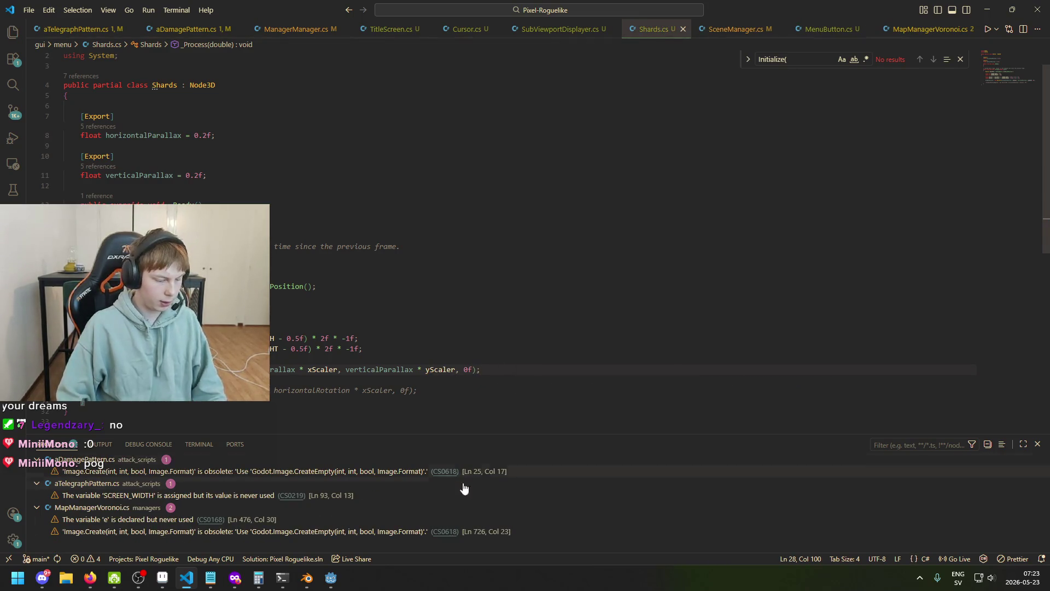
pyautogui.click(331, 578)
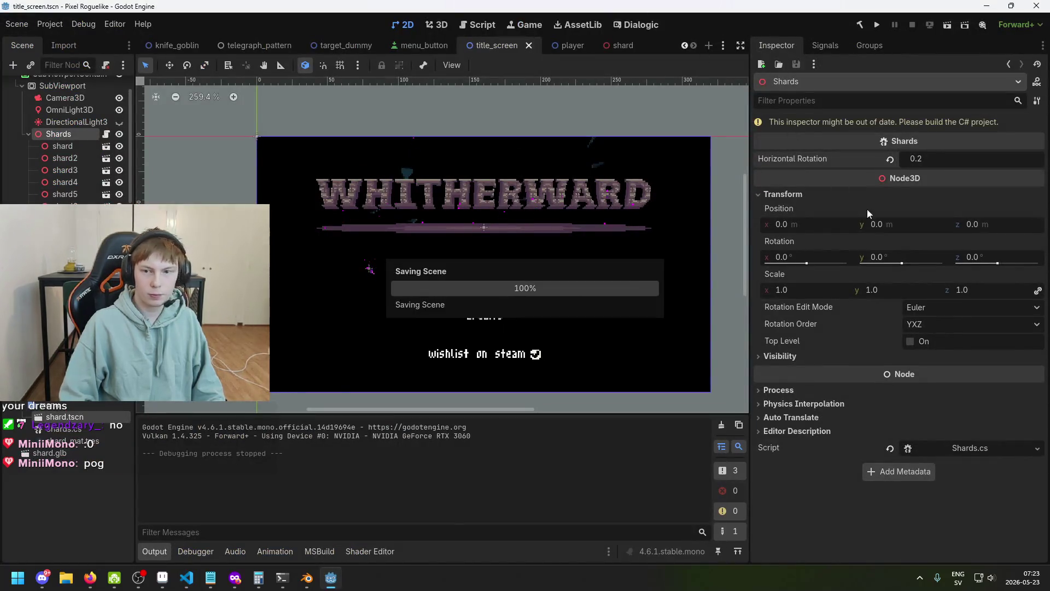
pyautogui.click(876, 26)
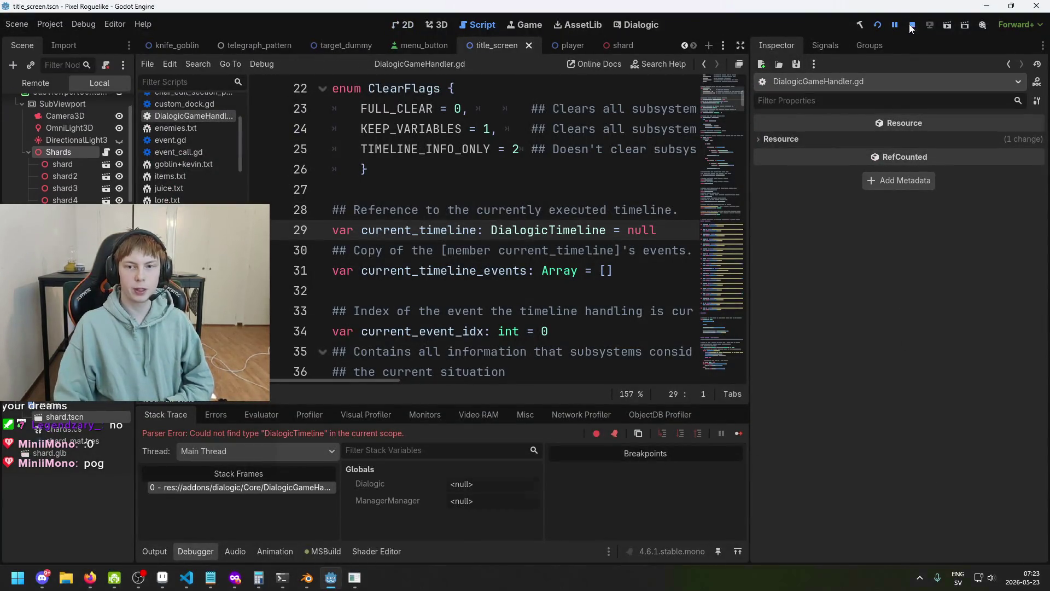
pyautogui.press('F5')
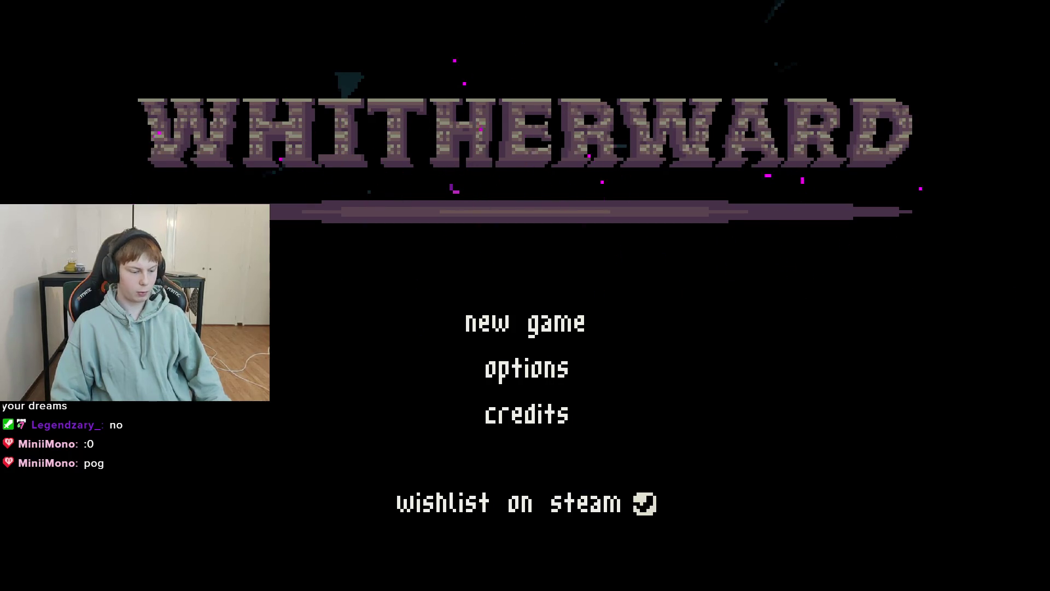
pyautogui.hotkey('alt', 'F4')
pyautogui.click(188, 579)
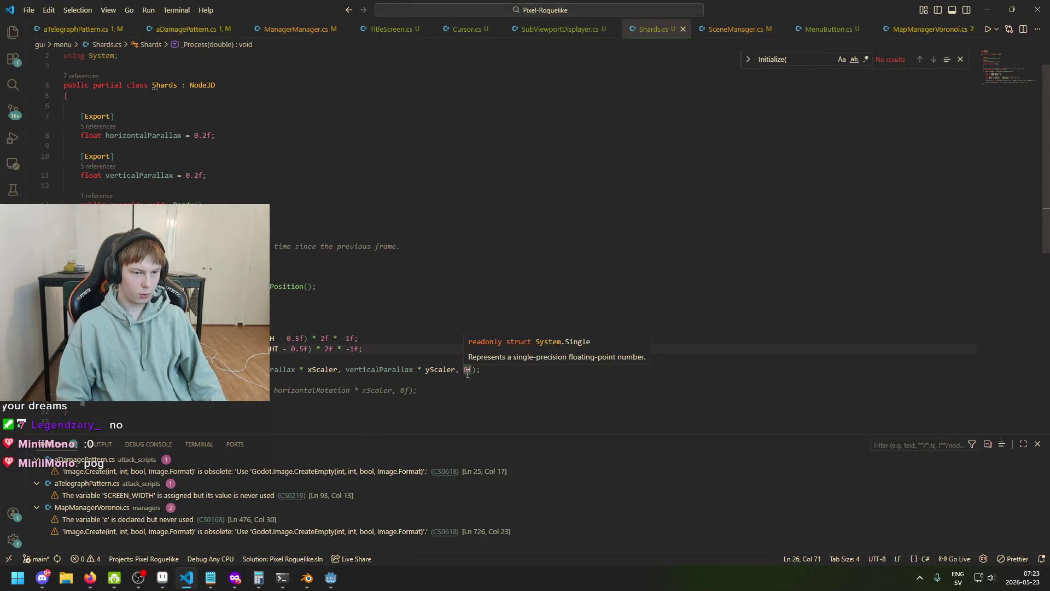
# - Delete * -1f from the end of line 26 and relaunch the game from Godot
pyautogui.press('BackSpace')
pyautogui.press('BackSpace')
pyautogui.press('BackSpace')
pyautogui.press('BackSpace')
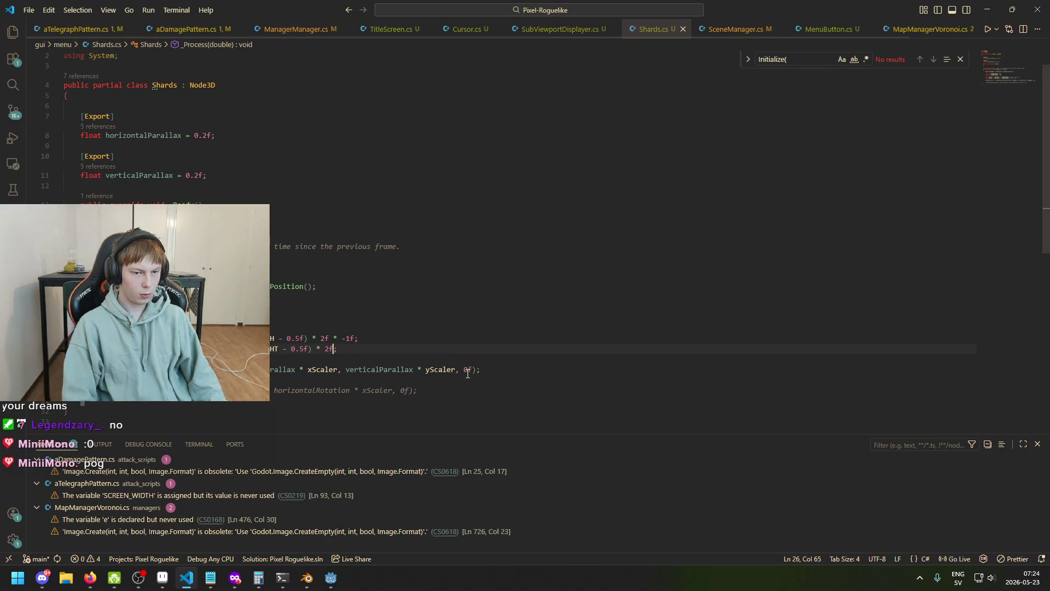
pyautogui.click(330, 578)
pyautogui.click(876, 25)
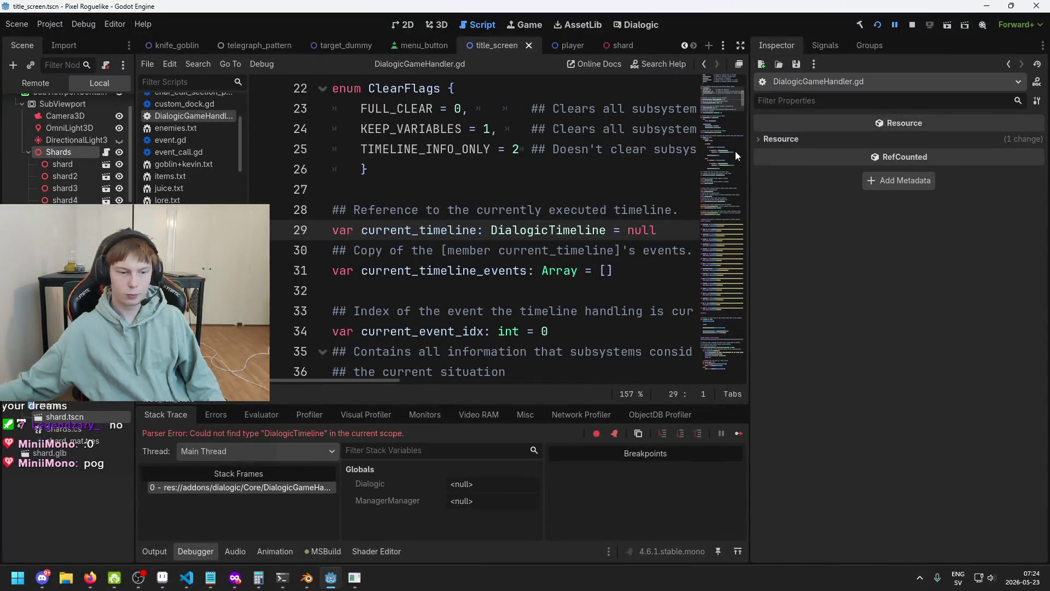
pyautogui.click(878, 25)
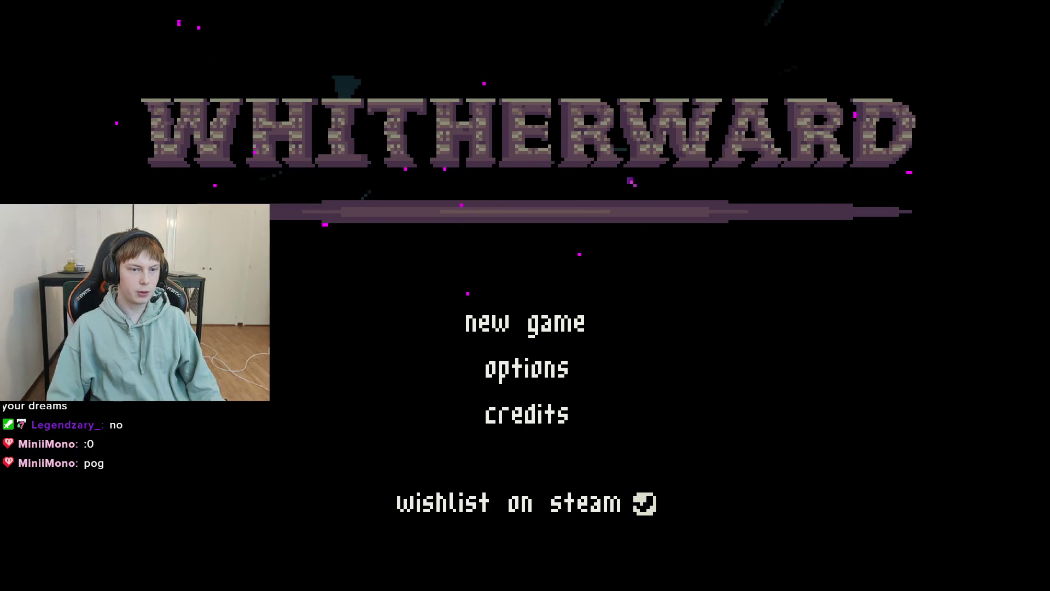
pyautogui.press('F8')
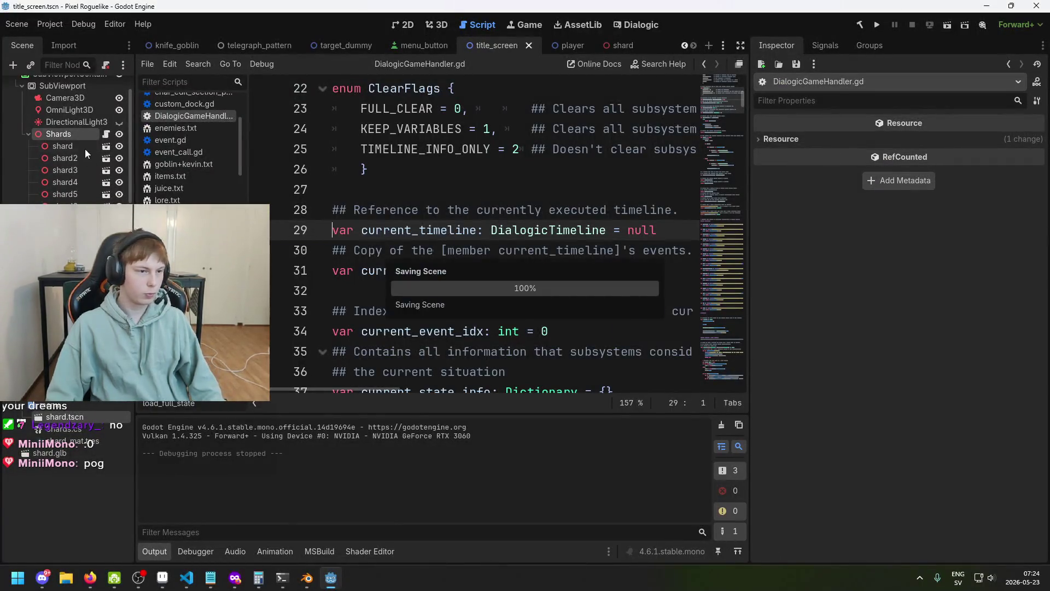
# - Lower the Shards node's Vertical Parallax from 0.2 to 0.1
pyautogui.click(79, 135)
pyautogui.click(949, 154)
pyautogui.press('BackSpace')
pyautogui.write('1')
pyautogui.press('Return')
# - Save the scene, test-run the game to check the slower parallax, then quit it
pyautogui.hotkey('ctrl', 's')
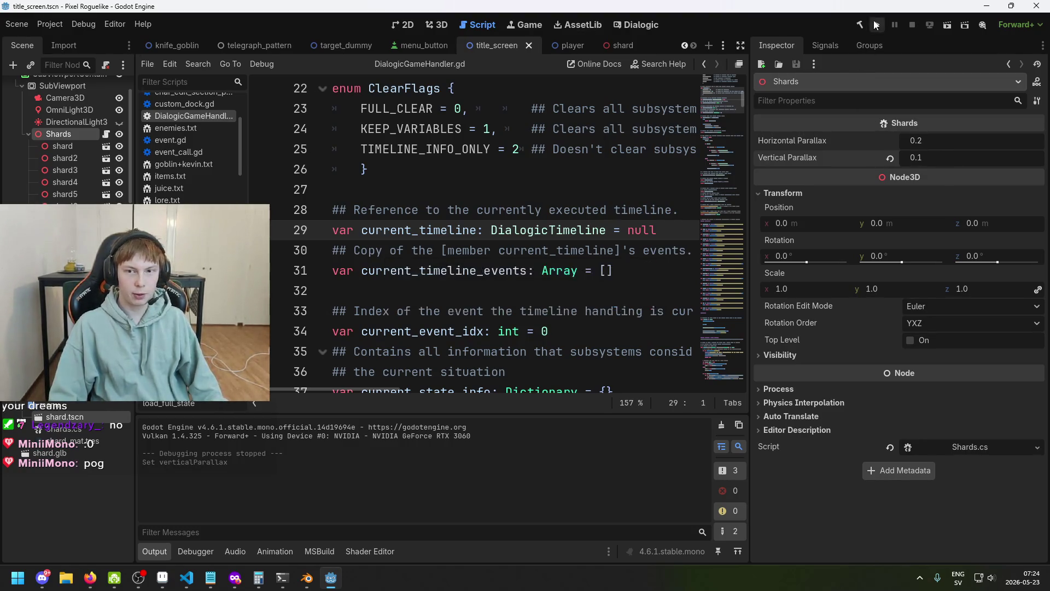
pyautogui.click(877, 25)
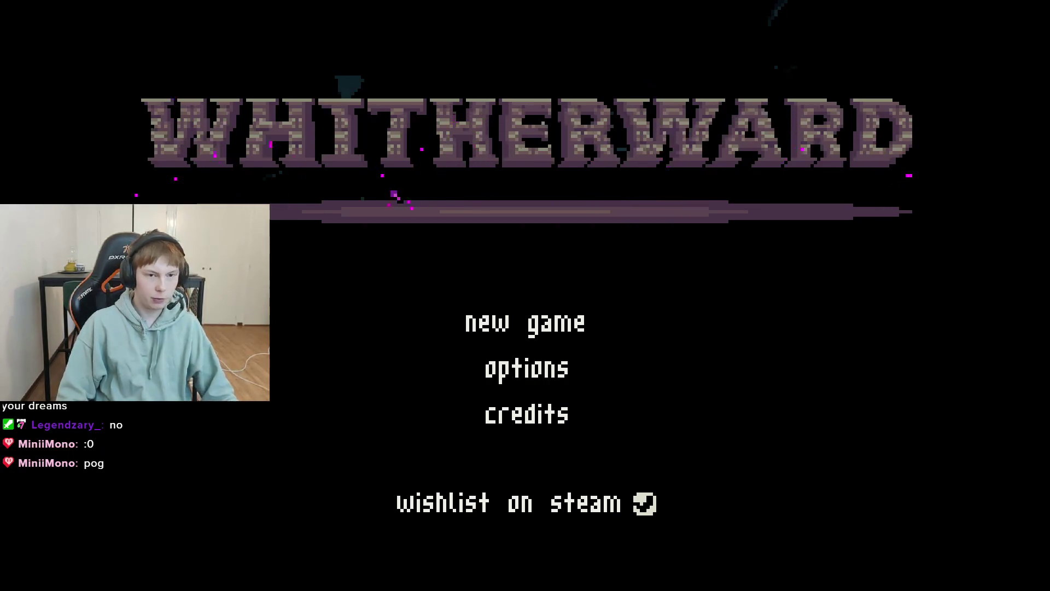
pyautogui.hotkey('alt', 'F4')
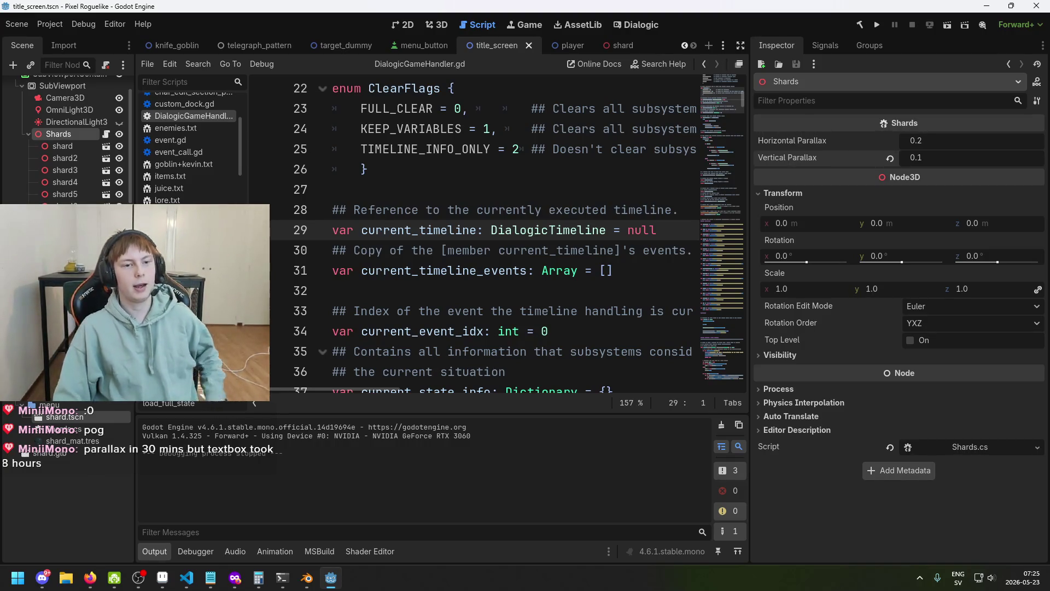
# - Inspect the Shards Position x and y fields, reselect the Shards node and save the scene
pyautogui.click(782, 223)
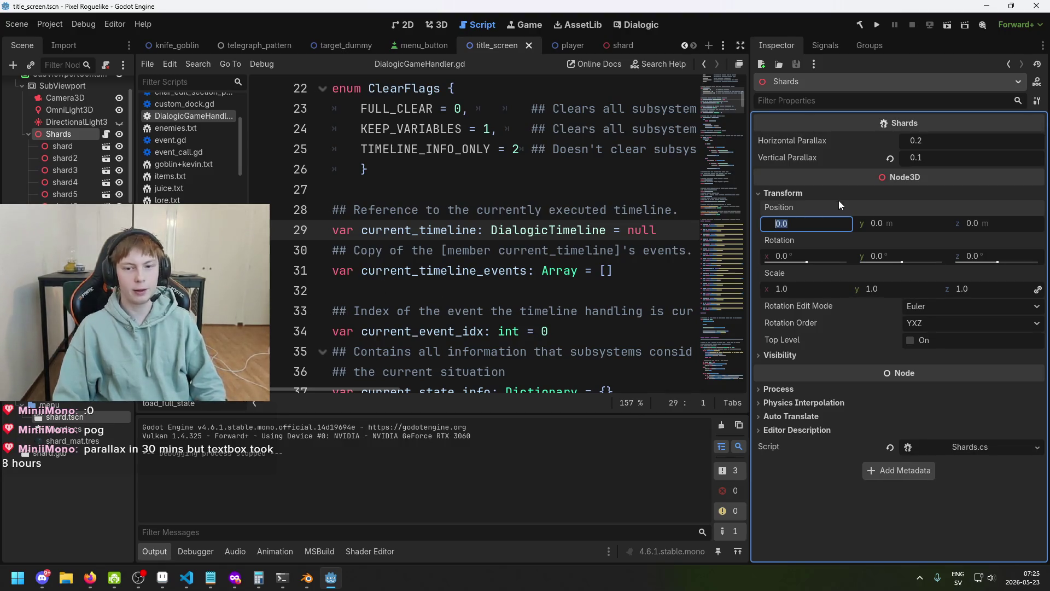
pyautogui.click(909, 225)
pyautogui.hotkey('ctrl', 's')
pyautogui.click(85, 149)
pyautogui.click(81, 135)
pyautogui.hotkey('ctrl', 's')
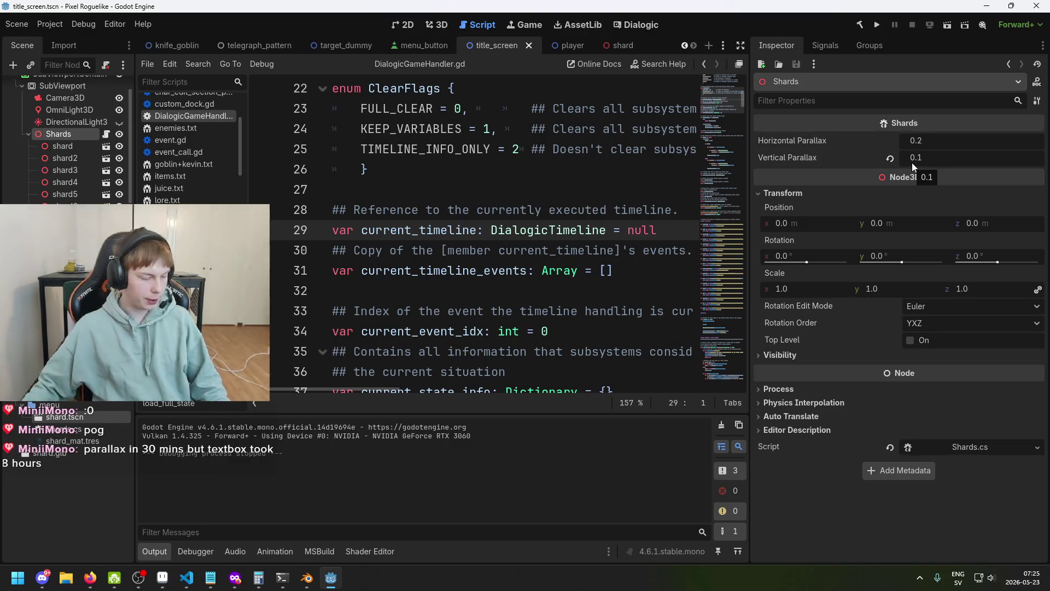
# - Confirm Vertical Parallax stays at 0.1 on the Shards node and save the scene again
pyautogui.click(967, 156)
pyautogui.hotkey('ctrl', 's')
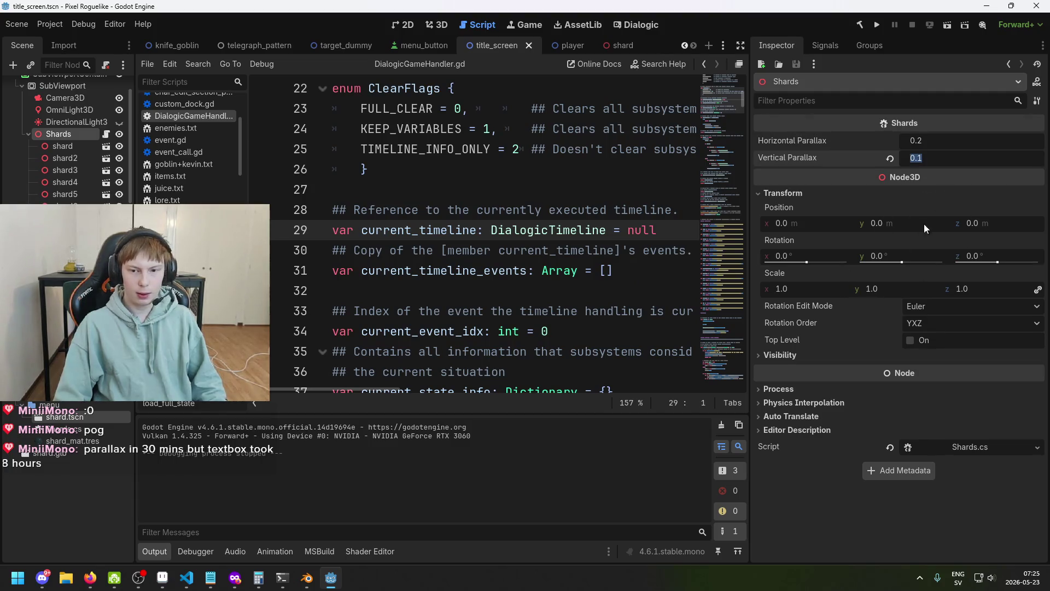
pyautogui.click(940, 156)
pyautogui.hotkey('ctrl', 's')
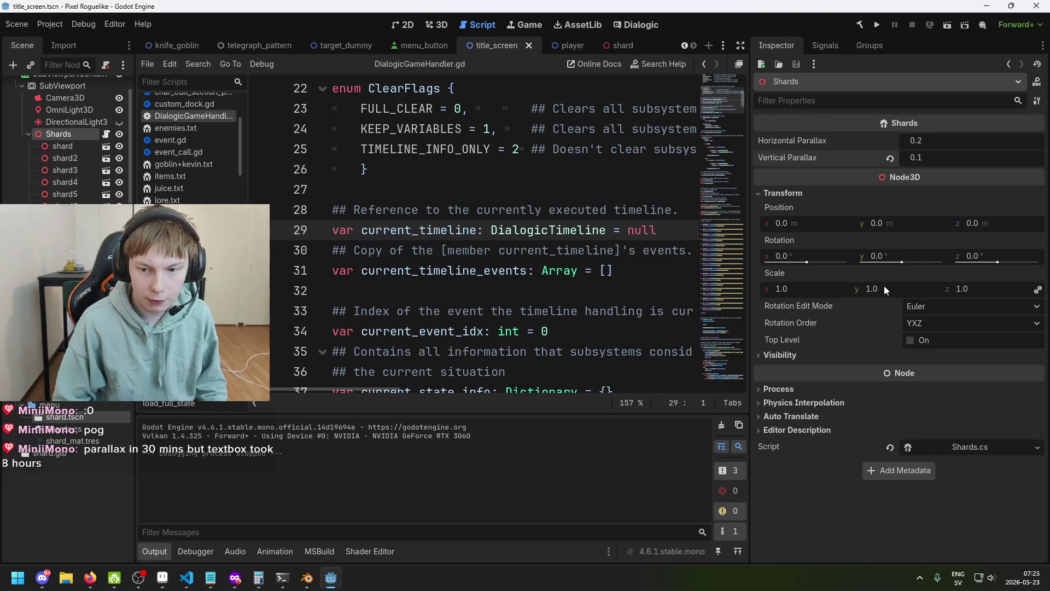
pyautogui.hotkey('ctrl', 's')
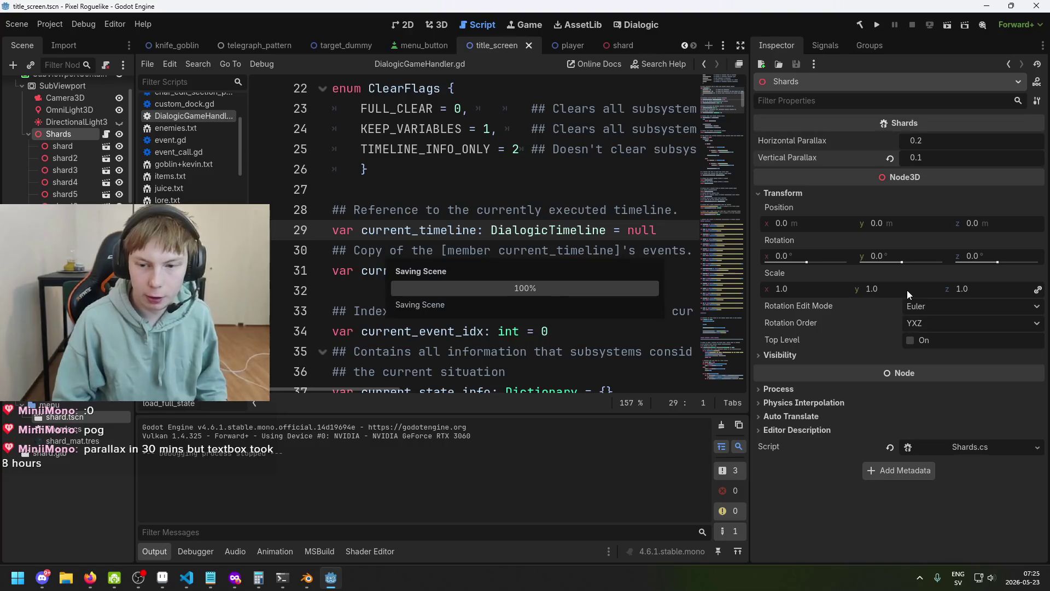
pyautogui.scroll(-2, 573, 175)
pyautogui.scroll(2, 573, 174)
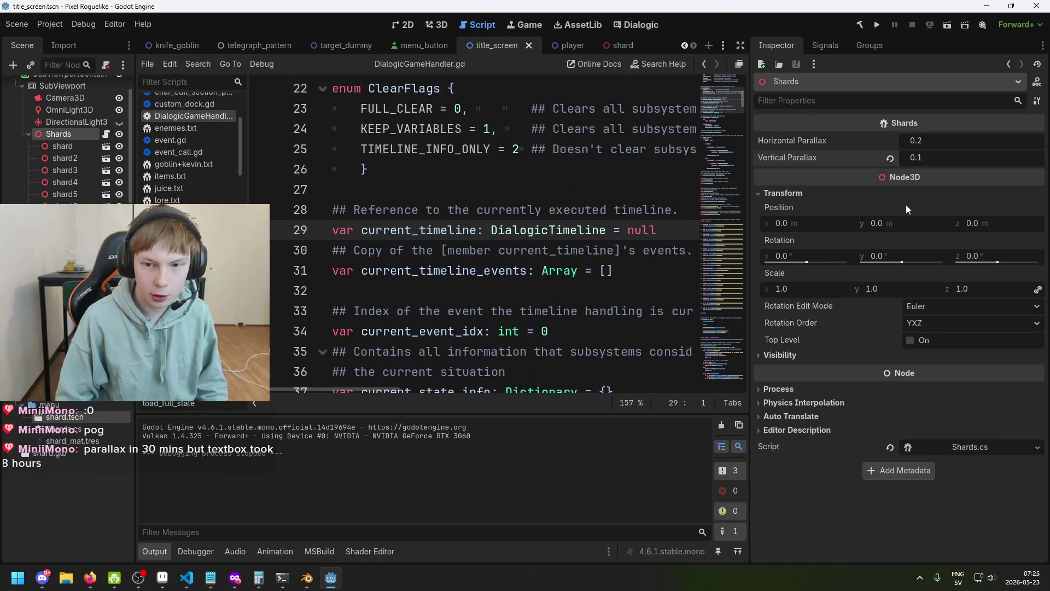
pyautogui.hotkey('ctrl', 's')
pyautogui.click(67, 150)
pyautogui.click(70, 135)
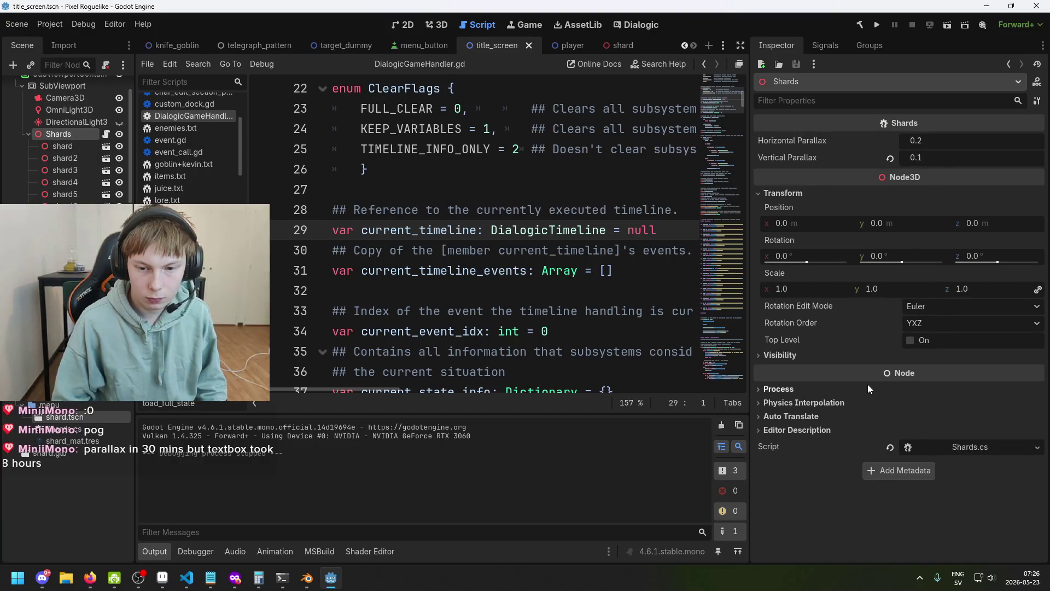
# - Bring Visual Studio Code with Shards.cs back to the front
pyautogui.moveTo(307, 578)
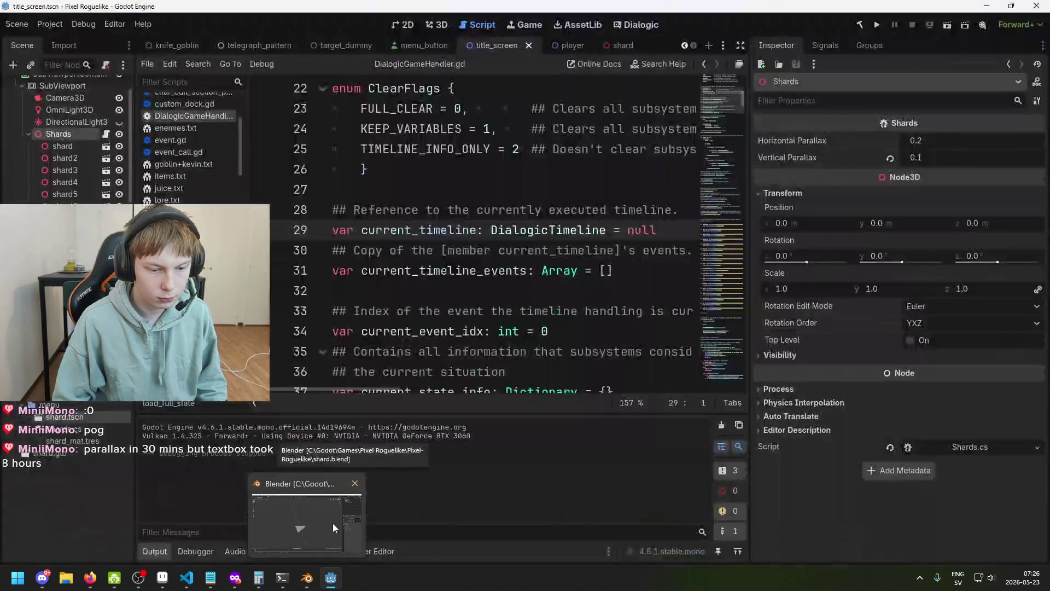
pyautogui.click(332, 523)
pyautogui.click(332, 523)
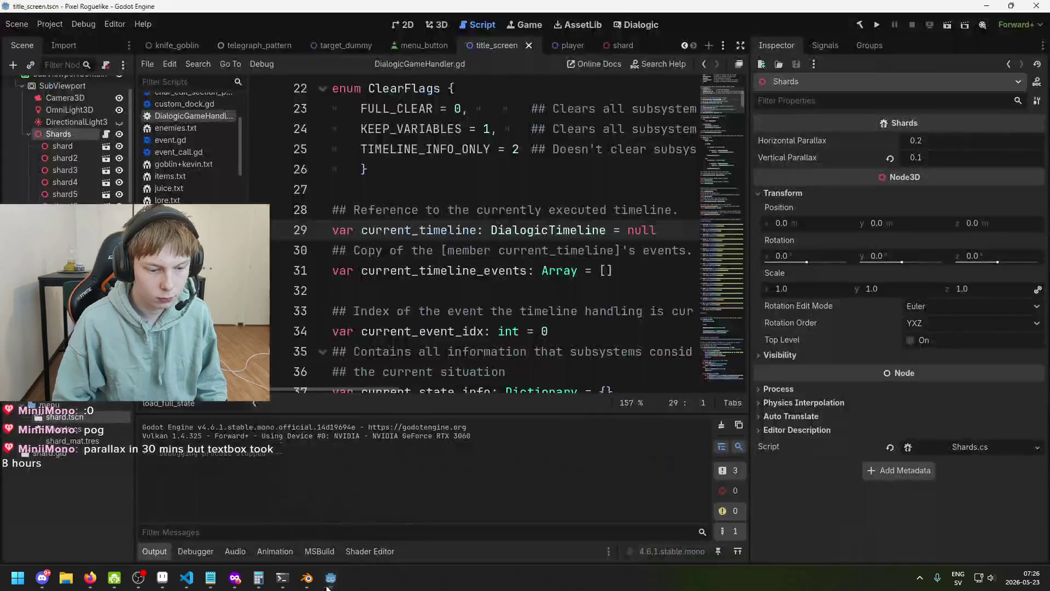
pyautogui.click(186, 578)
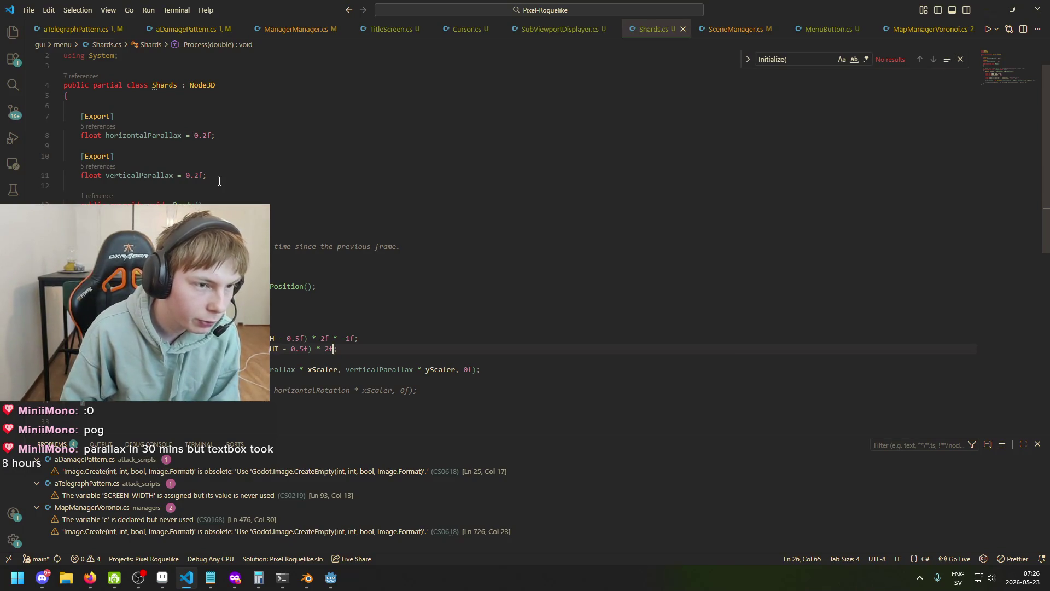
# - Add an [Export] float horizSpeed field set to 2f below verticalParallax, and save
pyautogui.moveTo(152, 86); pyautogui.dragTo(171, 88)
pyautogui.click(318, 187)
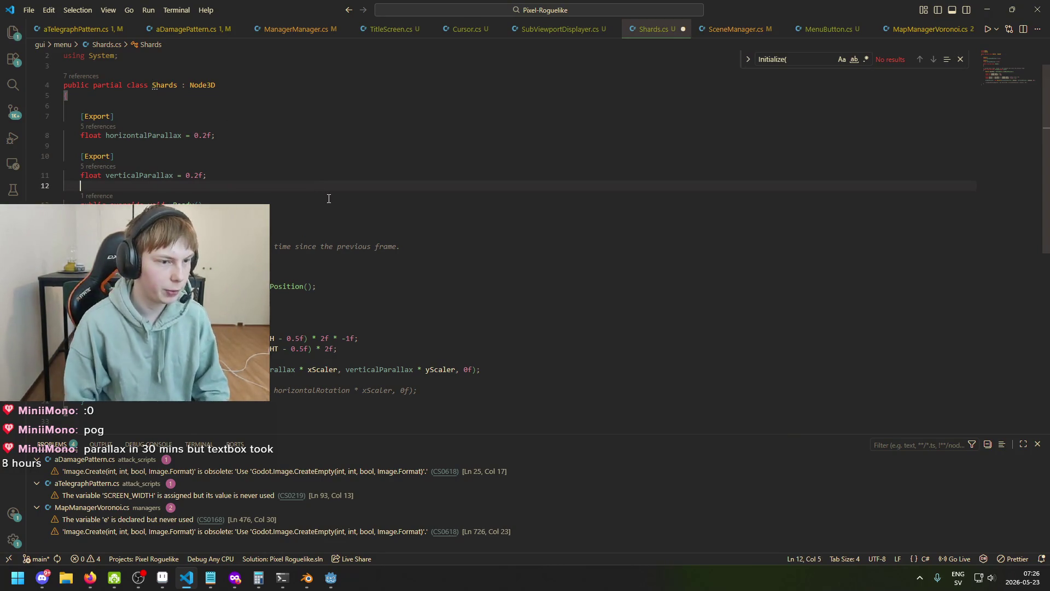
pyautogui.press('Return')
pyautogui.press('Return')
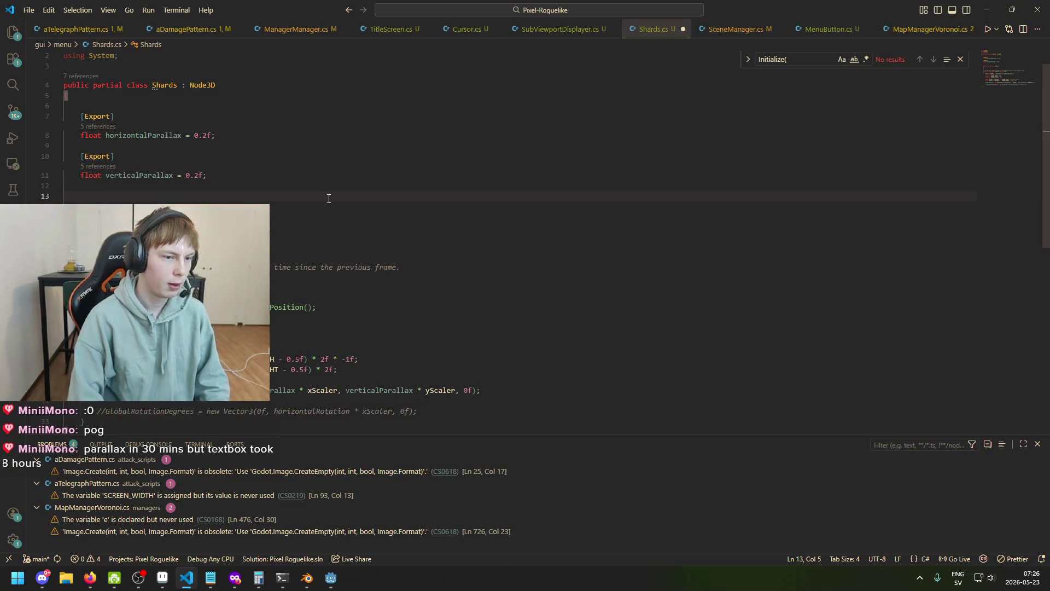
pyautogui.write('[Export]')
pyautogui.press('Return')
pyautogui.write('float ')
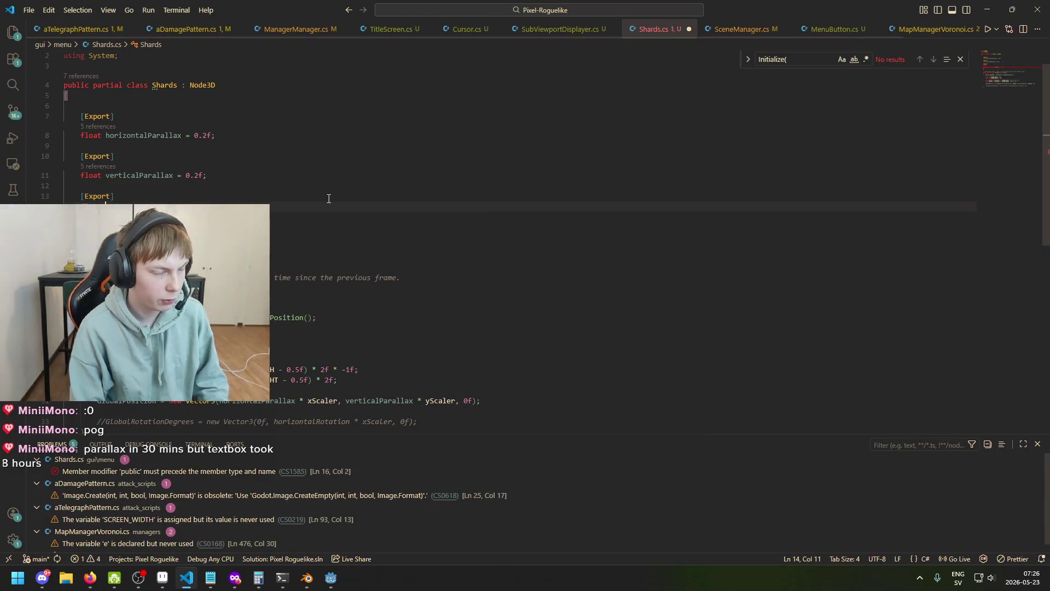
pyautogui.write('horiz')
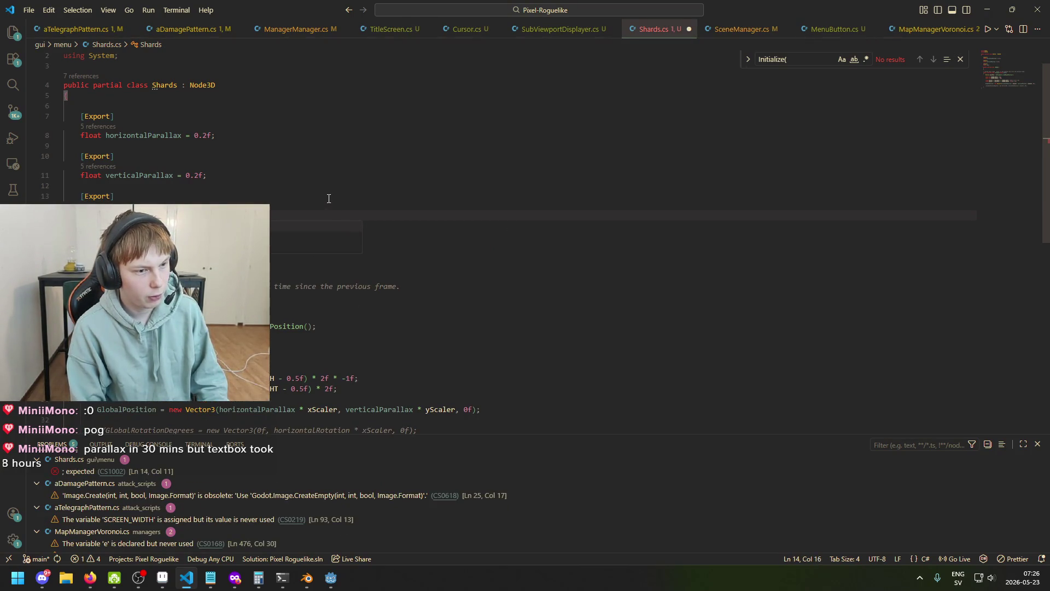
pyautogui.write('Speed ')
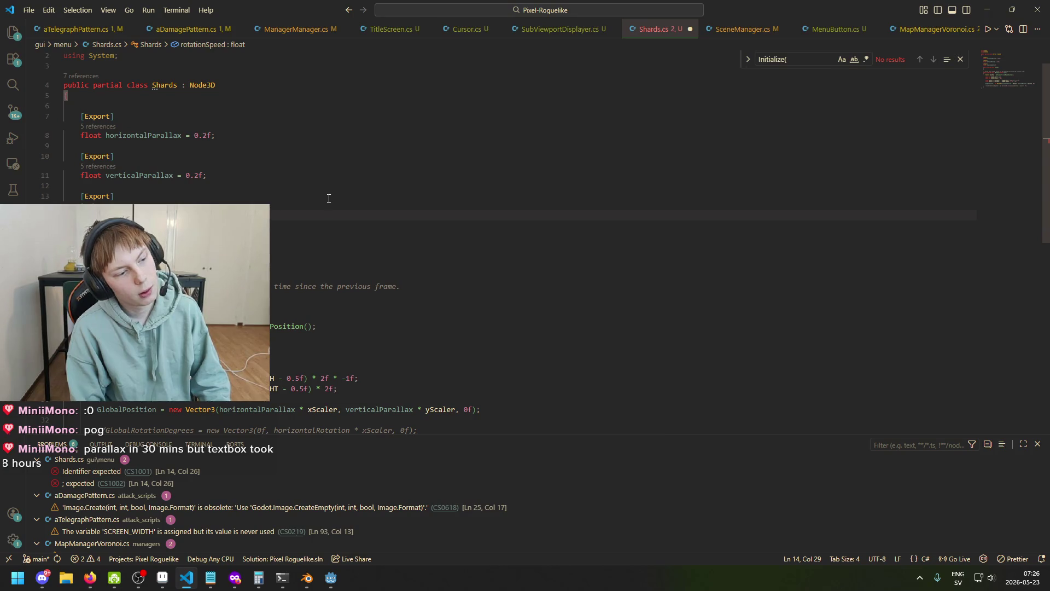
pyautogui.write('2f;')
pyautogui.hotkey('ctrl', 's')
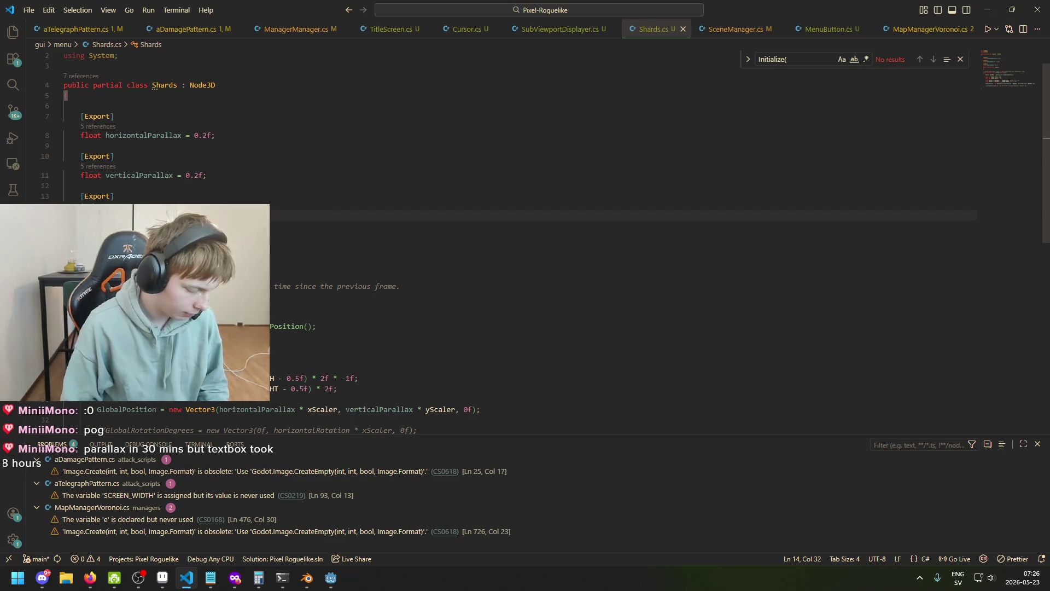
# - Declare a Node3D shards array field below it and save
pyautogui.click(84, 265)
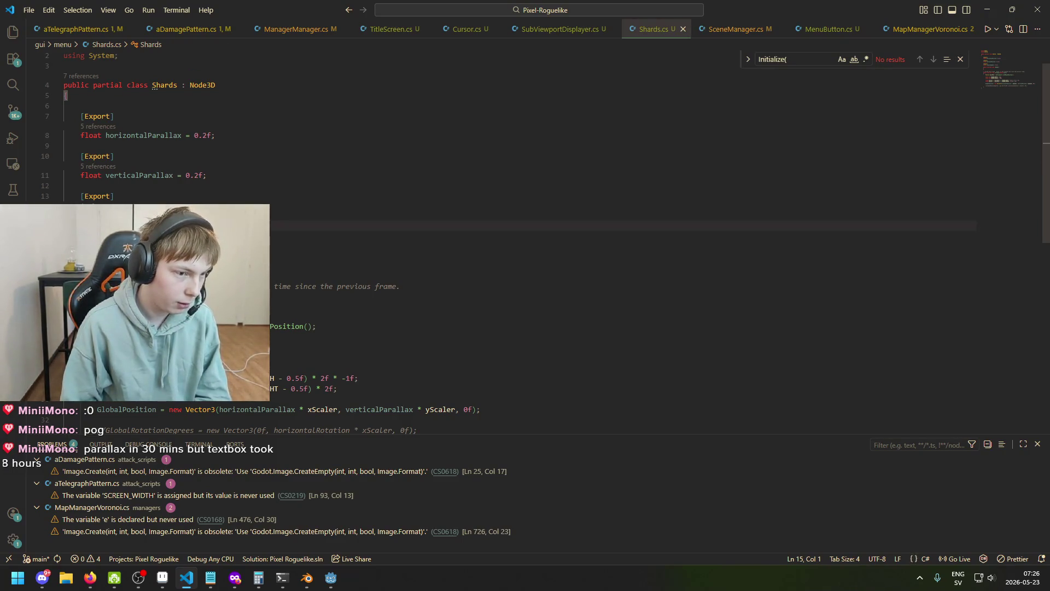
pyautogui.press('Return')
pyautogui.press('Return')
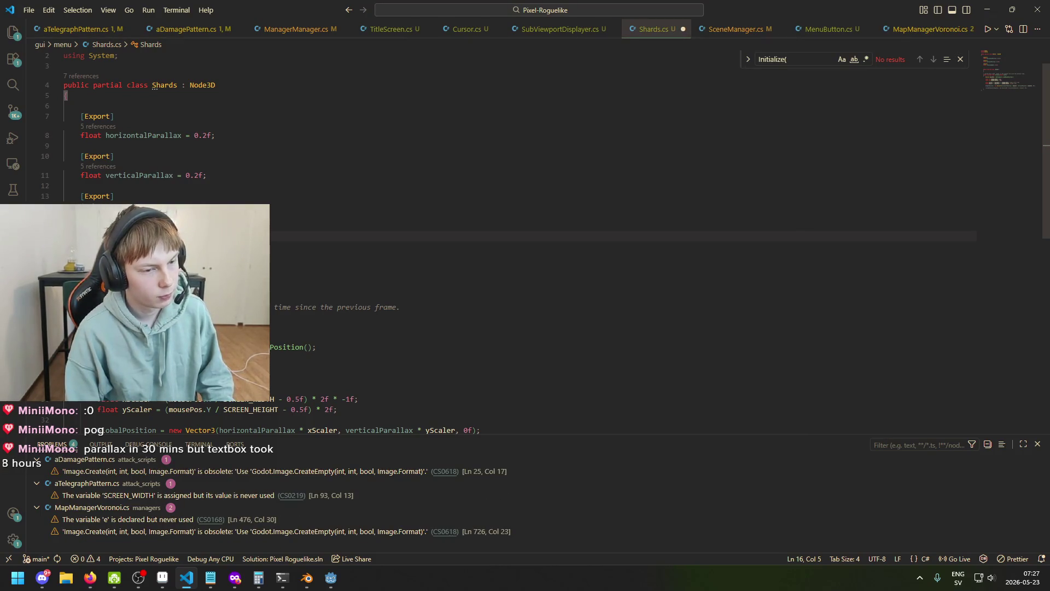
pyautogui.write('Node3')
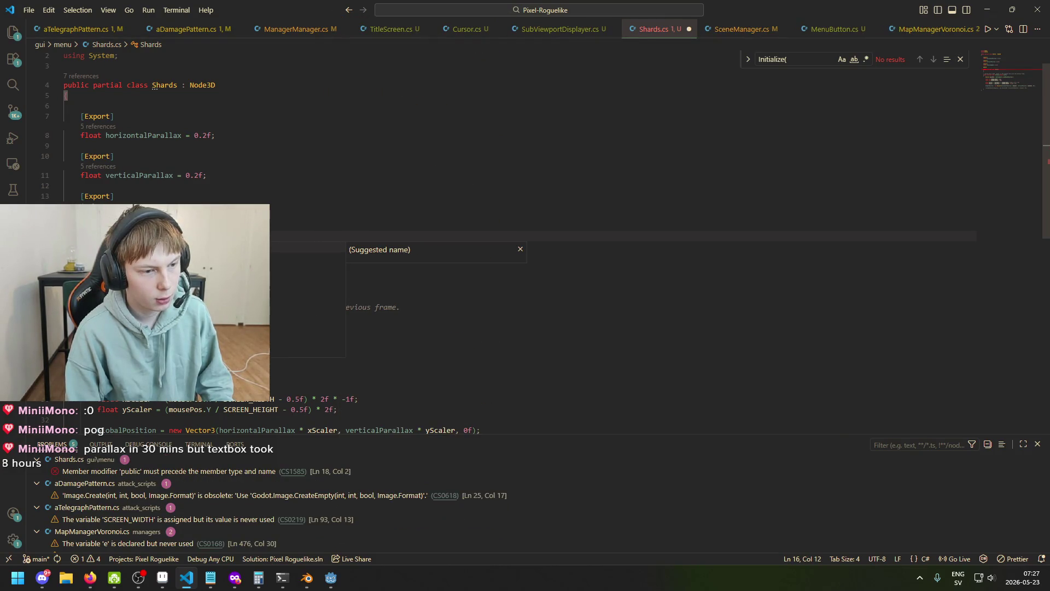
pyautogui.write('ca')
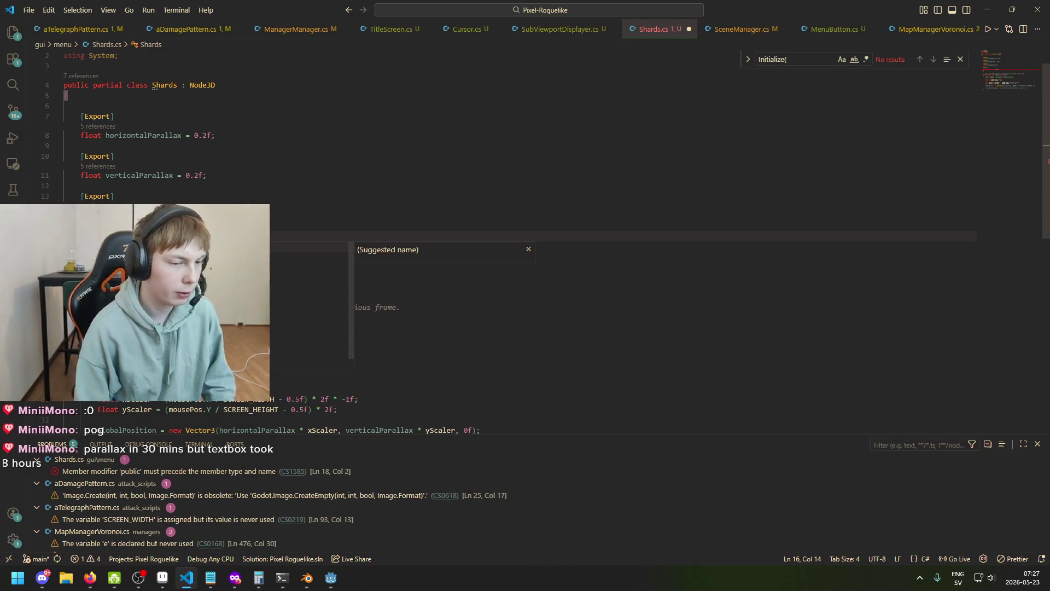
pyautogui.write('ards =')
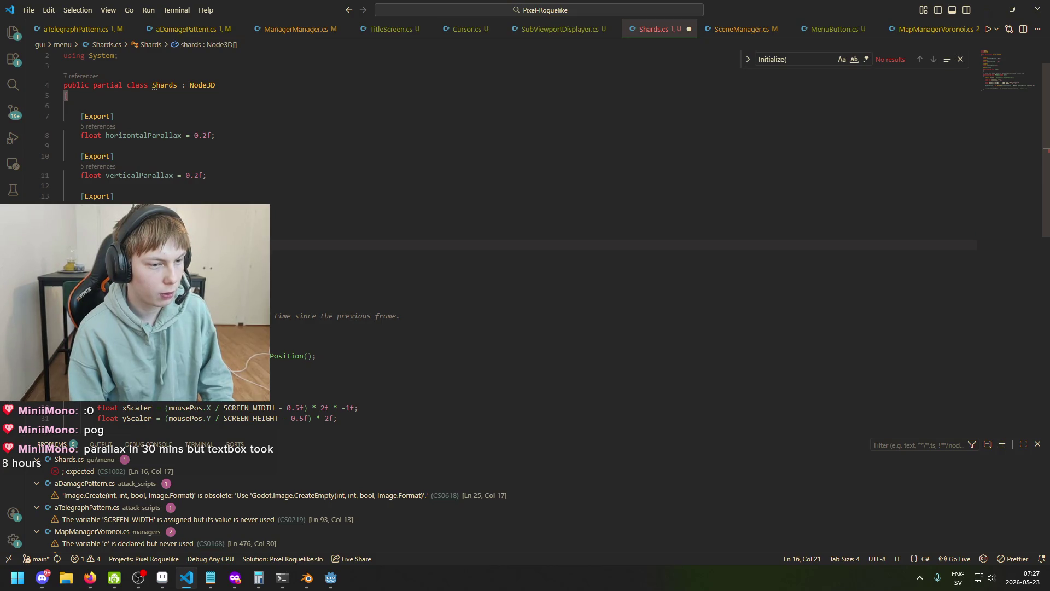
pyautogui.hotkey('ctrl', 's')
# - In _Ready, assign GetChildren() to the shards array on line 20 and save
pyautogui.press('Down')
pyautogui.press('Down')
pyautogui.press('Down')
pyautogui.press('End')
pyautogui.press('Return')
pyautogui.write('horizonta')
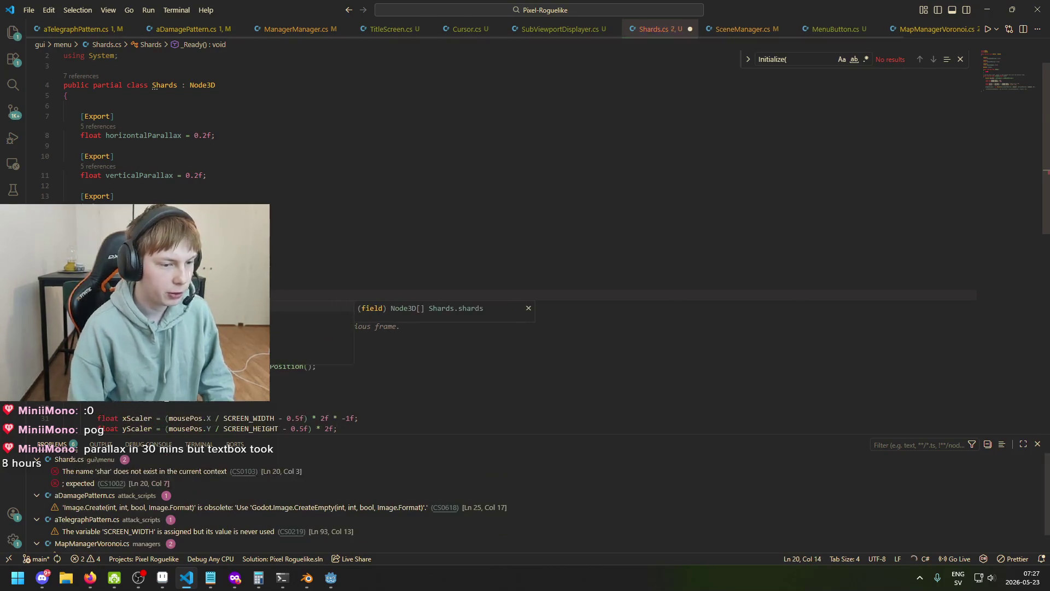
pyautogui.write('Get')
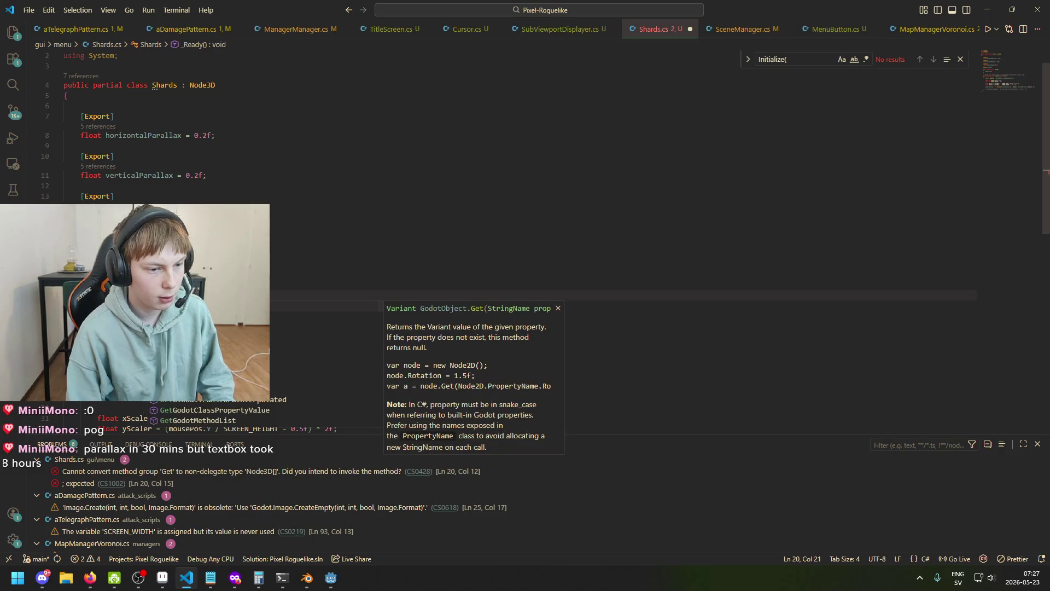
pyautogui.write('Chi')
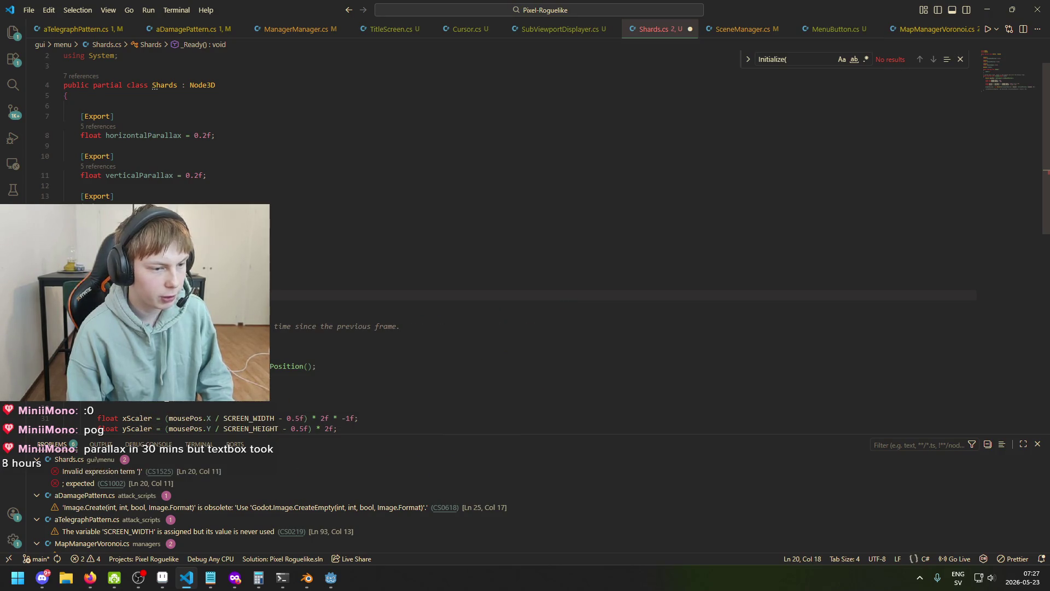
pyautogui.write('ld')
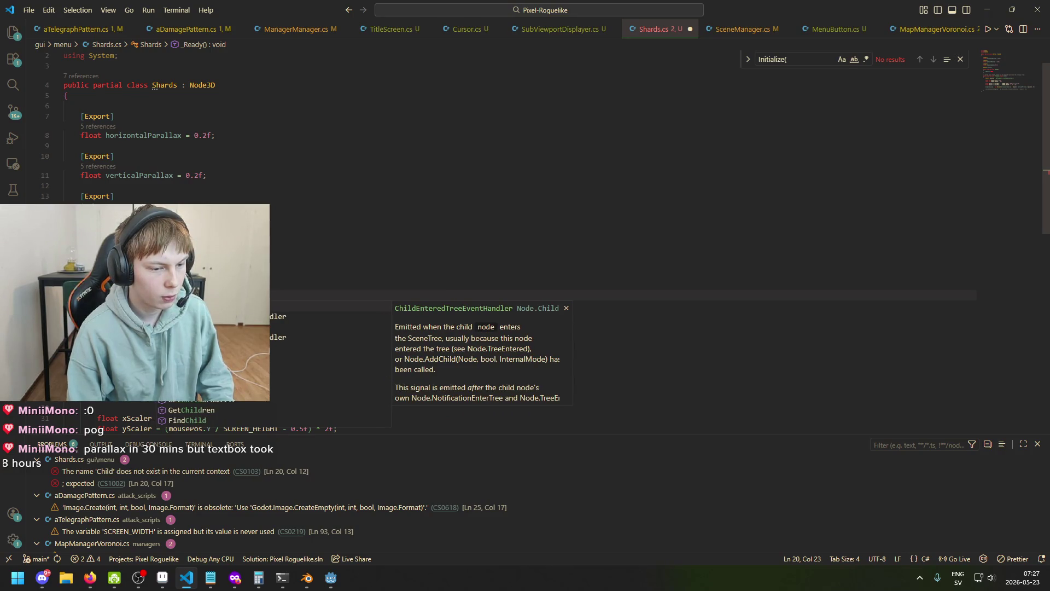
pyautogui.click(227, 408)
pyautogui.moveTo(159, 295)
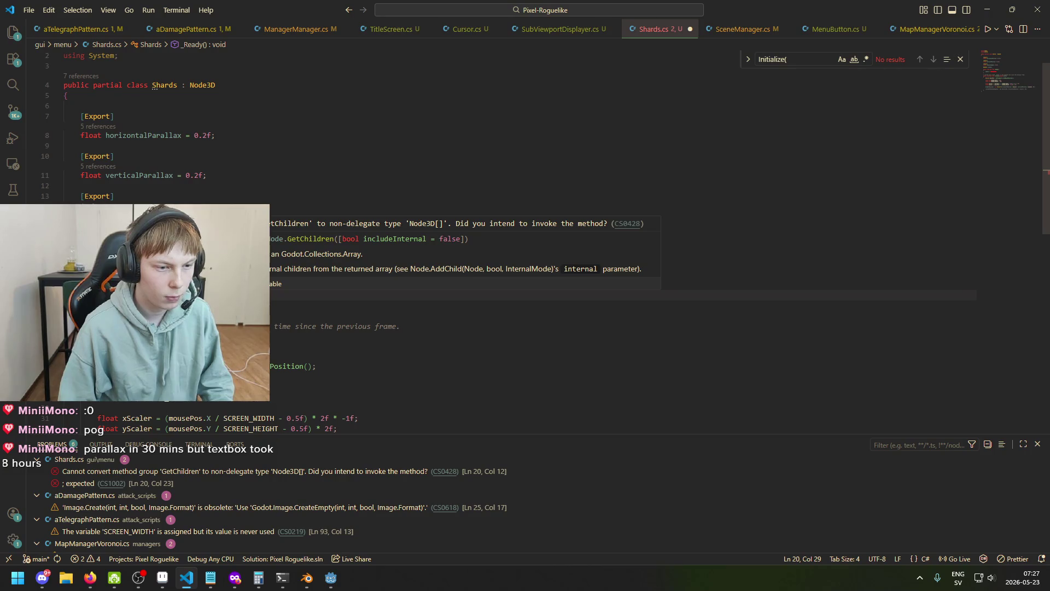
pyautogui.click(135, 295)
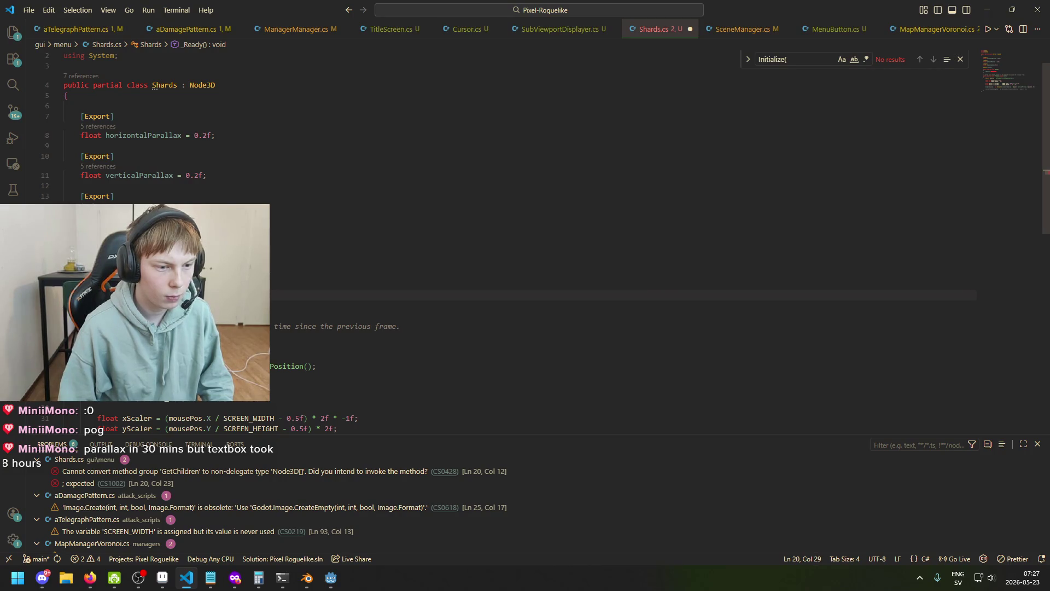
pyautogui.write('();')
pyautogui.hotkey('ctrl', 's')
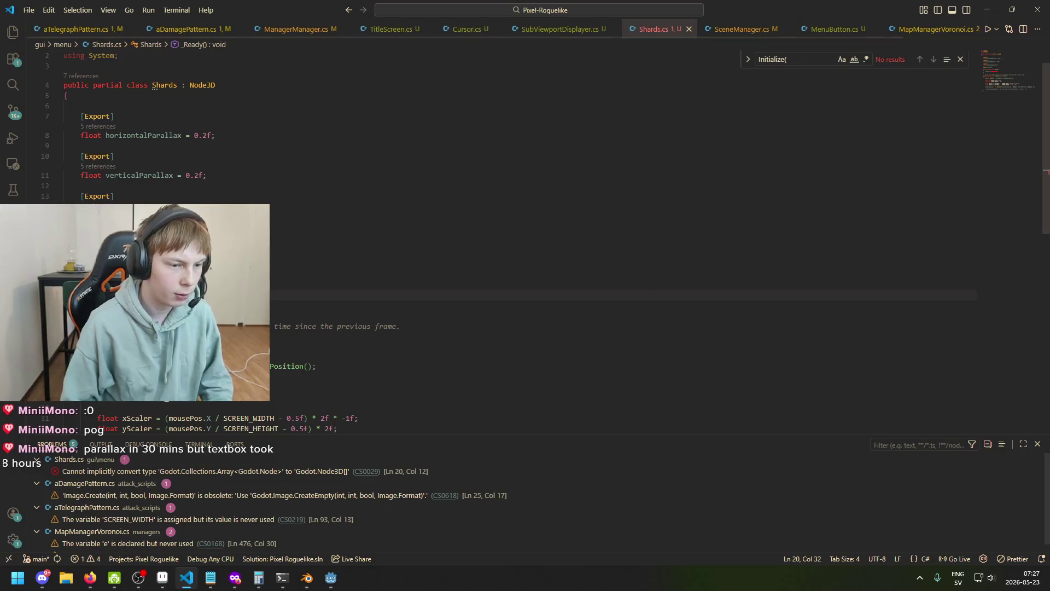
# - Replace the line 20 statement with a foreach loop typed as Node3D
pyautogui.moveTo(135, 295)
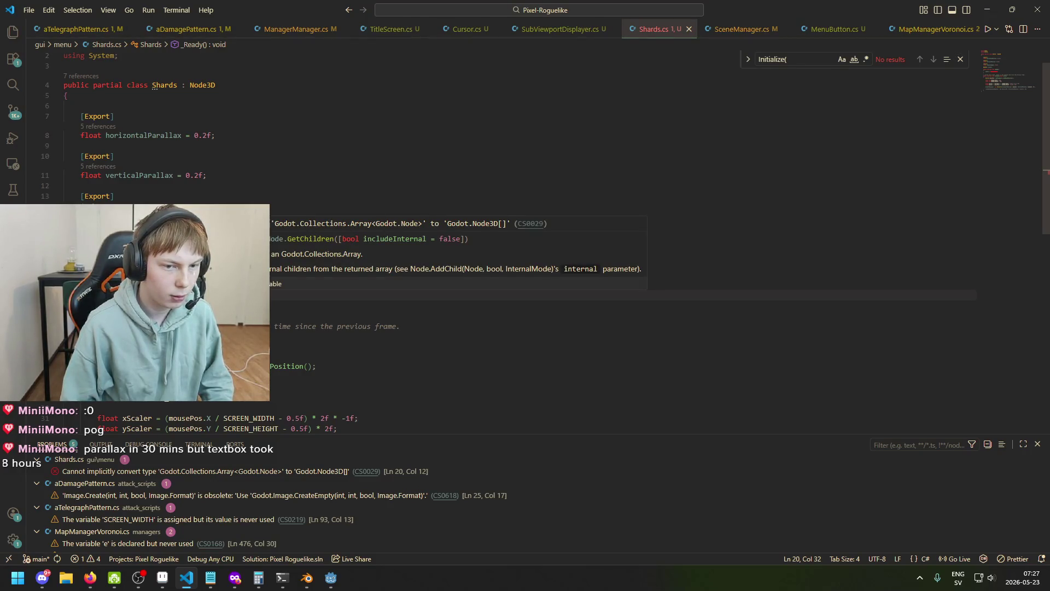
pyautogui.hotkey('shift', 'Home')
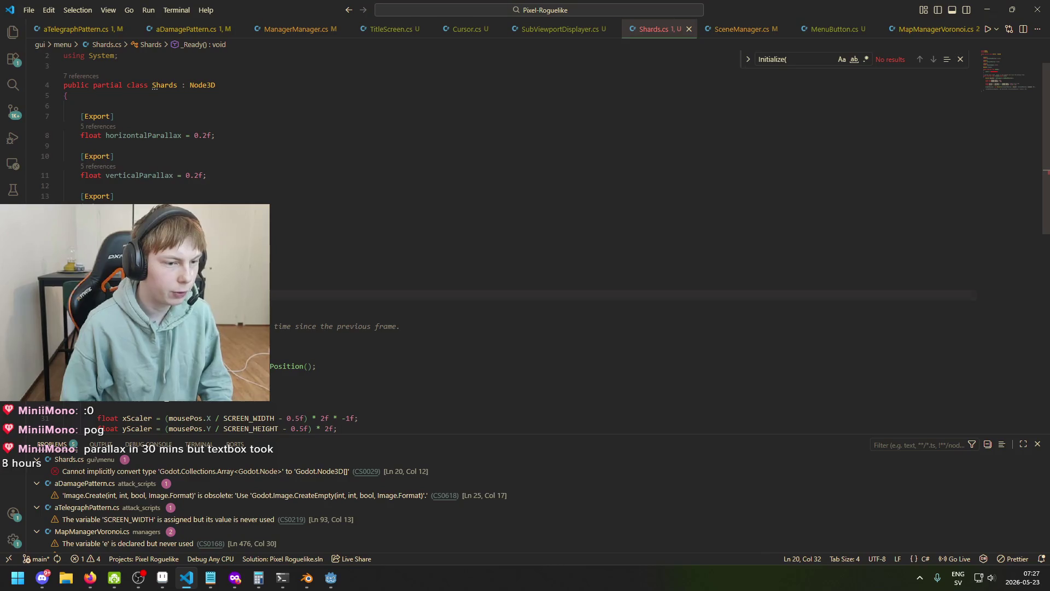
pyautogui.write('for')
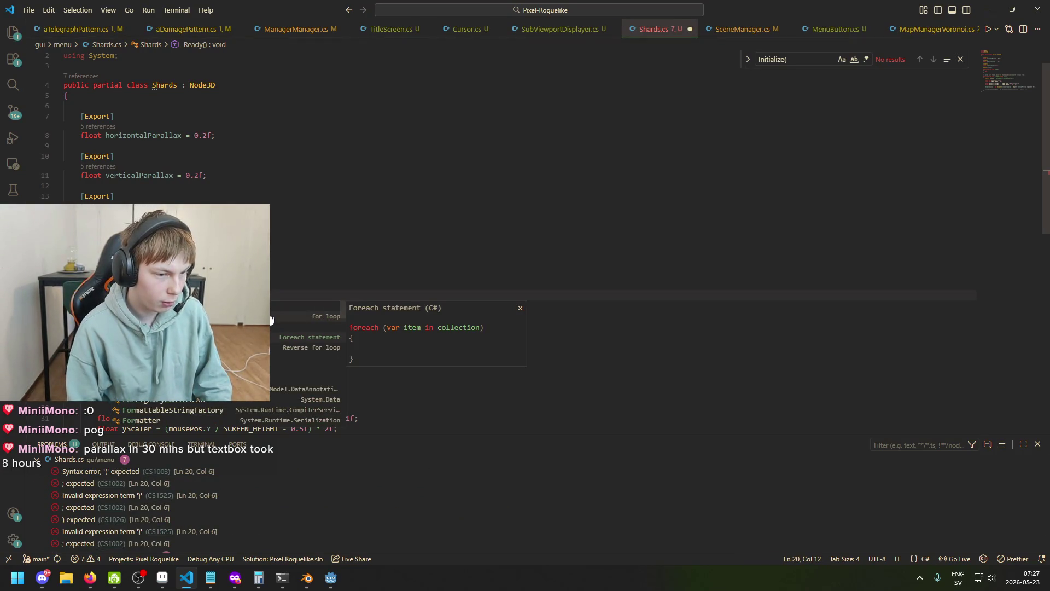
pyautogui.press('Tab')
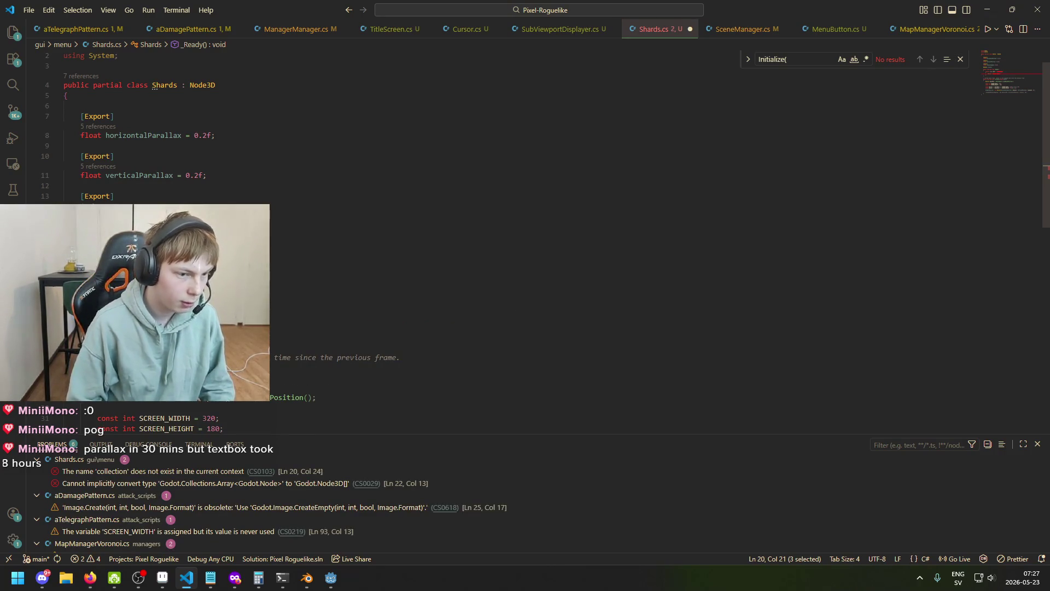
pyautogui.press('BackSpace')
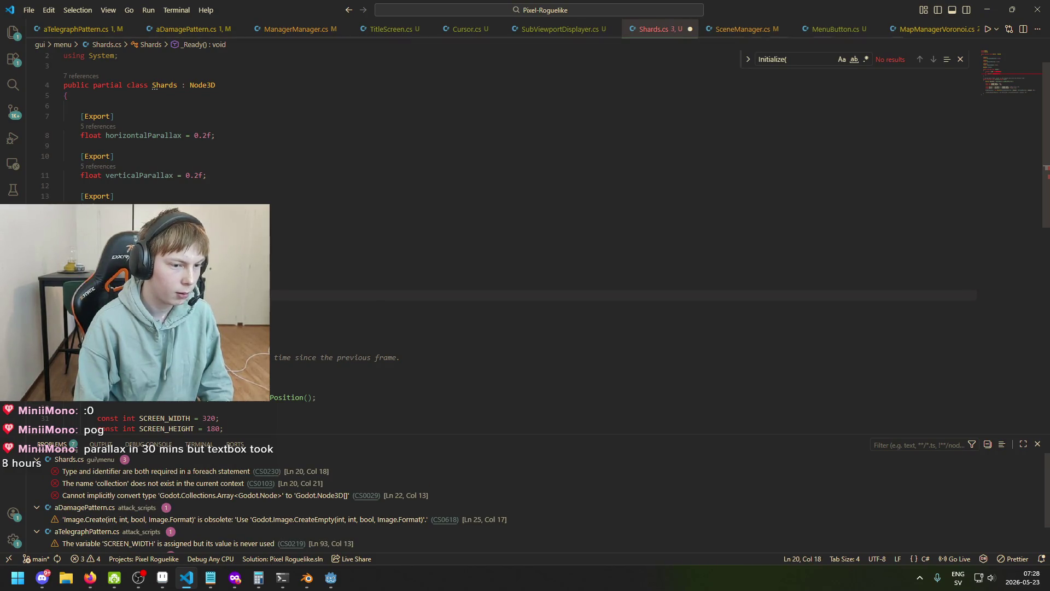
pyautogui.write('Node3D')
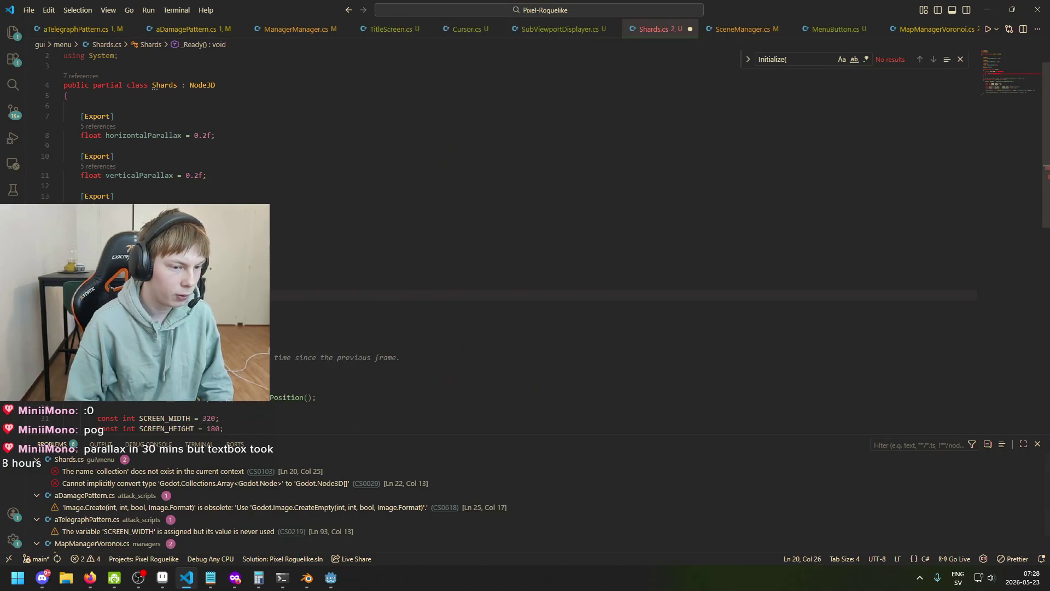
pyautogui.press('Tab')
# - Fill in the foreach loop's item name and GetChildren collection
pyautogui.write('ch')
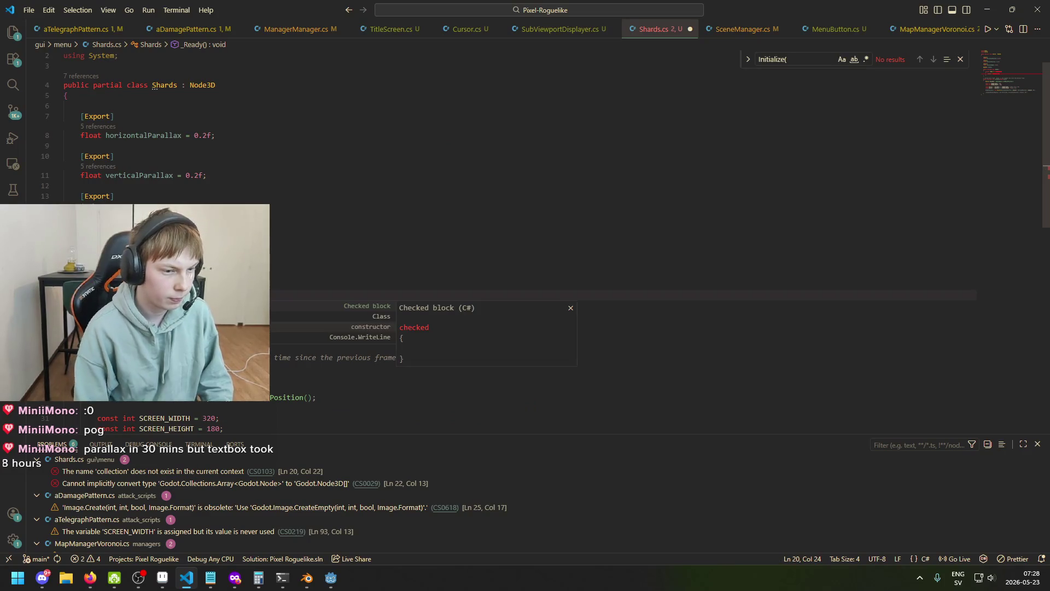
pyautogui.press('BackSpace')
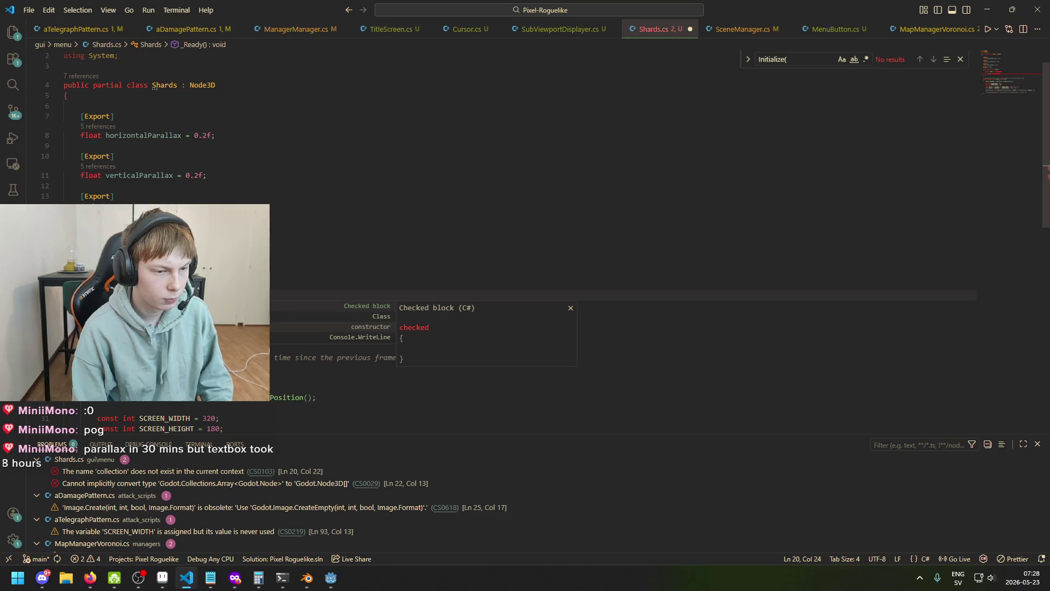
pyautogui.press('BackSpace')
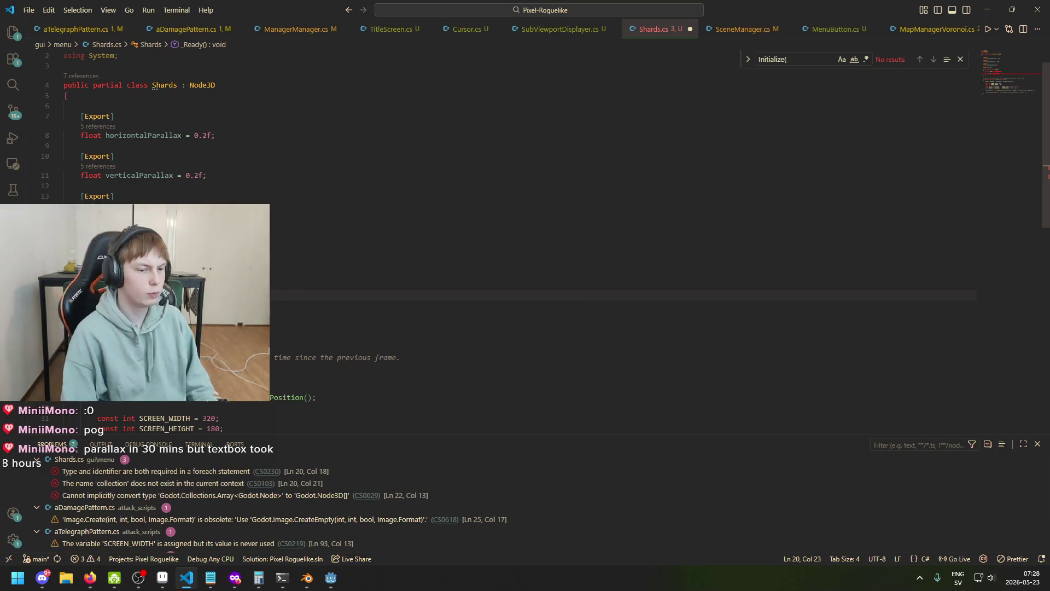
pyautogui.write('c')
pyautogui.press('BackSpace')
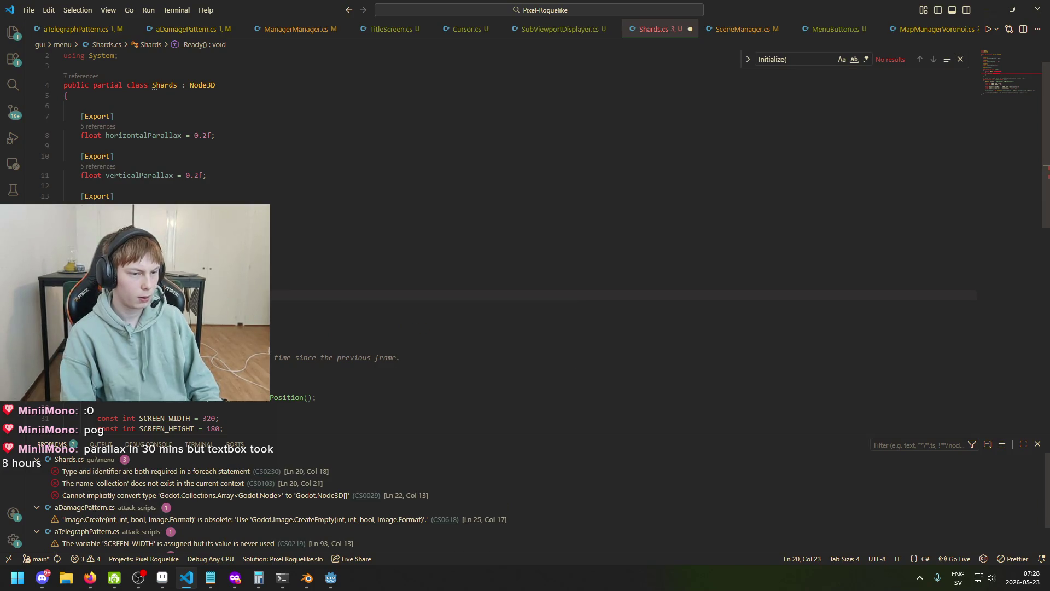
pyautogui.write('var')
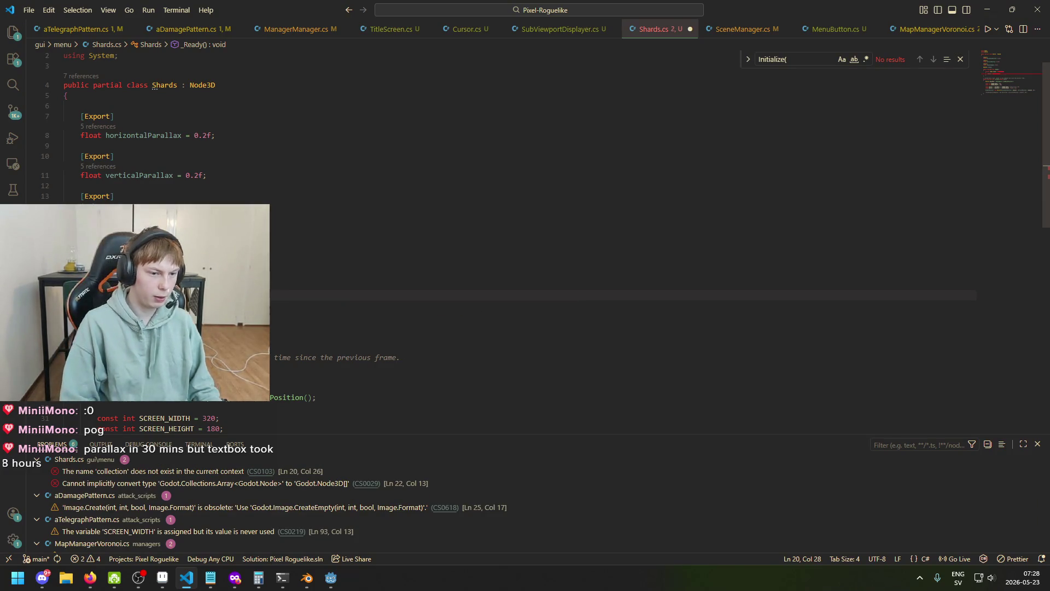
pyautogui.hotkey('ctrl', 'shift', 'Left')
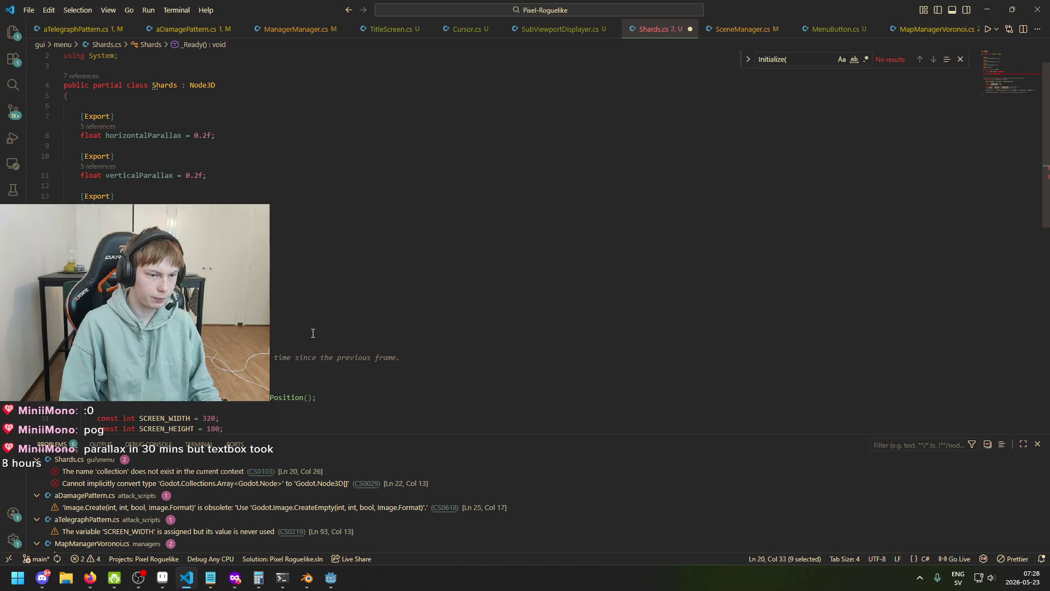
pyautogui.write('Ge')
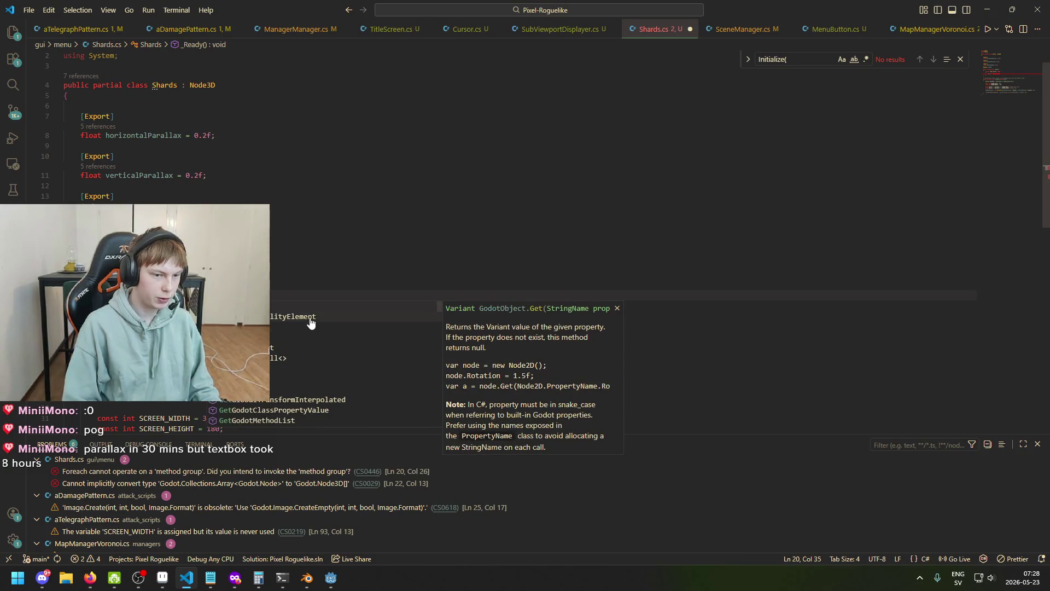
pyautogui.write('tChil')
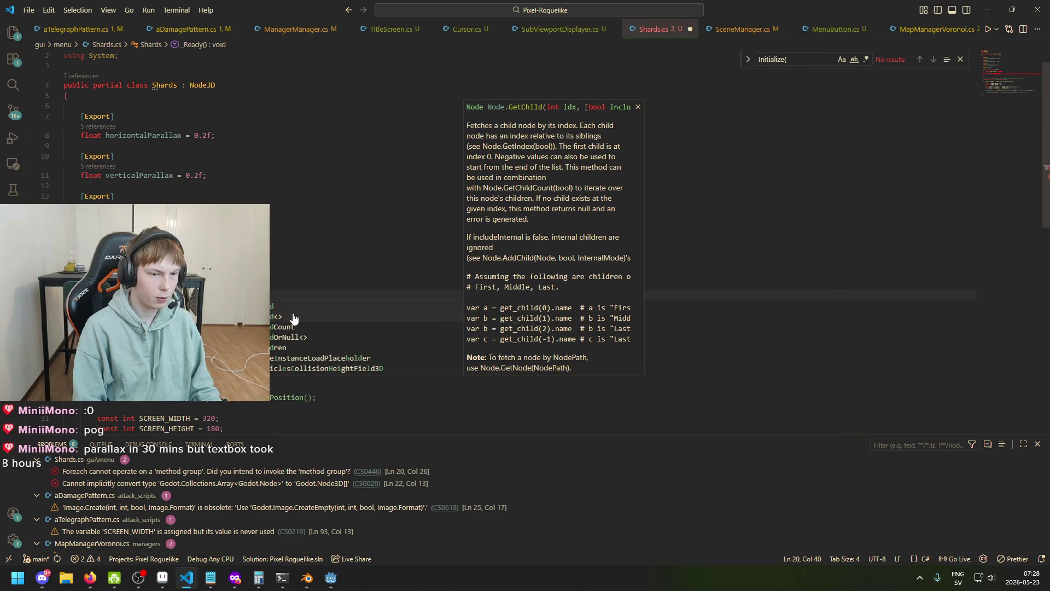
pyautogui.write('[')
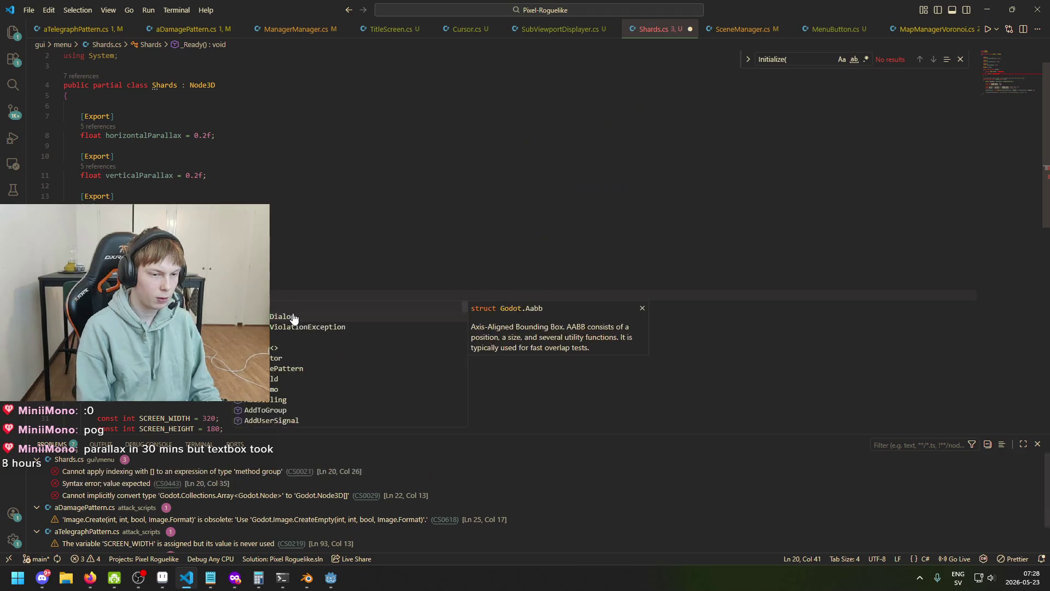
pyautogui.press('BackSpace')
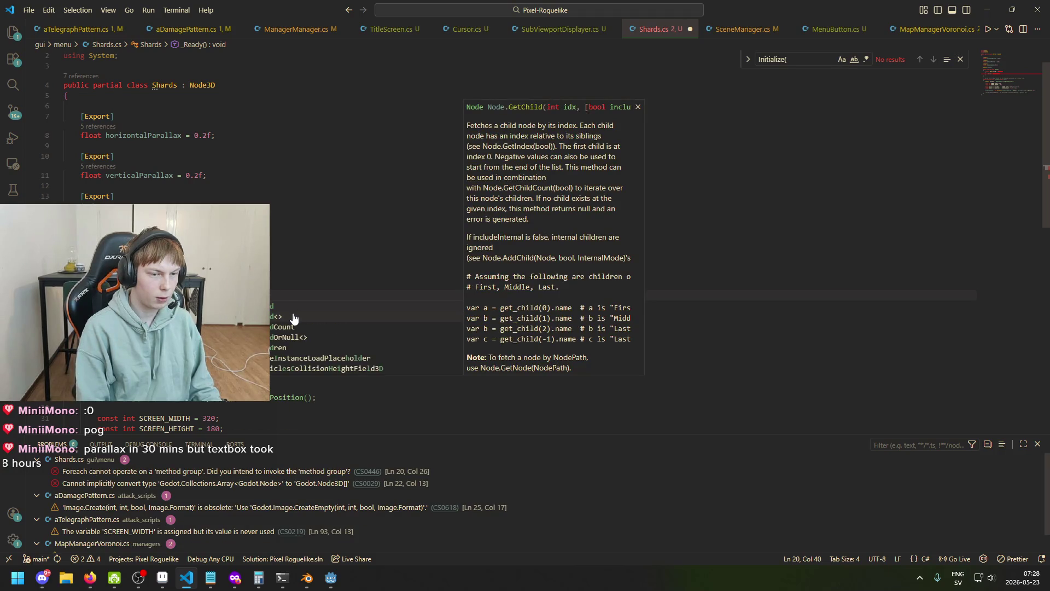
# - Swap the foreach for a for loop bounded by GetChildCount()
pyautogui.moveTo(230, 306); pyautogui.dragTo(98, 295)
pyautogui.write('for')
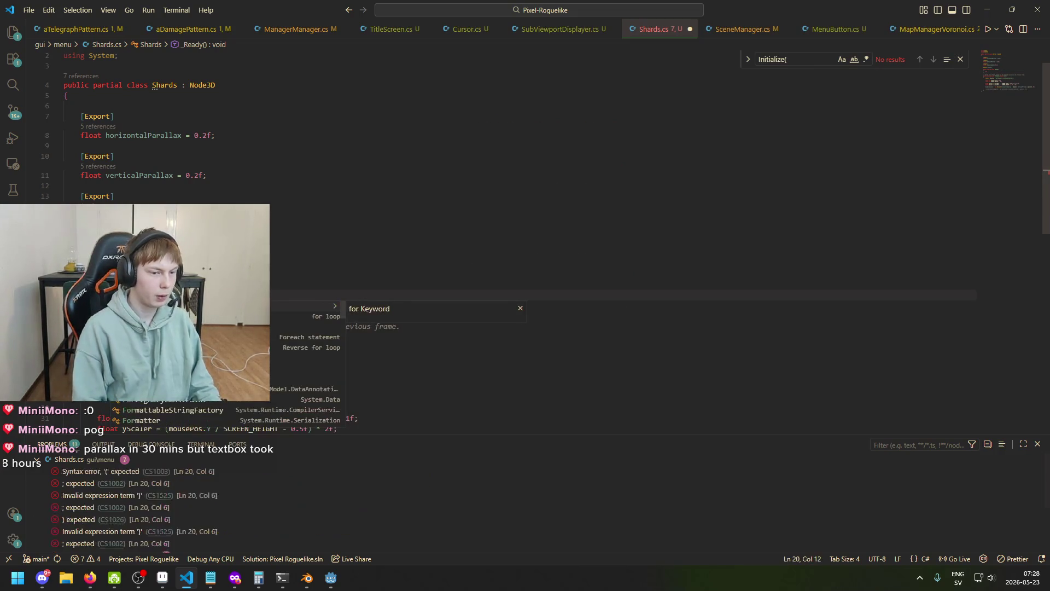
pyautogui.press('Tab')
pyautogui.click(186, 296)
pyautogui.hotkey('ctrl', 'BackSpace')
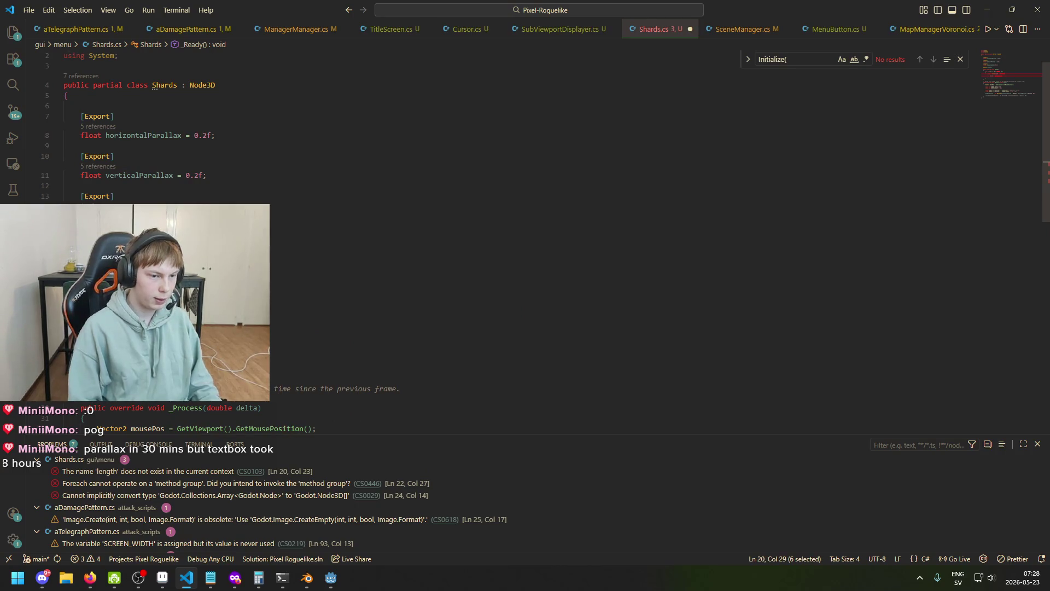
pyautogui.write('Get')
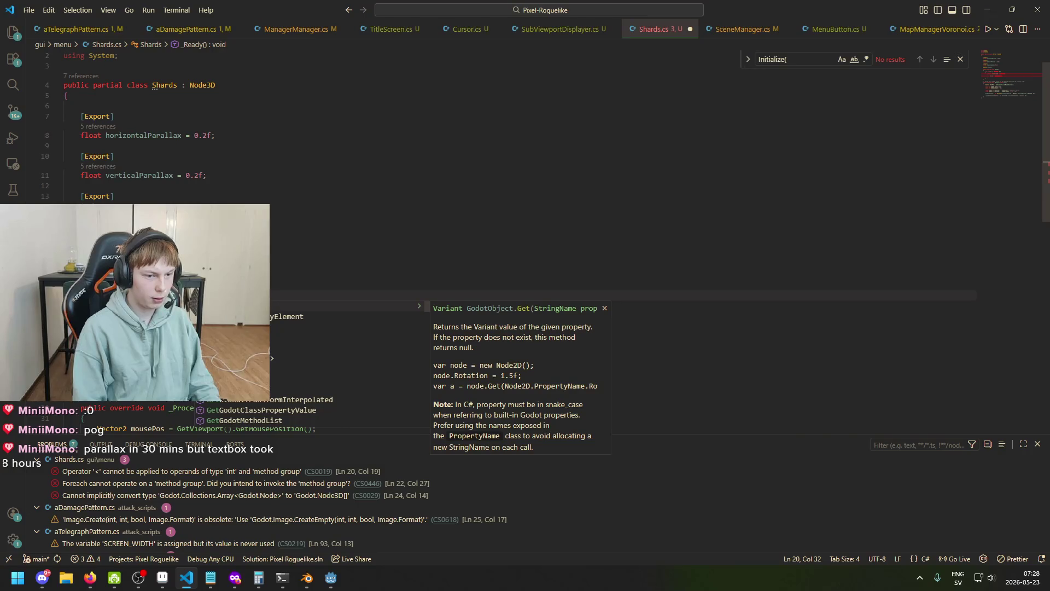
pyautogui.hotkey('ctrl', 'BackSpace')
pyautogui.write('ChildCount(')
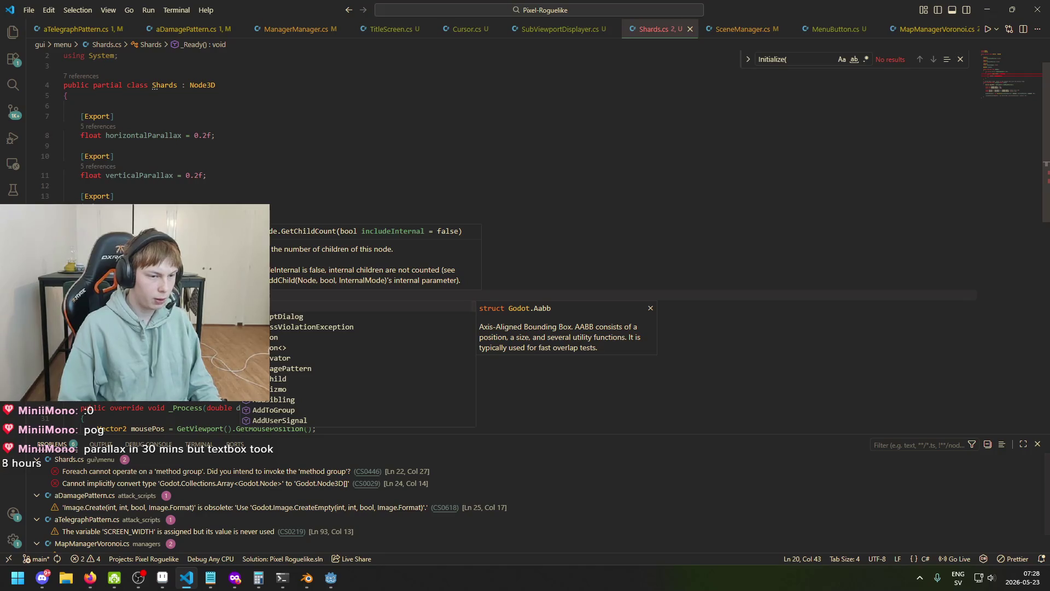
# - Delete the leftover old lines below the loop
pyautogui.click(118, 347)
pyautogui.moveTo(118, 311); pyautogui.dragTo(102, 300)
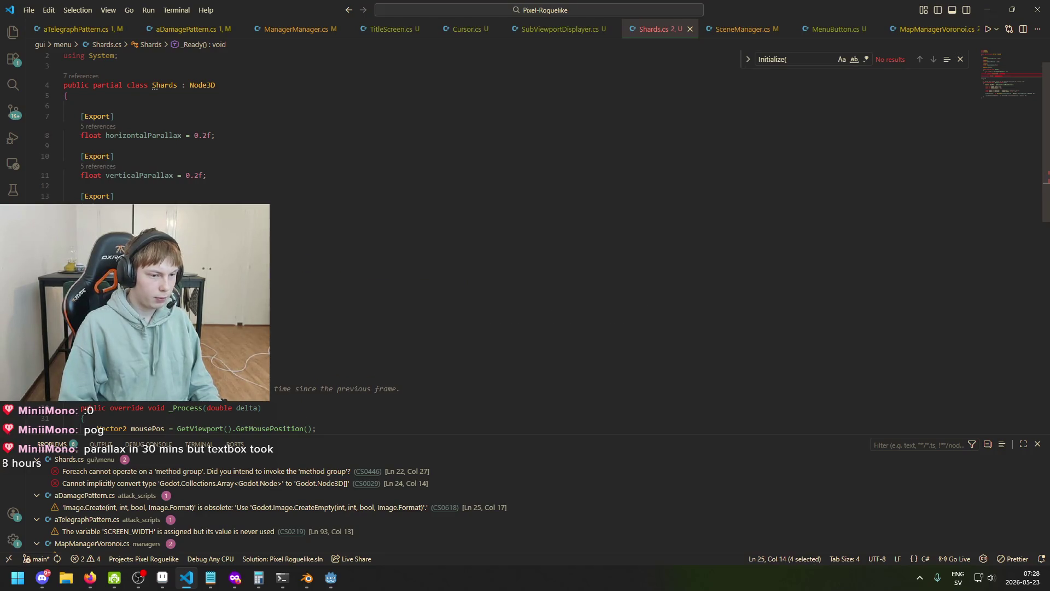
pyautogui.press('BackSpace')
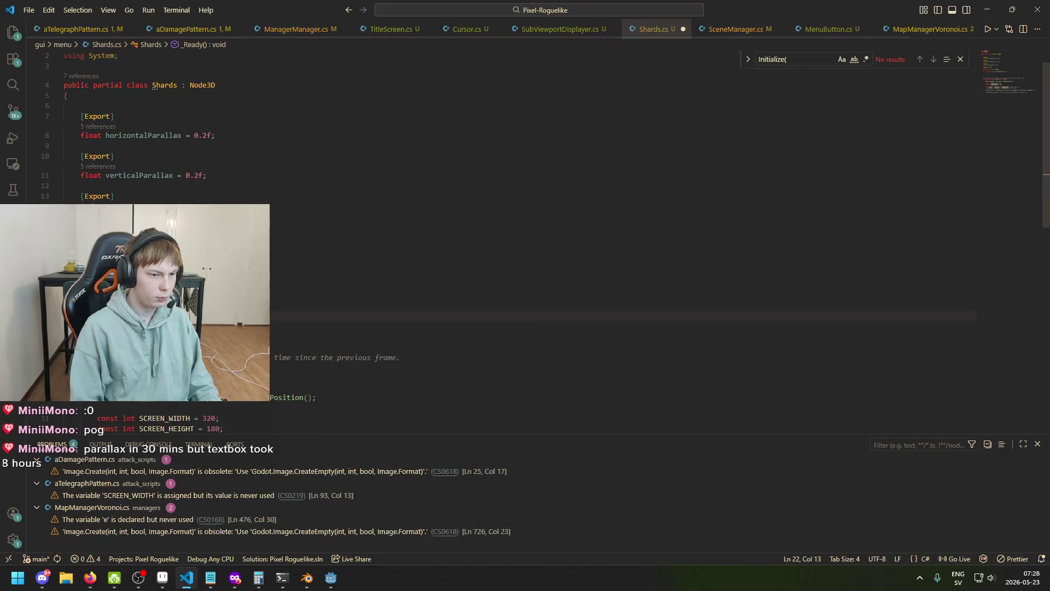
# - Size the shards array with GetChildCount() and bound the loop by GetChildren().Length, then save
pyautogui.click(113, 285)
pyautogui.hotkey('ctrl', 'v')
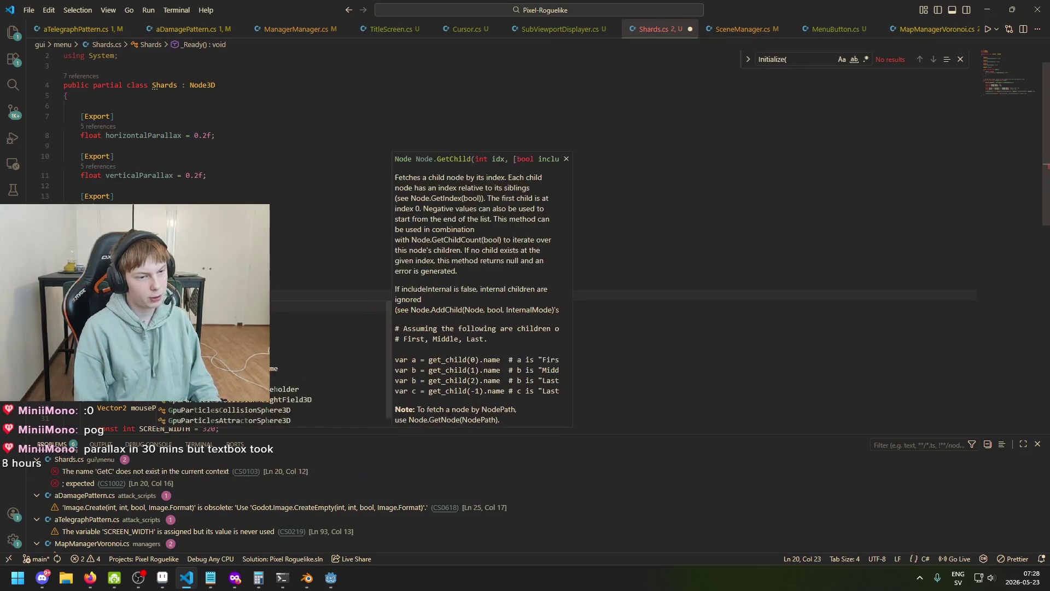
pyautogui.write('new Node3D')
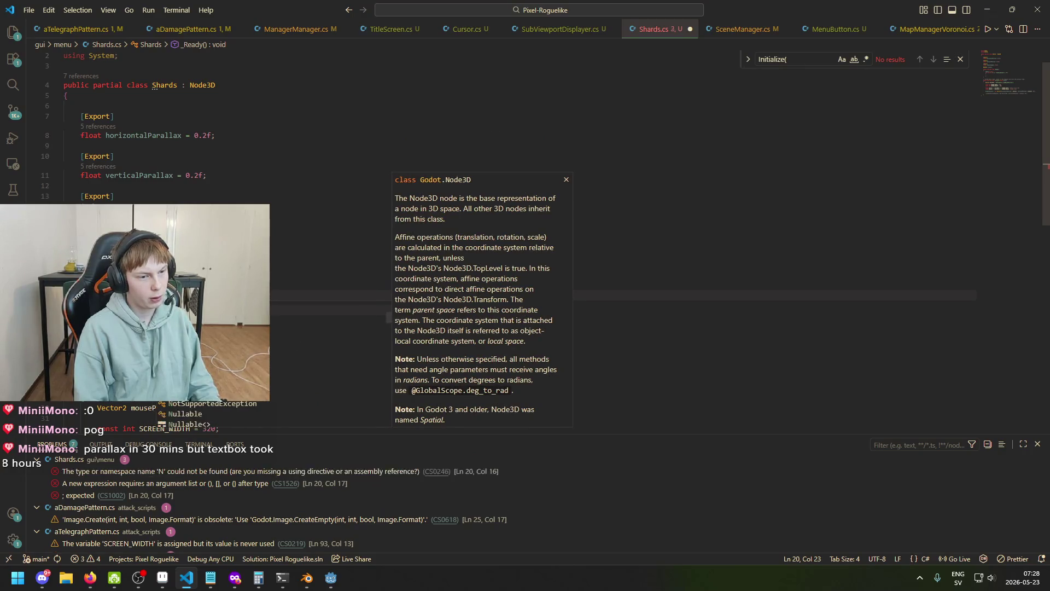
pyautogui.write('.Get')
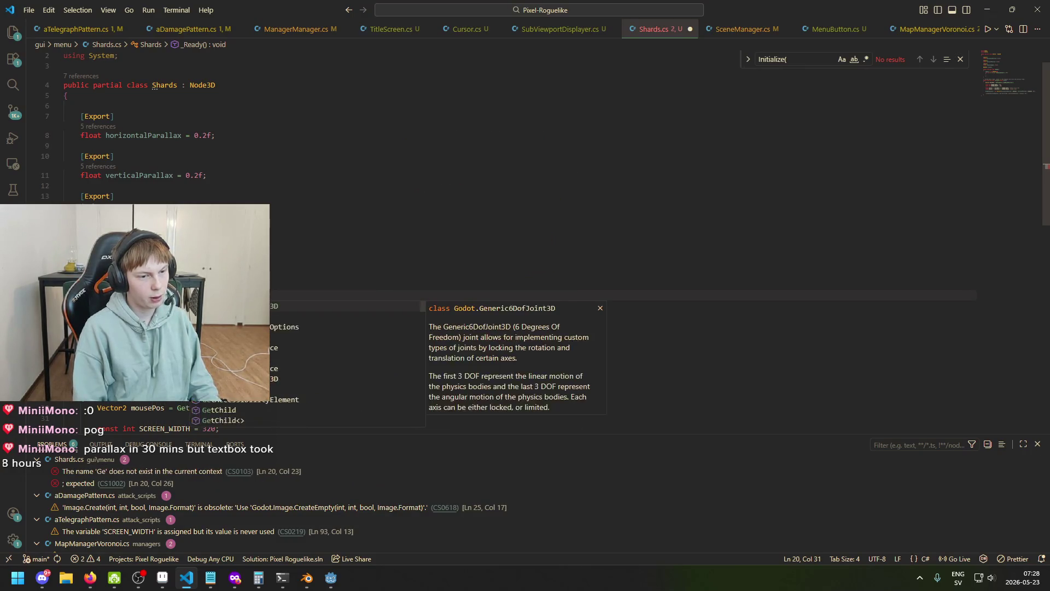
pyautogui.write('ChildCount(')
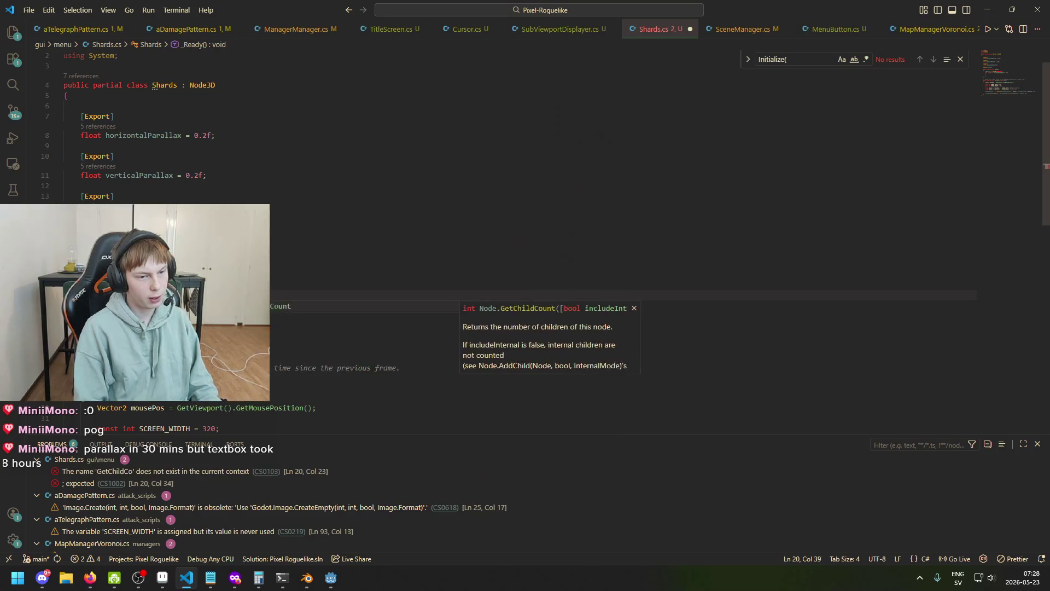
pyautogui.write('));')
pyautogui.hotkey('ctrl', 's')
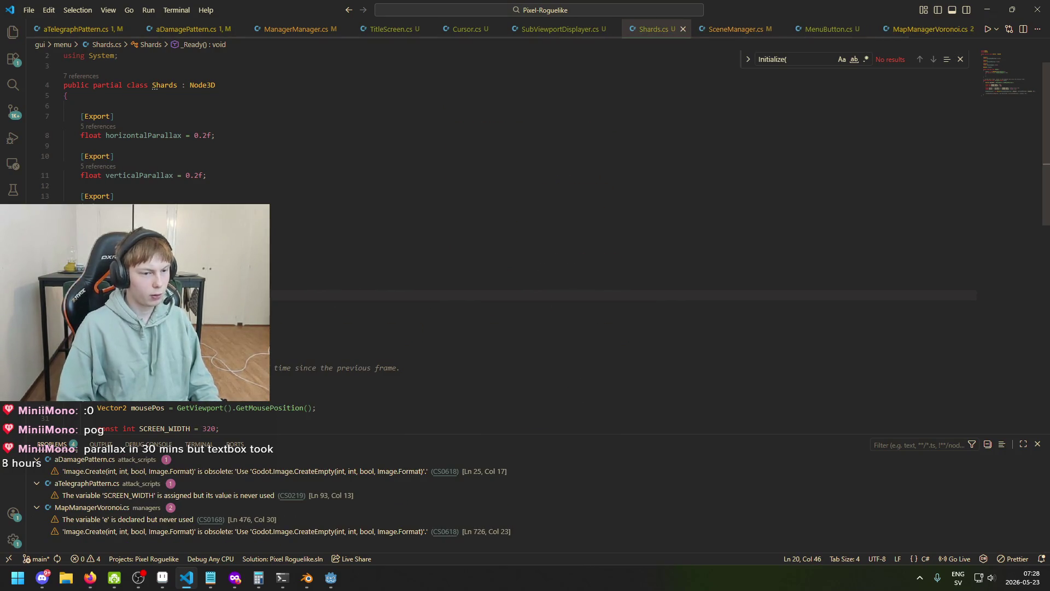
pyautogui.doubleClick(143, 305)
pyautogui.write('GetChildren().Length')
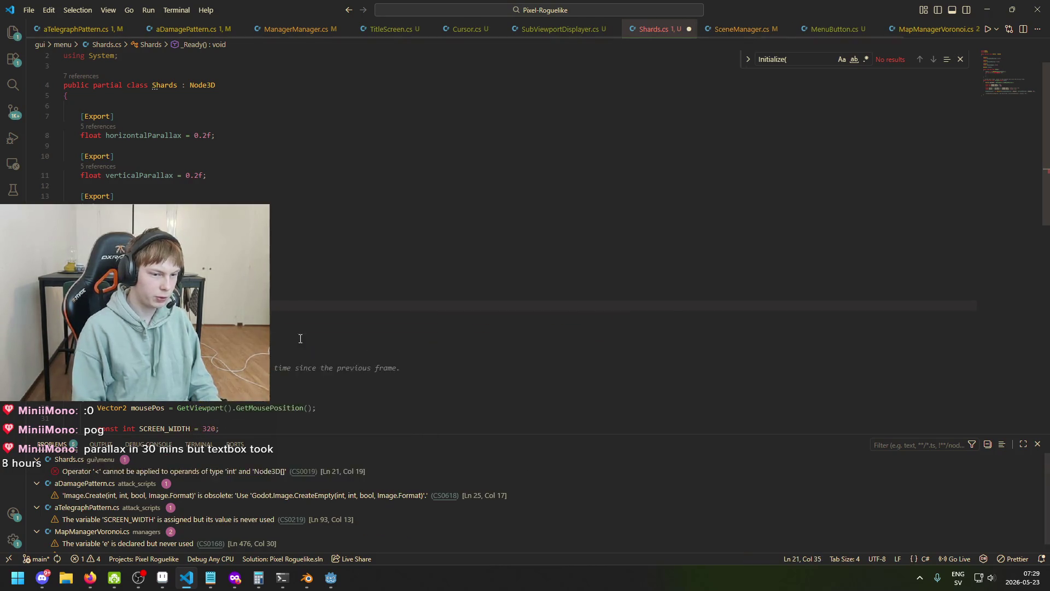
# - Make the loop assign shards[i] = (Node3D)GetChild(i) and save
pyautogui.click(287, 325)
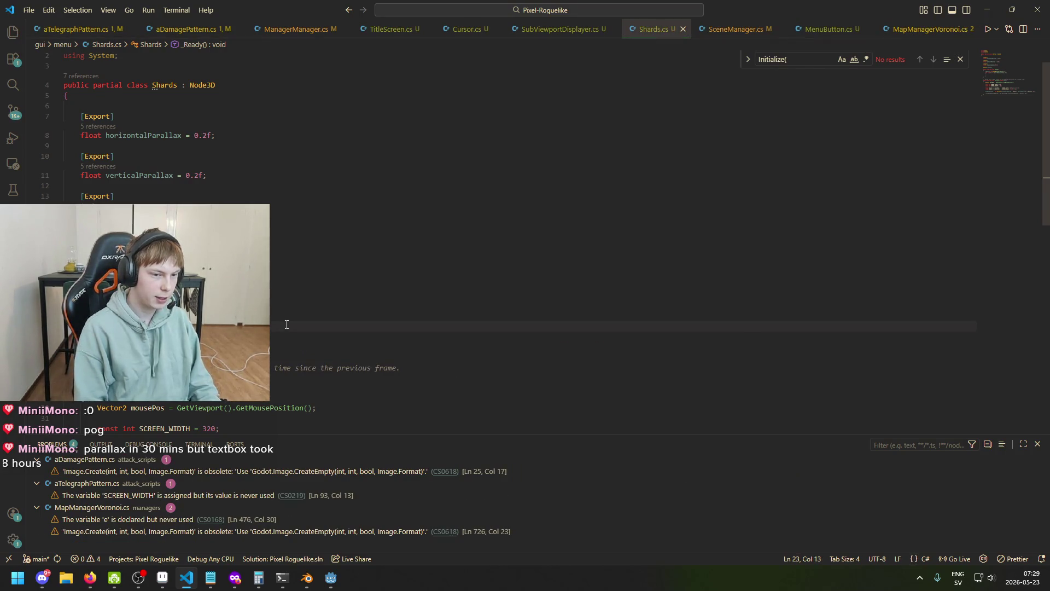
pyautogui.write('horizont')
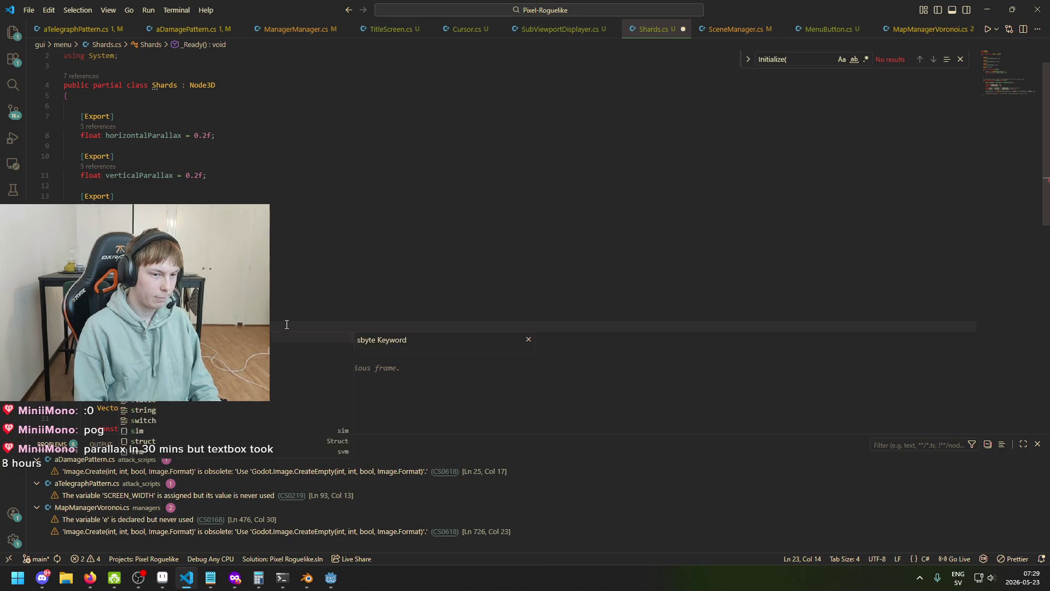
pyautogui.write('alPa')
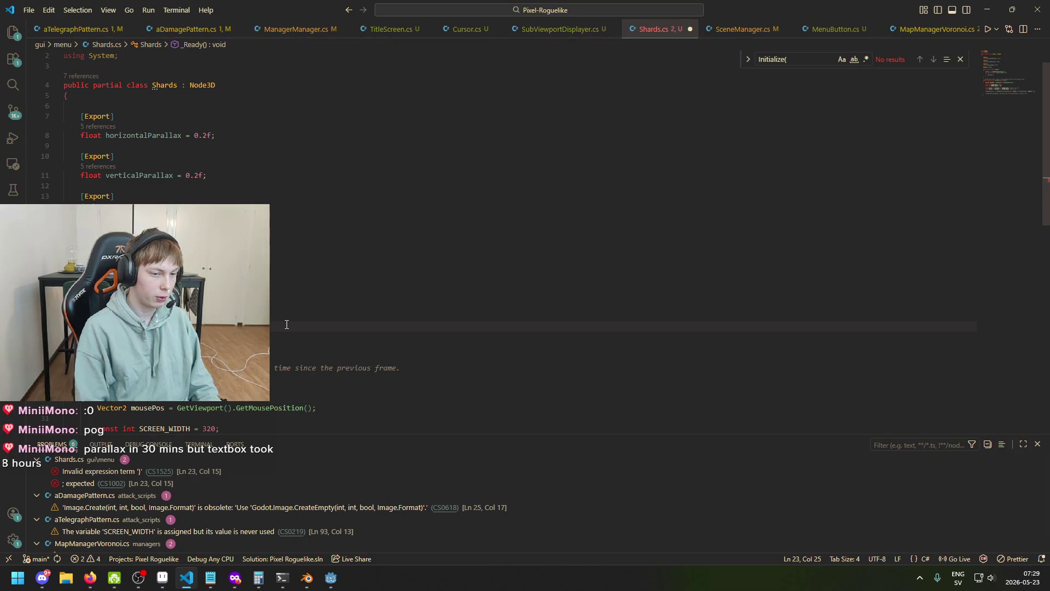
pyautogui.write('GetChild(')
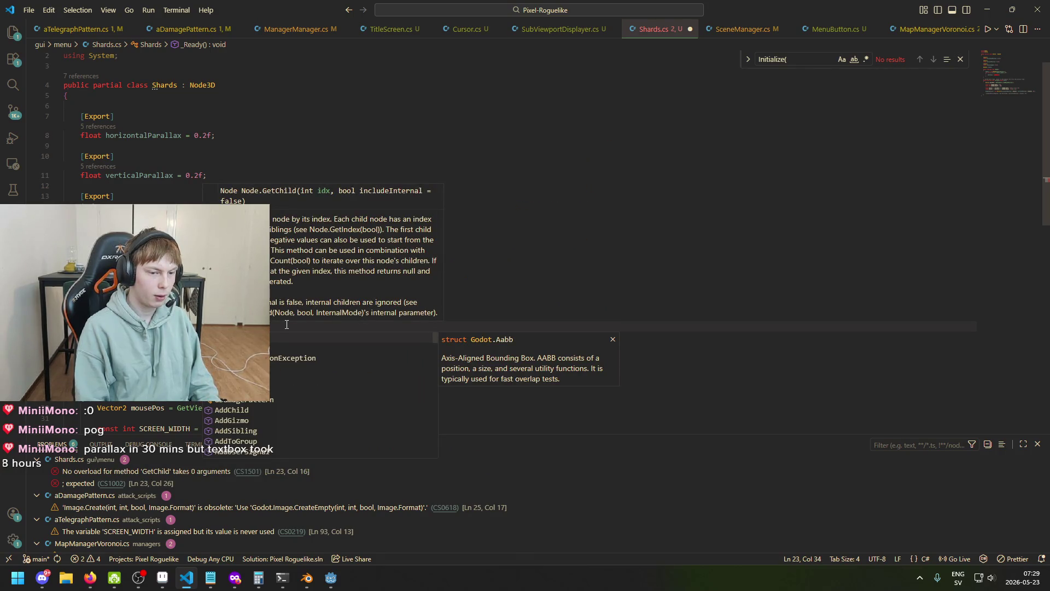
pyautogui.write(')')
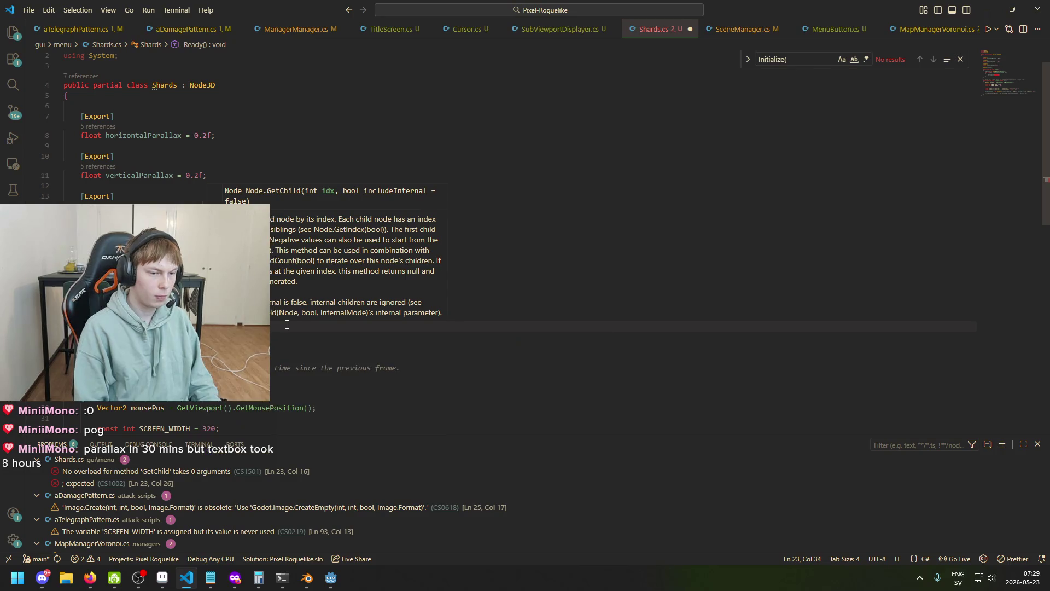
pyautogui.press('Left')
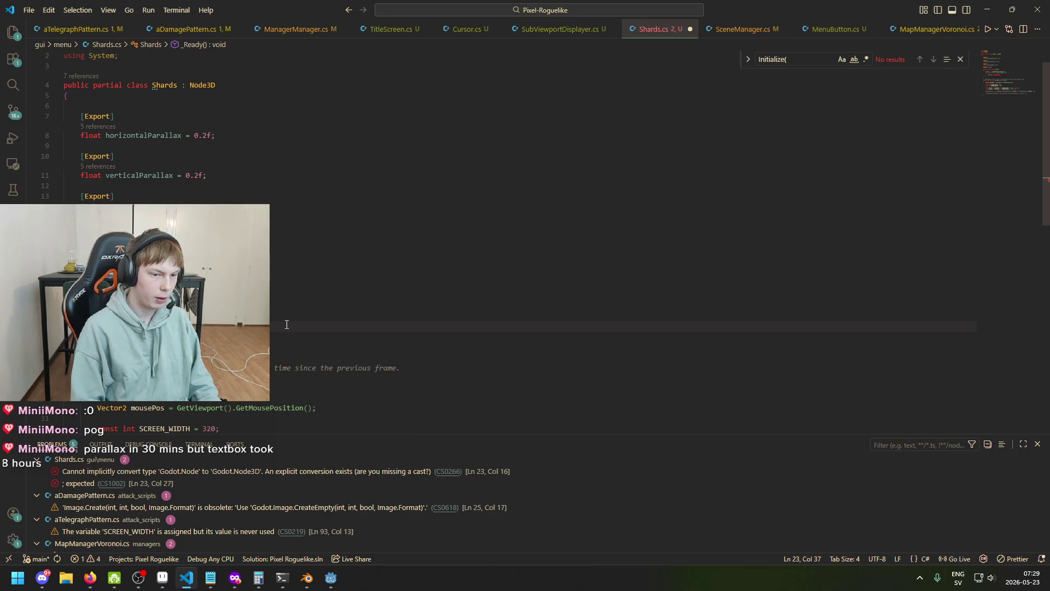
pyautogui.hotkey('ctrl', 's')
pyautogui.write('(Nod')
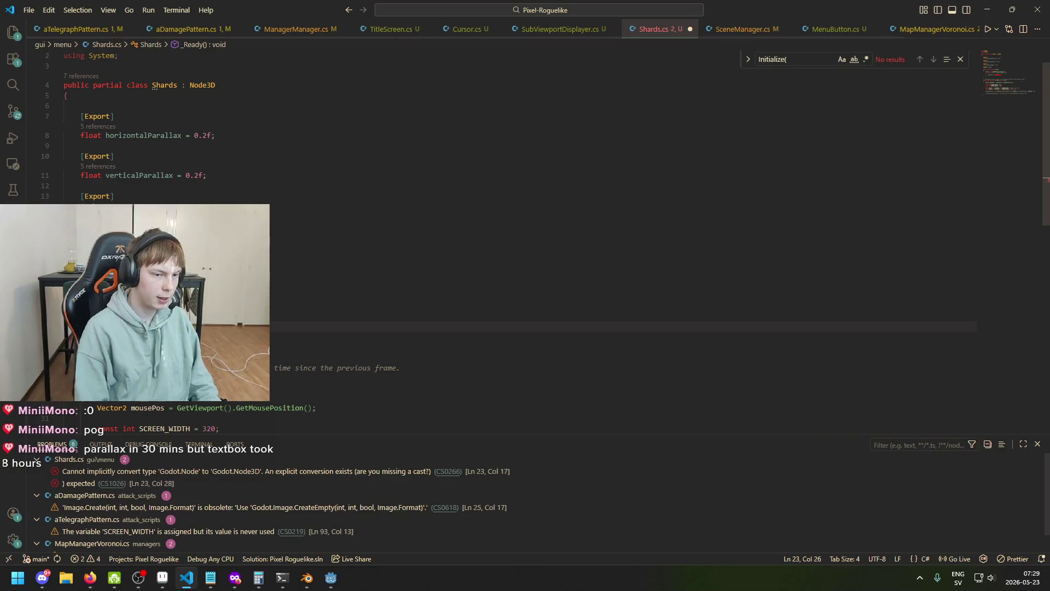
pyautogui.write('e3D')
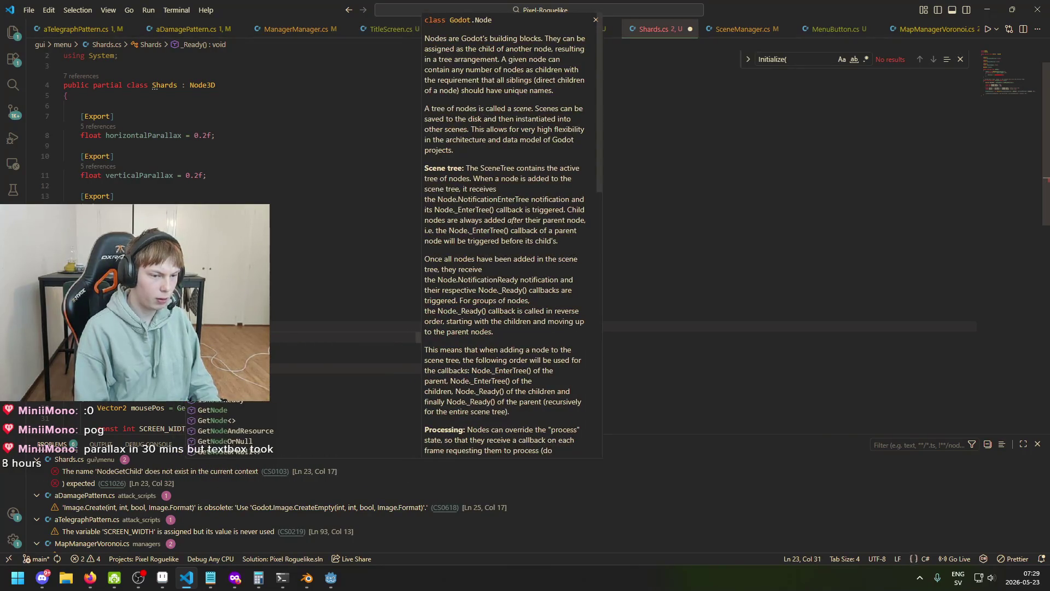
pyautogui.write(')GetNode')
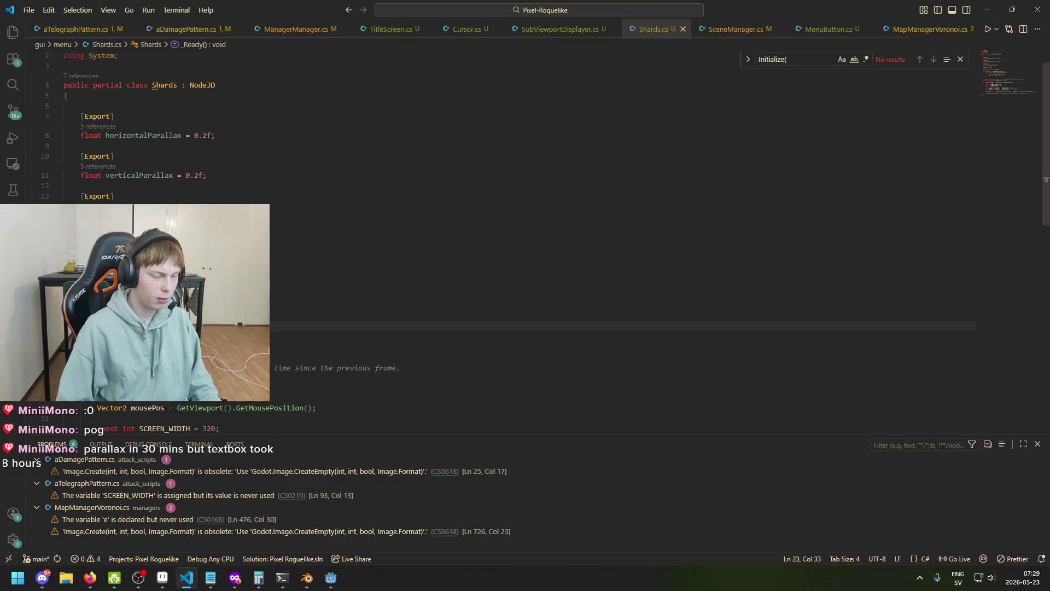
pyautogui.hotkey('ctrl', 's')
# - Review the shards field and GetChild docs, then add a blank line after line 40
pyautogui.click(85, 284)
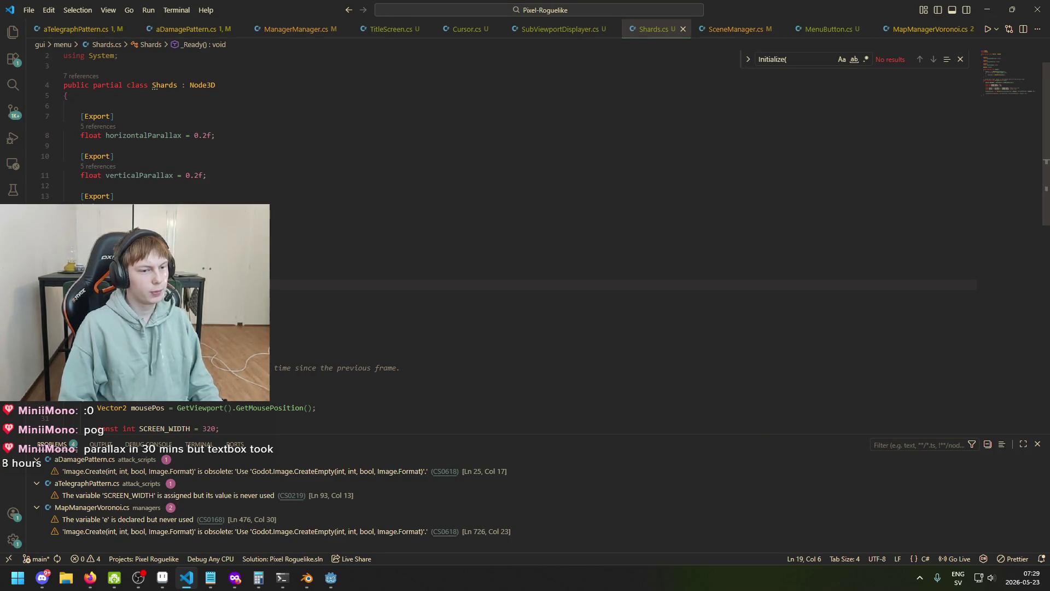
pyautogui.scroll(-3, 124, 159)
pyautogui.click(124, 162)
pyautogui.scroll(-2, 124, 159)
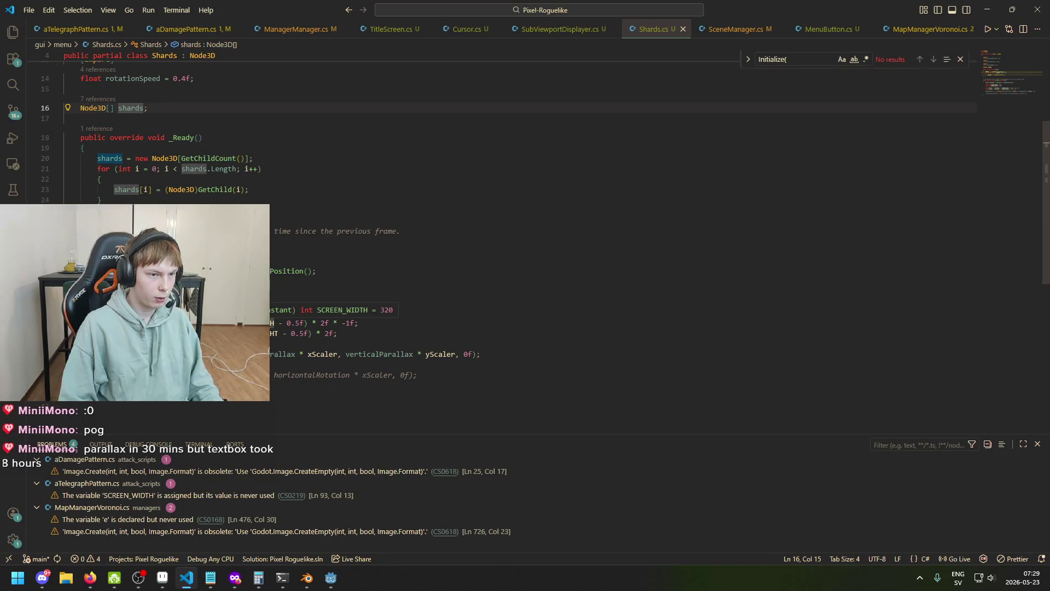
pyautogui.moveTo(180, 188)
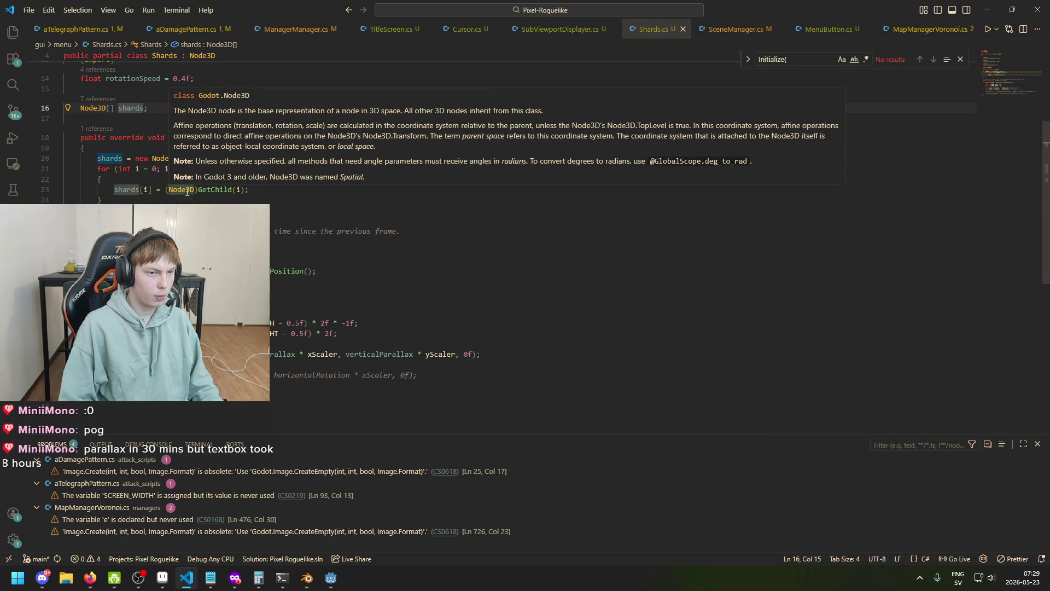
pyautogui.scroll(2, 187, 191)
pyautogui.click(218, 244)
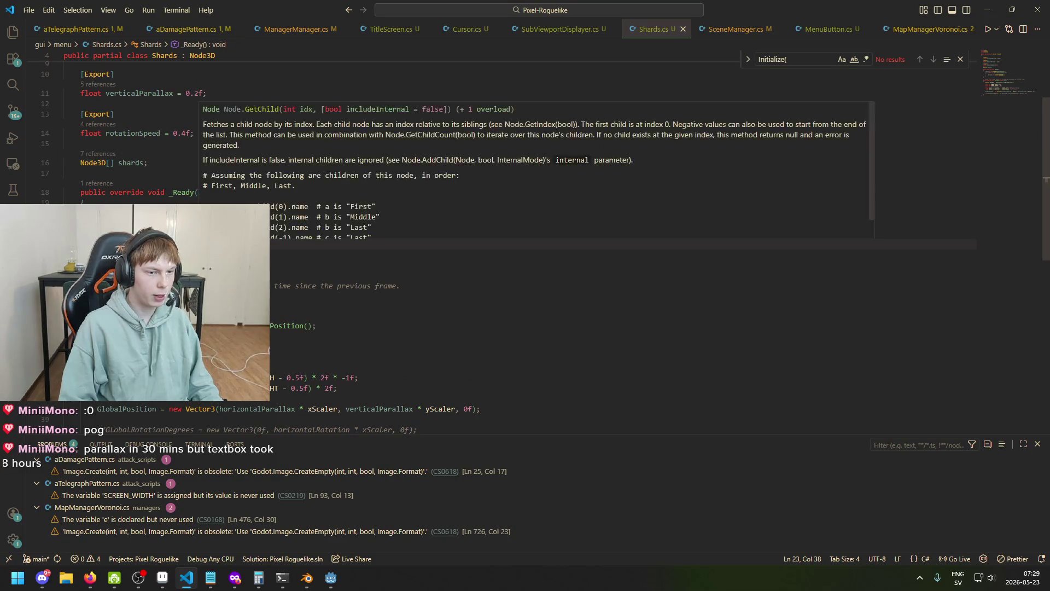
pyautogui.scroll(-3, 547, 328)
pyautogui.click(562, 319)
pyautogui.press('Return')
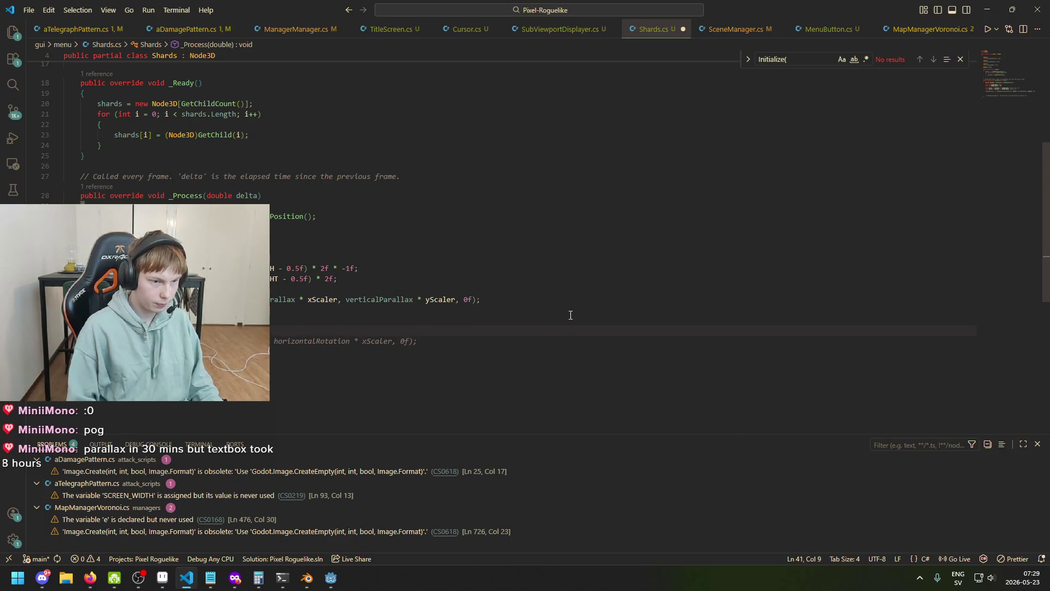
# - Insert a foreach loop over shard in shards in _Process and save
pyautogui.click(282, 317)
pyautogui.click(282, 318)
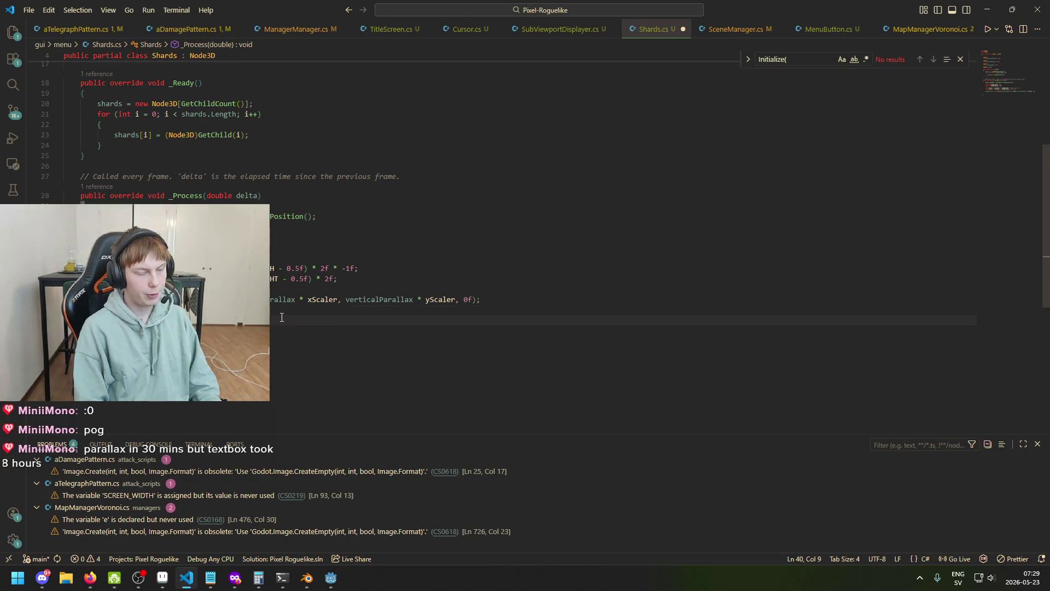
pyautogui.write('for')
pyautogui.press('Down')
pyautogui.press('Down')
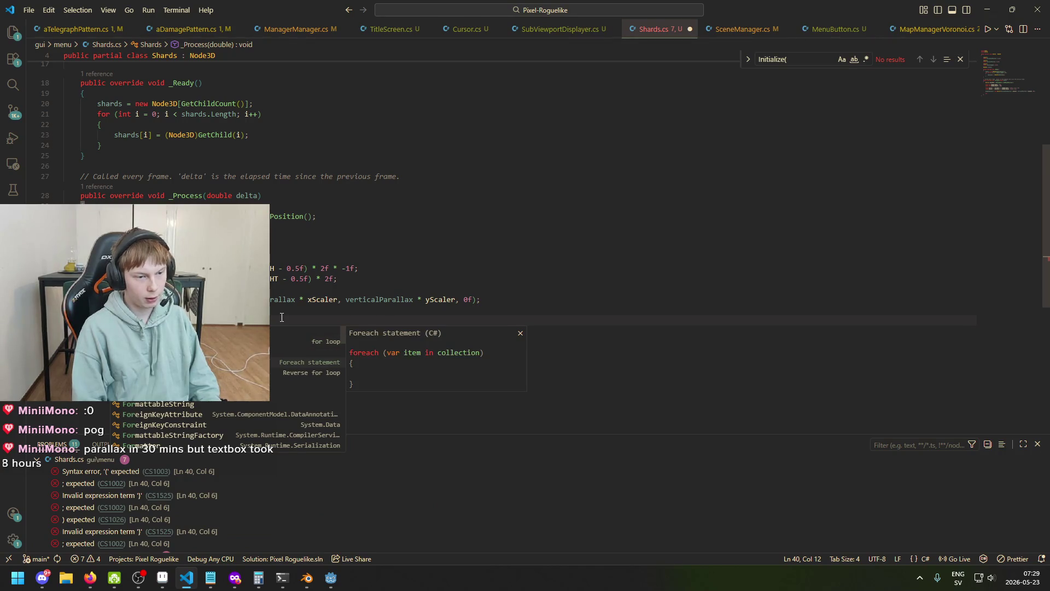
pyautogui.press('Return')
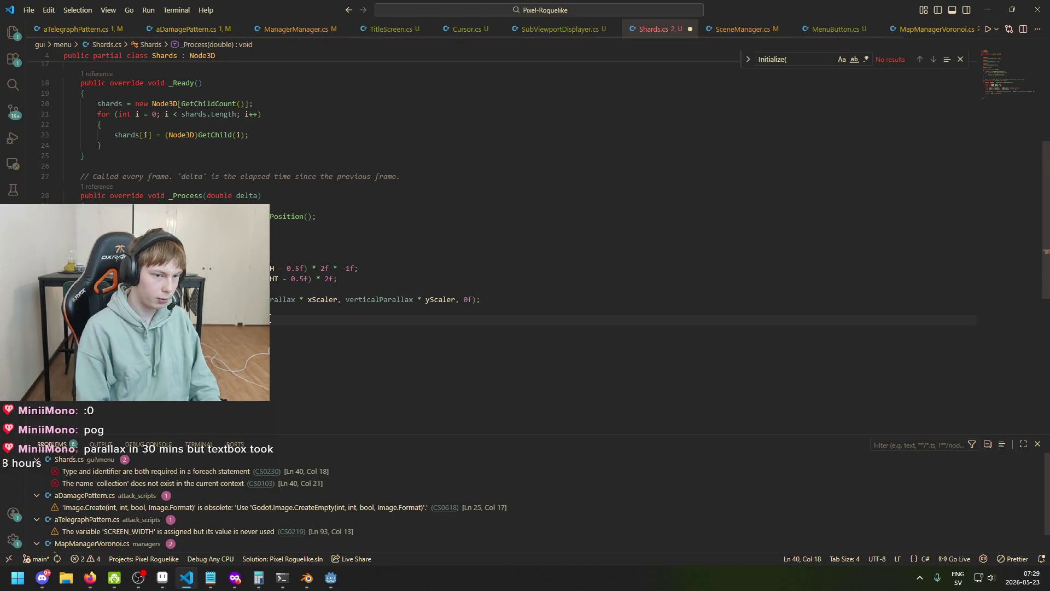
pyautogui.write('shard')
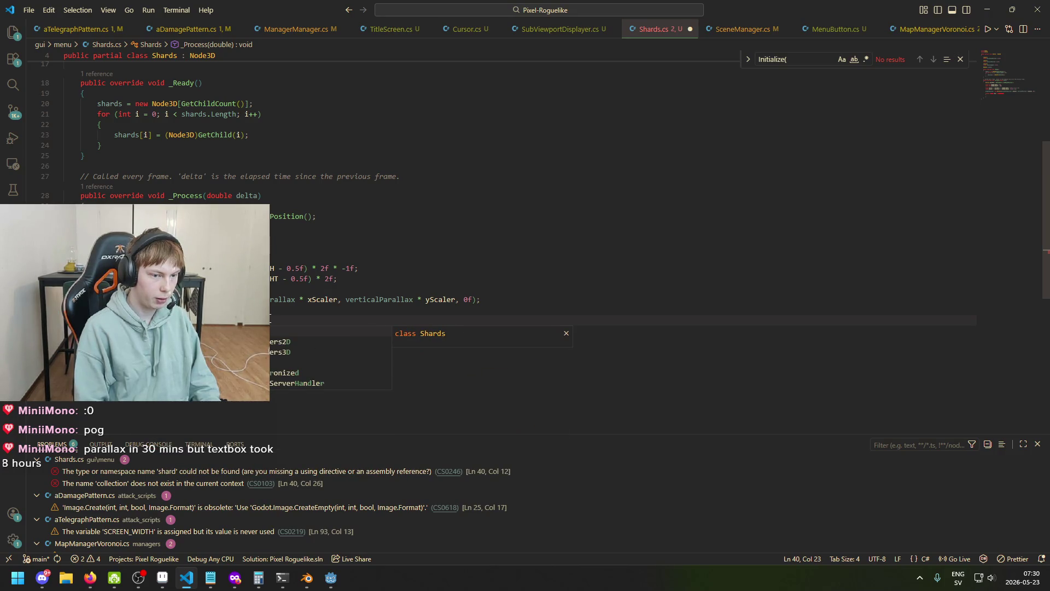
pyautogui.press('Tab')
pyautogui.press('Tab')
pyautogui.press('Tab')
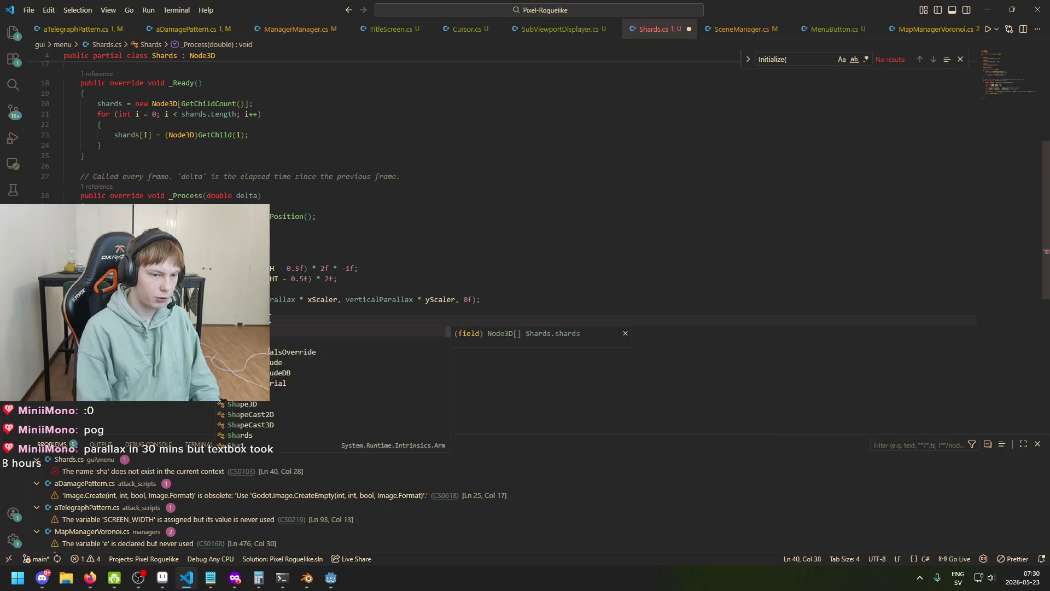
pyautogui.press('Tab')
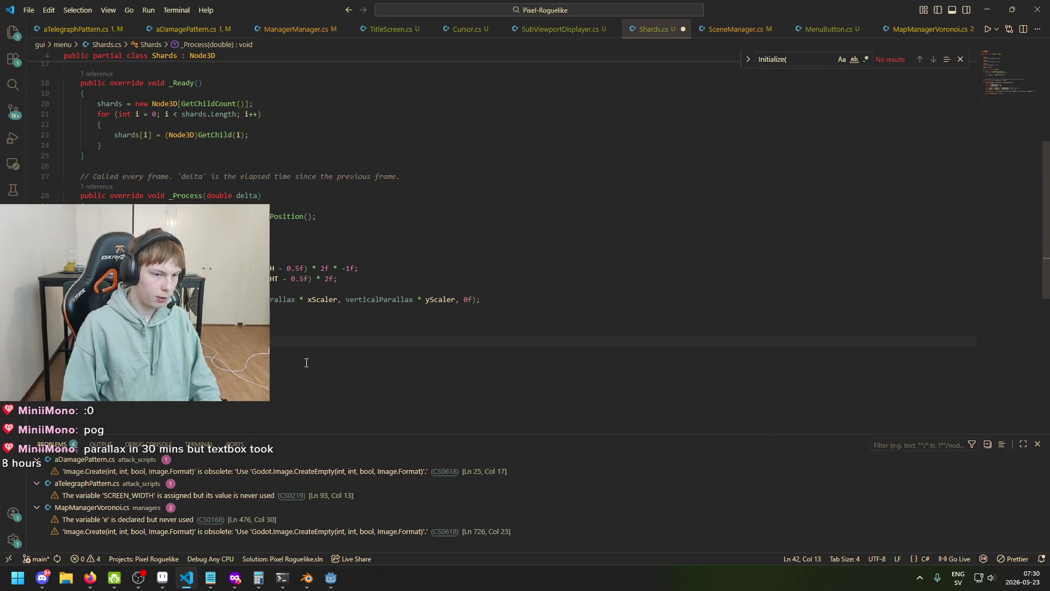
pyautogui.hotkey('ctrl', 's')
# - Type the loop variable as Node3D shard and save the script
pyautogui.write('r')
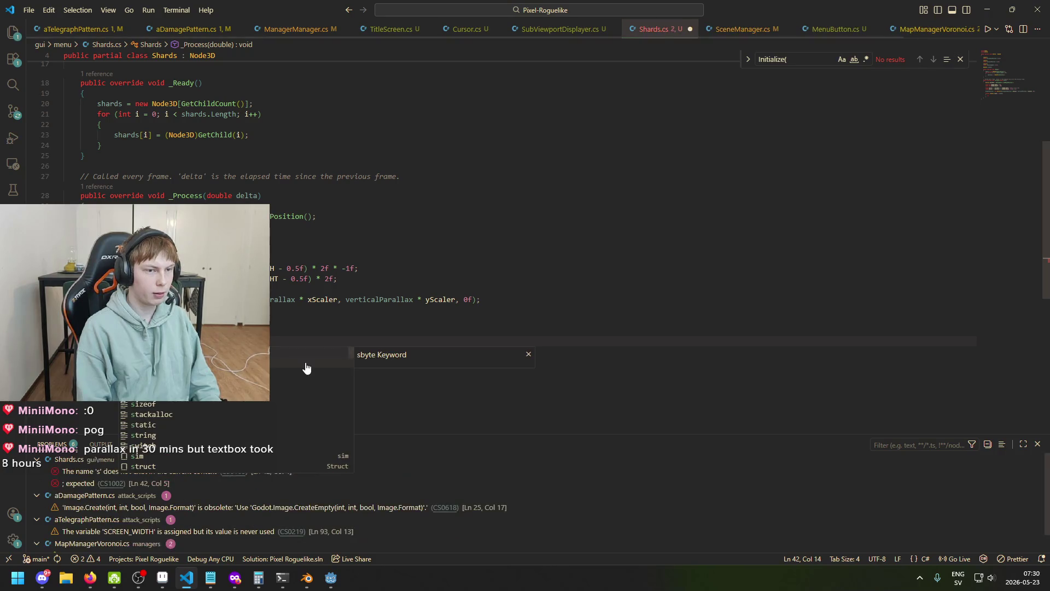
pyautogui.press('BackSpace')
pyautogui.hotkey('ctrl', 'Left')
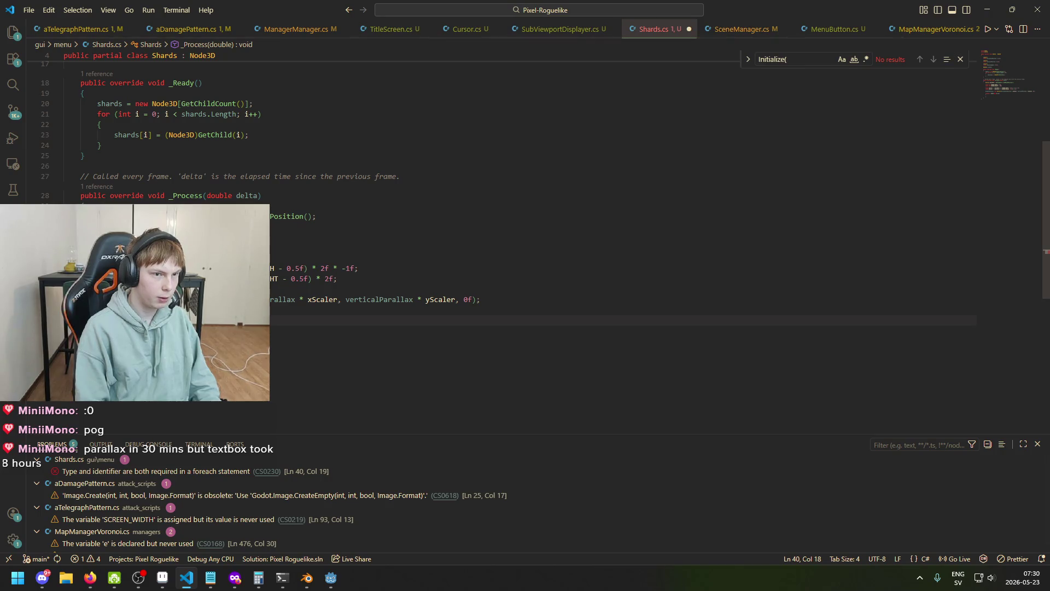
pyautogui.write('Node3D')
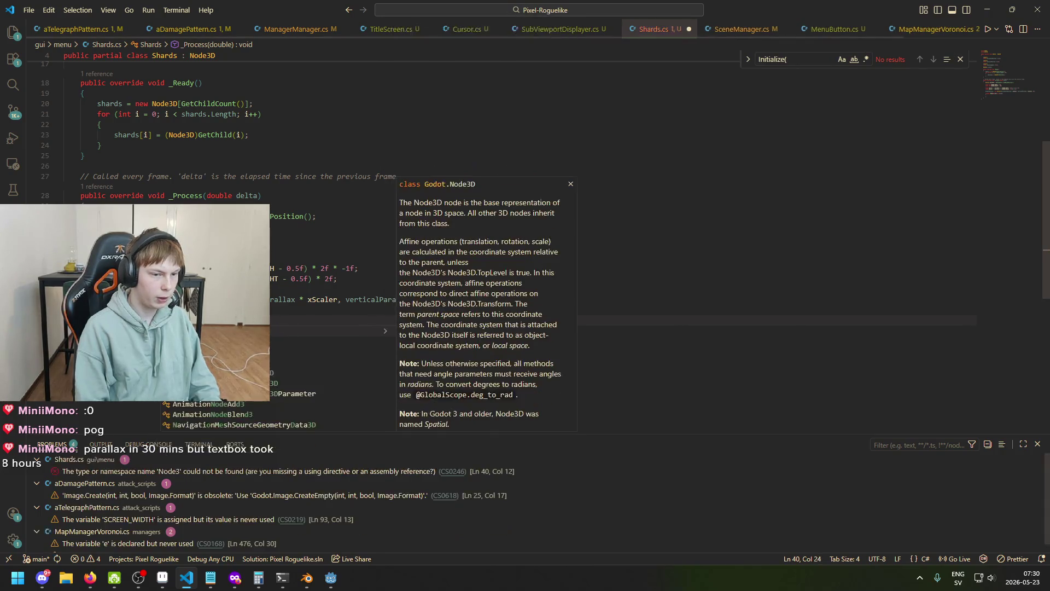
pyautogui.click(273, 336)
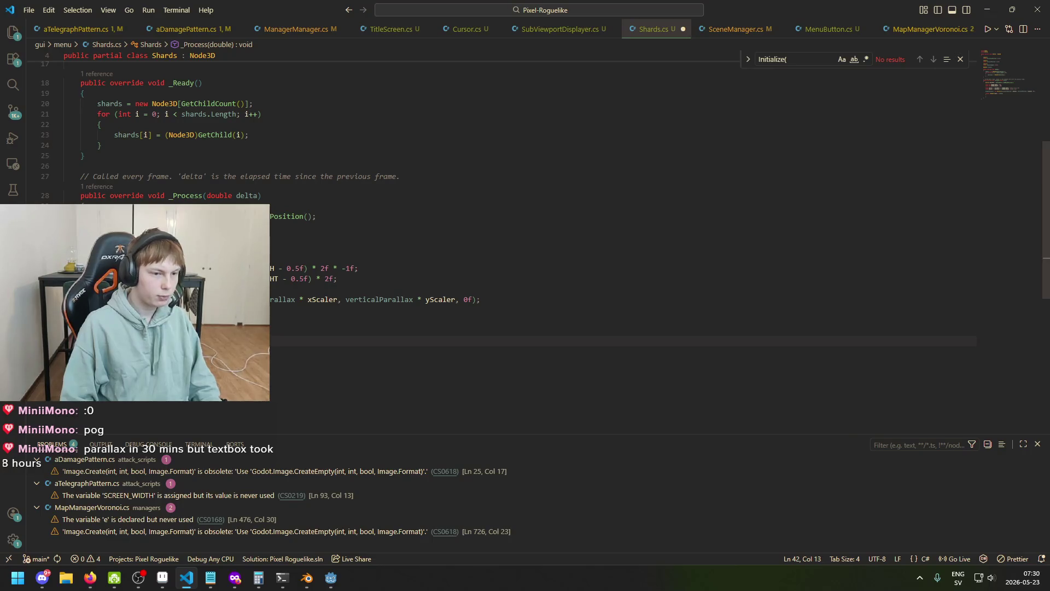
pyautogui.hotkey('ctrl', 's')
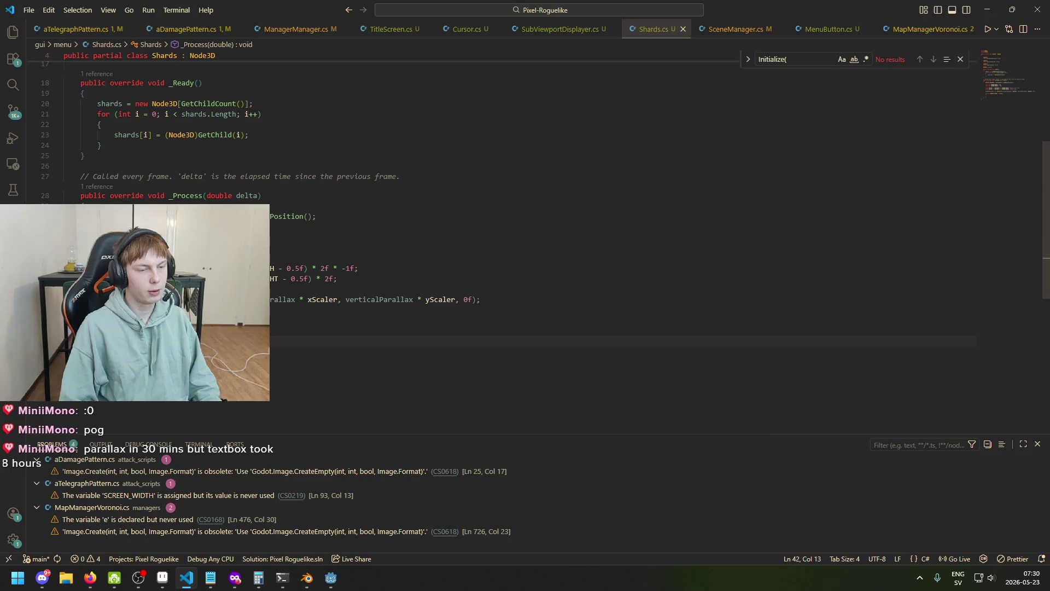
pyautogui.scroll(5, 525, 246)
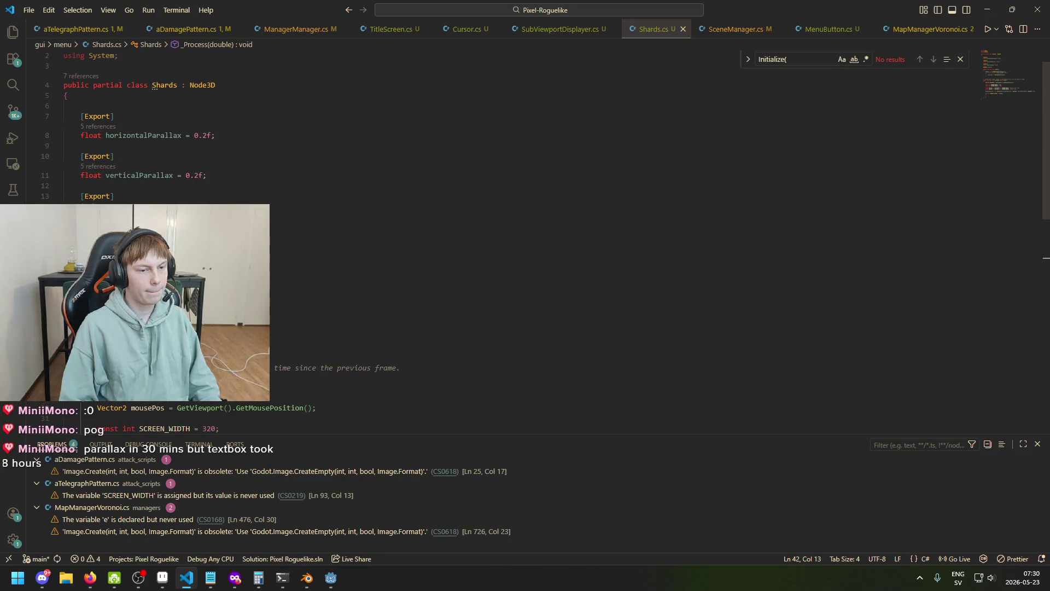
pyautogui.scroll(-2, 525, 246)
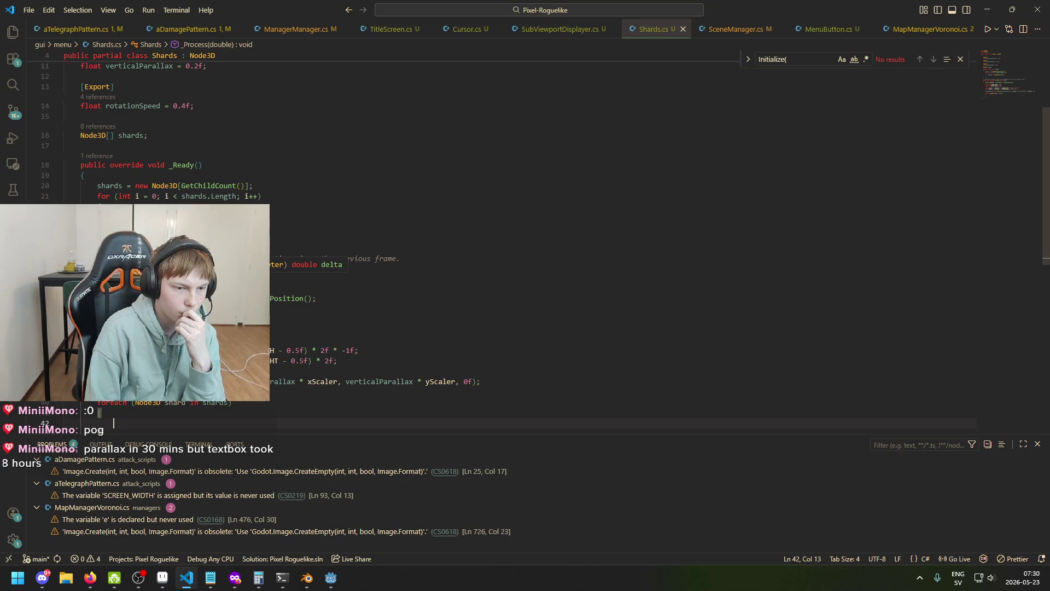
# - Delete the entire _Ready method and its leftover empty line
pyautogui.scroll(-1, 525, 247)
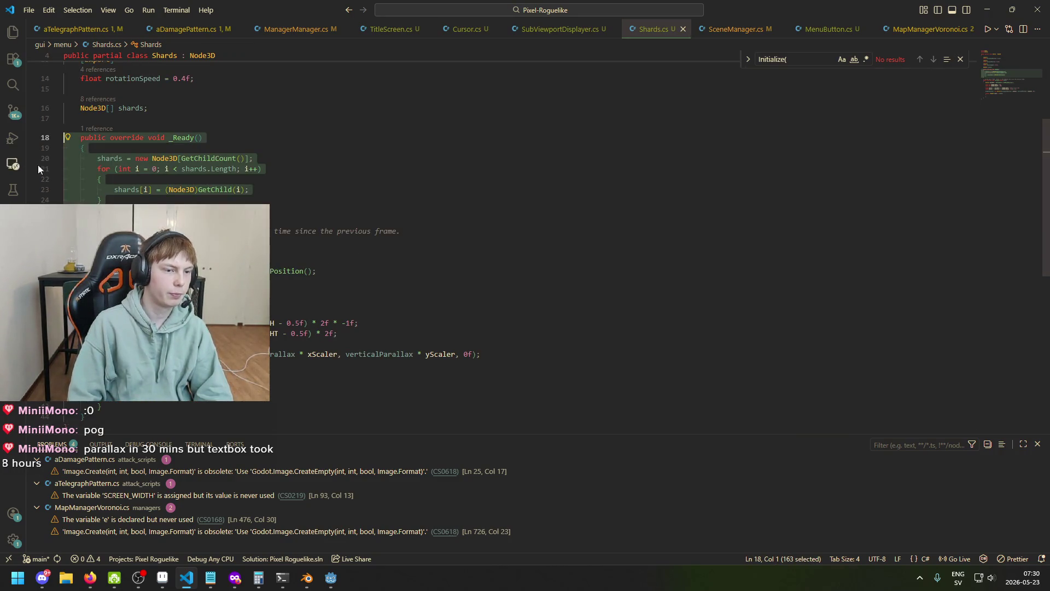
pyautogui.click(97, 210)
pyautogui.keyDown('shift'); pyautogui.click(64, 137); pyautogui.keyUp('shift')
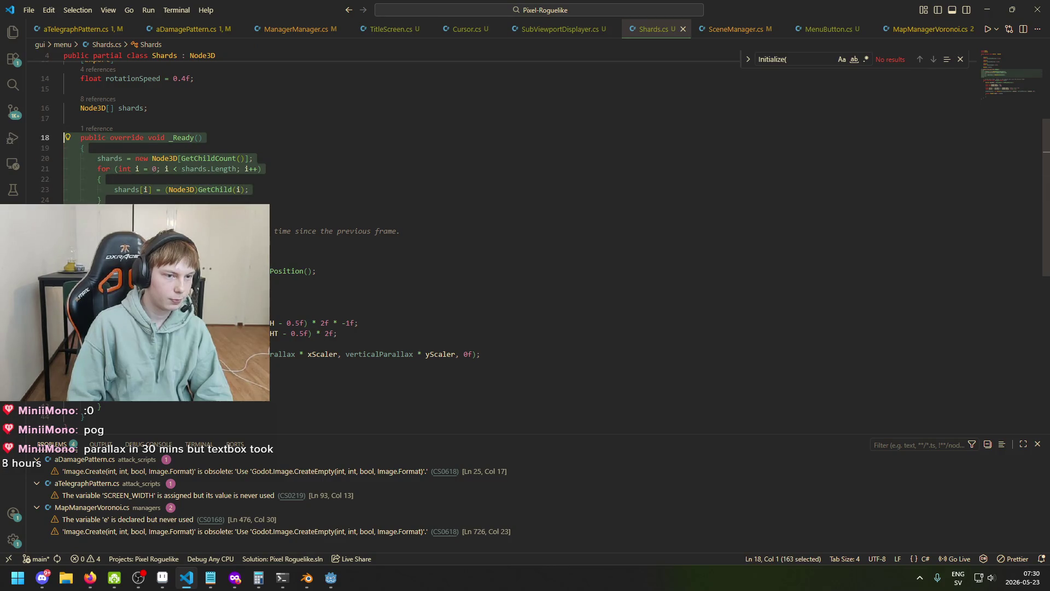
pyautogui.press('BackSpace')
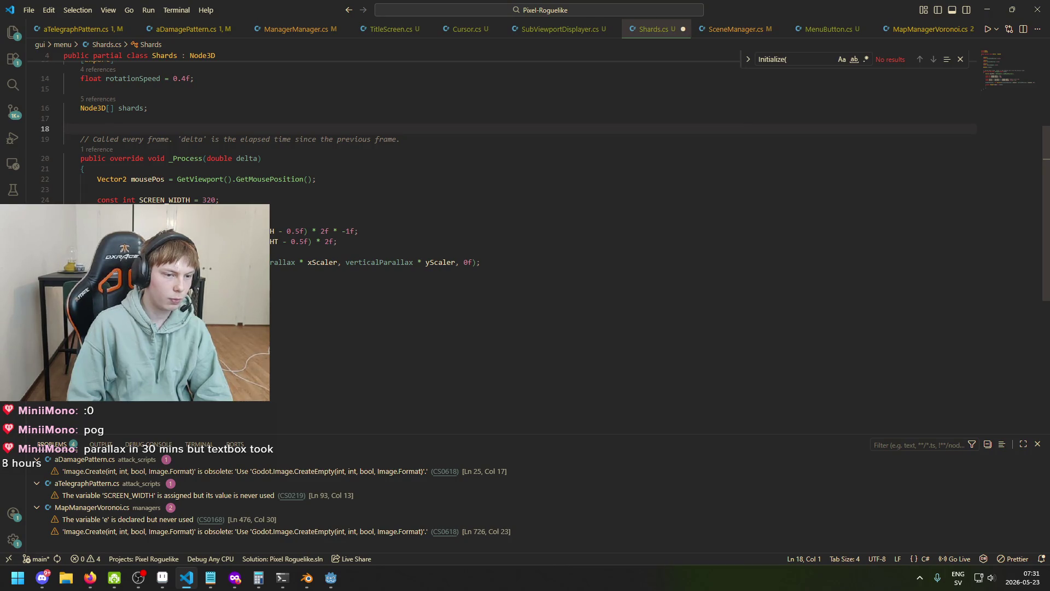
pyautogui.press('Delete')
# - Remove the position assignment line from the _Process body
pyautogui.click(164, 252)
pyautogui.click(164, 293)
pyautogui.hotkey('ctrl', 'alt', 'Down')
pyautogui.hotkey('ctrl', 'alt', 'Down')
pyautogui.hotkey('ctrl', 'alt', 'Down')
pyautogui.moveTo(82, 262)
pyautogui.mouseDown()
pyautogui.moveTo(82, 220)
pyautogui.moveTo(82, 241)
pyautogui.mouseUp()
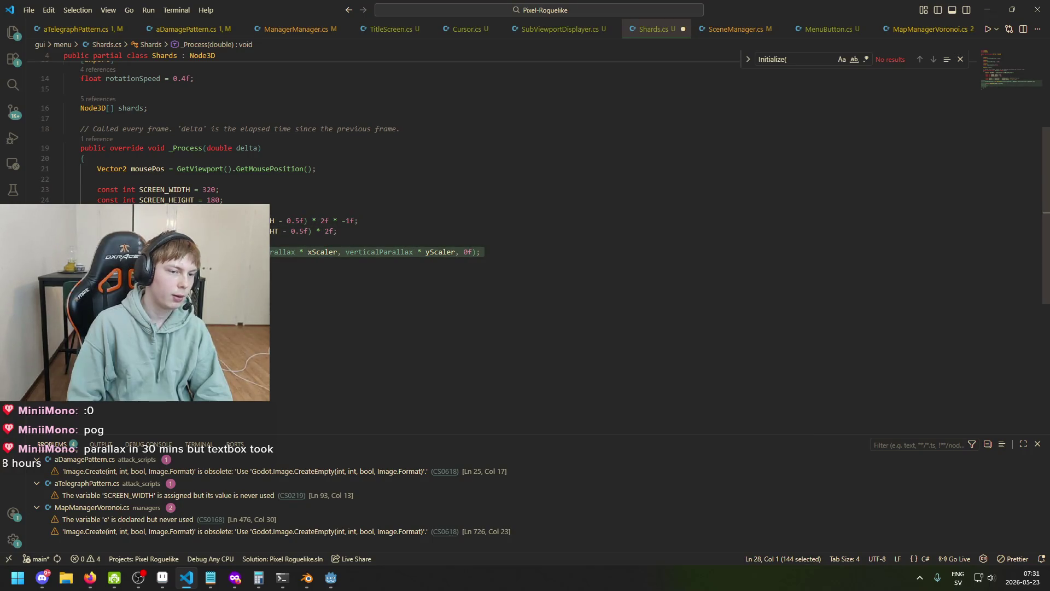
pyautogui.scroll(1, 82, 242)
pyautogui.press('BackSpace')
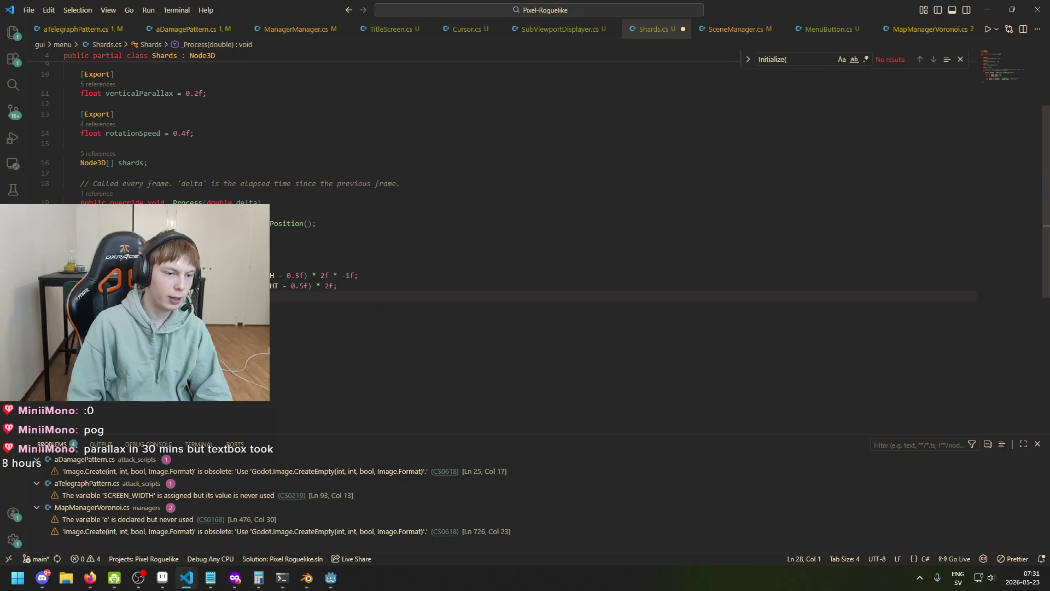
pyautogui.press('BackSpace')
pyautogui.scroll(3, 492, 246)
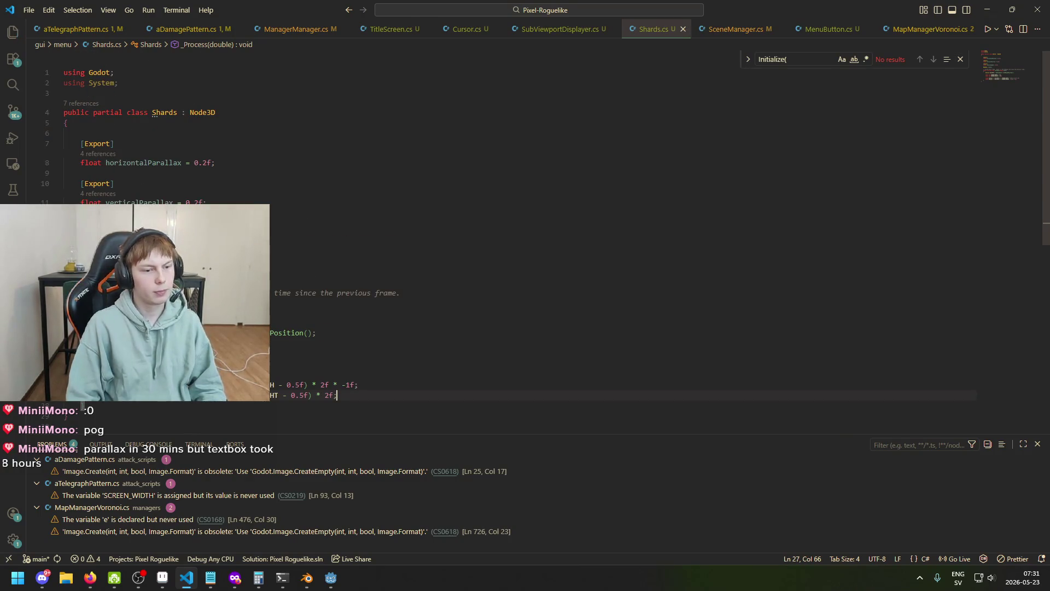
# - Delete the unused field lines and frame comment, then select the shard node back in Godot
pyautogui.click(63, 271)
pyautogui.press('BackSpace')
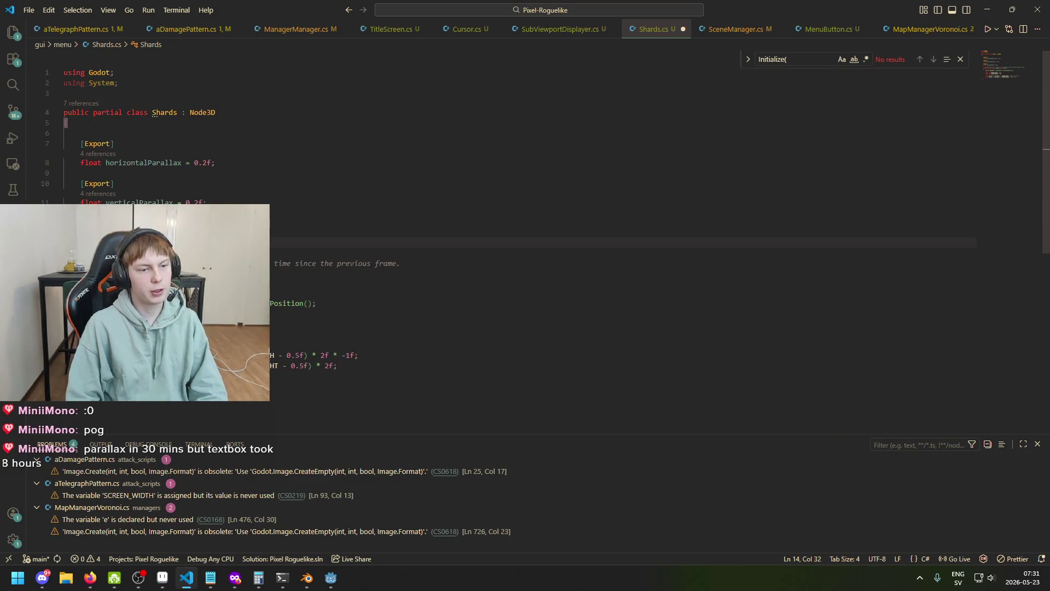
pyautogui.hotkey('shift', 'Up')
pyautogui.hotkey('shift', 'Up')
pyautogui.hotkey('shift', 'Up')
pyautogui.press('BackSpace')
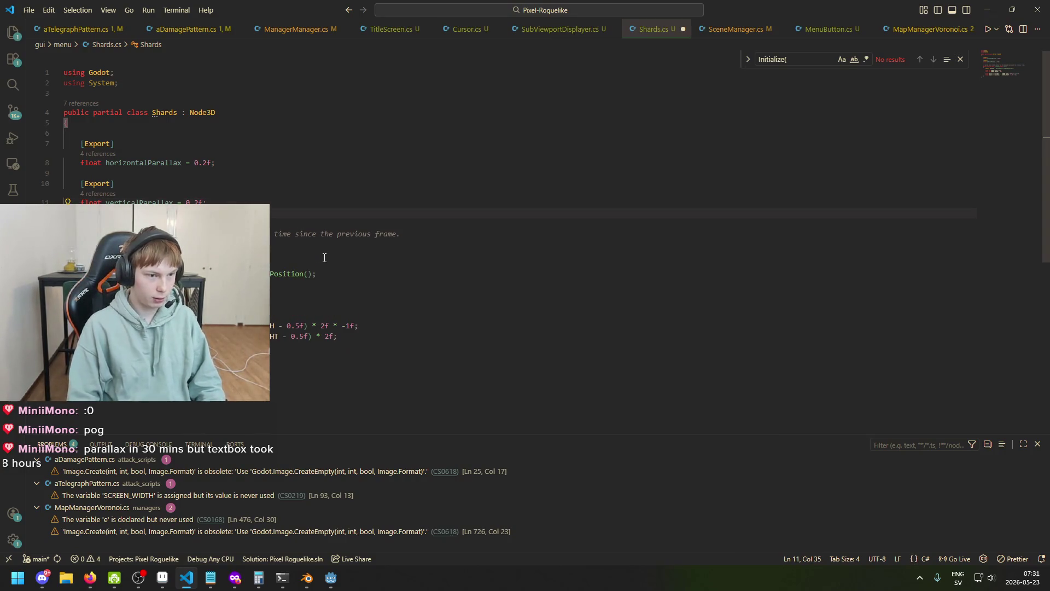
pyautogui.hotkey('ctrl', 'z')
pyautogui.press('BackSpace')
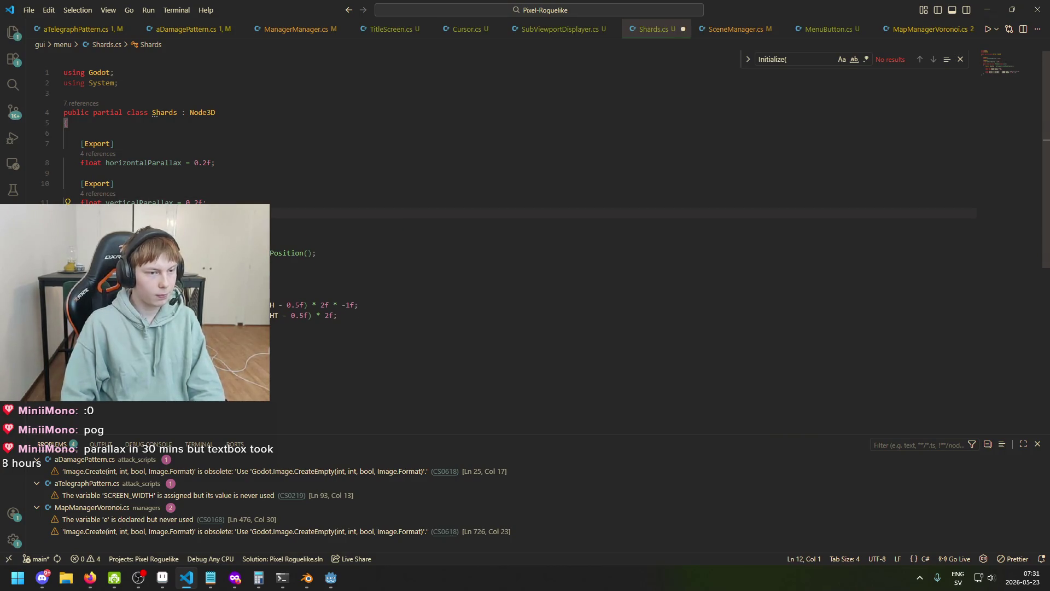
pyautogui.click(330, 578)
pyautogui.click(78, 145)
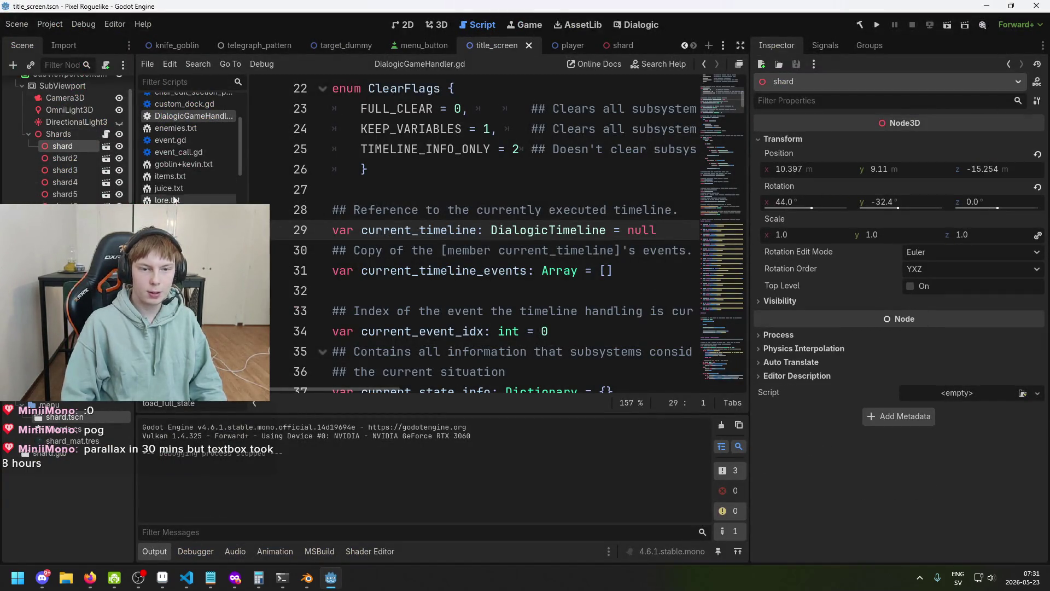
# - Open the shard scene, select the Circle mesh node and expand its surface material properties
pyautogui.click(618, 45)
pyautogui.click(51, 91)
pyautogui.click(81, 104)
pyautogui.scroll(-3, 856, 313)
pyautogui.scroll(6, 937, 383)
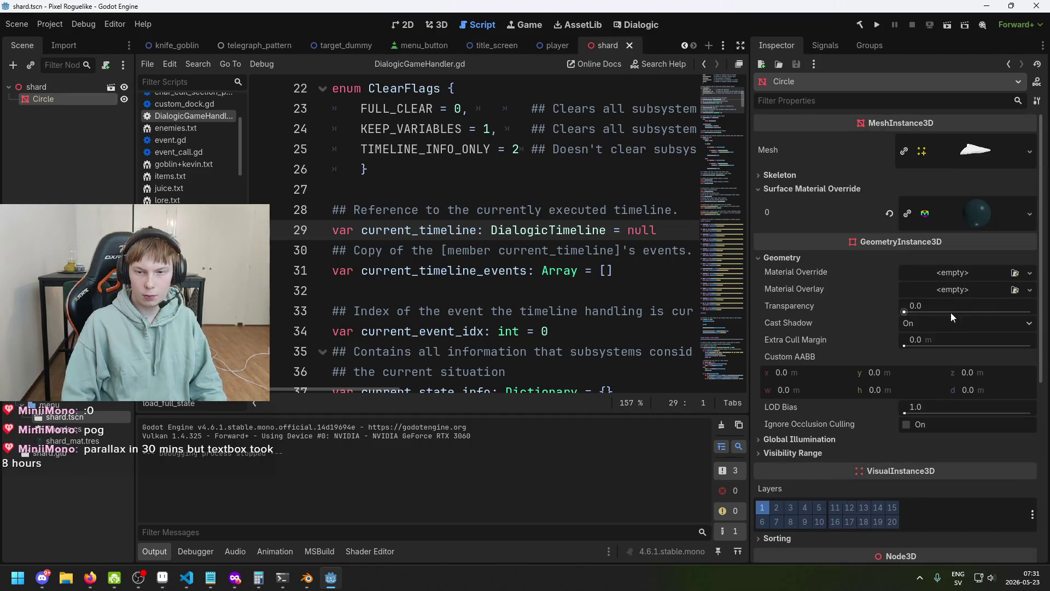
pyautogui.click(976, 218)
pyautogui.scroll(-5, 954, 400)
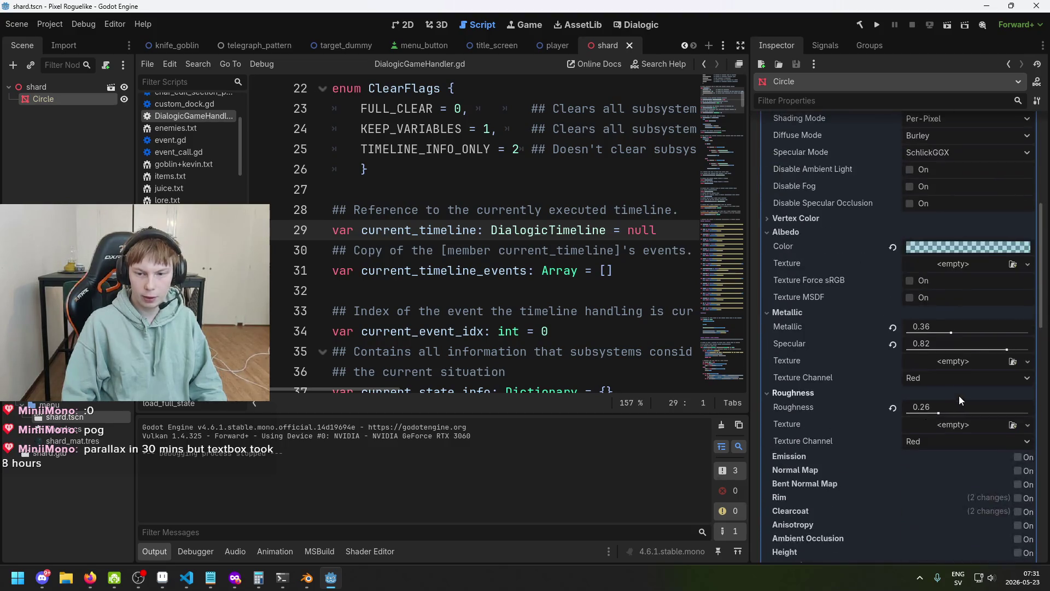
pyautogui.scroll(-5, 965, 350)
pyautogui.scroll(-5, 927, 409)
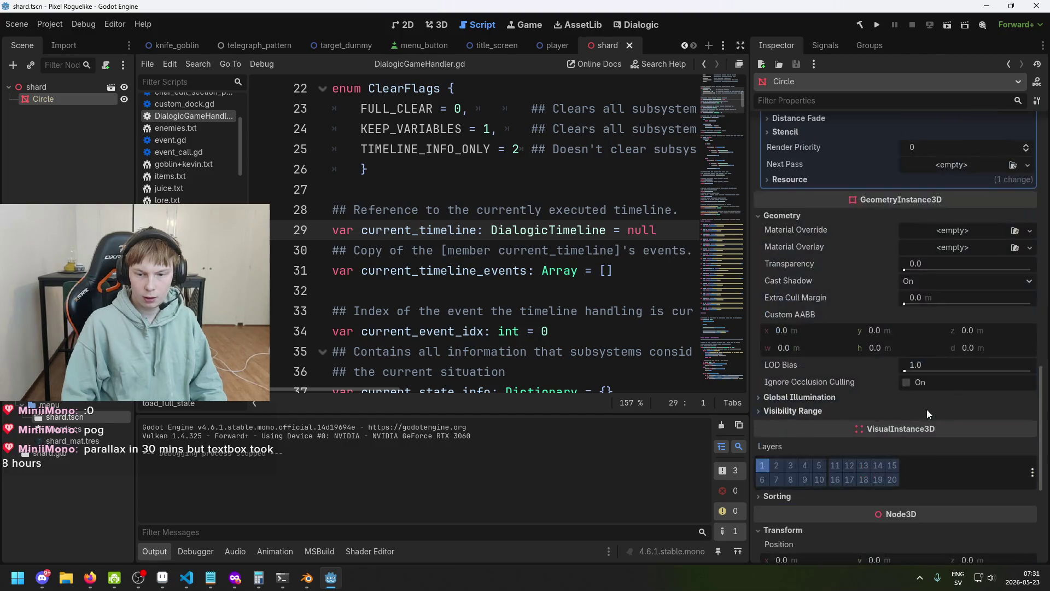
# - Open shard_mat.tres in the Inspector and review its properties
pyautogui.click(72, 441)
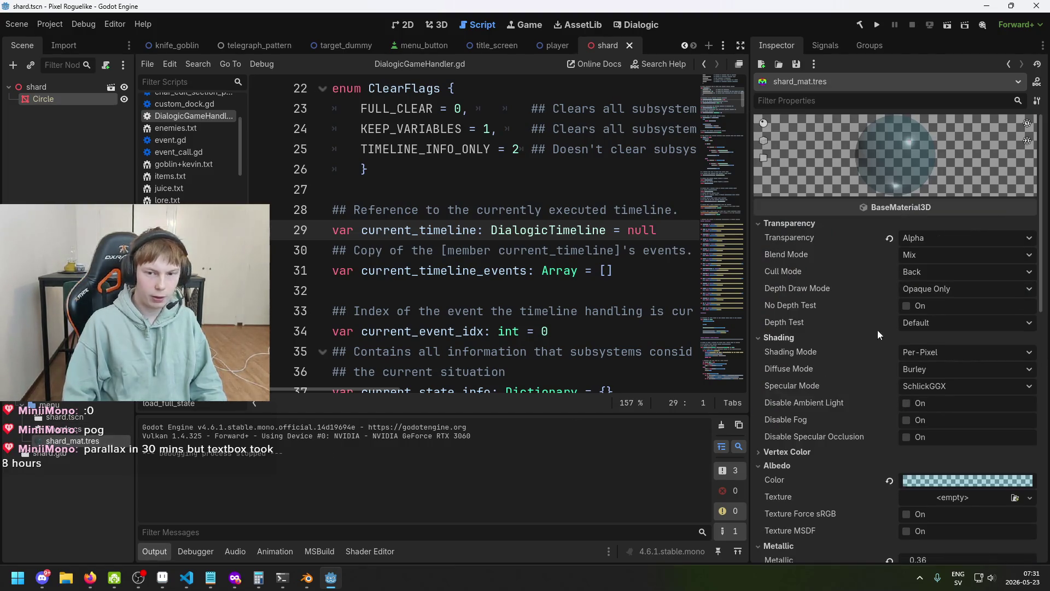
pyautogui.scroll(-8, 937, 222)
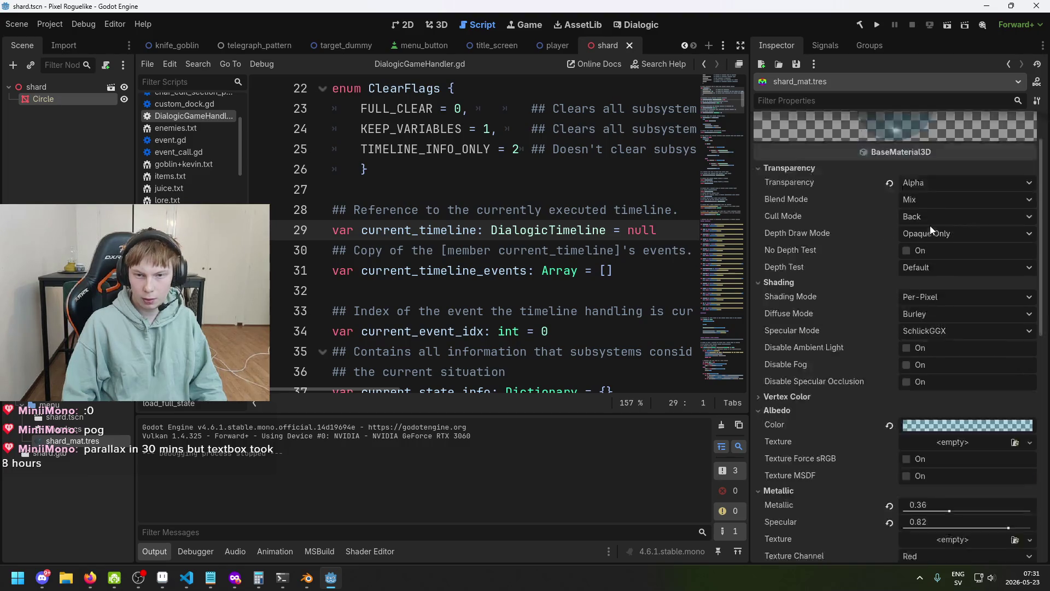
pyautogui.scroll(-3, 969, 296)
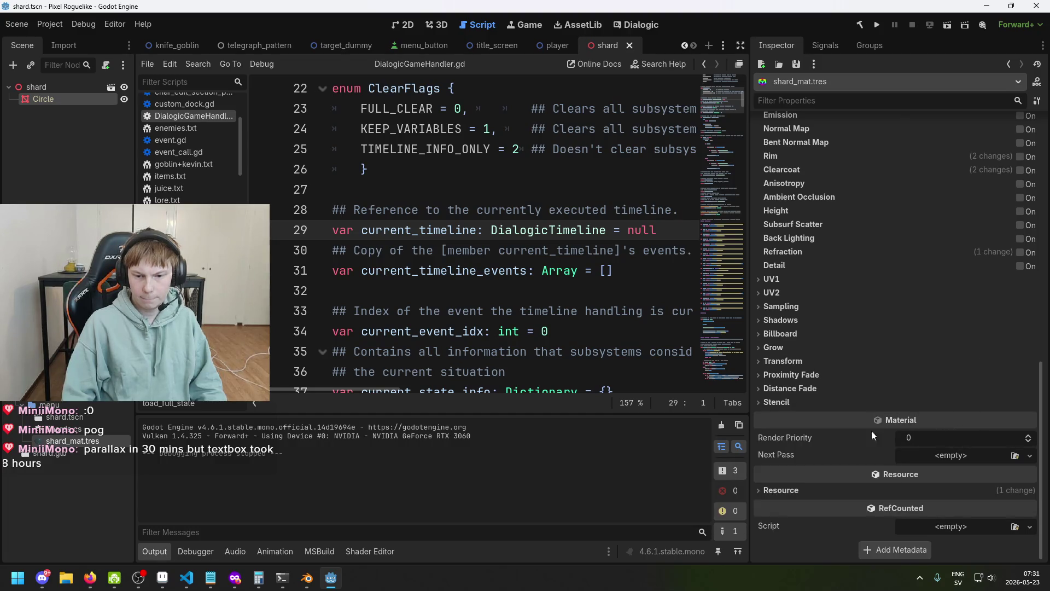
pyautogui.scroll(10, 869, 410)
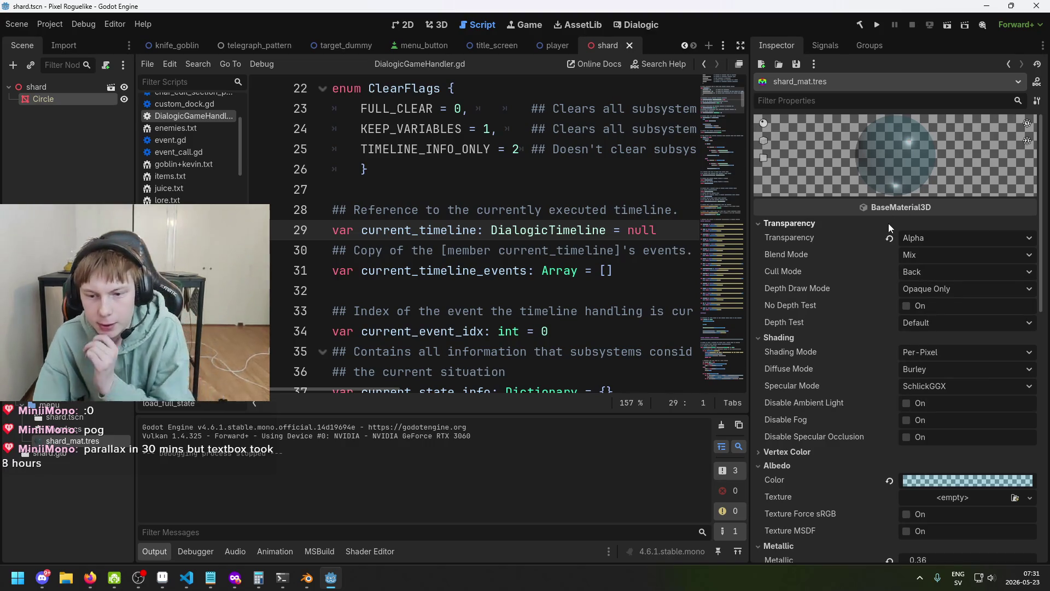
pyautogui.scroll(-5, 904, 296)
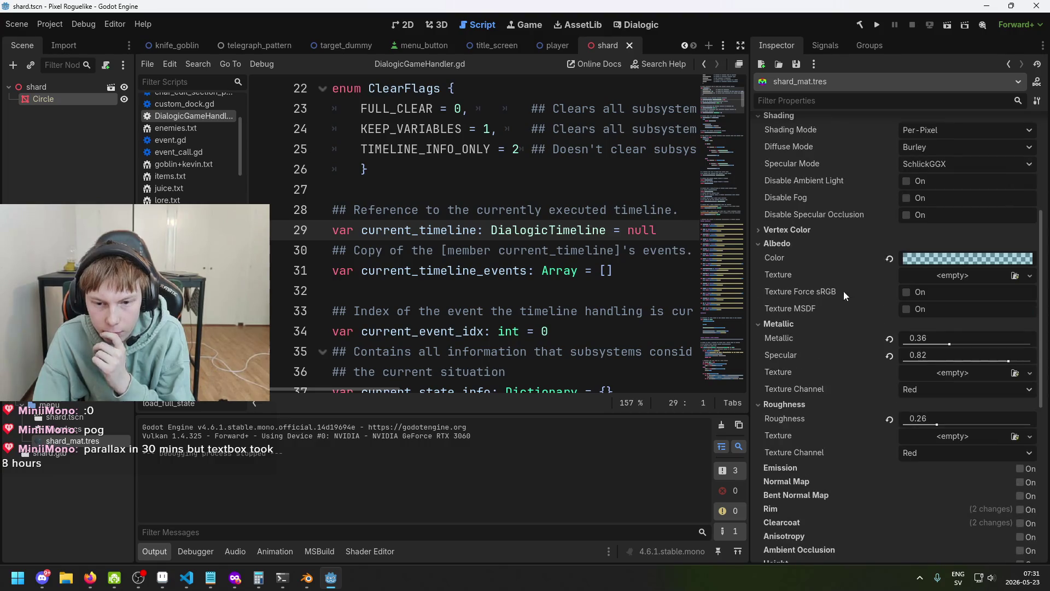
pyautogui.scroll(-6, 841, 298)
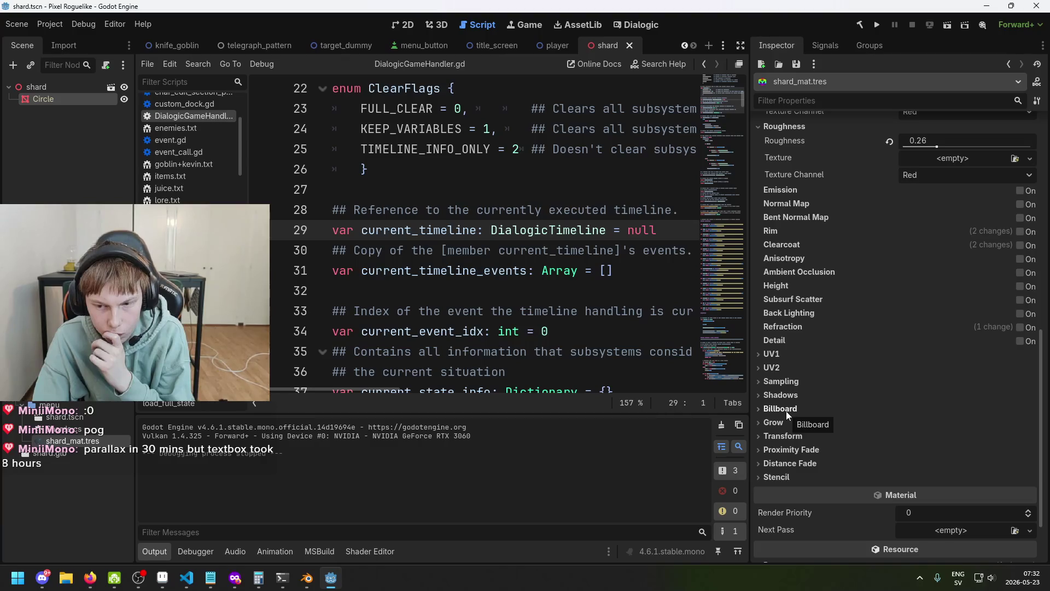
pyautogui.scroll(8, 846, 399)
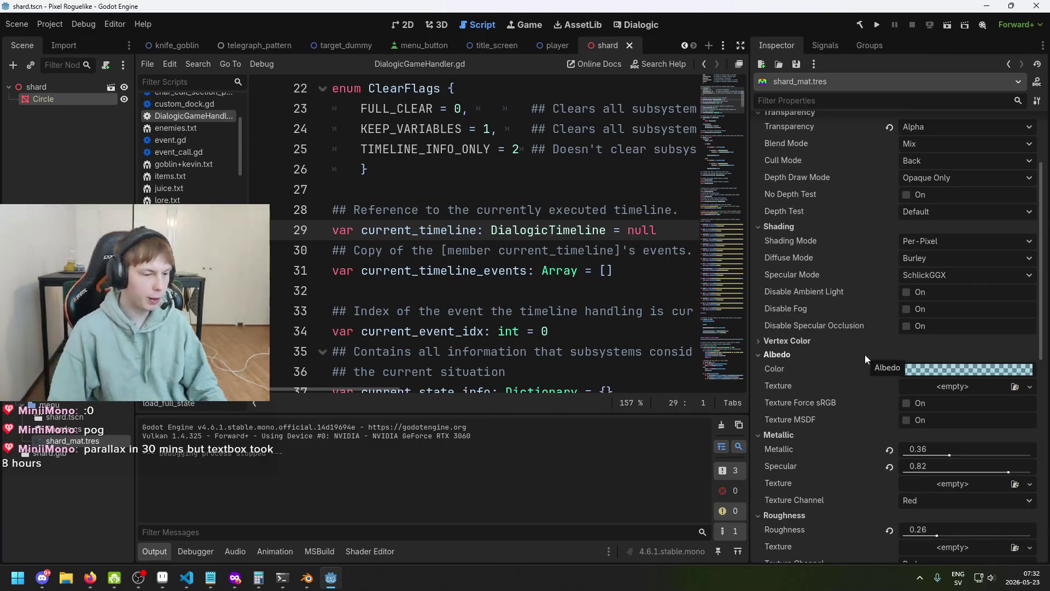
# - Start creating a new resource in the menu folder
pyautogui.rightClick(62, 407)
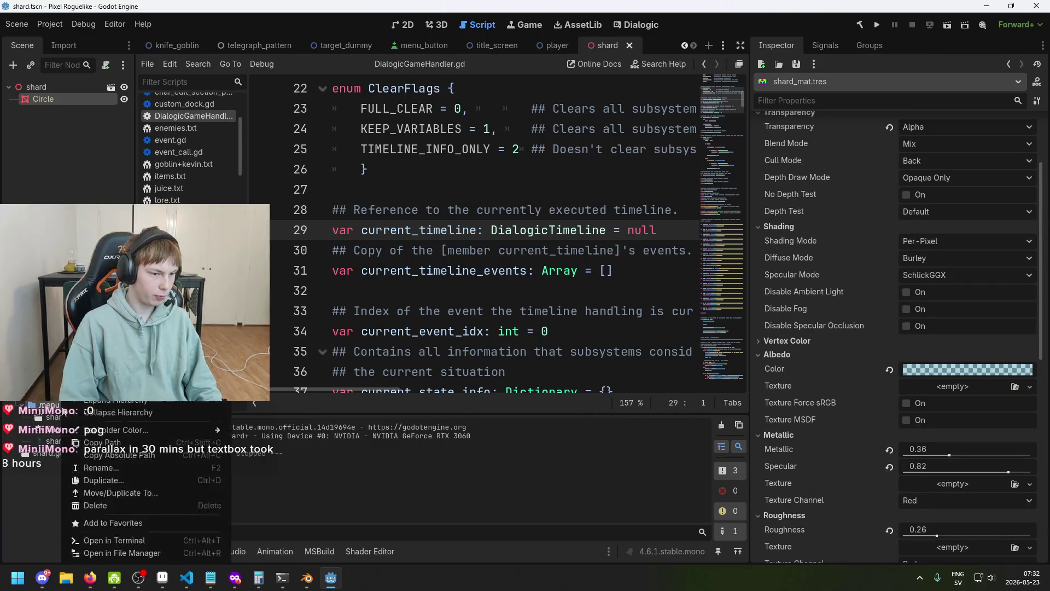
pyautogui.moveTo(137, 371)
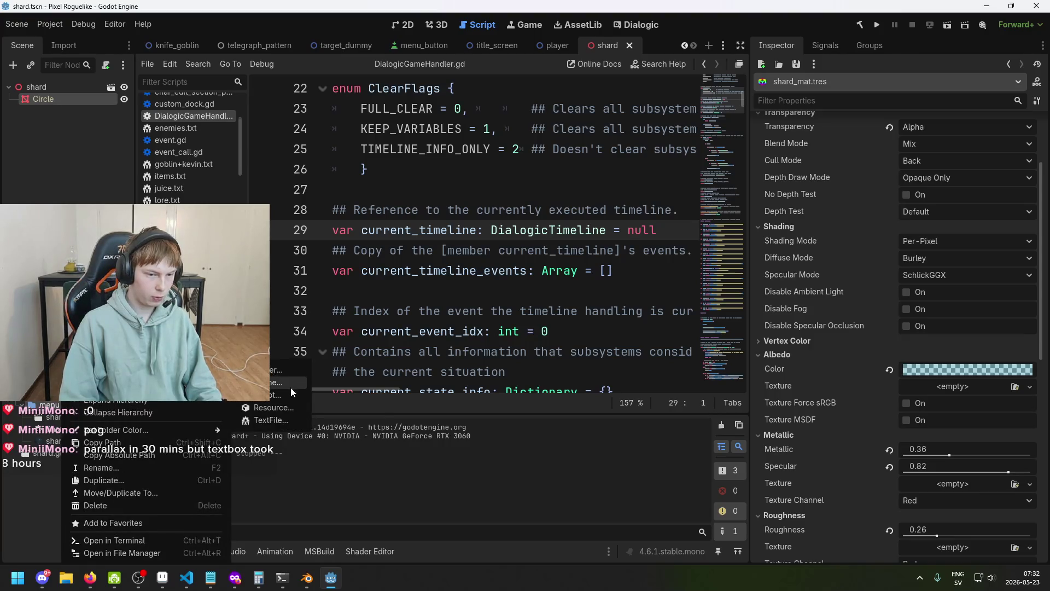
pyautogui.click(294, 408)
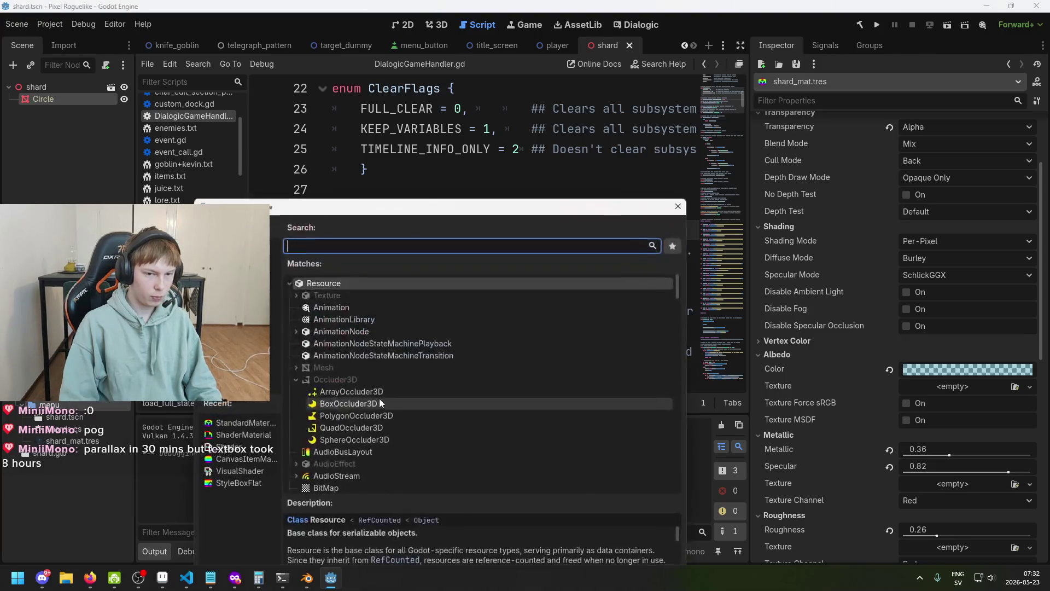
# - Create a VisualShader resource named shard_shader.tres and select it
pyautogui.write('visualsh')
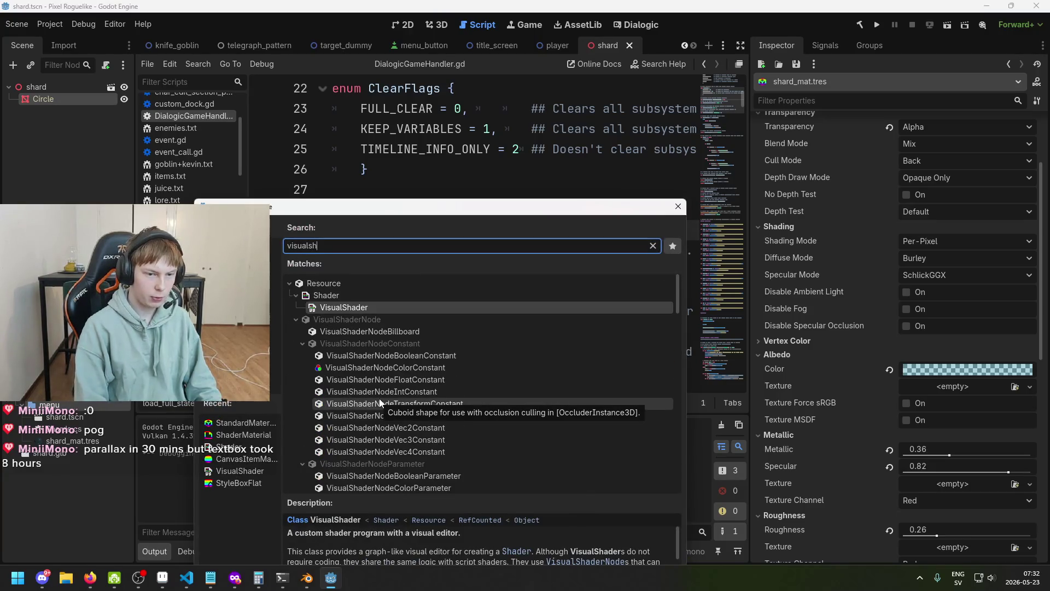
pyautogui.doubleClick(381, 307)
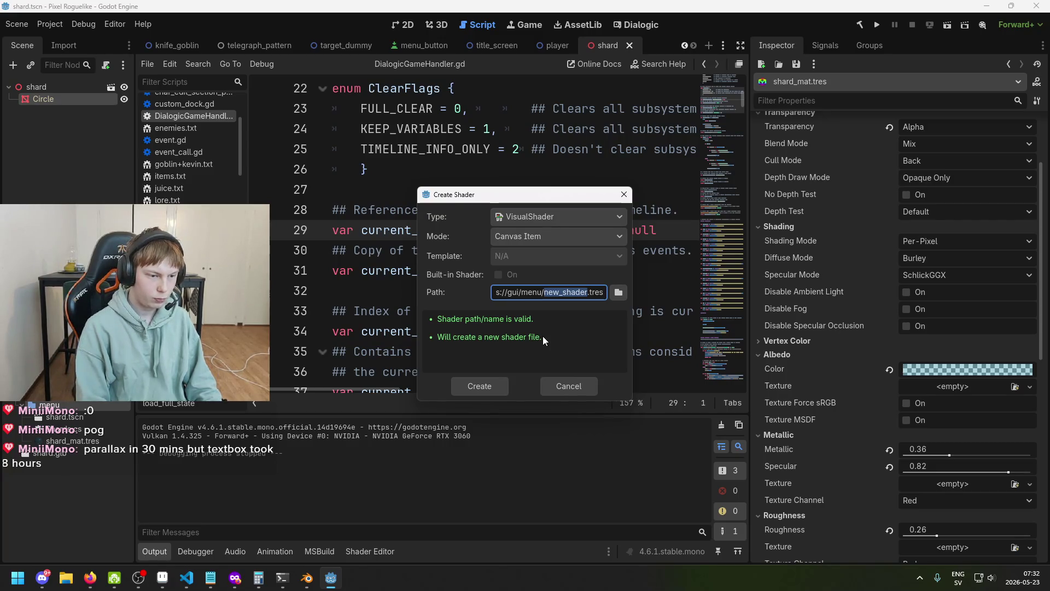
pyautogui.write('shard_shad')
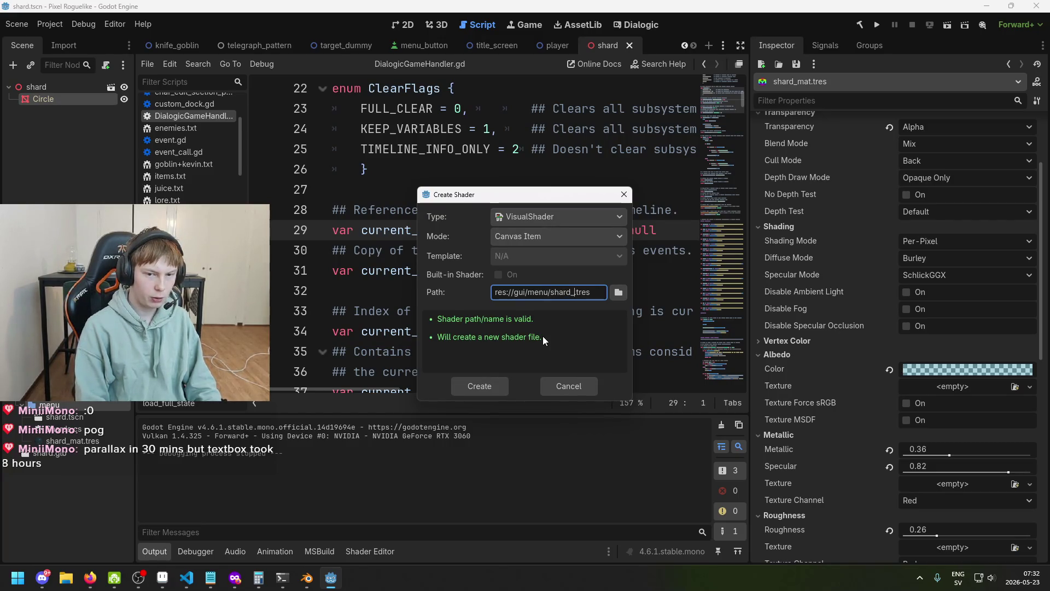
pyautogui.write('er')
pyautogui.click(479, 380)
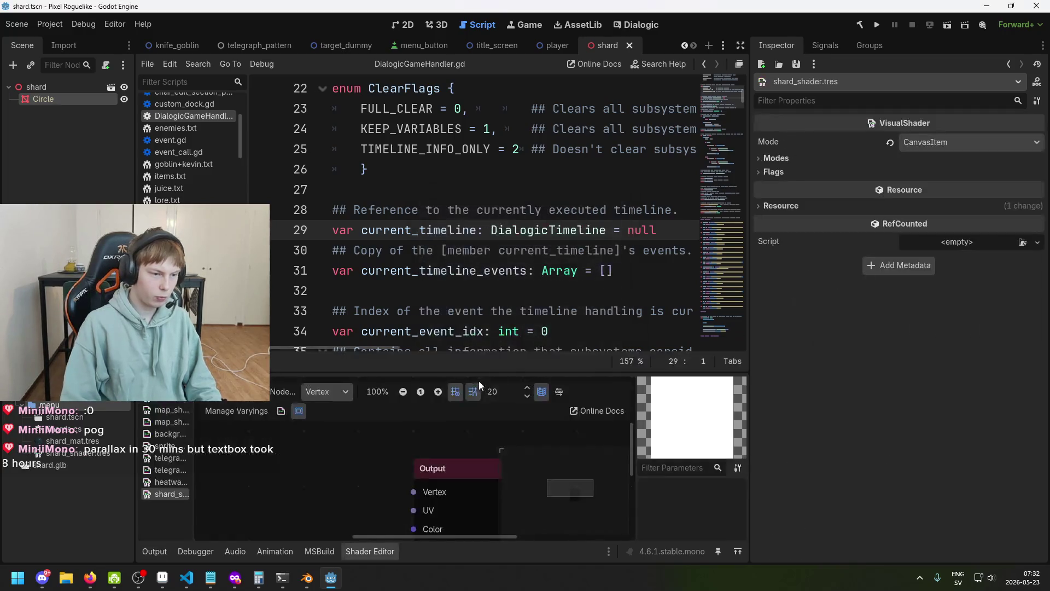
pyautogui.click(93, 454)
# - Switch the shard_shader graph to the Vertex stage and reopen shard_mat.tres in the Inspector
pyautogui.scroll(-7, 368, 449)
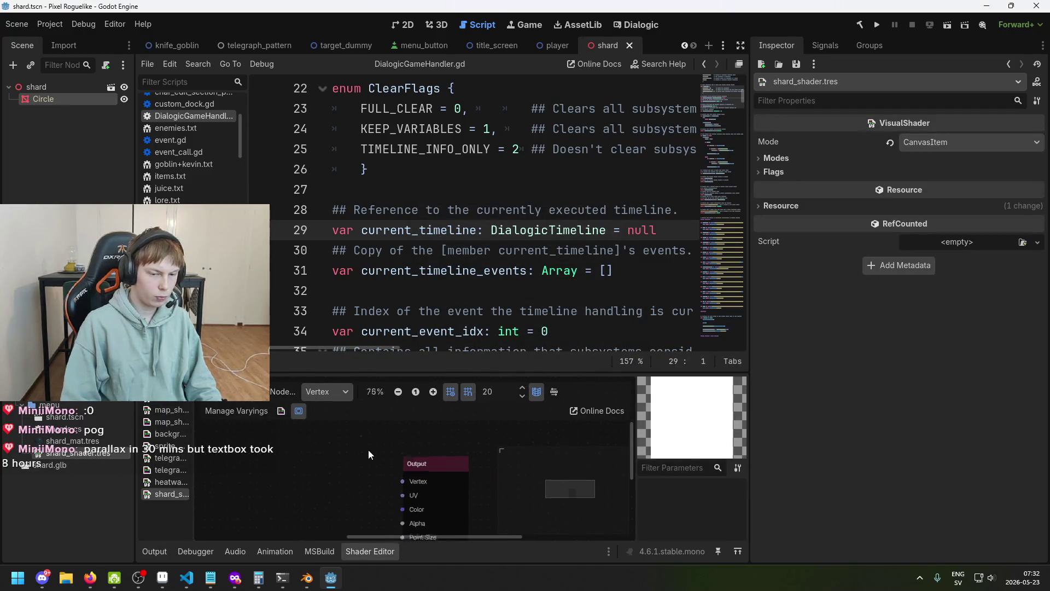
pyautogui.scroll(2, 405, 461)
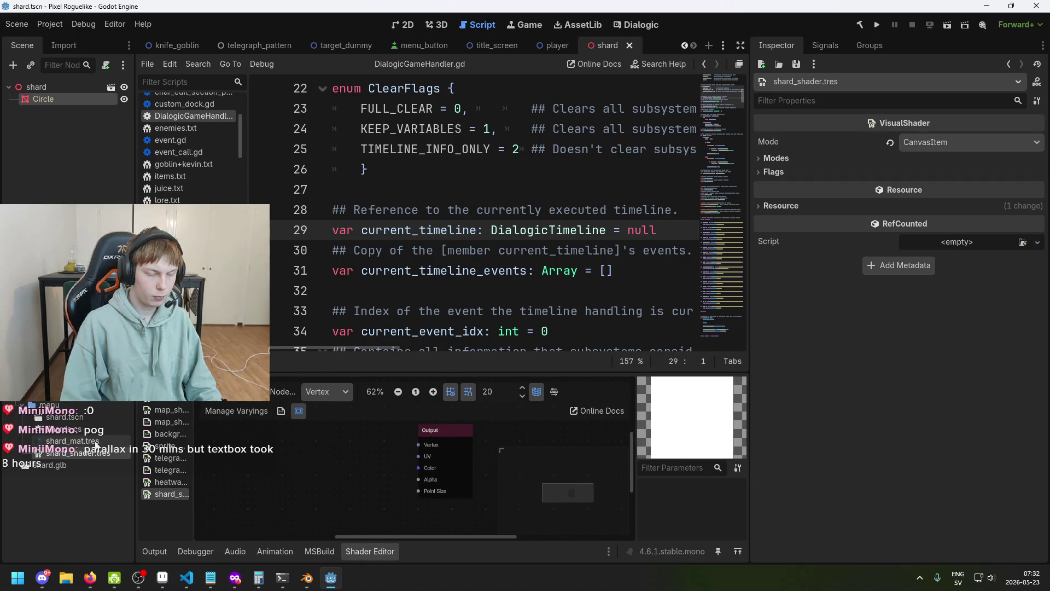
pyautogui.hscroll(-2, 375, 463)
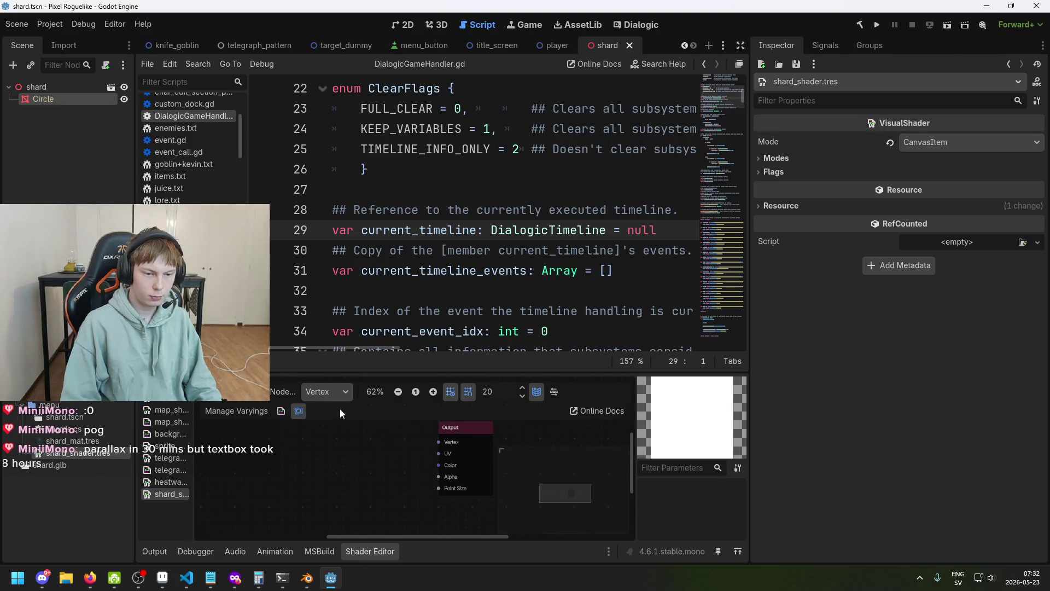
pyautogui.click(320, 392)
pyautogui.click(330, 425)
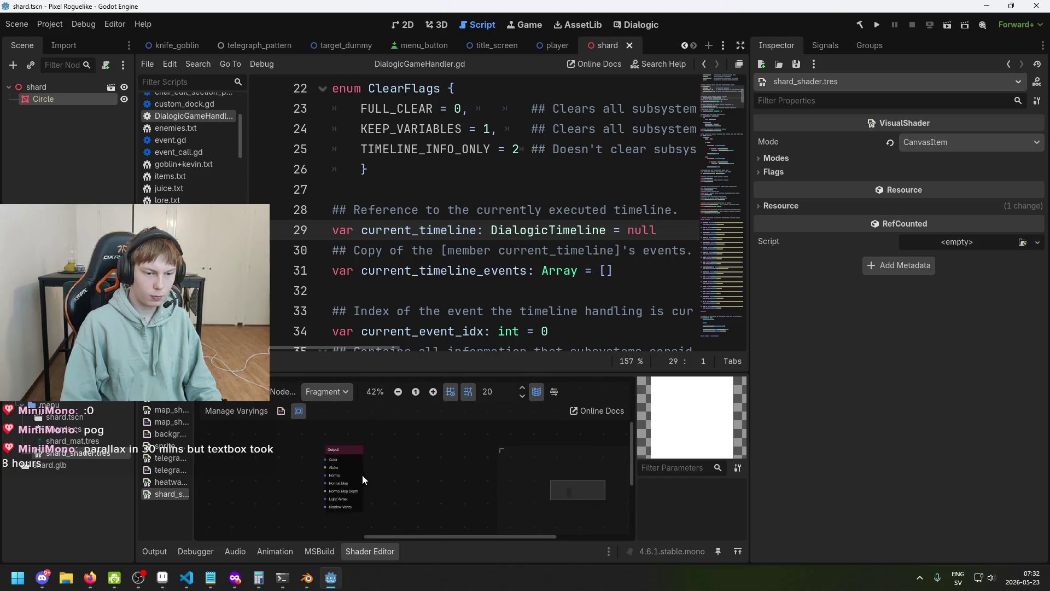
pyautogui.scroll(1, 430, 451)
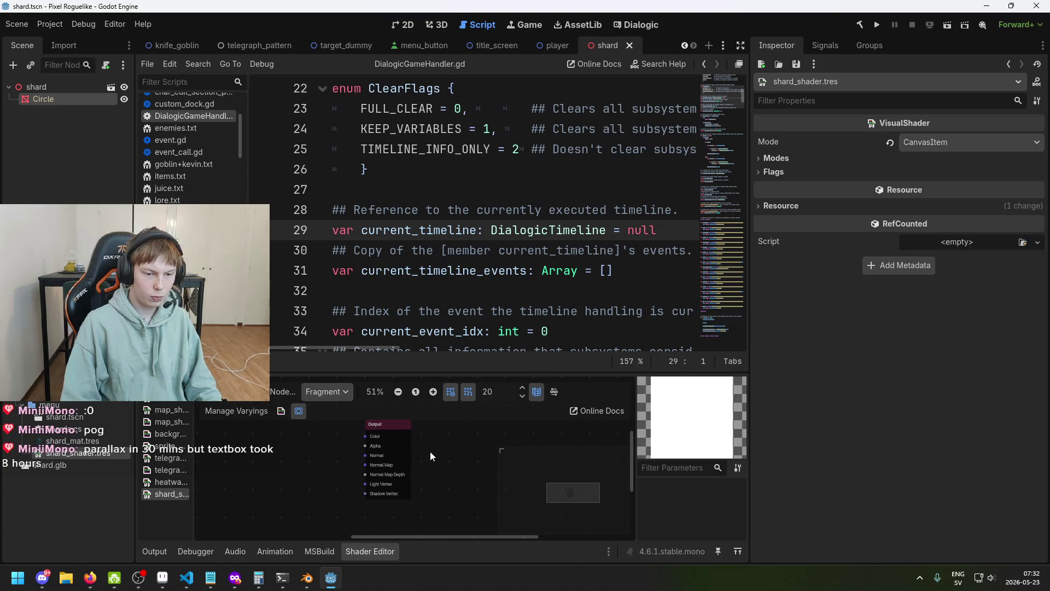
pyautogui.click(330, 396)
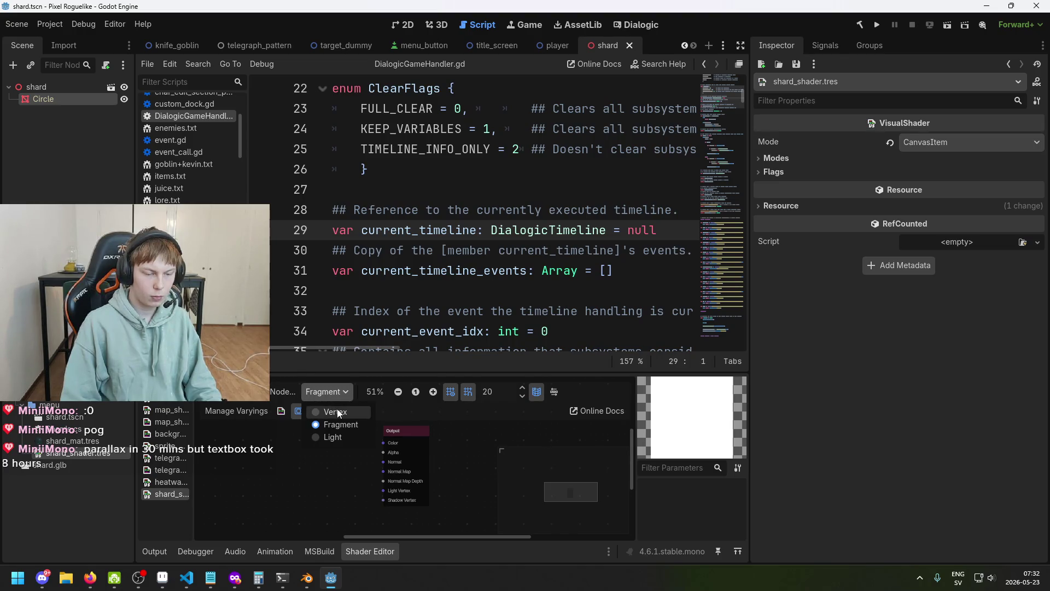
pyautogui.click(337, 412)
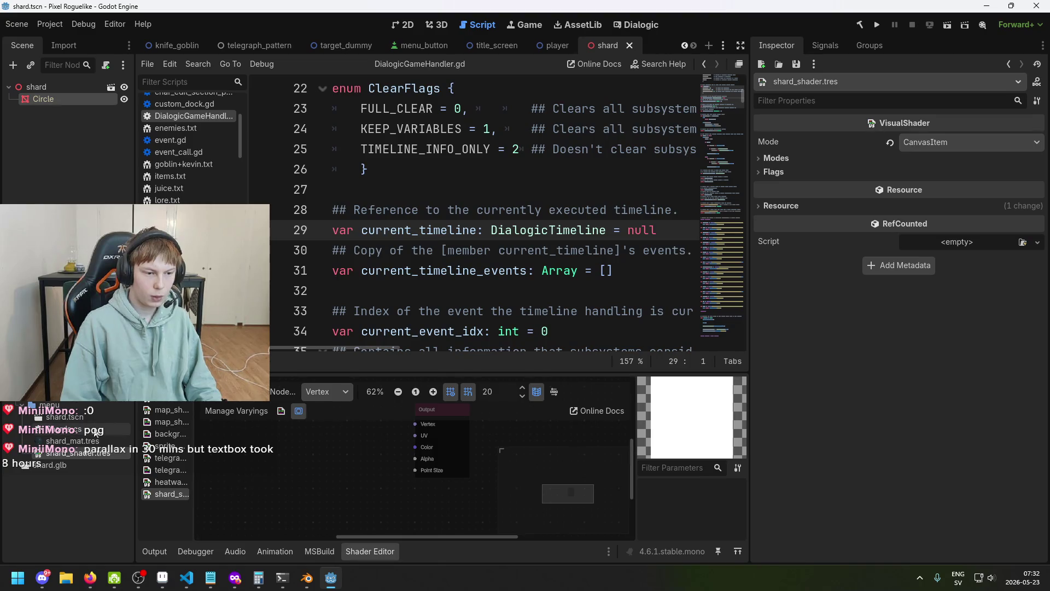
pyautogui.click(78, 442)
pyautogui.scroll(3, 899, 233)
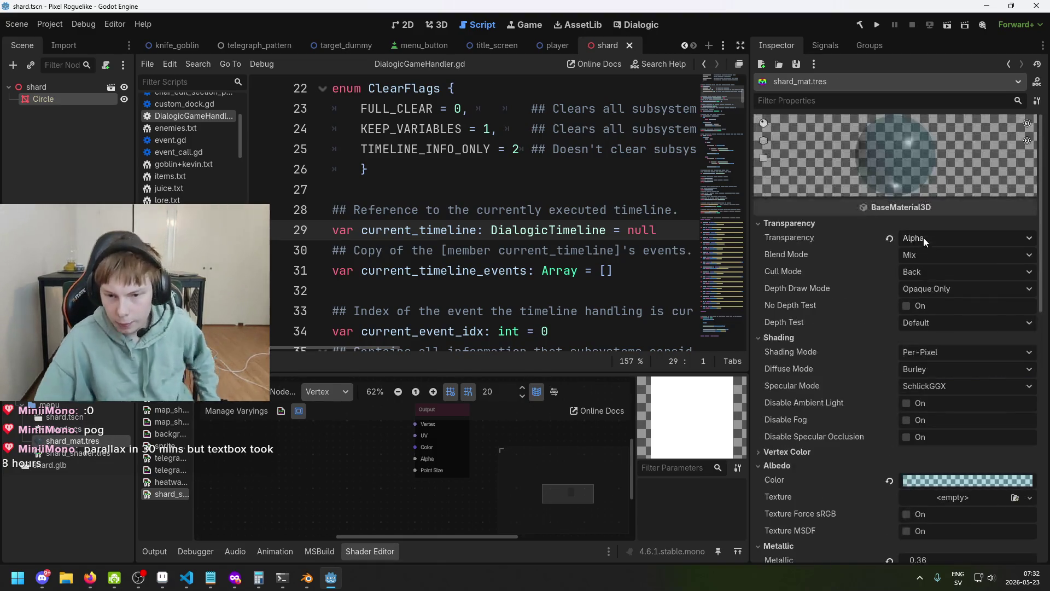
pyautogui.scroll(-4, 900, 317)
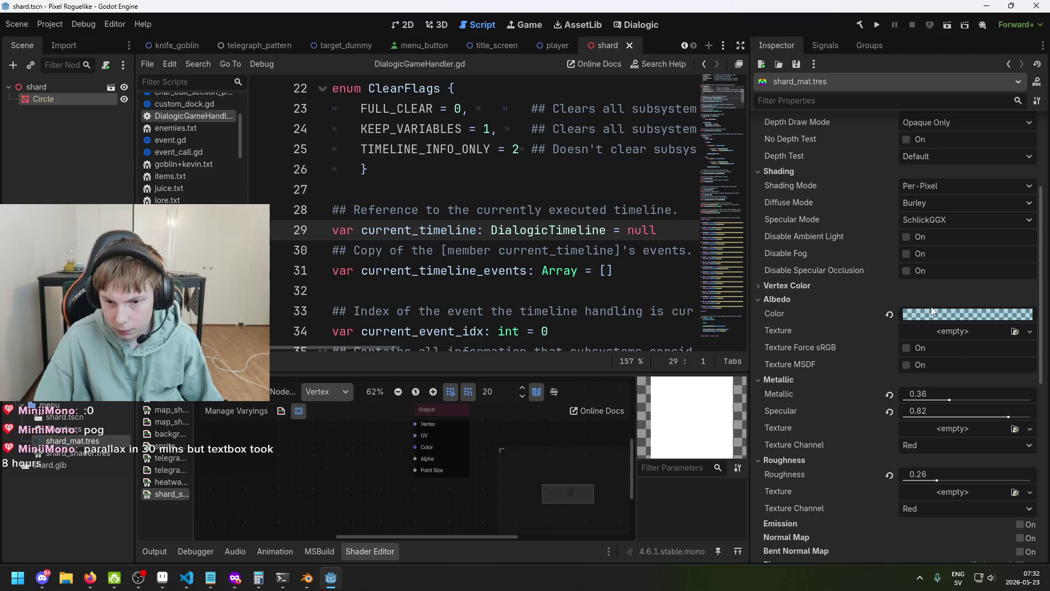
pyautogui.scroll(-2, 931, 307)
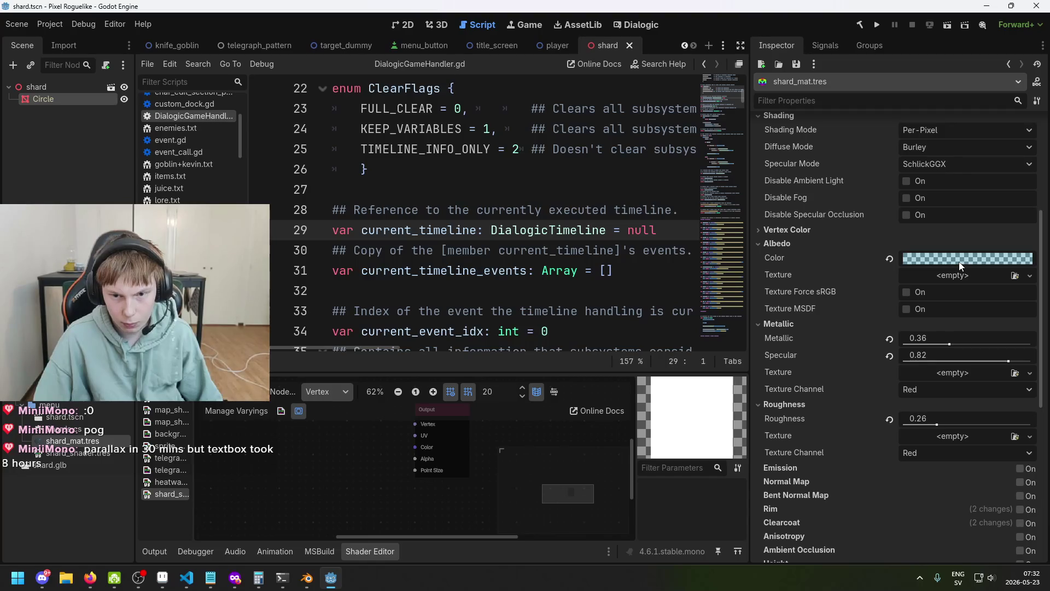
pyautogui.scroll(5, 875, 262)
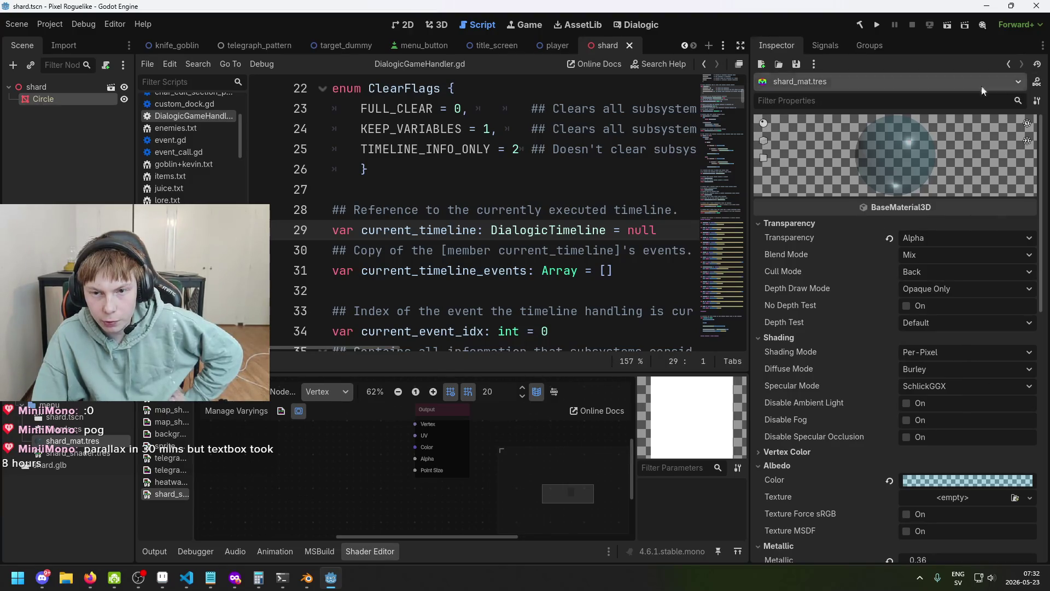
pyautogui.scroll(-3, 875, 191)
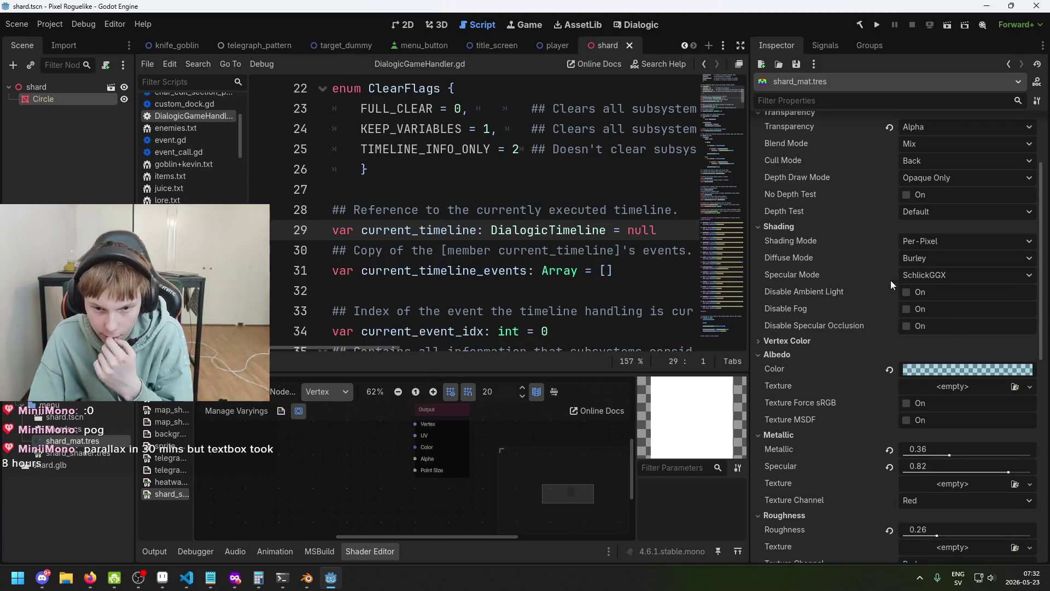
pyautogui.scroll(-5, 876, 284)
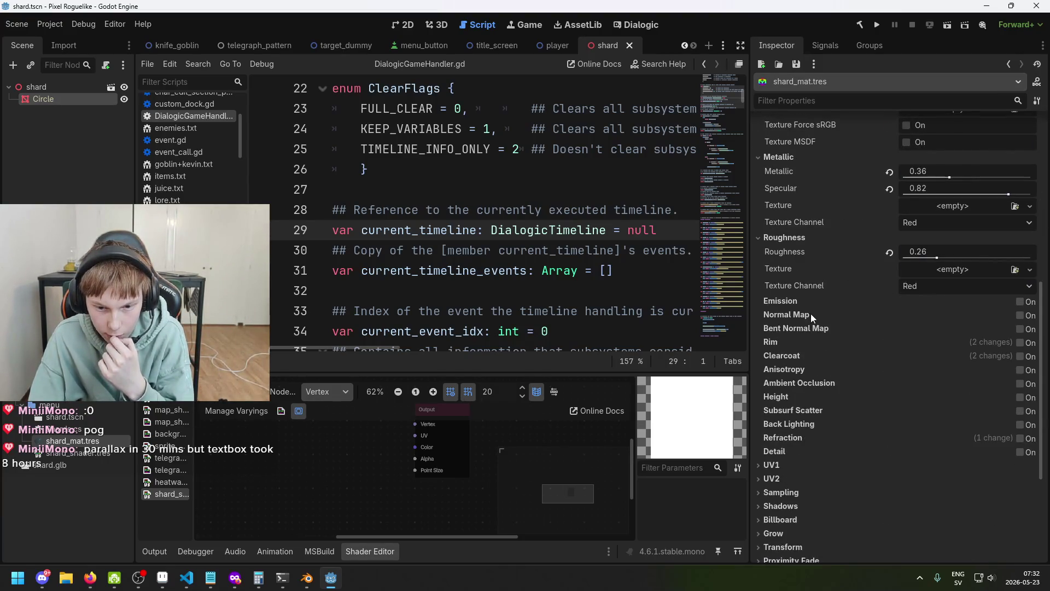
pyautogui.scroll(-3, 807, 328)
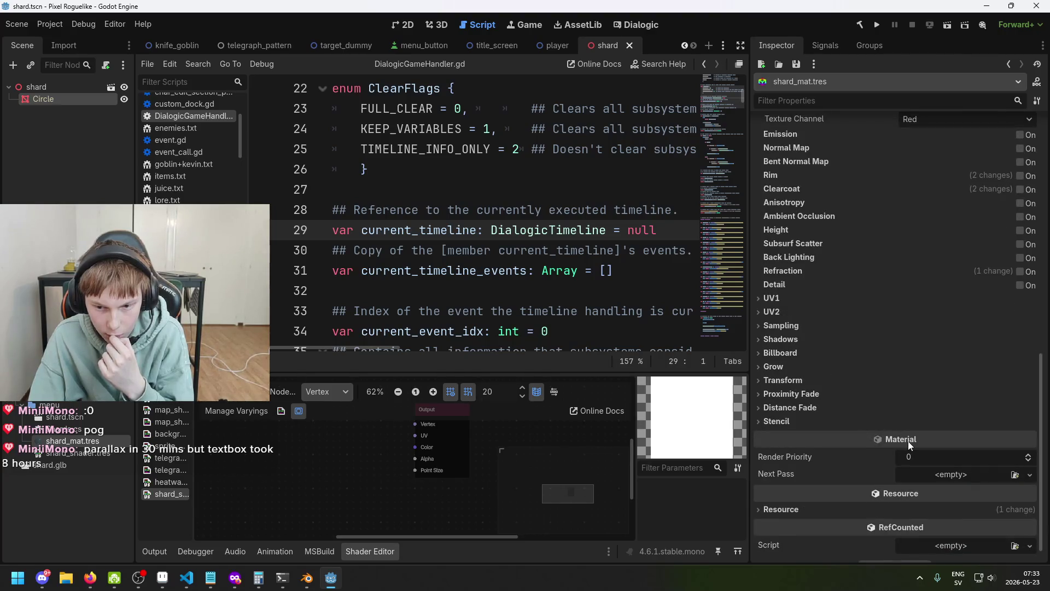
pyautogui.scroll(-1, 782, 446)
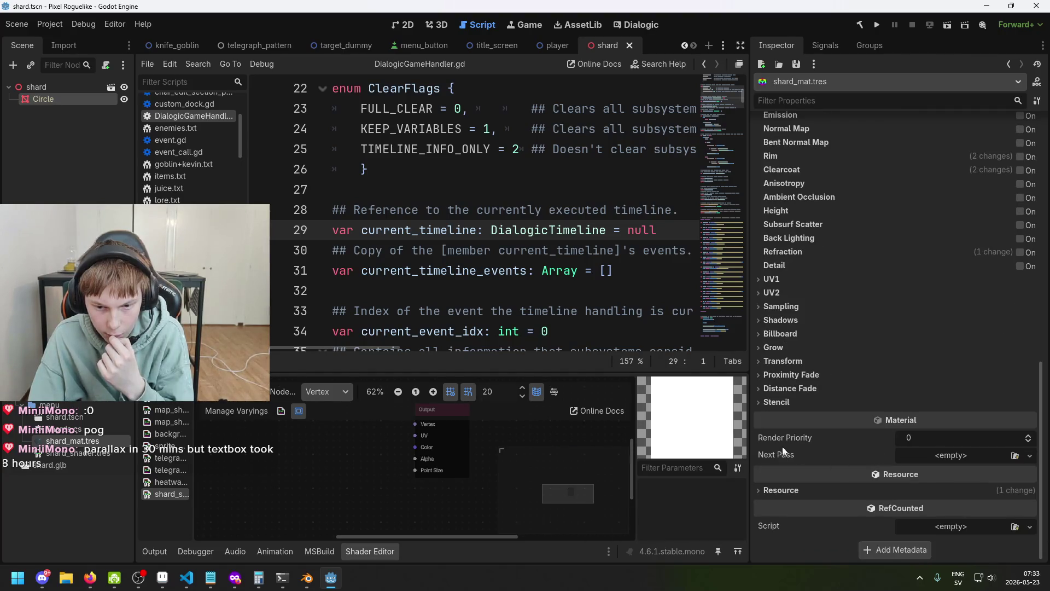
pyautogui.moveTo(782, 455)
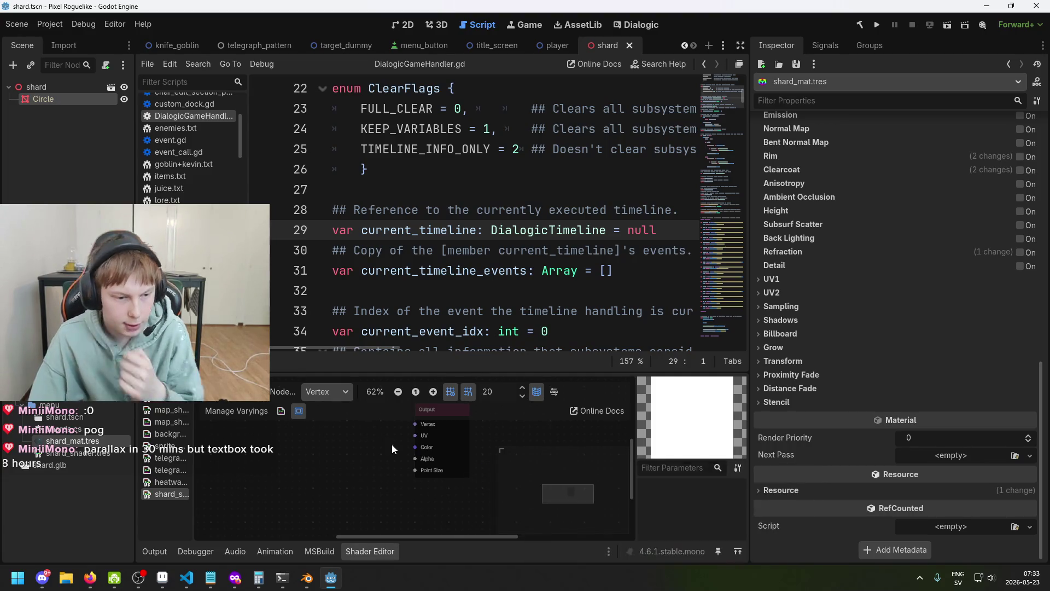
pyautogui.scroll(1, 375, 463)
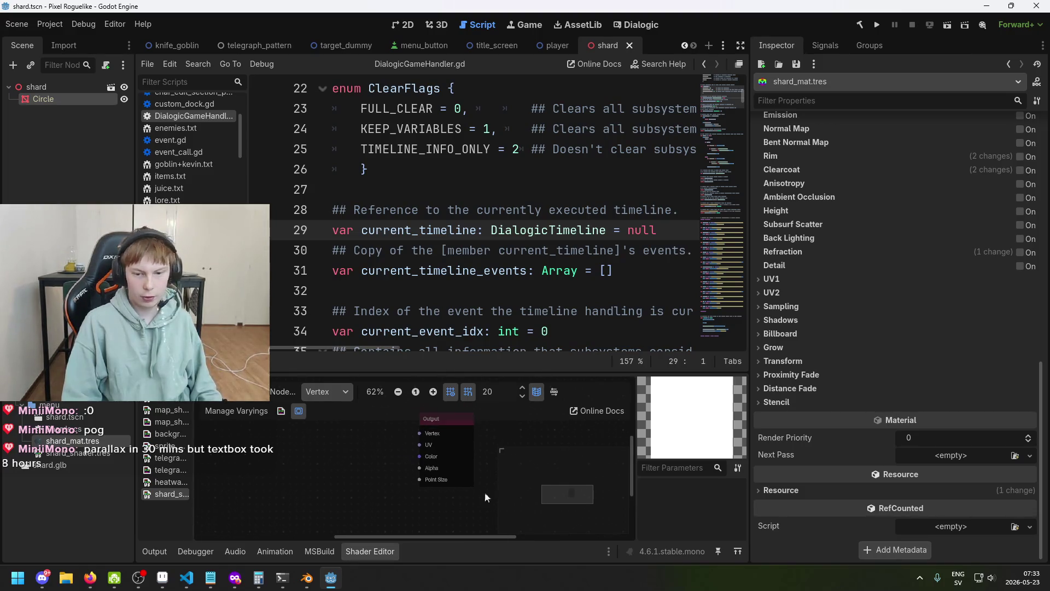
pyautogui.rightClick(94, 426)
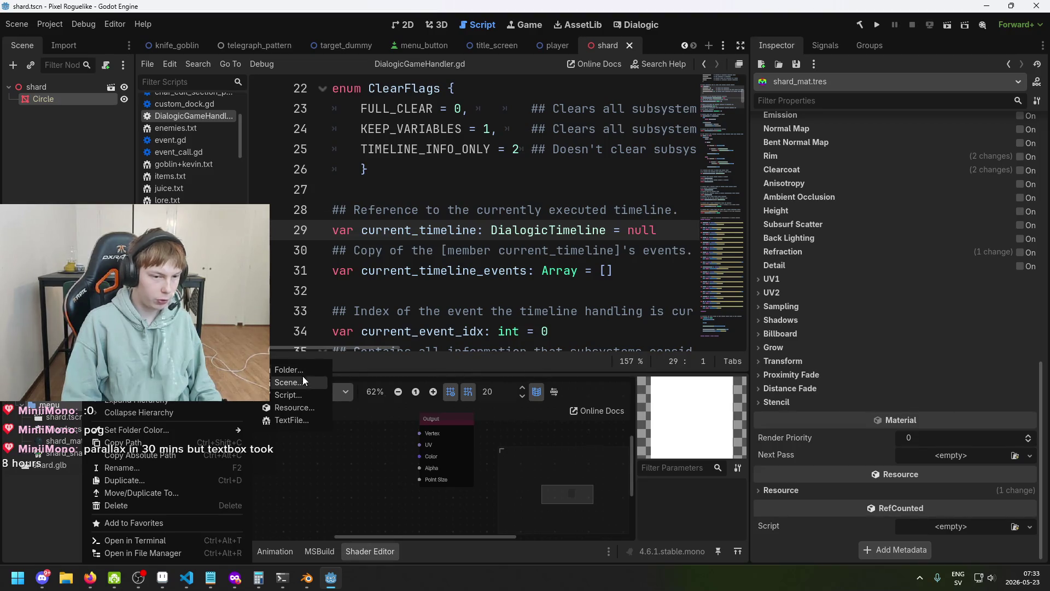
# - Create a new ShaderMaterial resource and save it as rotate_shard_mat.tres in gui/menu
pyautogui.click(307, 407)
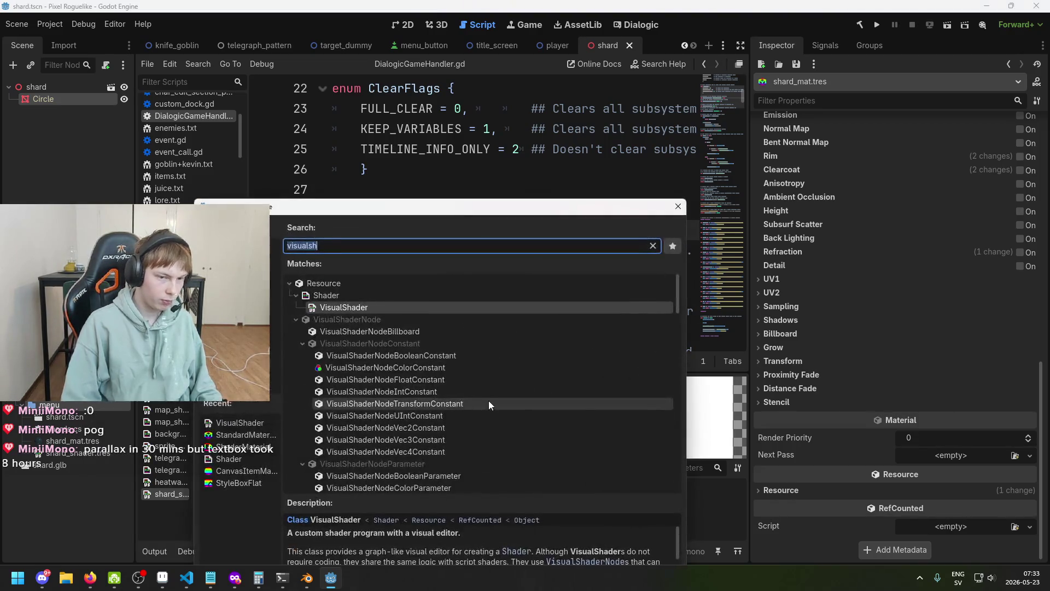
pyautogui.press('BackSpace')
pyautogui.write('material')
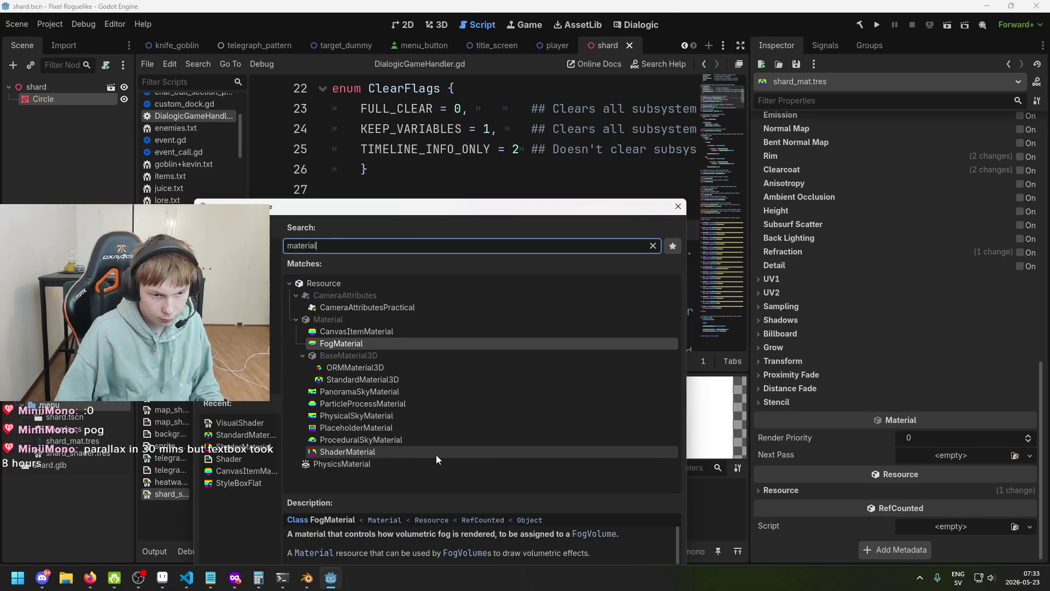
pyautogui.doubleClick(435, 455)
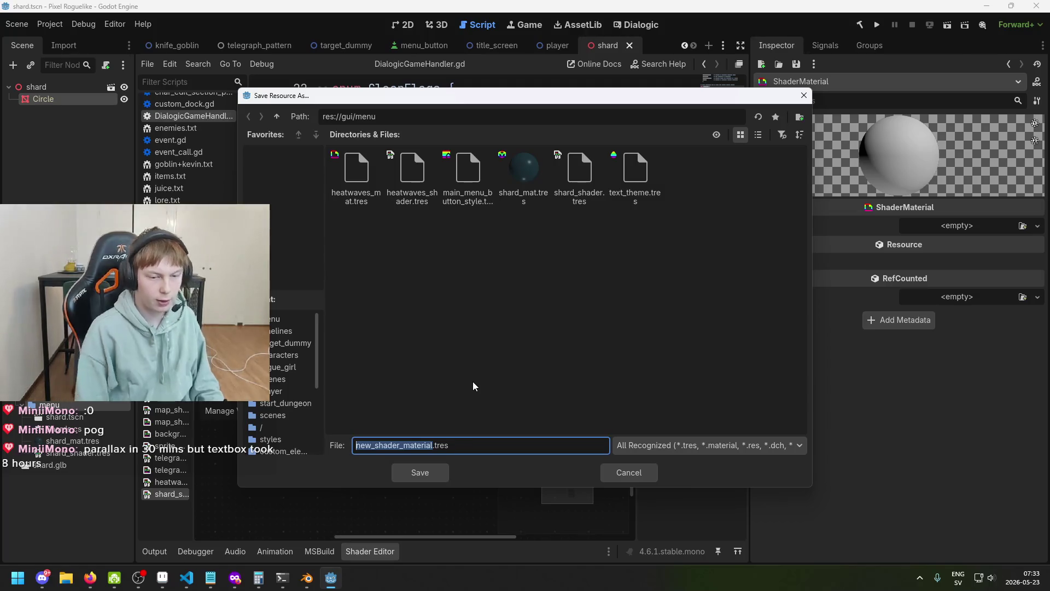
pyautogui.write('s')
pyautogui.press('BackSpace')
pyautogui.write('rotate_shard')
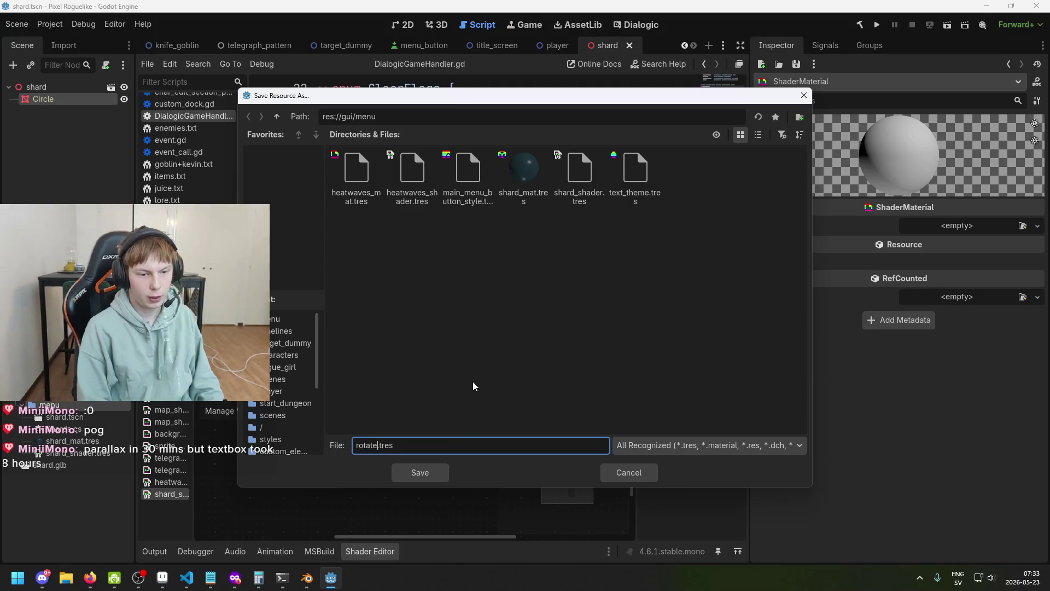
pyautogui.write('_shader')
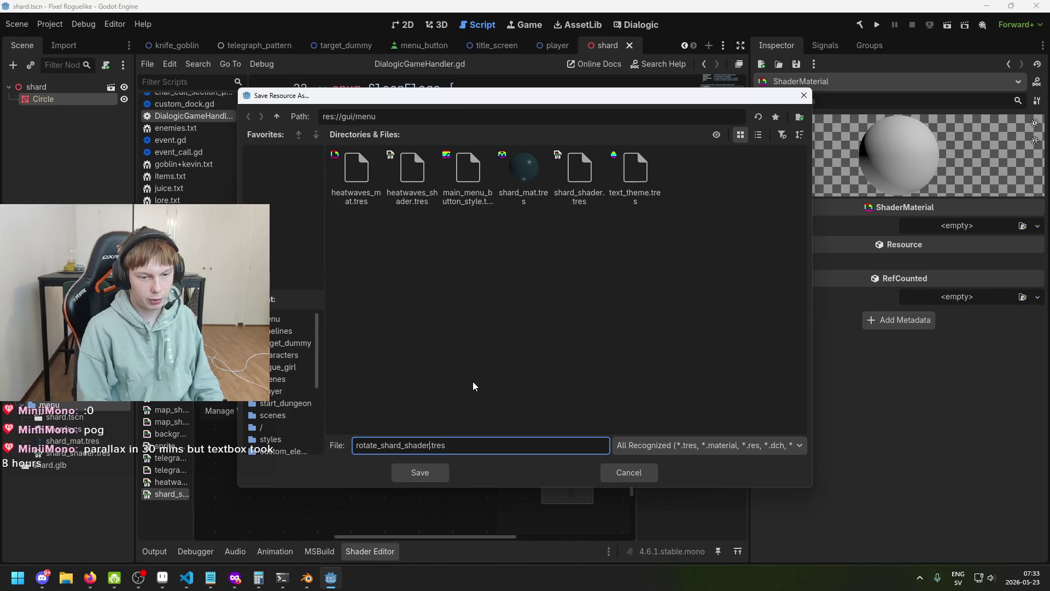
pyautogui.press('BackSpace')
pyautogui.press('BackSpace')
pyautogui.press('BackSpace')
pyautogui.write('mat')
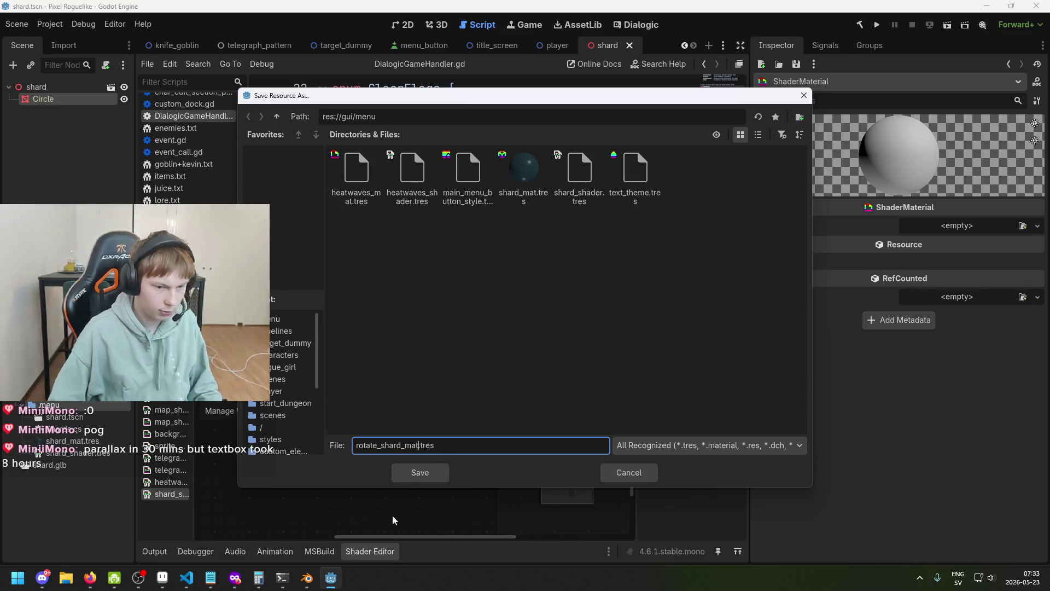
pyautogui.click(416, 479)
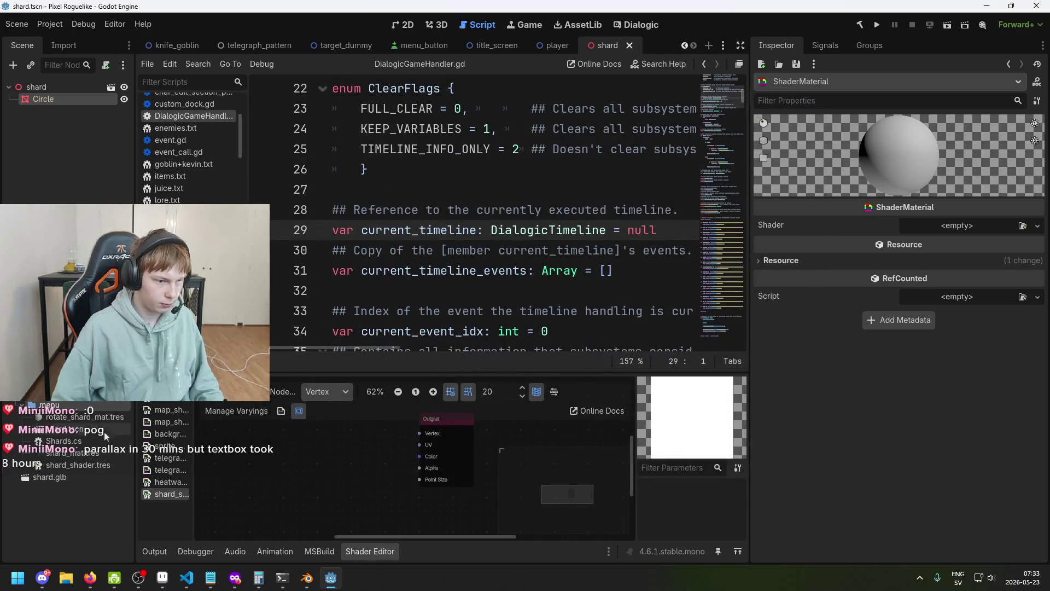
# - Set rotate_shard_mat.tres as the Circle material's Next Pass, save, and show the 3D view
pyautogui.click(59, 100)
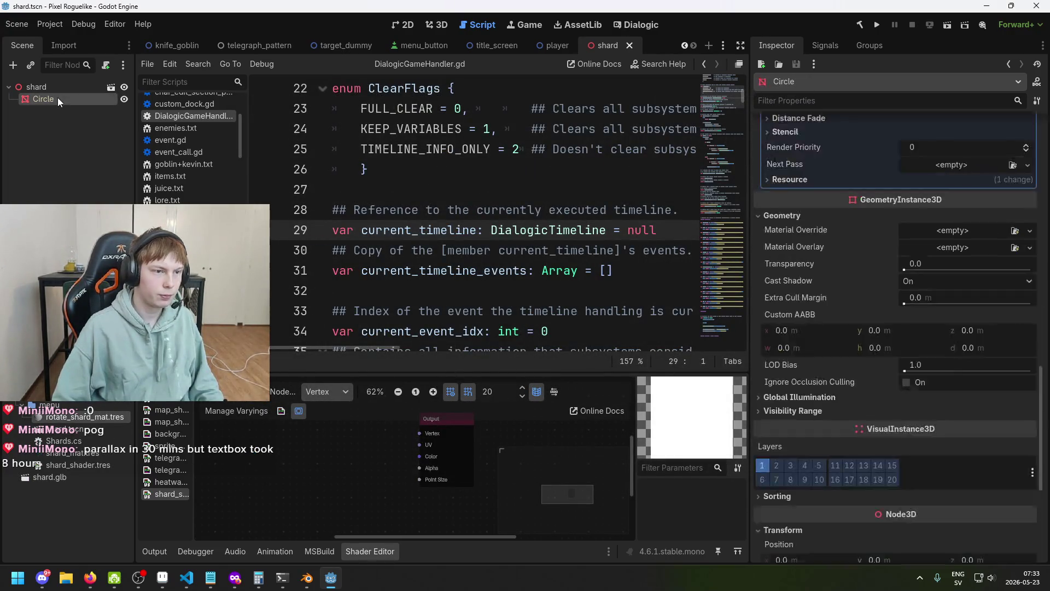
pyautogui.scroll(-5, 906, 442)
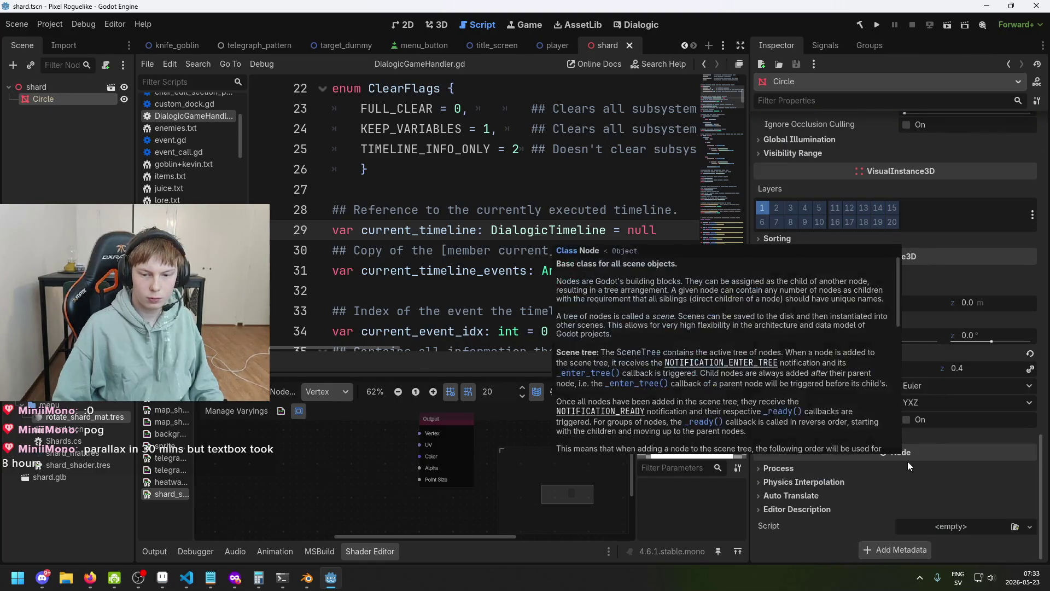
pyautogui.scroll(10, 924, 423)
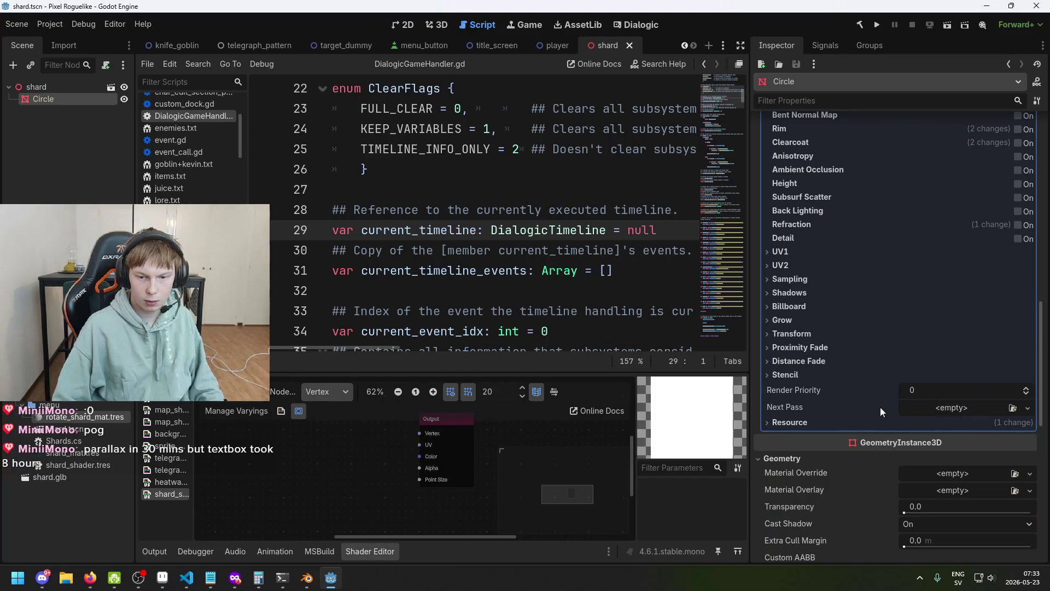
pyautogui.moveTo(107, 422)
pyautogui.mouseDown()
pyautogui.moveTo(938, 476)
pyautogui.moveTo(954, 424)
pyautogui.moveTo(949, 406)
pyautogui.mouseUp()
pyautogui.hotkey('ctrl', 's')
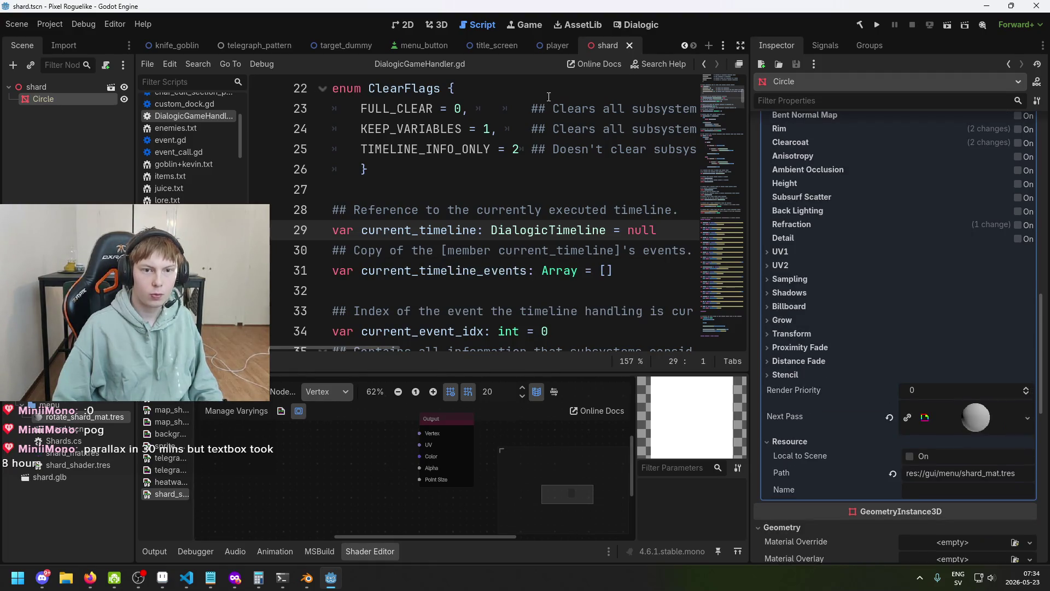
pyautogui.click(408, 25)
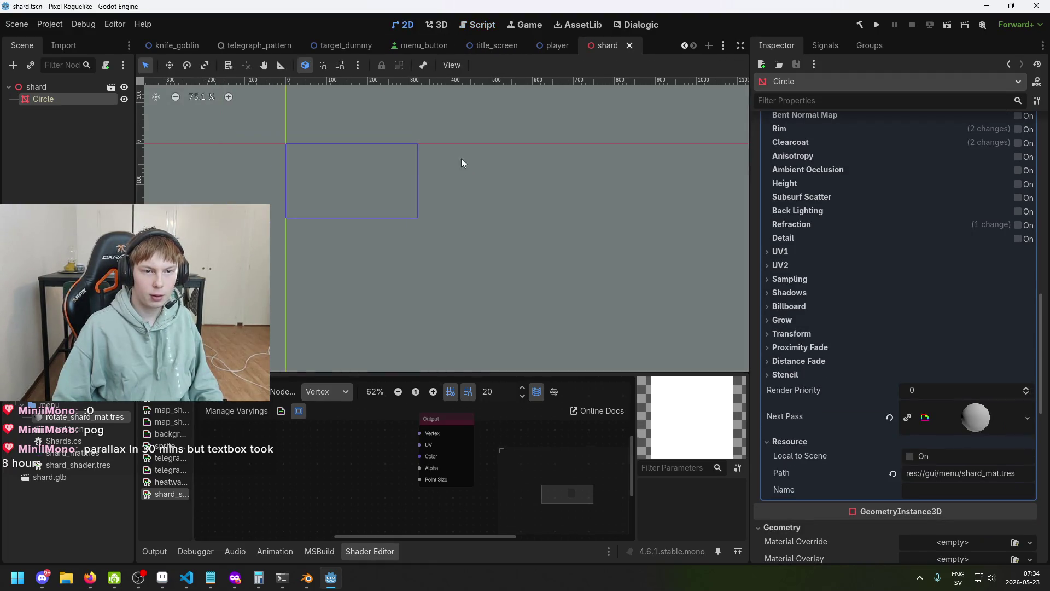
pyautogui.click(436, 25)
# - Inspect rotate_shard_mat.tres and rename shard_shader.tres to rotate_shard_shader.tres
pyautogui.moveTo(460, 151)
pyautogui.mouseDown()
pyautogui.moveTo(520, 222)
pyautogui.moveTo(375, 311)
pyautogui.mouseUp()
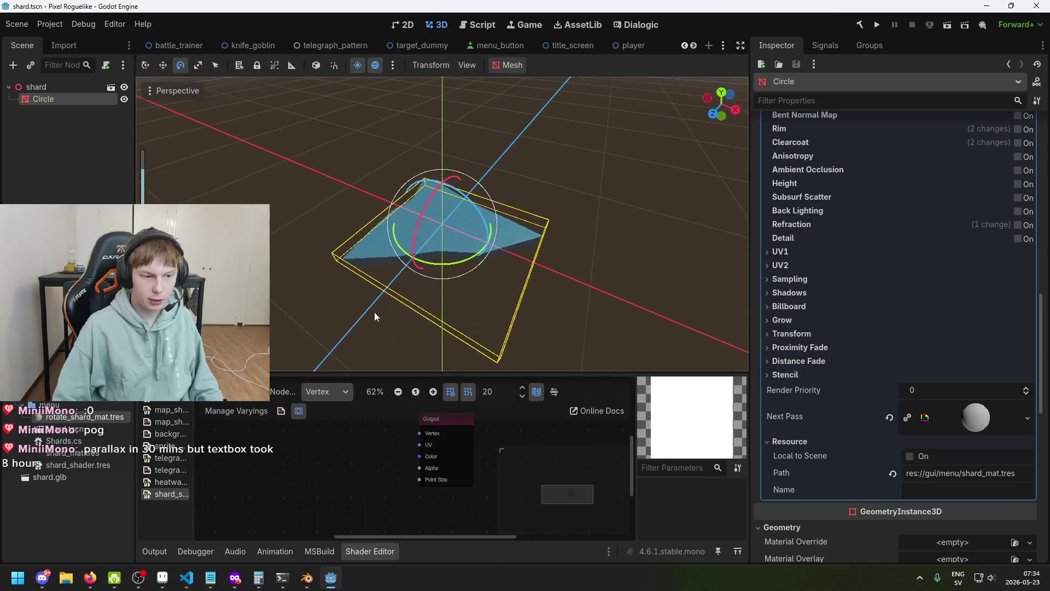
pyautogui.click(96, 418)
pyautogui.moveTo(554, 300)
pyautogui.mouseDown()
pyautogui.moveTo(575, 241)
pyautogui.moveTo(629, 181)
pyautogui.moveTo(514, 271)
pyautogui.mouseUp()
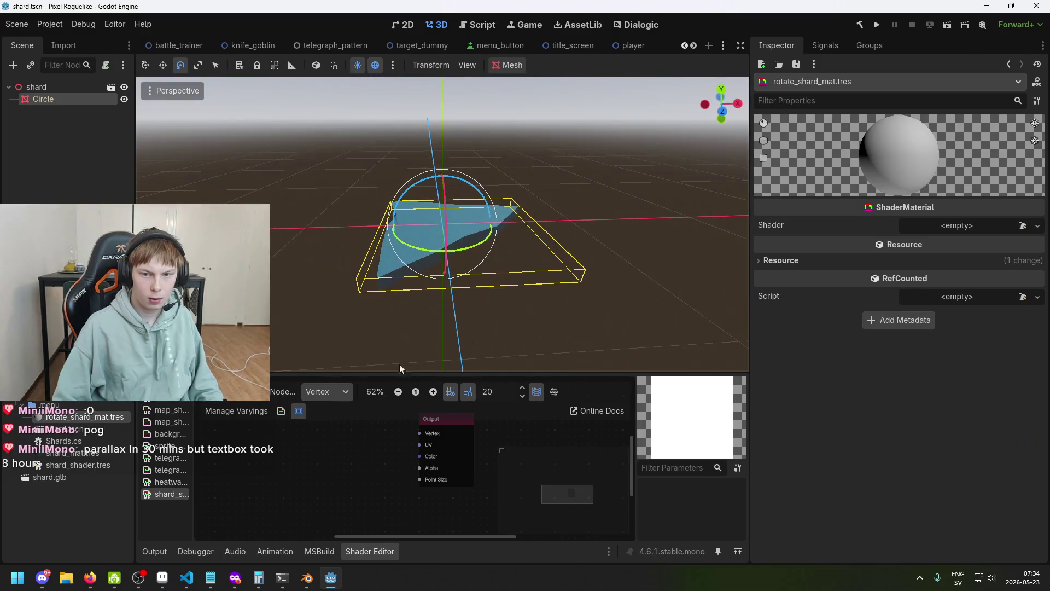
pyautogui.click(87, 468)
pyautogui.click(98, 464)
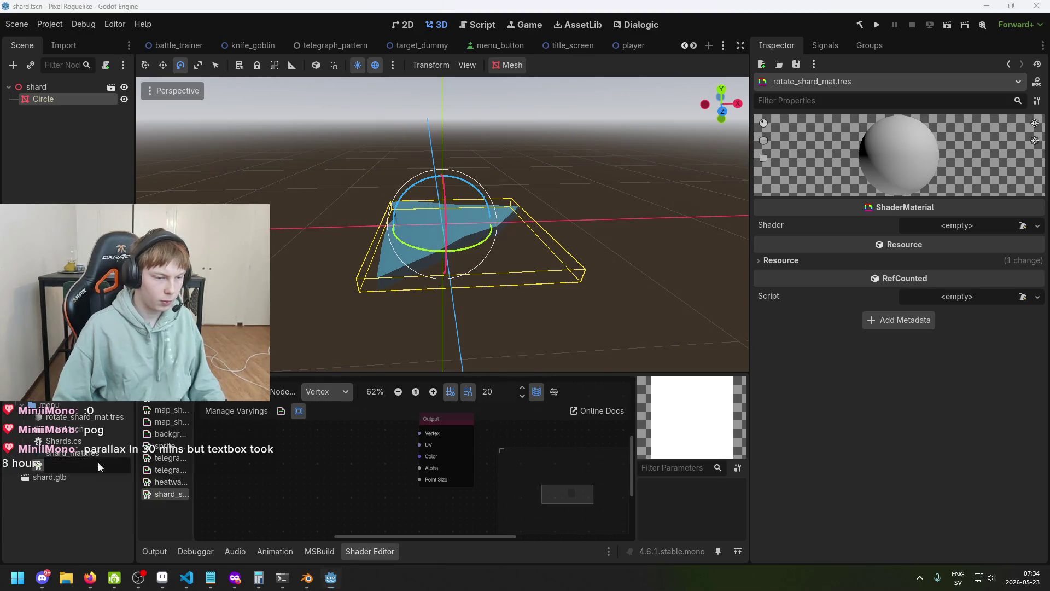
pyautogui.write('rotate_shard_shader.t')
pyautogui.press('Return')
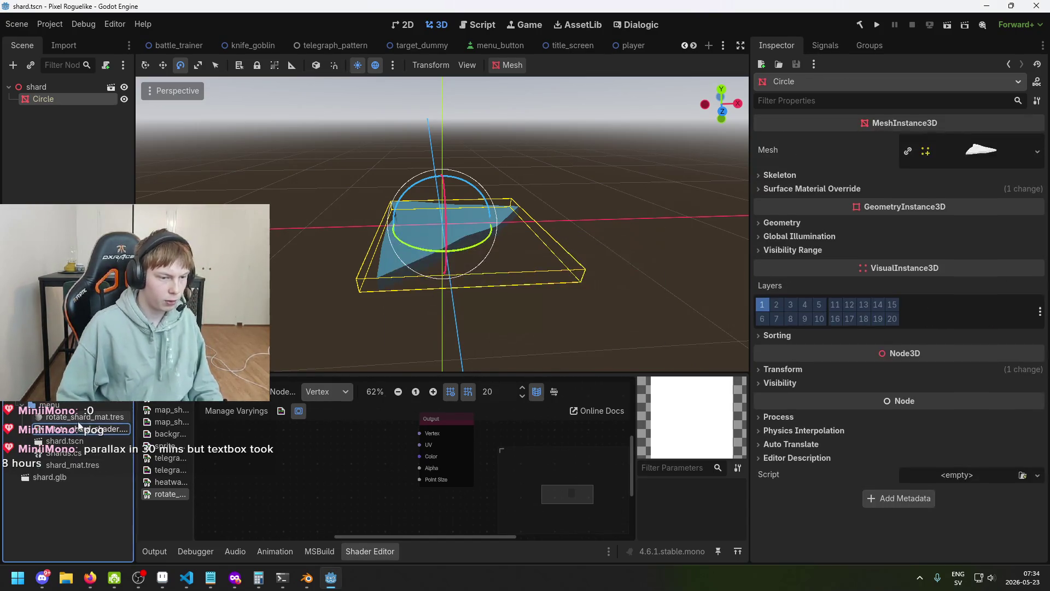
# - Assign rotate_shard_shader.tres as rotate_shard_mat's Shader and save the shard scene
pyautogui.click(77, 417)
pyautogui.moveTo(82, 429)
pyautogui.mouseDown()
pyautogui.moveTo(536, 421)
pyautogui.moveTo(952, 224)
pyautogui.mouseUp()
pyautogui.hotkey('ctrl', 's')
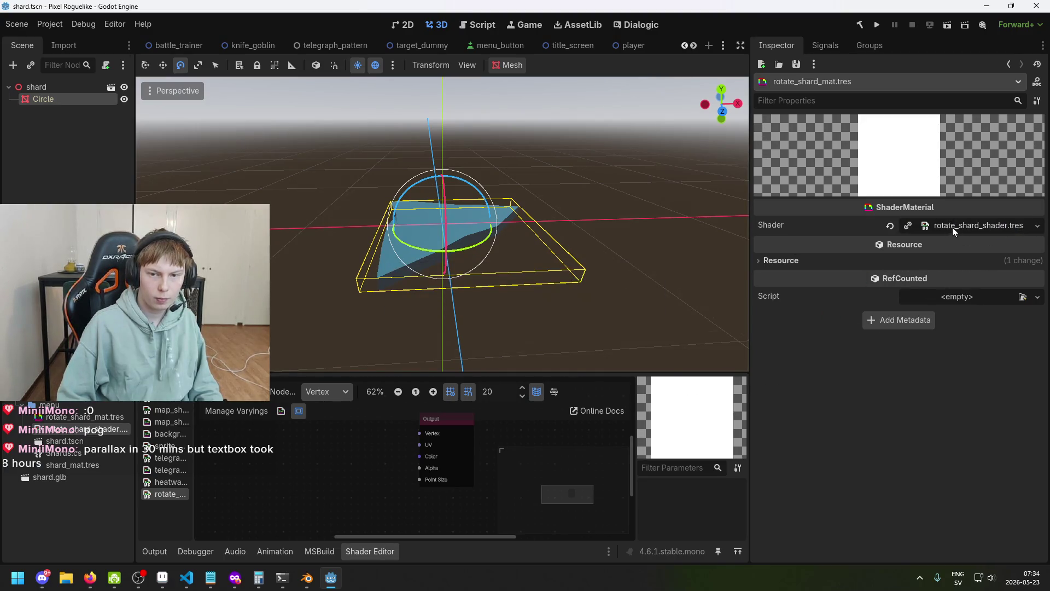
pyautogui.scroll(-1, 356, 438)
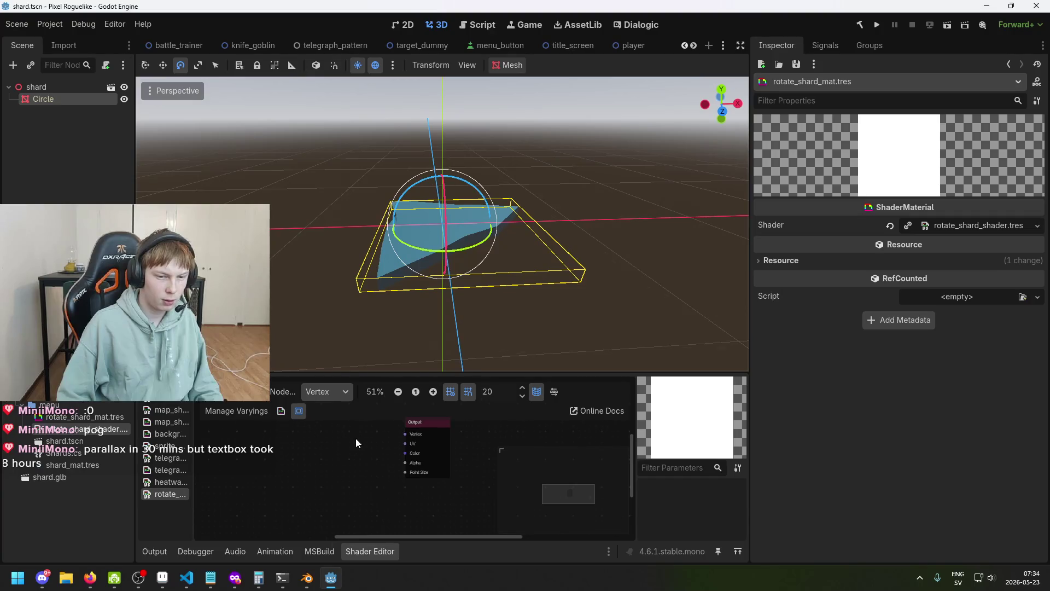
pyautogui.scroll(2, 383, 431)
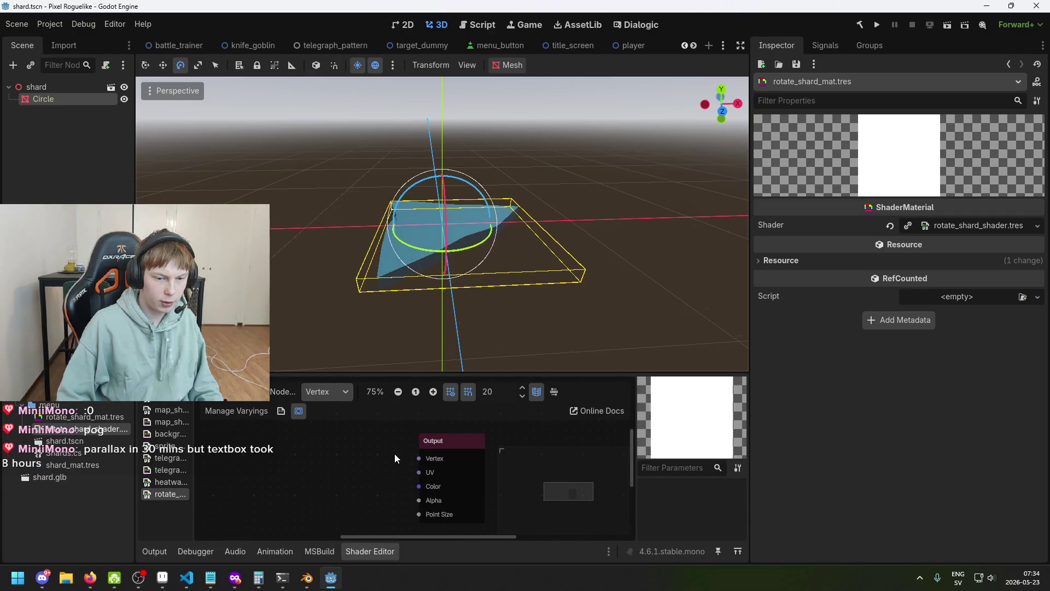
pyautogui.scroll(-2, 425, 454)
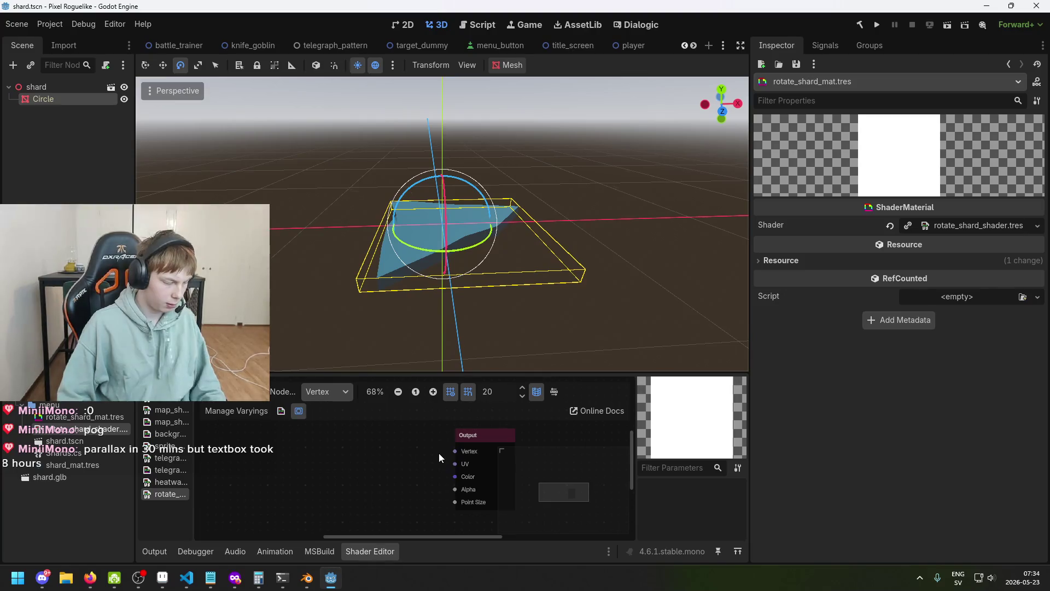
pyautogui.scroll(-1, 397, 457)
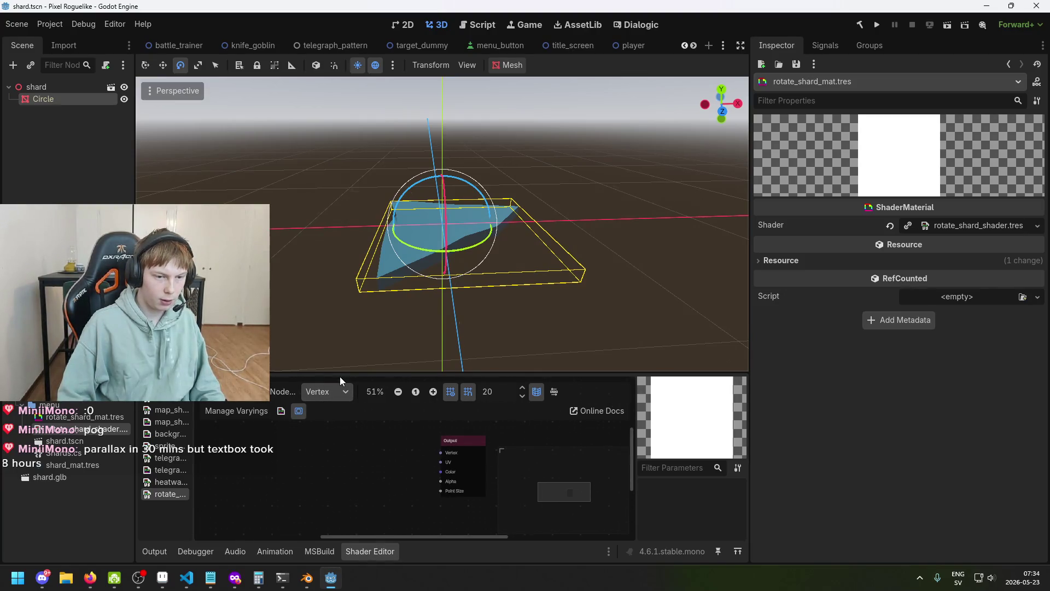
# - Undock the Shader Editor into a floating window and move it higher
pyautogui.moveTo(340, 373)
pyautogui.mouseDown()
pyautogui.moveTo(340, 297)
pyautogui.moveTo(345, 326)
pyautogui.mouseUp()
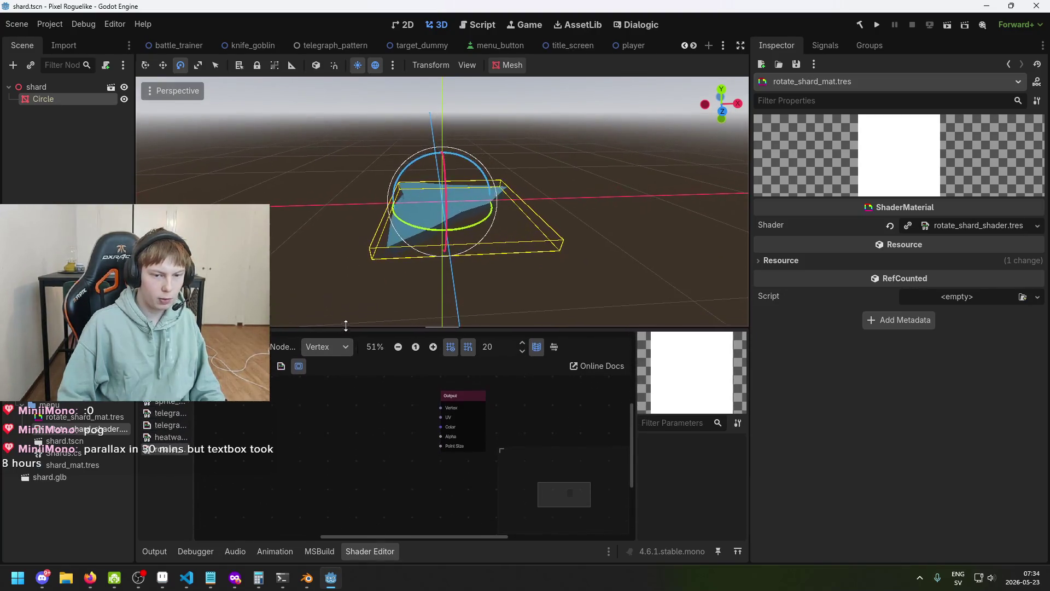
pyautogui.rightClick(367, 547)
pyautogui.press('Escape')
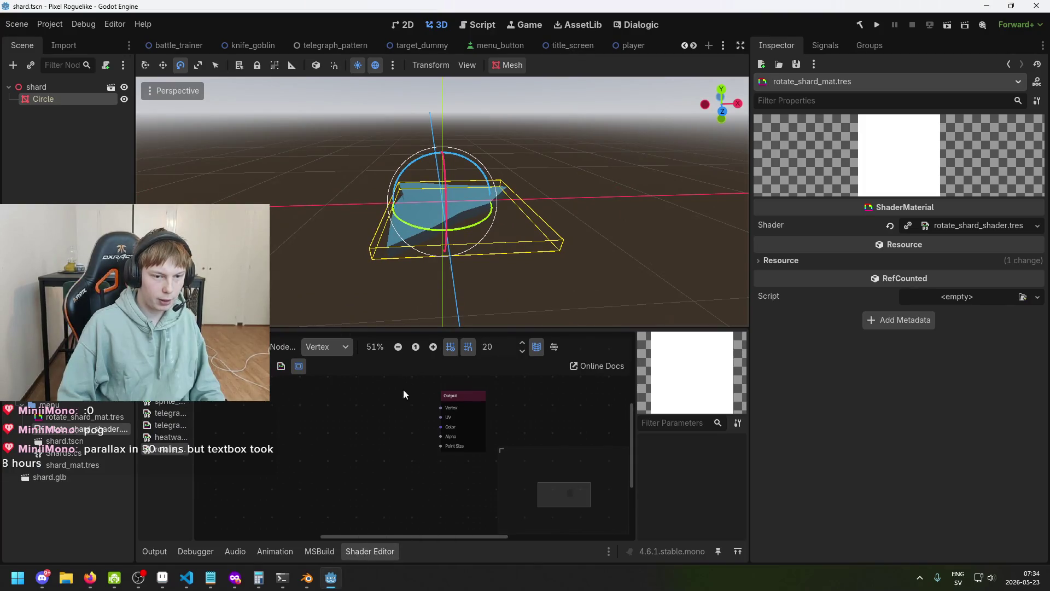
pyautogui.middleClick(360, 550)
pyautogui.moveTo(331, 579)
pyautogui.click(379, 513)
pyautogui.moveTo(423, 335); pyautogui.dragTo(425, 244)
# - Maximize and restore the shader editor window, then bring Blender forward
pyautogui.click(714, 232)
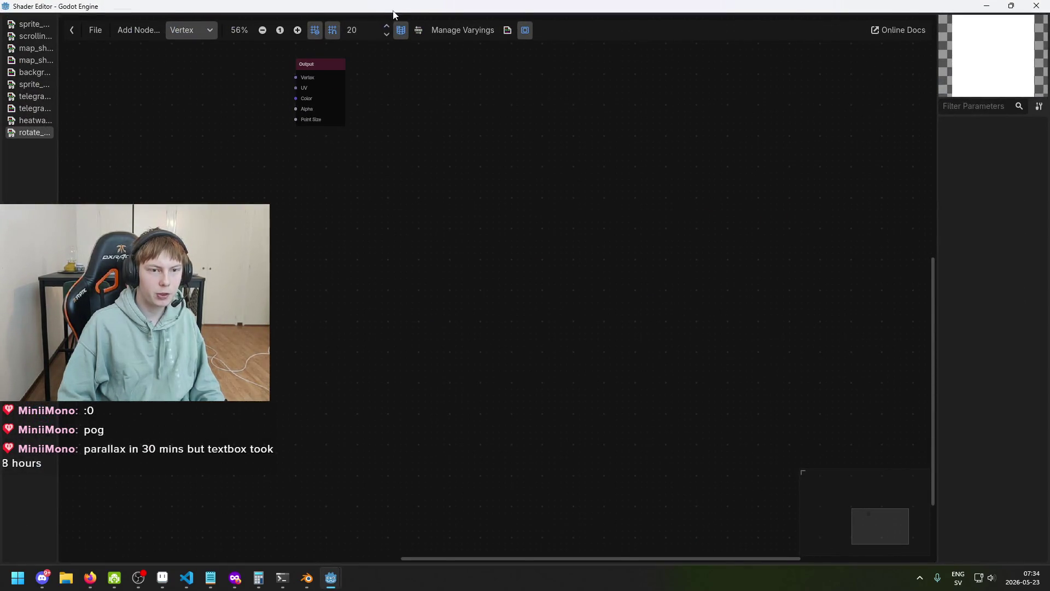
pyautogui.doubleClick(393, 8)
pyautogui.scroll(-3, 450, 288)
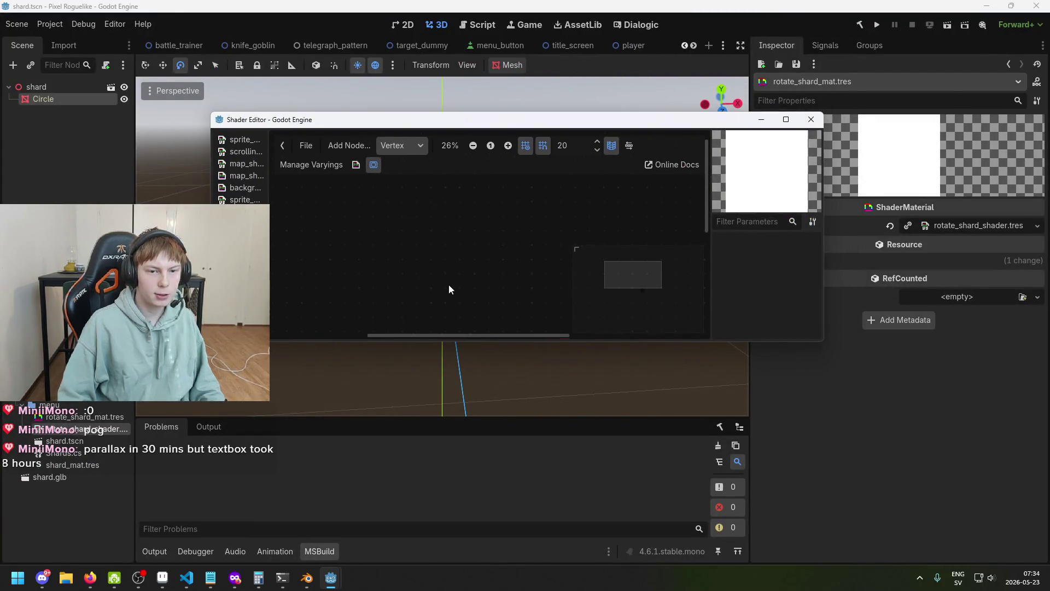
pyautogui.scroll(5, 457, 268)
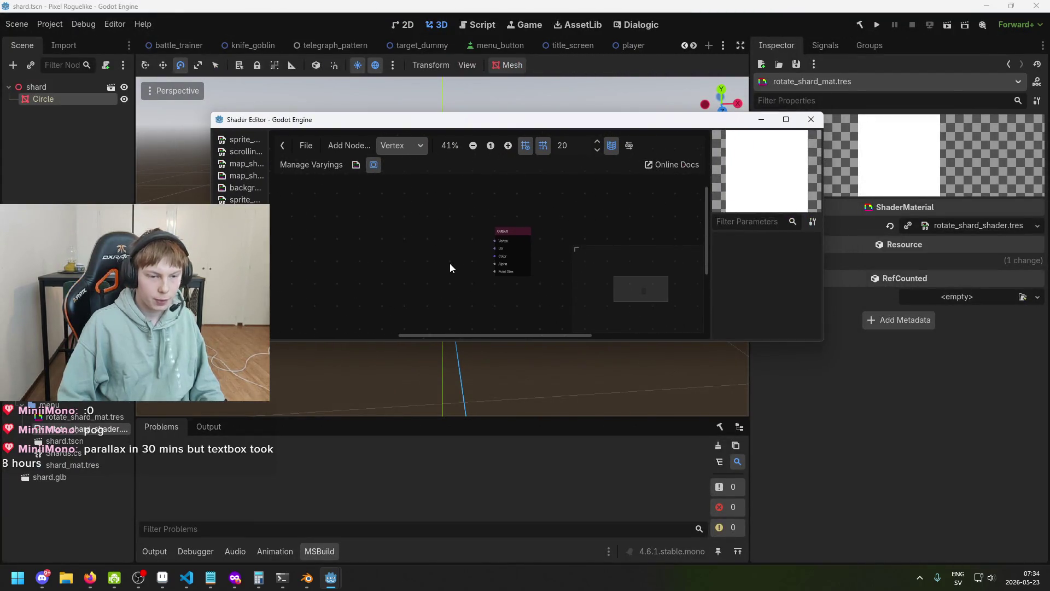
pyautogui.scroll(1, 456, 262)
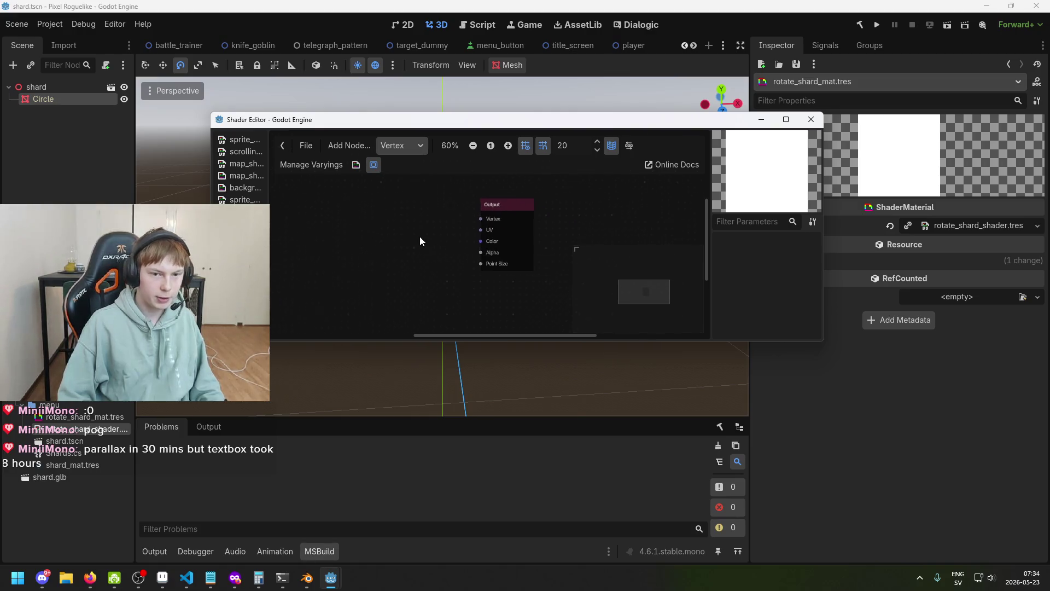
pyautogui.click(302, 580)
pyautogui.moveTo(439, 340)
pyautogui.mouseDown()
pyautogui.moveTo(390, 345)
pyautogui.moveTo(495, 322)
pyautogui.moveTo(577, 267)
pyautogui.moveTo(569, 264)
pyautogui.mouseUp()
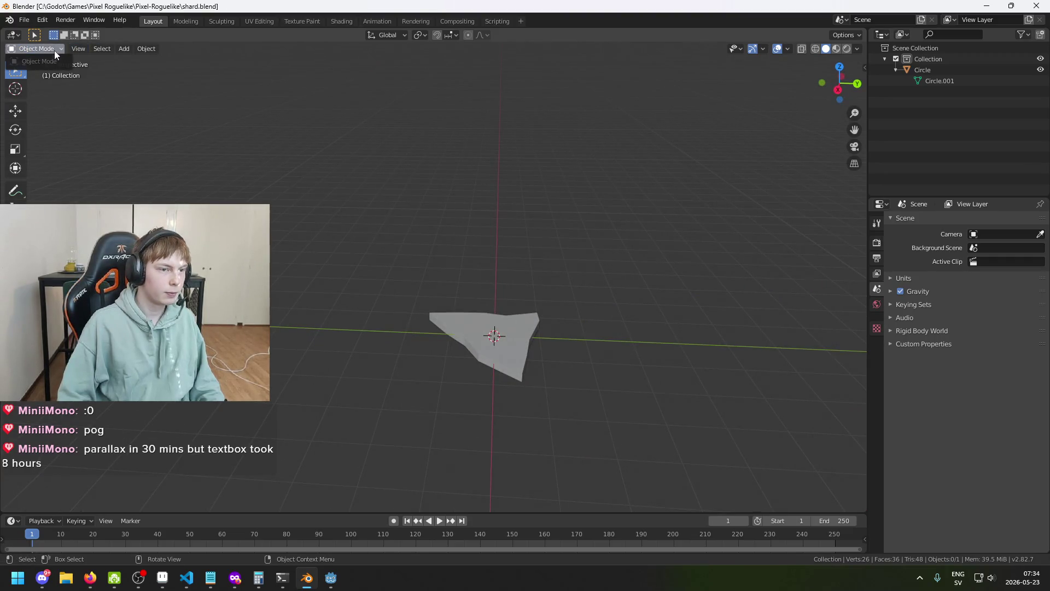
# - Show the shard in Wireframe shading and enter Edit Mode on Circle.001
pyautogui.click(815, 49)
pyautogui.moveTo(750, 199)
pyautogui.mouseDown()
pyautogui.moveTo(658, 319)
pyautogui.moveTo(366, 85)
pyautogui.mouseUp()
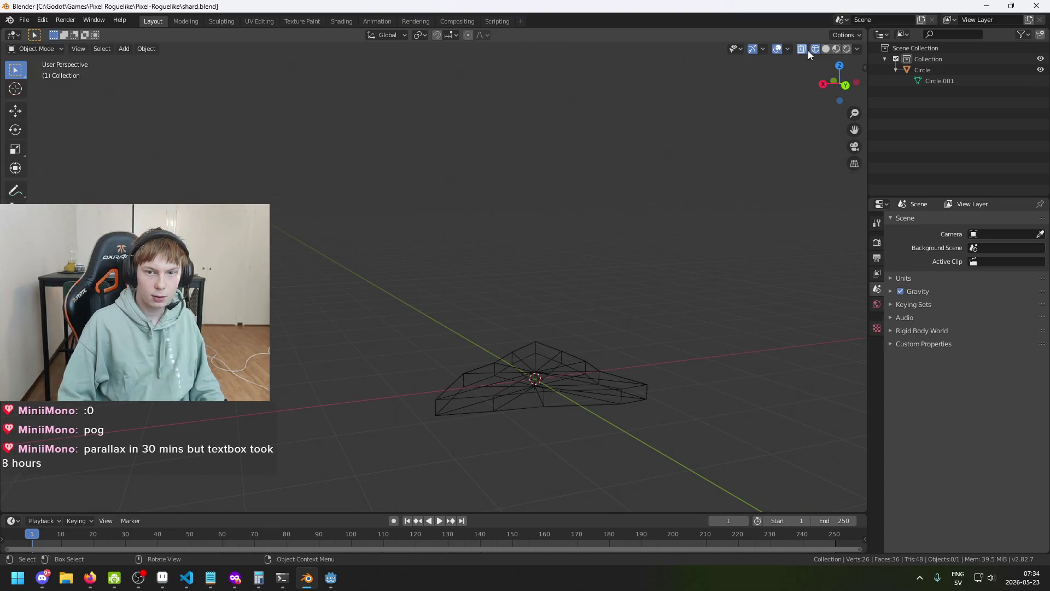
pyautogui.moveTo(720, 281); pyautogui.dragTo(120, 98)
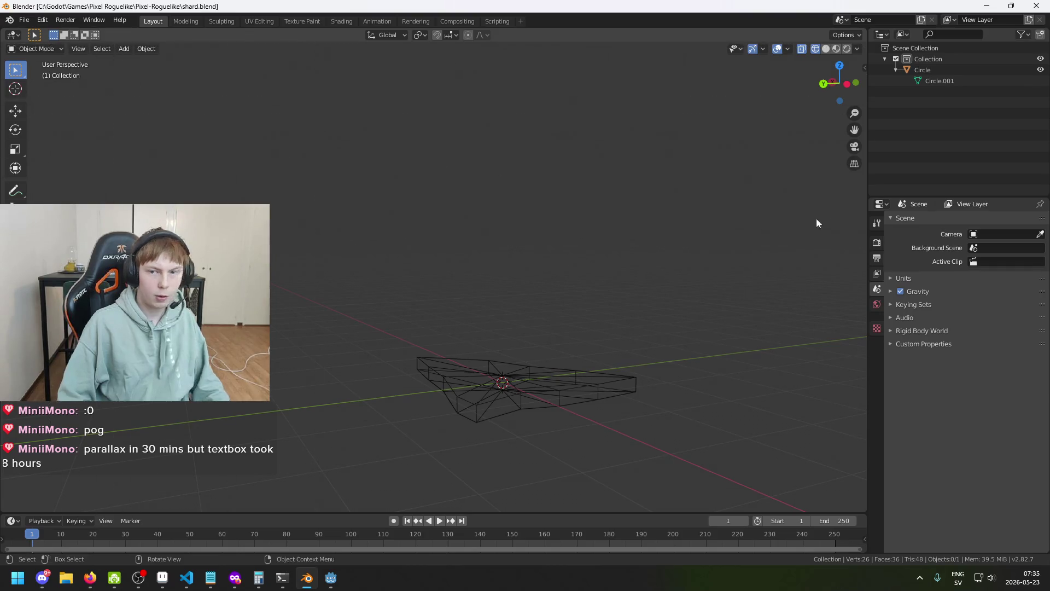
pyautogui.click(941, 80)
pyautogui.moveTo(400, 237)
pyautogui.mouseDown()
pyautogui.moveTo(429, 378)
pyautogui.moveTo(455, 435)
pyautogui.moveTo(385, 427)
pyautogui.moveTo(401, 485)
pyautogui.moveTo(546, 64)
pyautogui.moveTo(607, 188)
pyautogui.mouseUp()
pyautogui.moveTo(541, 167)
pyautogui.mouseDown()
pyautogui.moveTo(499, 96)
pyautogui.moveTo(493, 208)
pyautogui.moveTo(451, 154)
pyautogui.mouseUp()
pyautogui.moveTo(514, 370)
pyautogui.mouseDown()
pyautogui.moveTo(608, 377)
pyautogui.moveTo(499, 441)
pyautogui.moveTo(503, 431)
pyautogui.mouseUp()
# - Try moving a vertex with G, then undo the move
pyautogui.press('g')
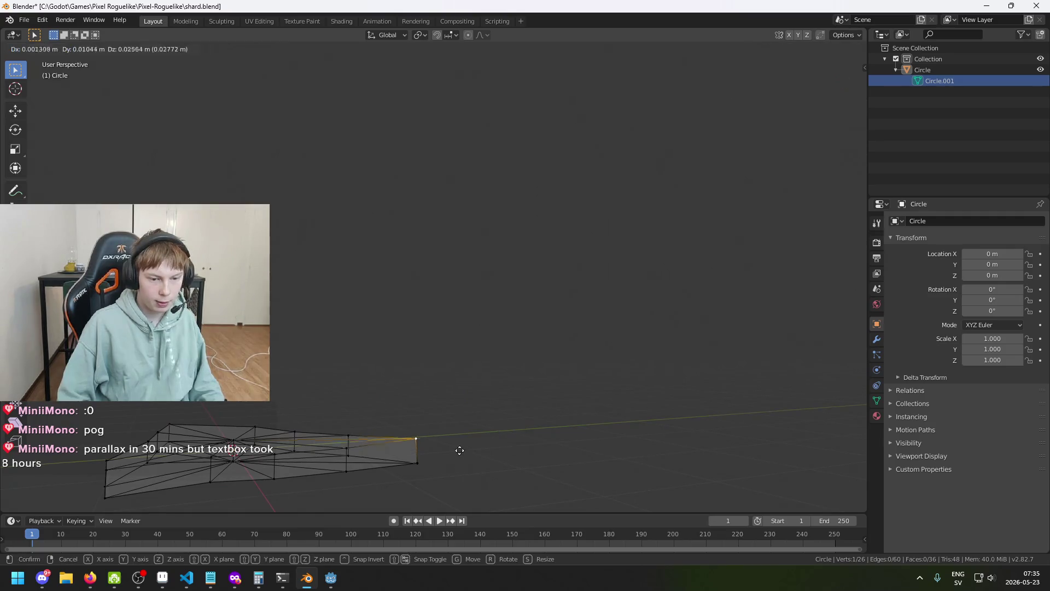
pyautogui.click(466, 300)
pyautogui.hotkey('ctrl', 'z')
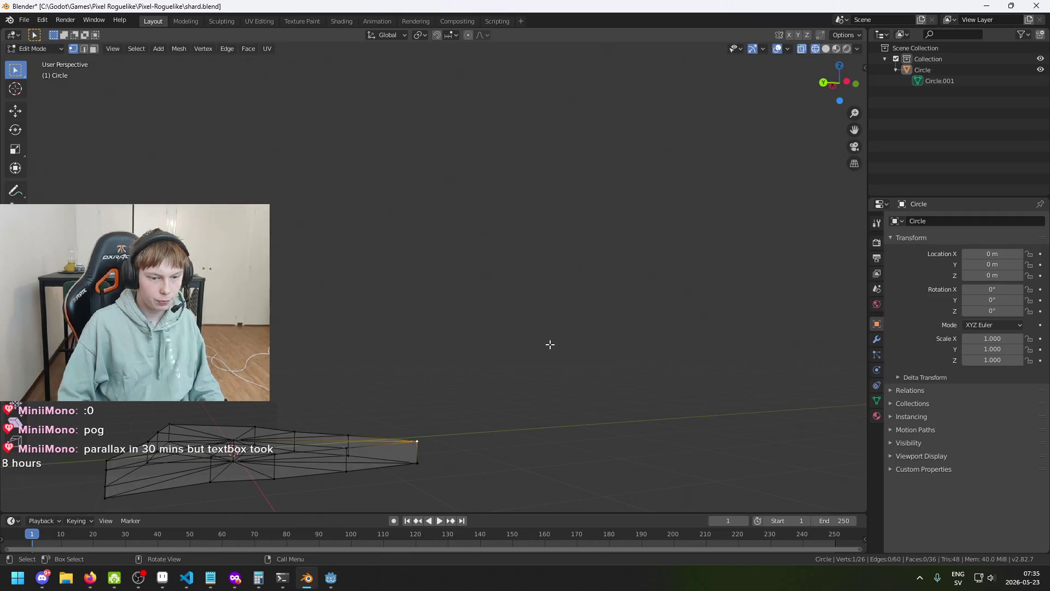
pyautogui.hotkey('ctrl', 'z')
pyautogui.moveTo(521, 354)
pyautogui.mouseDown()
pyautogui.moveTo(386, 399)
pyautogui.moveTo(412, 412)
pyautogui.moveTo(481, 399)
pyautogui.moveTo(419, 449)
pyautogui.mouseUp()
# - Bring the Godot shader editor window forward and move it higher
pyautogui.moveTo(331, 578)
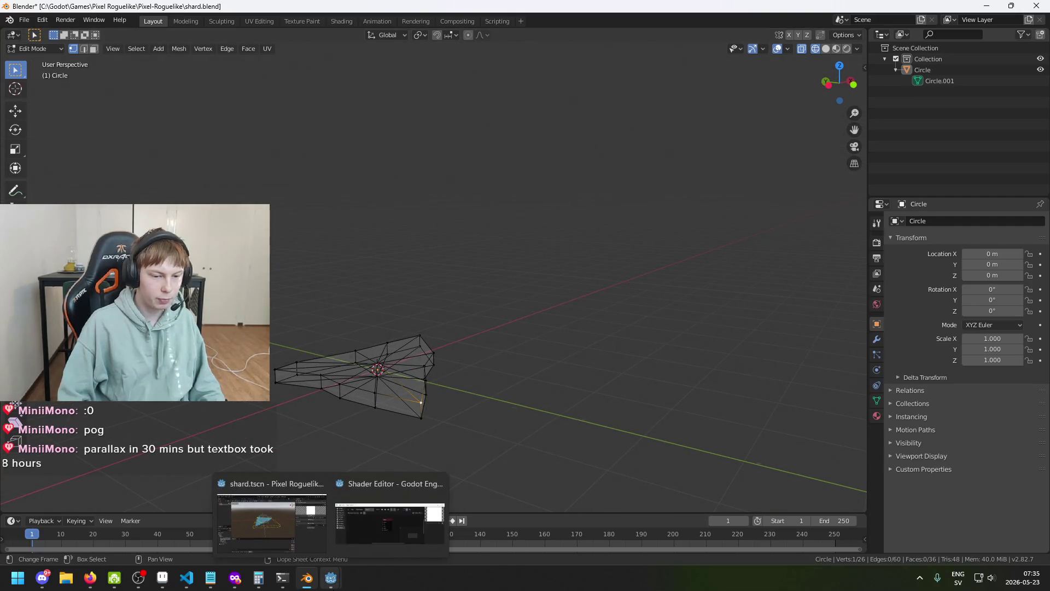
pyautogui.click(399, 511)
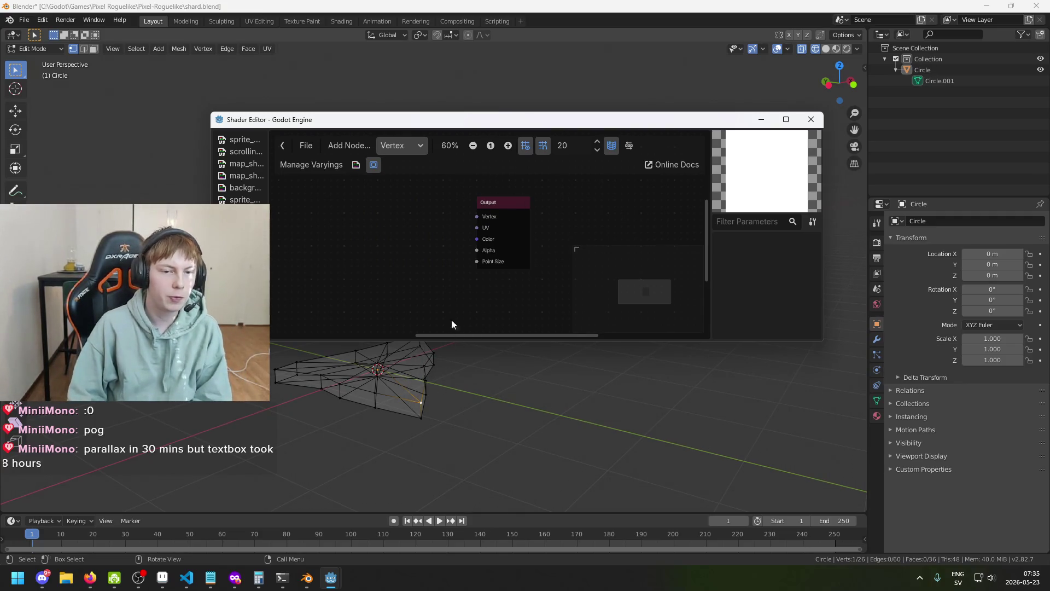
pyautogui.moveTo(435, 124); pyautogui.dragTo(435, 72)
# - Select all vertices, trial-rotate the mesh and undo it, then return to Godot
pyautogui.moveTo(430, 404)
pyautogui.mouseDown()
pyautogui.moveTo(465, 413)
pyautogui.moveTo(490, 377)
pyautogui.moveTo(461, 427)
pyautogui.moveTo(444, 429)
pyautogui.moveTo(481, 372)
pyautogui.moveTo(490, 436)
pyautogui.moveTo(465, 488)
pyautogui.mouseUp()
pyautogui.press('a')
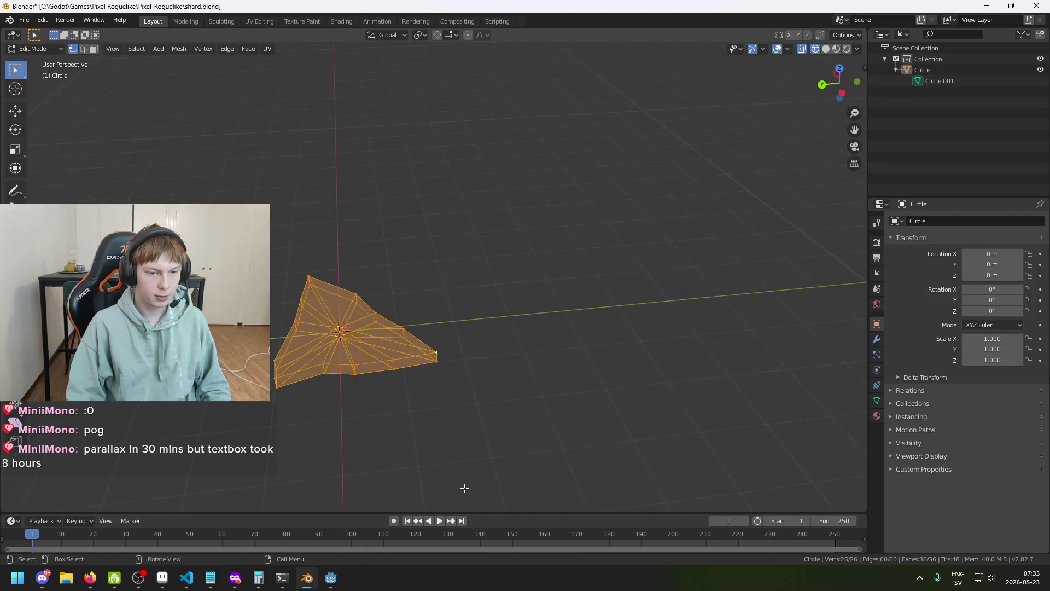
pyautogui.press('r')
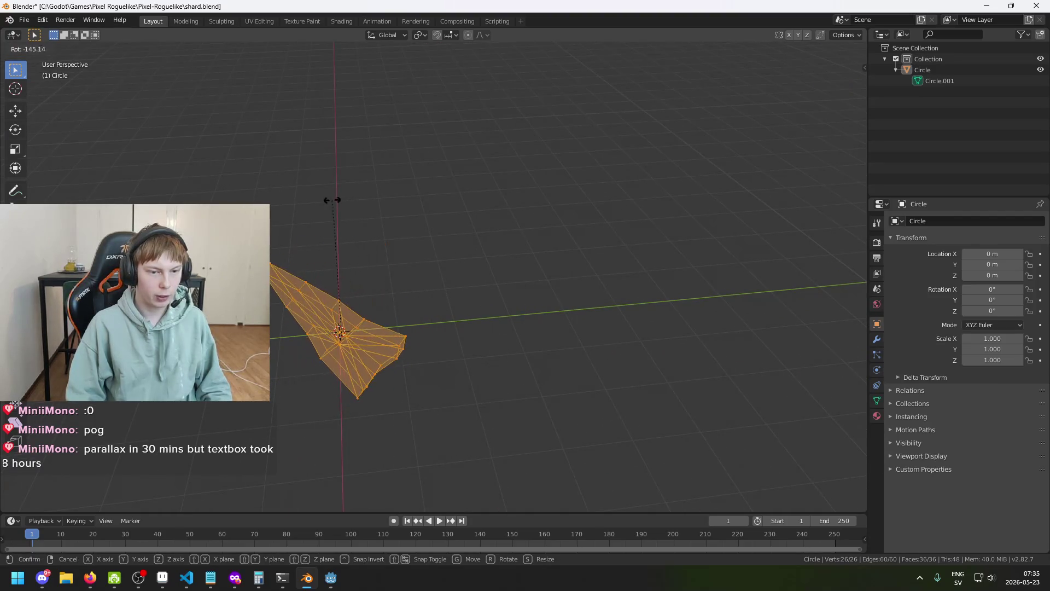
pyautogui.click(463, 373)
pyautogui.hotkey('ctrl', 'z')
pyautogui.moveTo(331, 578)
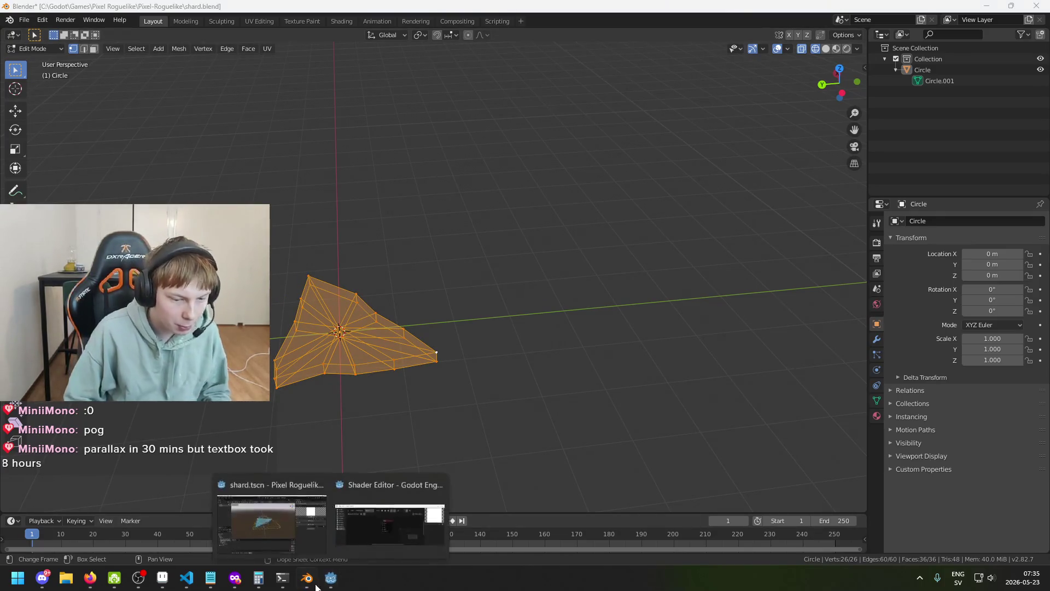
pyautogui.click(276, 526)
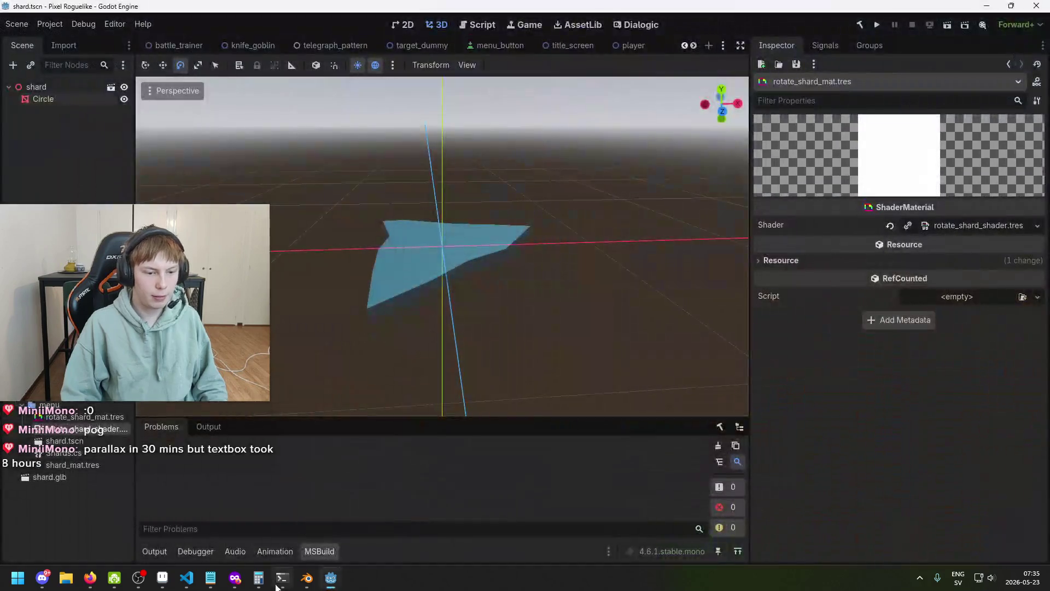
# - Clear the Blender mesh selection, then bring the shader editor forward and move it lower
pyautogui.click(307, 578)
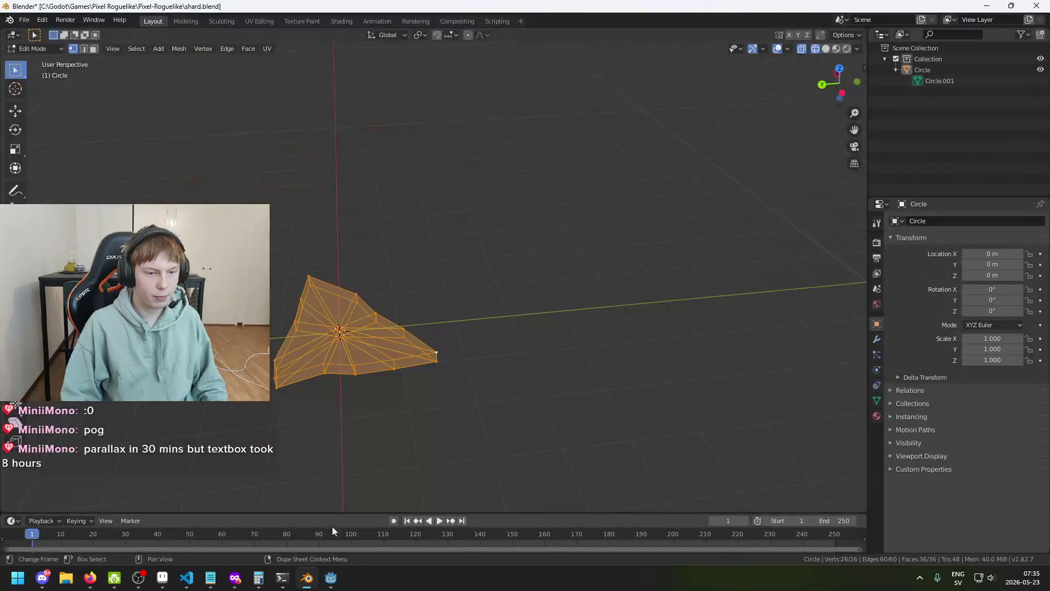
pyautogui.click(453, 400)
pyautogui.moveTo(330, 579)
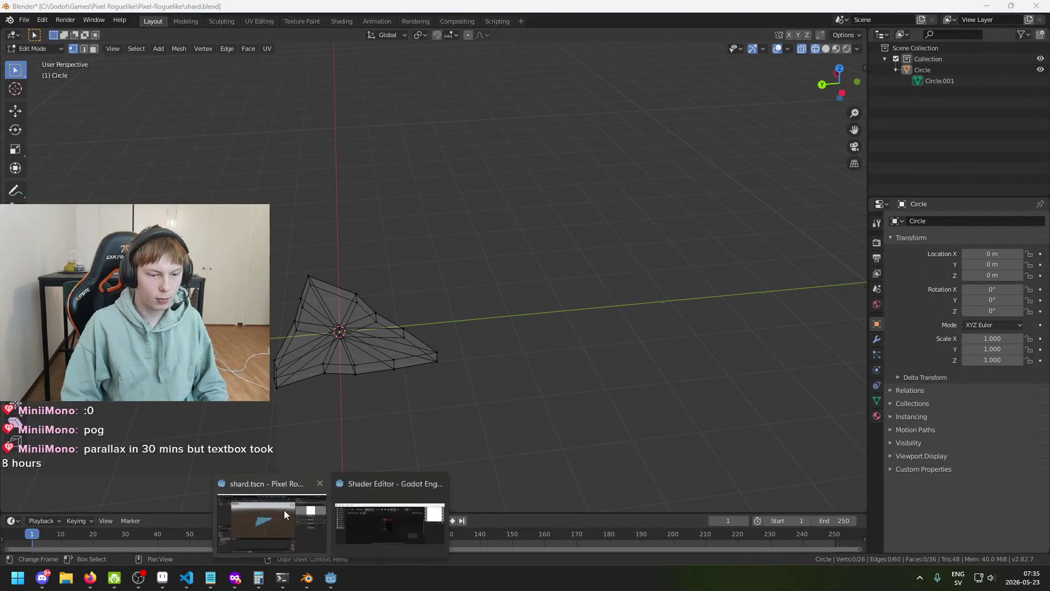
pyautogui.click(283, 509)
pyautogui.click(390, 536)
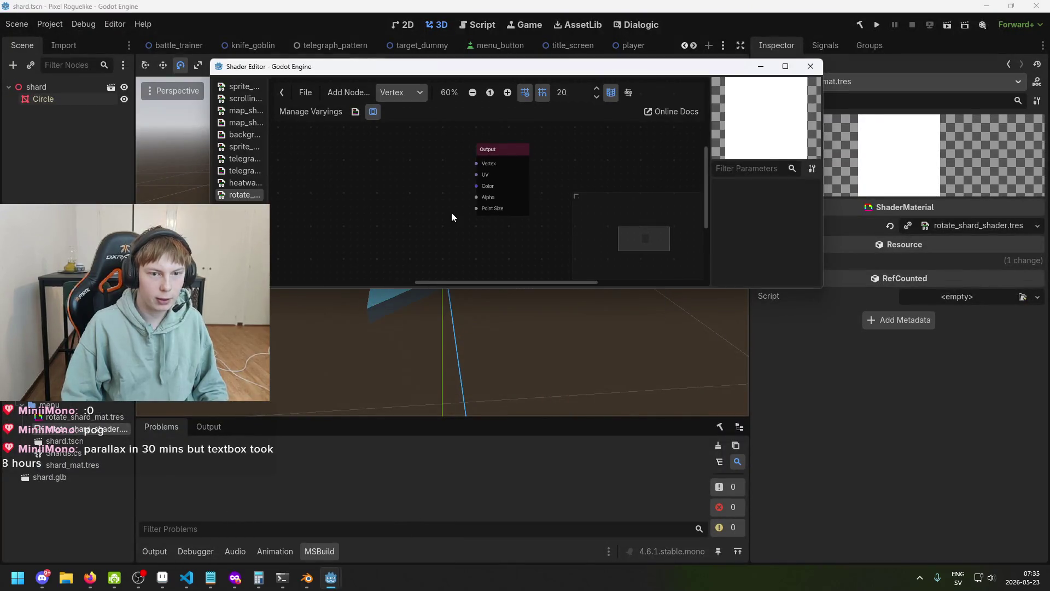
pyautogui.moveTo(438, 71)
pyautogui.mouseDown()
pyautogui.moveTo(613, 249)
pyautogui.moveTo(489, 304)
pyautogui.moveTo(276, 164)
pyautogui.moveTo(561, 311)
pyautogui.moveTo(566, 300)
pyautogui.mouseUp()
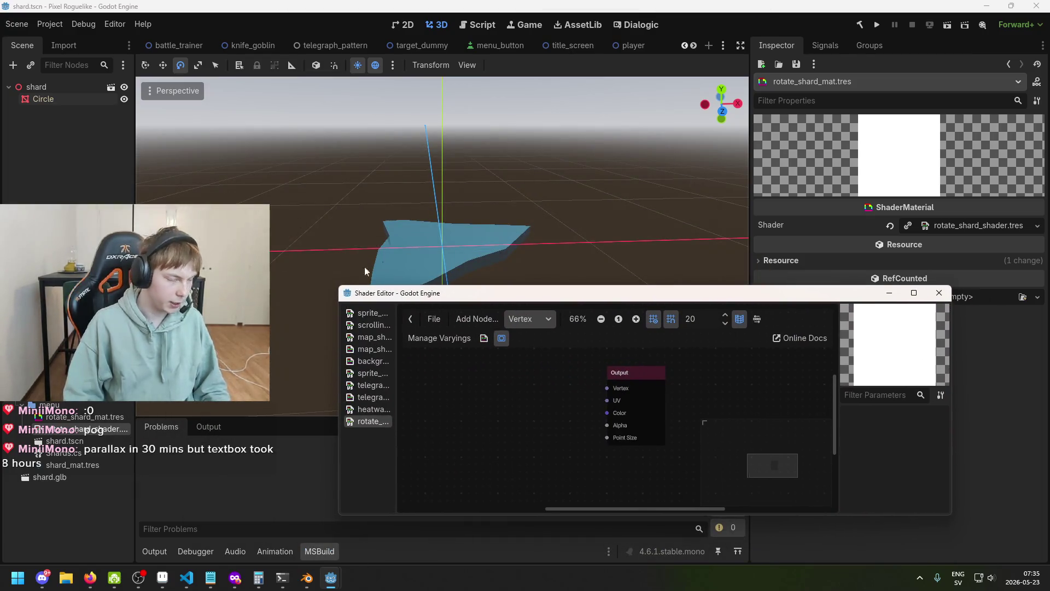
# - Open the title_screen scene and orbit toward the shard
pyautogui.click(437, 24)
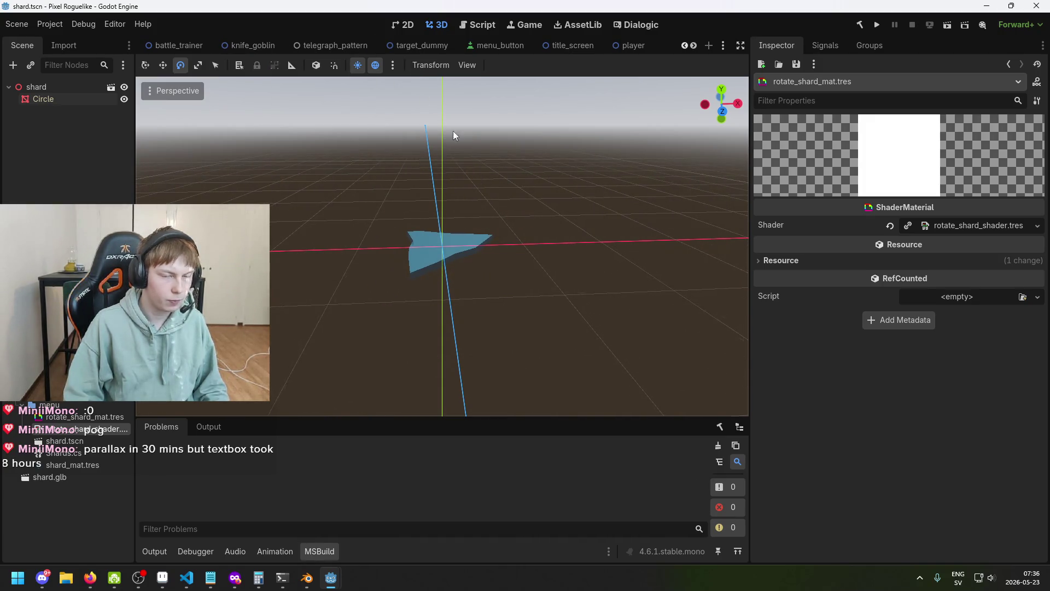
pyautogui.click(577, 45)
pyautogui.moveTo(481, 137)
pyautogui.mouseDown()
pyautogui.moveTo(361, 269)
pyautogui.moveTo(309, 264)
pyautogui.moveTo(498, 275)
pyautogui.moveTo(444, 305)
pyautogui.moveTo(522, 298)
pyautogui.moveTo(418, 290)
pyautogui.mouseUp()
# - Add a vertex Input node to the vertex graph and expand it into components
pyautogui.moveTo(330, 578)
pyautogui.click(359, 547)
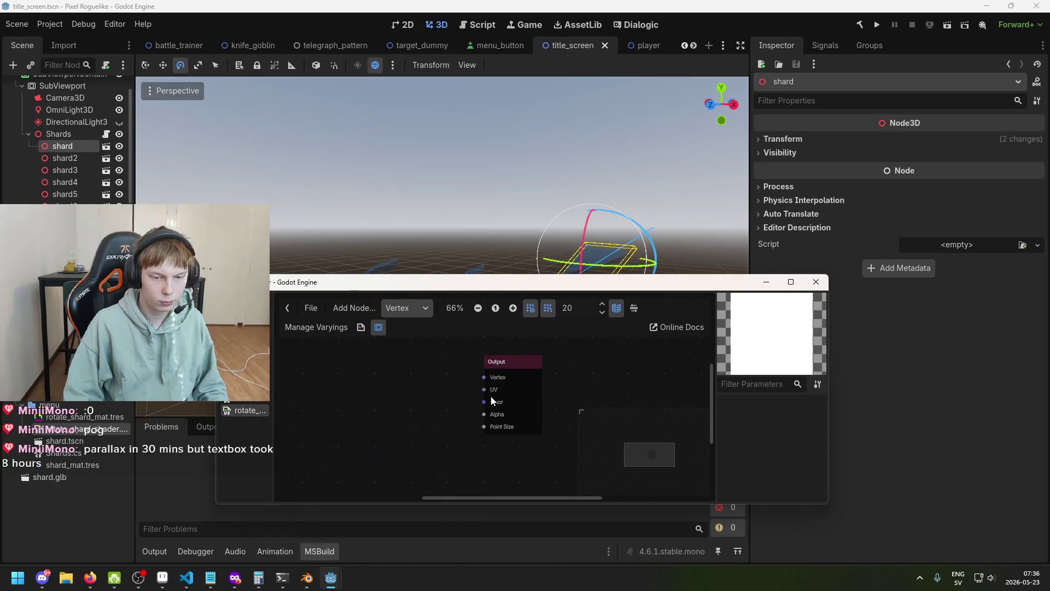
pyautogui.rightClick(478, 376)
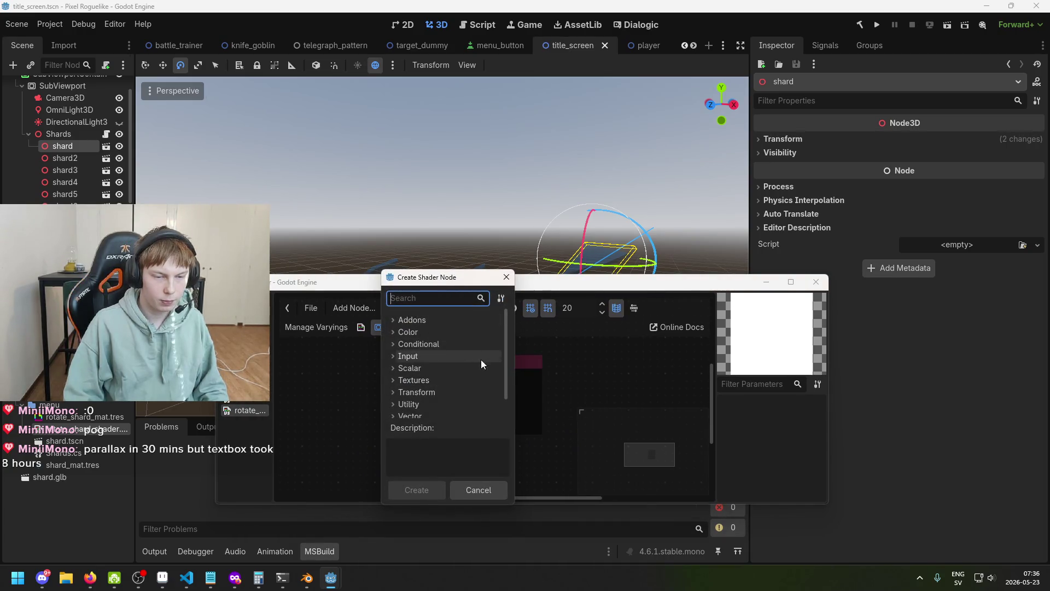
pyautogui.click(501, 485)
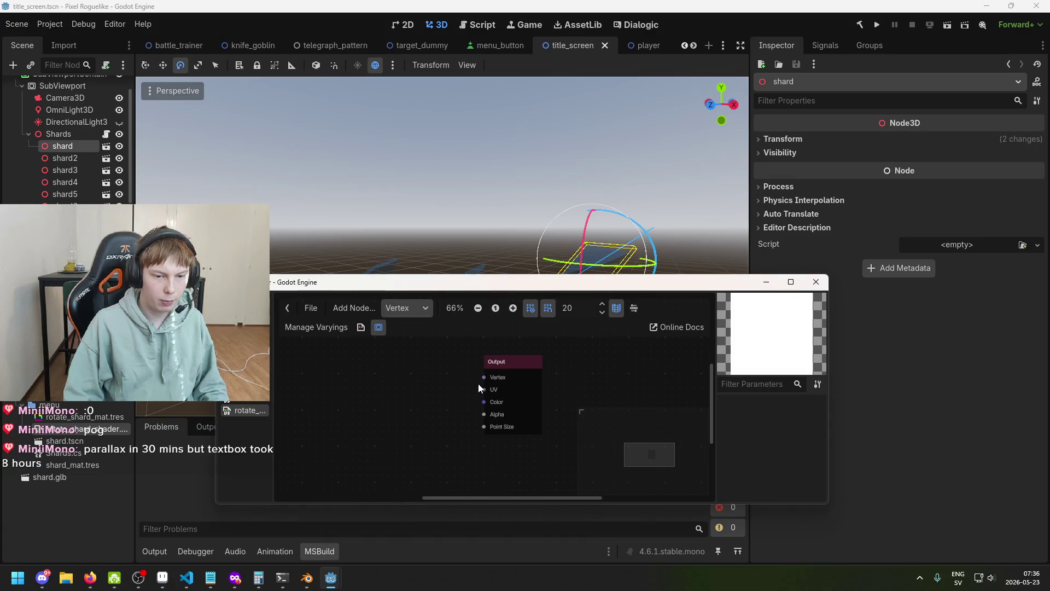
pyautogui.moveTo(484, 378)
pyautogui.mouseDown()
pyautogui.moveTo(370, 383)
pyautogui.moveTo(435, 390)
pyautogui.mouseUp()
pyautogui.rightClick(363, 401)
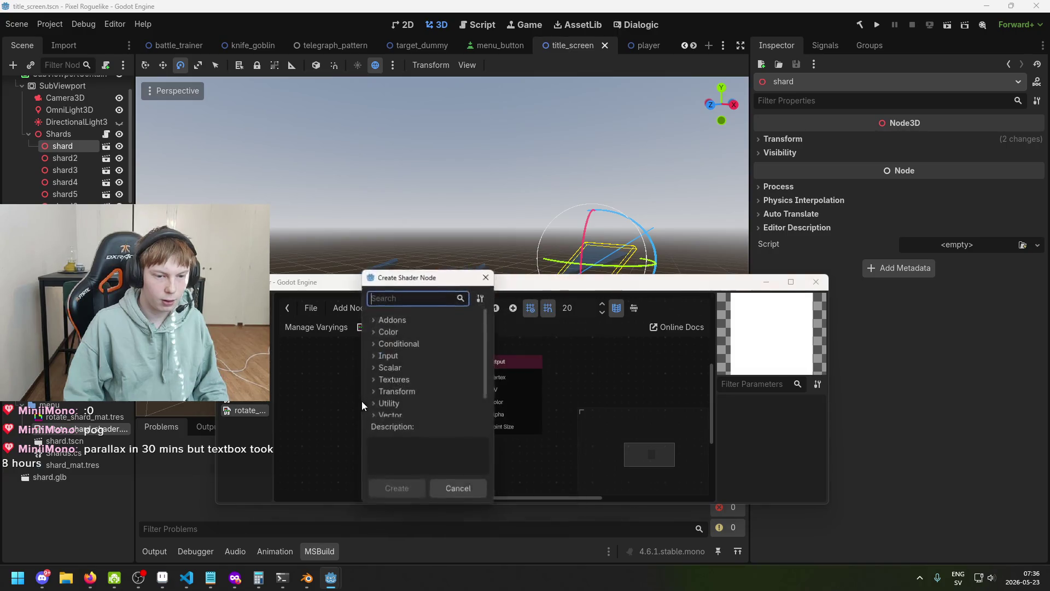
pyautogui.write('vertex')
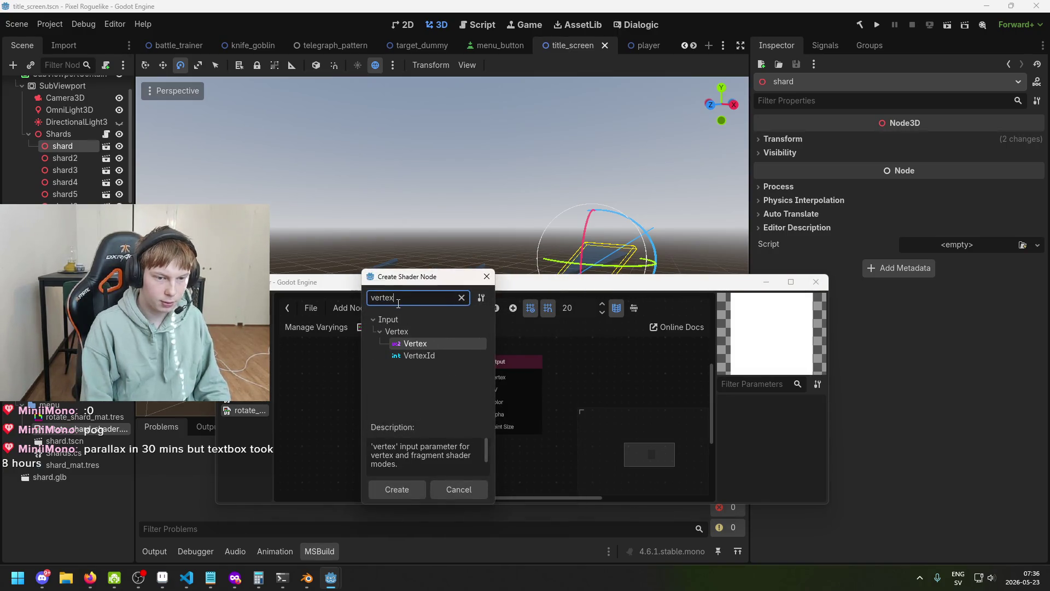
pyautogui.doubleClick(423, 345)
pyautogui.moveTo(414, 411)
pyautogui.mouseDown()
pyautogui.moveTo(346, 390)
pyautogui.moveTo(370, 389)
pyautogui.mouseUp()
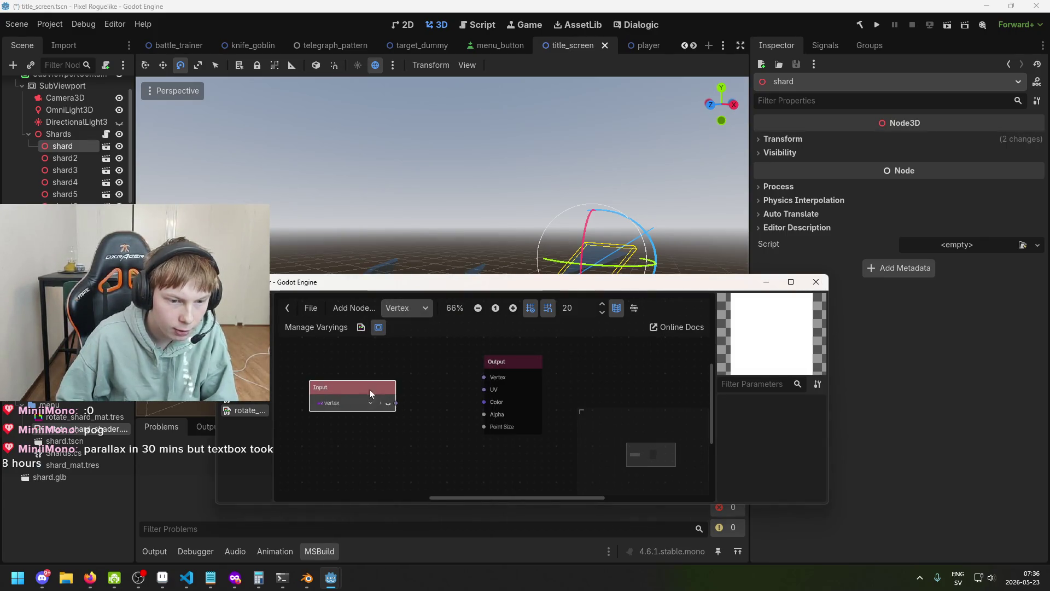
pyautogui.click(384, 405)
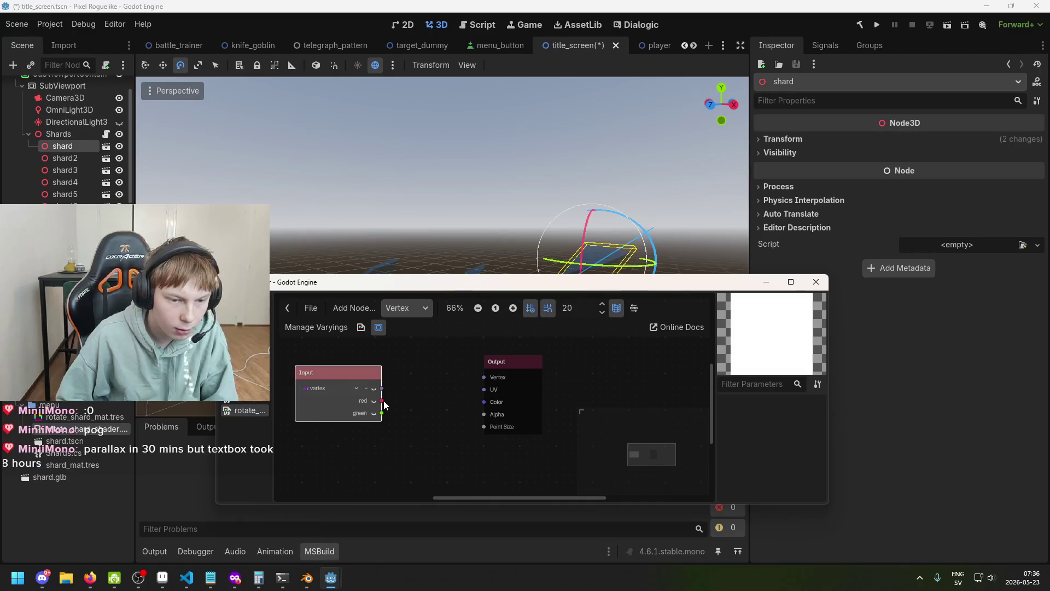
pyautogui.moveTo(356, 381)
pyautogui.mouseDown()
pyautogui.moveTo(335, 367)
pyautogui.moveTo(398, 380)
pyautogui.mouseUp()
# - Add a Vector2 VectorCompose node fed by the Input's red component
pyautogui.write('com')
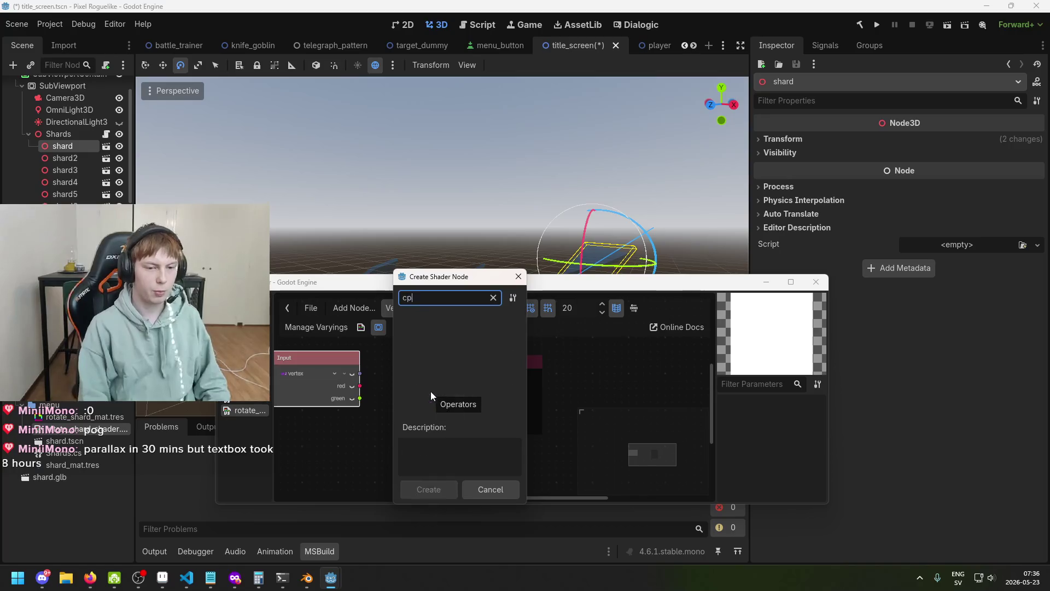
pyautogui.write('pose')
pyautogui.scroll(-1, 480, 395)
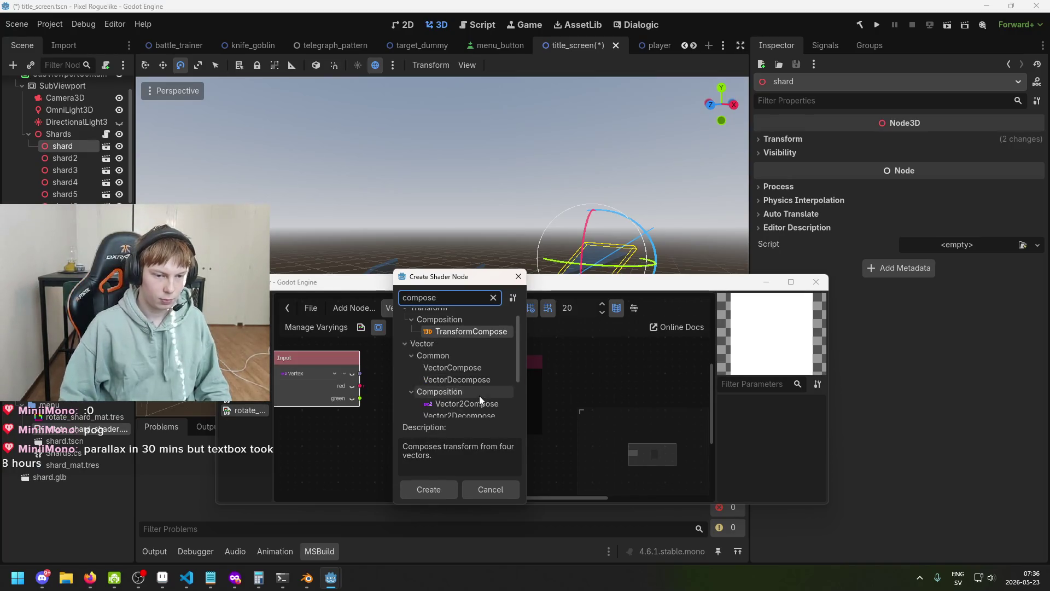
pyautogui.doubleClick(481, 389)
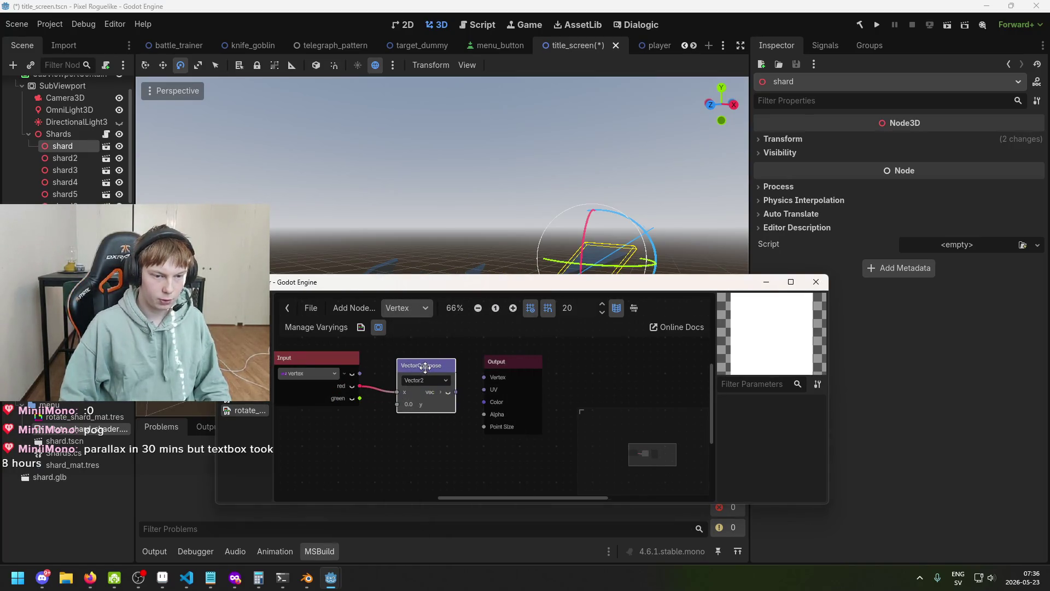
pyautogui.scroll(-1, 371, 398)
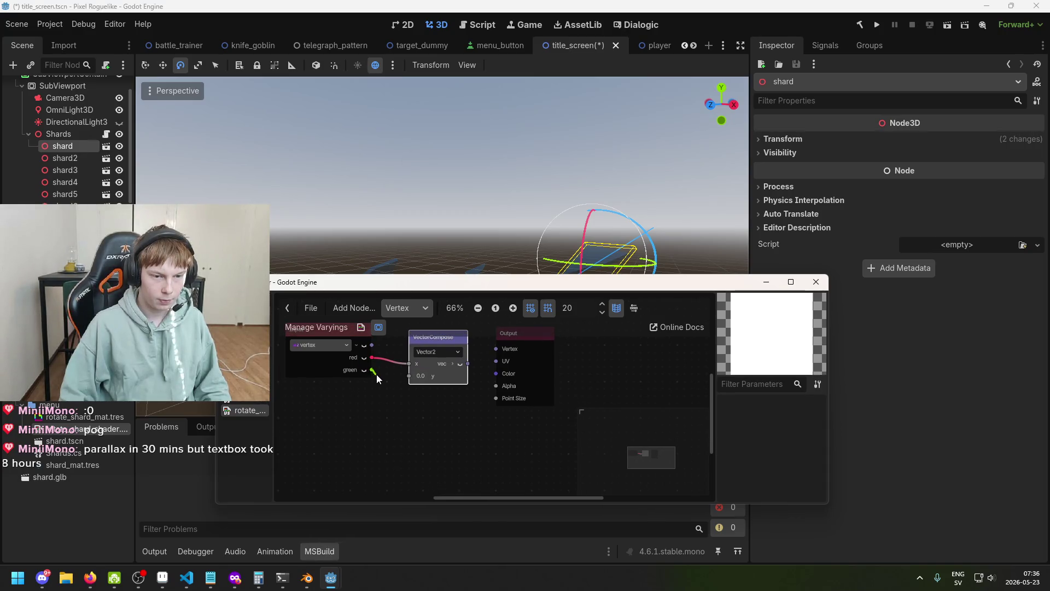
pyautogui.moveTo(336, 331); pyautogui.dragTo(312, 345)
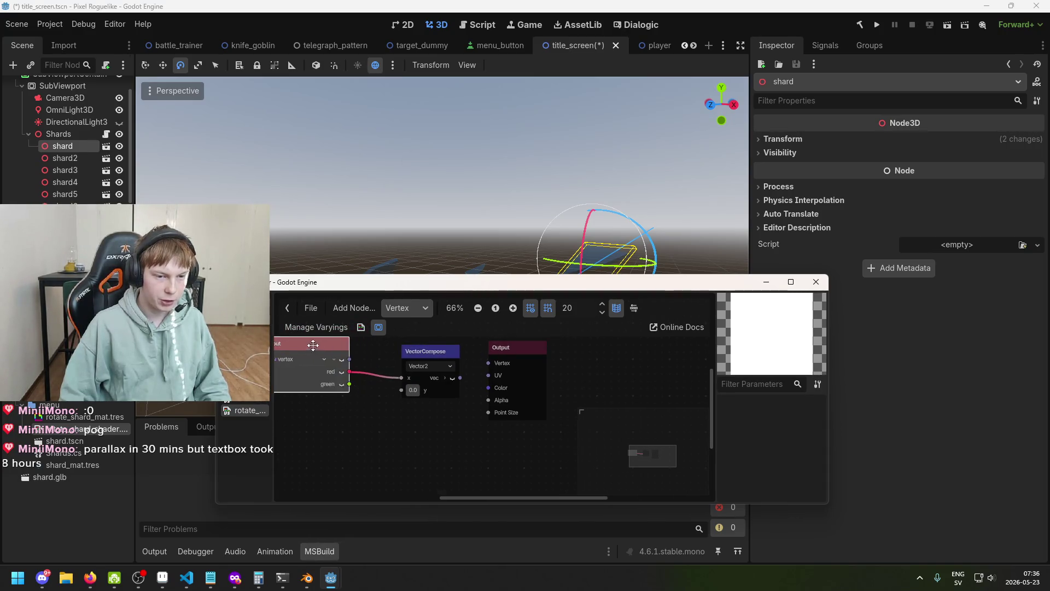
# - Add a FloatOp Add node fed by green, connect the composed vector to Output Vertex, and save
pyautogui.moveTo(350, 385); pyautogui.dragTo(356, 430)
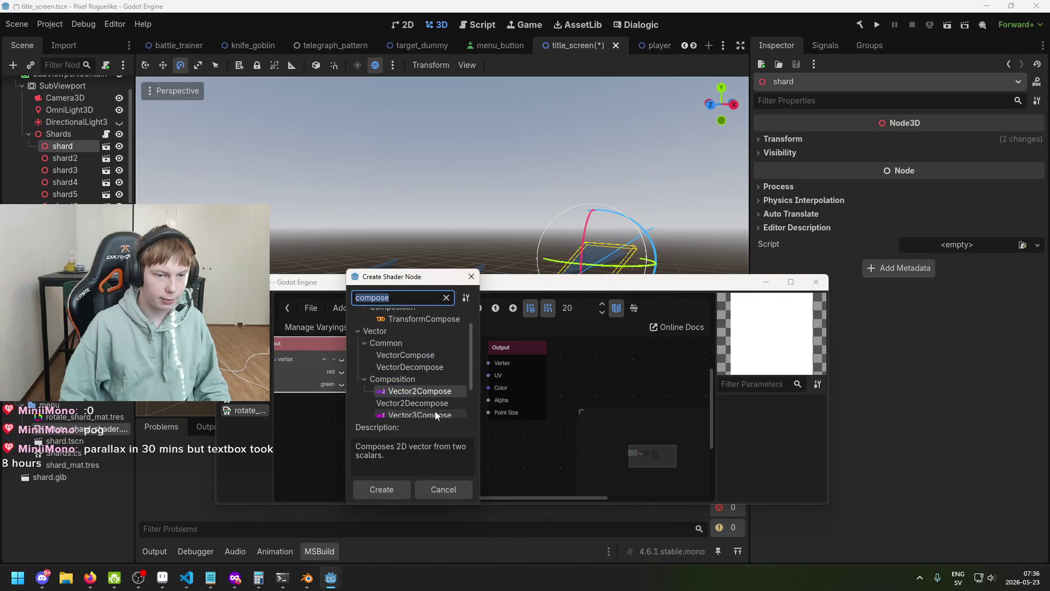
pyautogui.hotkey('ctrl', 'a')
pyautogui.write('add')
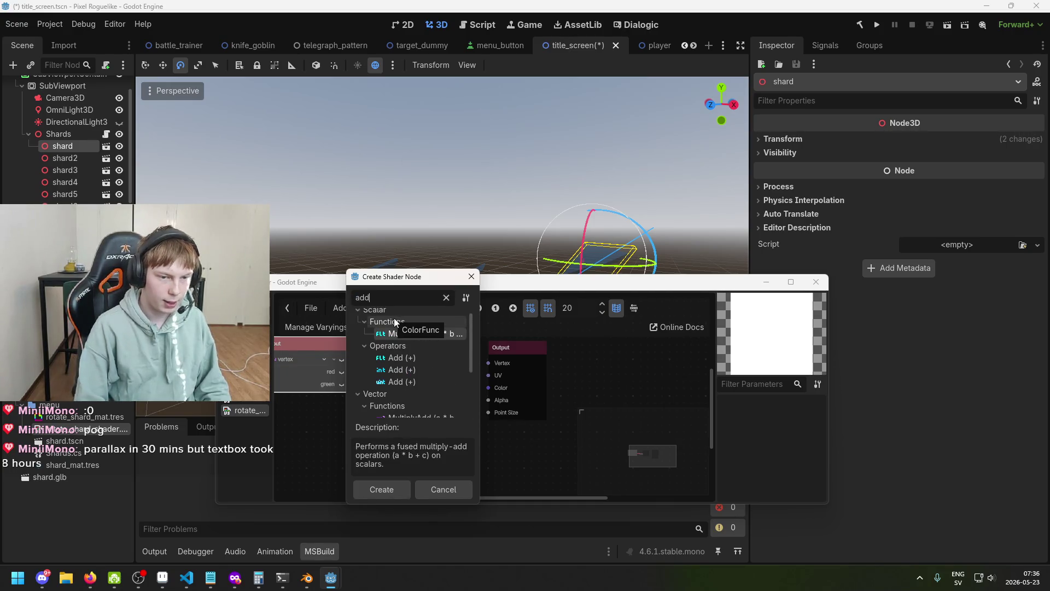
pyautogui.doubleClick(431, 357)
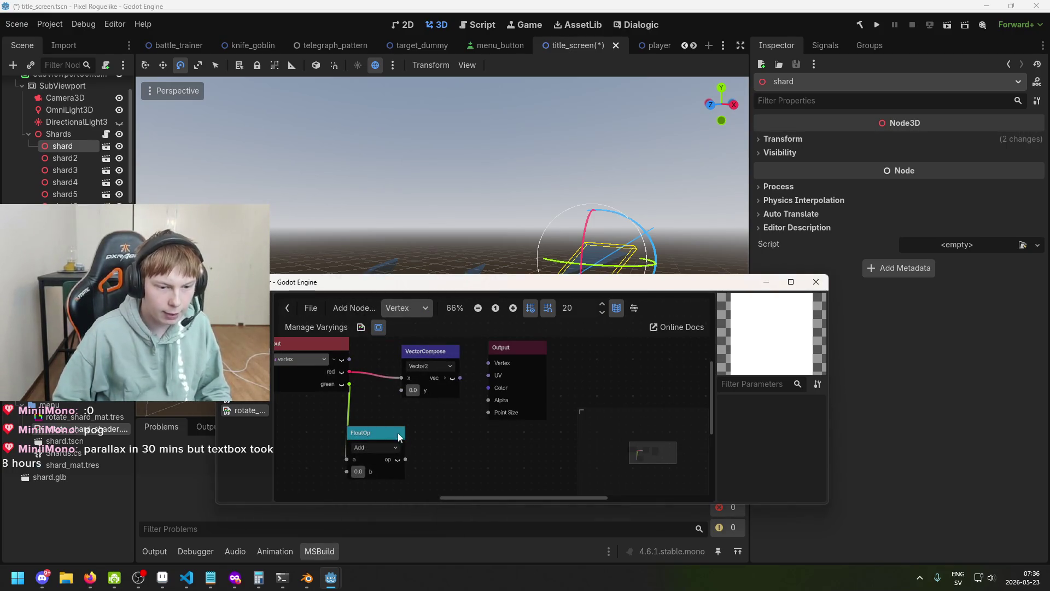
pyautogui.moveTo(483, 374); pyautogui.dragTo(487, 364)
pyautogui.hotkey('ctrl', 's')
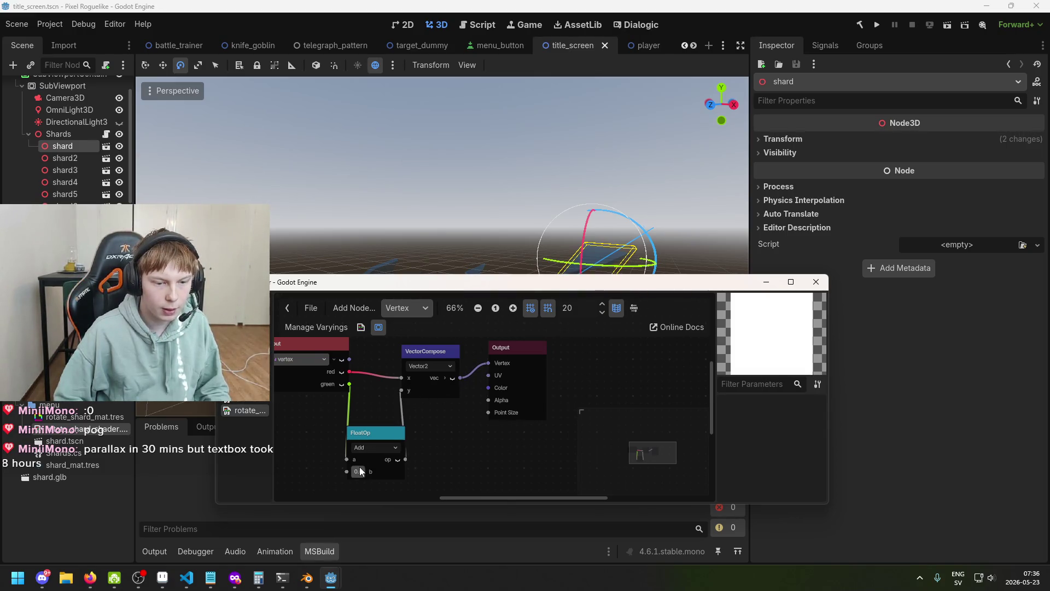
# - Set the Add node's b constant, minimize the shader editor, and save title_screen
pyautogui.write('0.472.02')
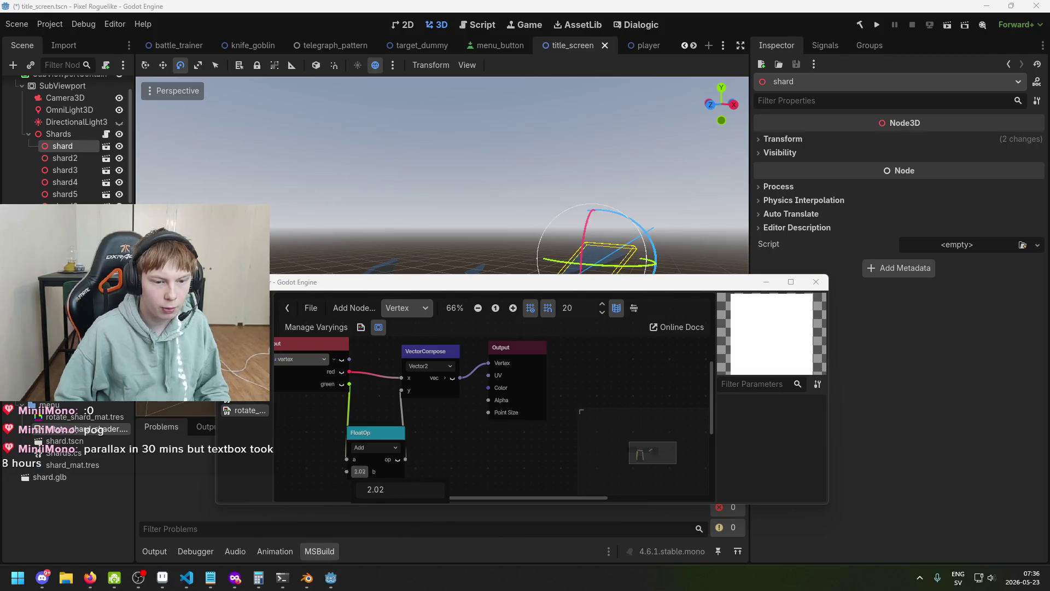
pyautogui.moveTo(395, 500)
pyautogui.mouseDown()
pyautogui.moveTo(547, 500)
pyautogui.moveTo(796, 329)
pyautogui.mouseUp()
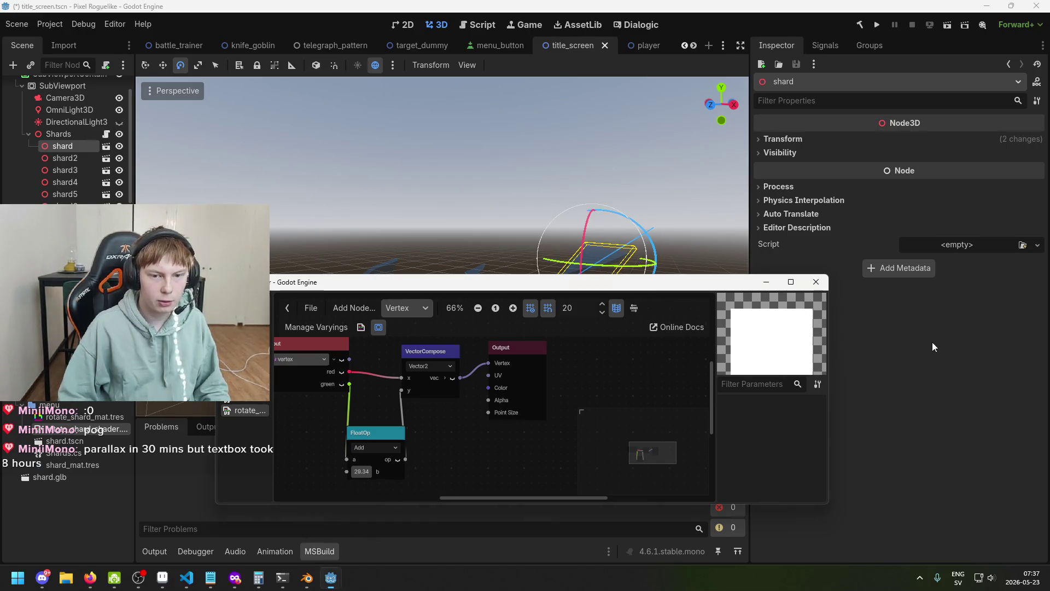
pyautogui.click(767, 282)
pyautogui.hotkey('ctrl', 's')
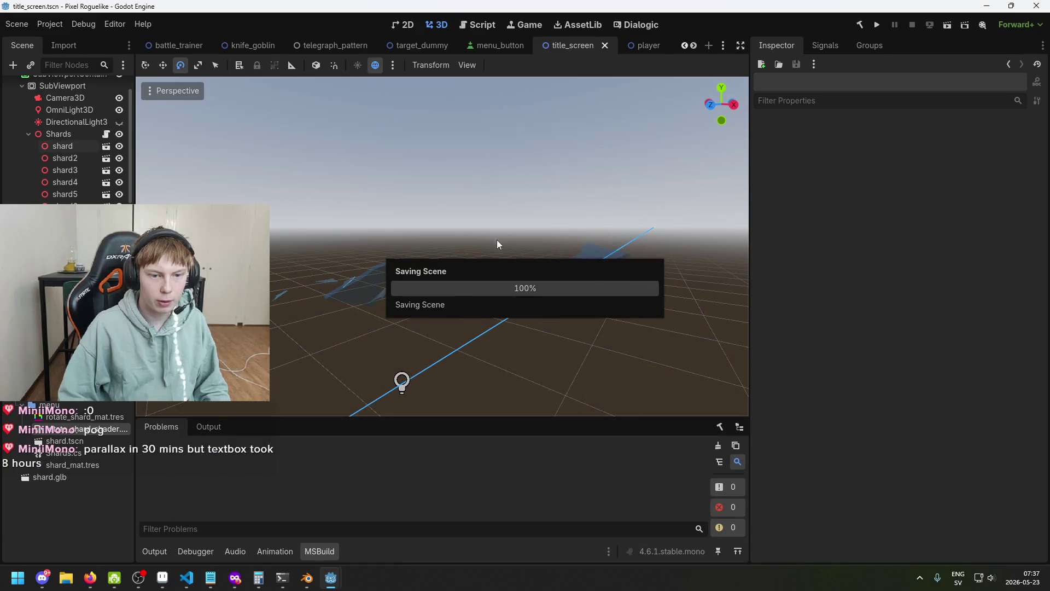
pyautogui.moveTo(350, 287); pyautogui.dragTo(386, 320)
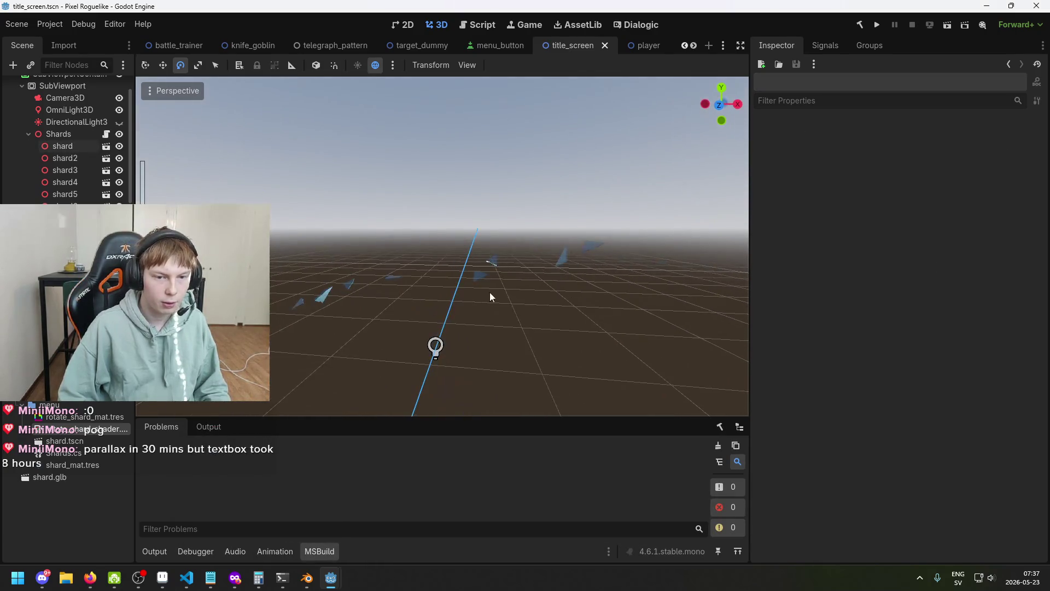
pyautogui.hotkey('ctrl', 's')
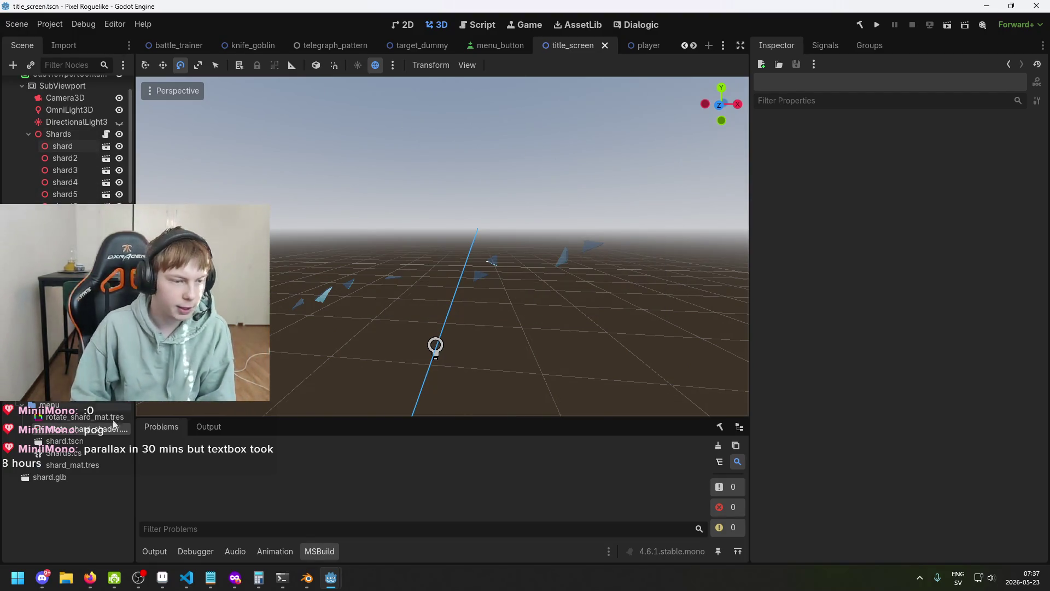
# - Open shard.tscn, select the Circle mesh node and reveal its Surface Material Override slot
pyautogui.doubleClick(94, 441)
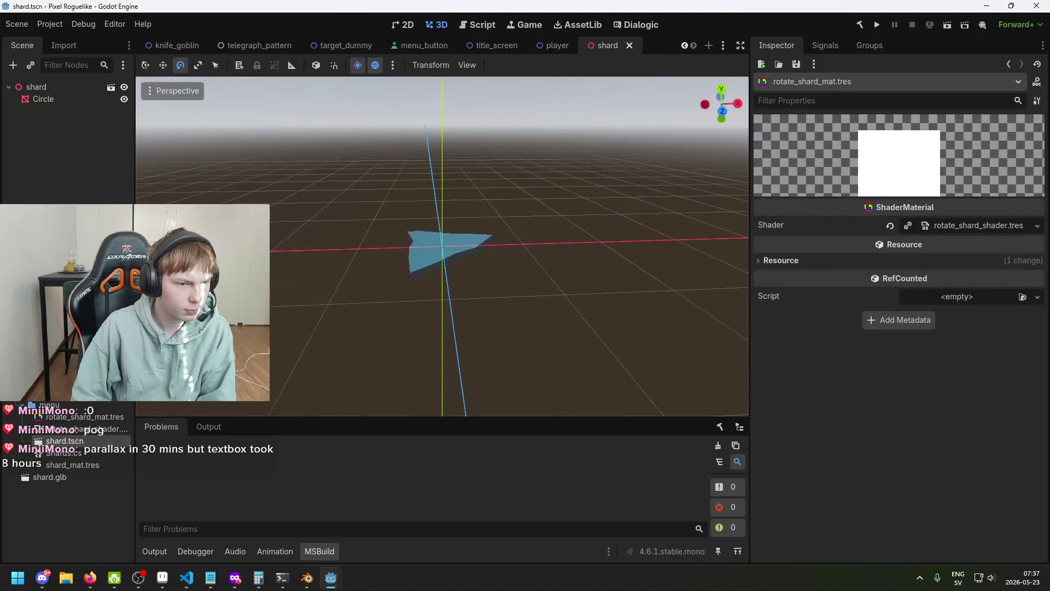
pyautogui.click(59, 100)
pyautogui.moveTo(413, 310); pyautogui.dragTo(403, 268)
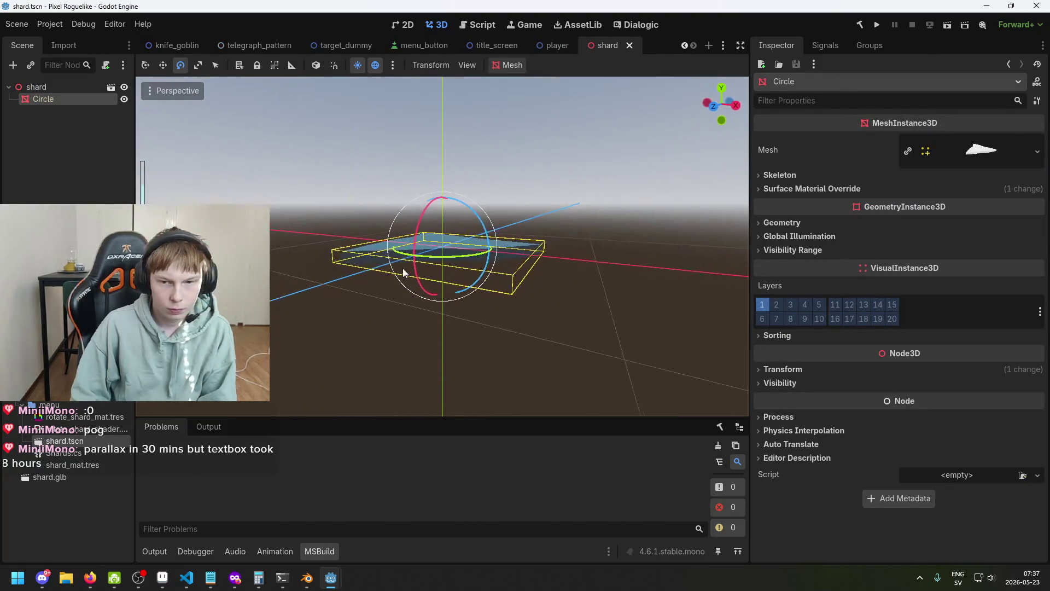
pyautogui.click(964, 155)
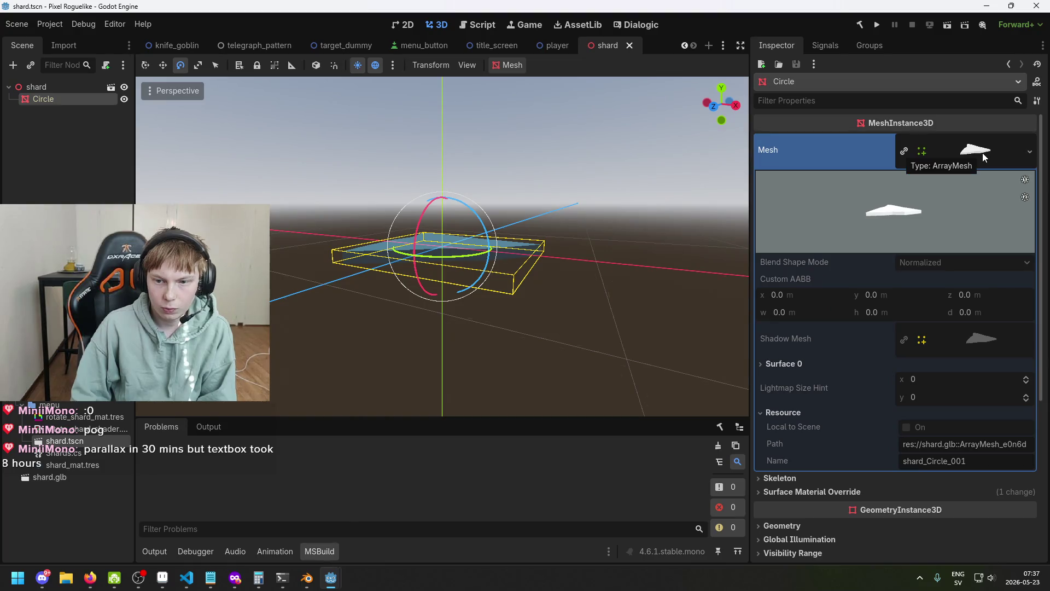
pyautogui.moveTo(734, 328)
pyautogui.mouseDown()
pyautogui.moveTo(698, 308)
pyautogui.moveTo(642, 339)
pyautogui.mouseUp()
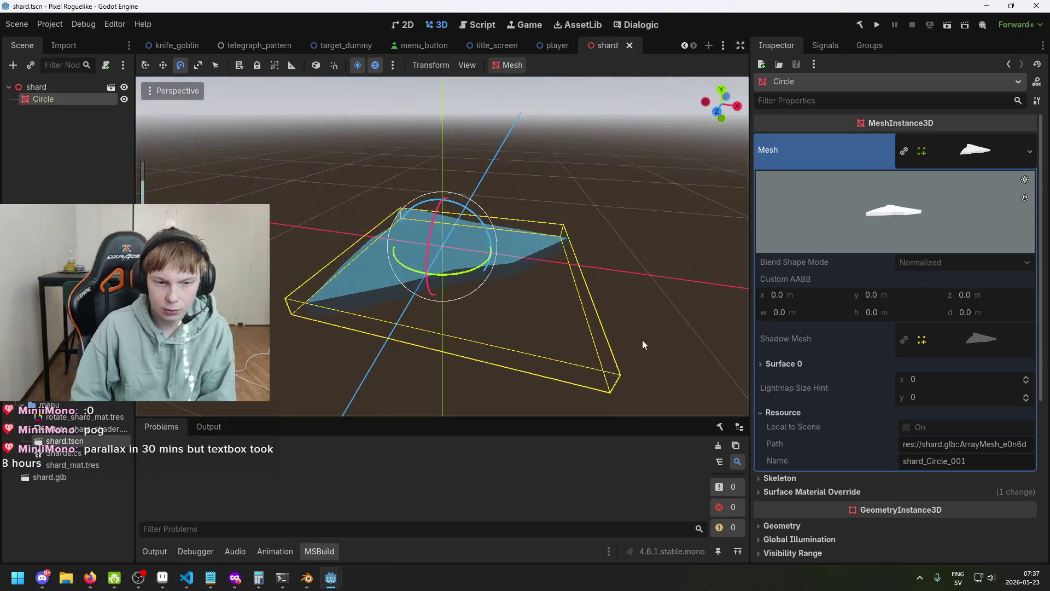
pyautogui.click(999, 151)
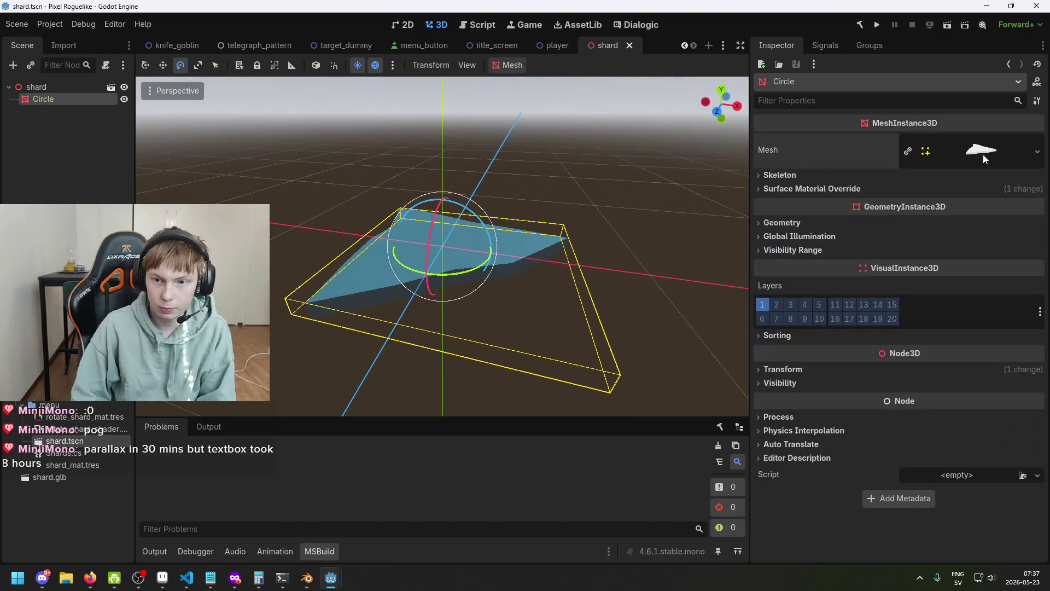
pyautogui.click(839, 189)
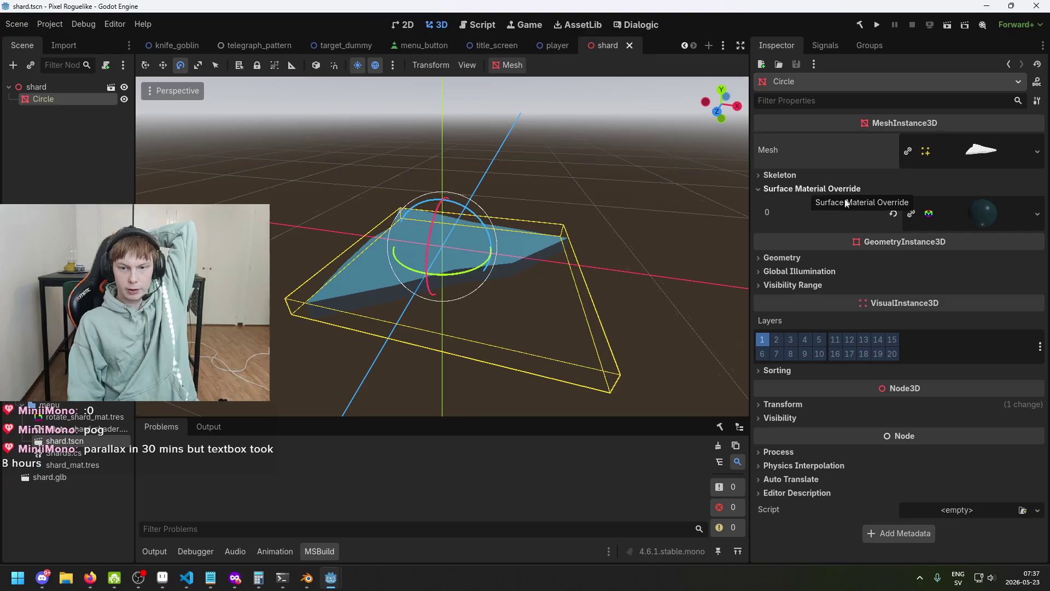
# - Expand the surface 0 material's properties and its Next Pass material details
pyautogui.click(985, 208)
pyautogui.scroll(-15, 970, 333)
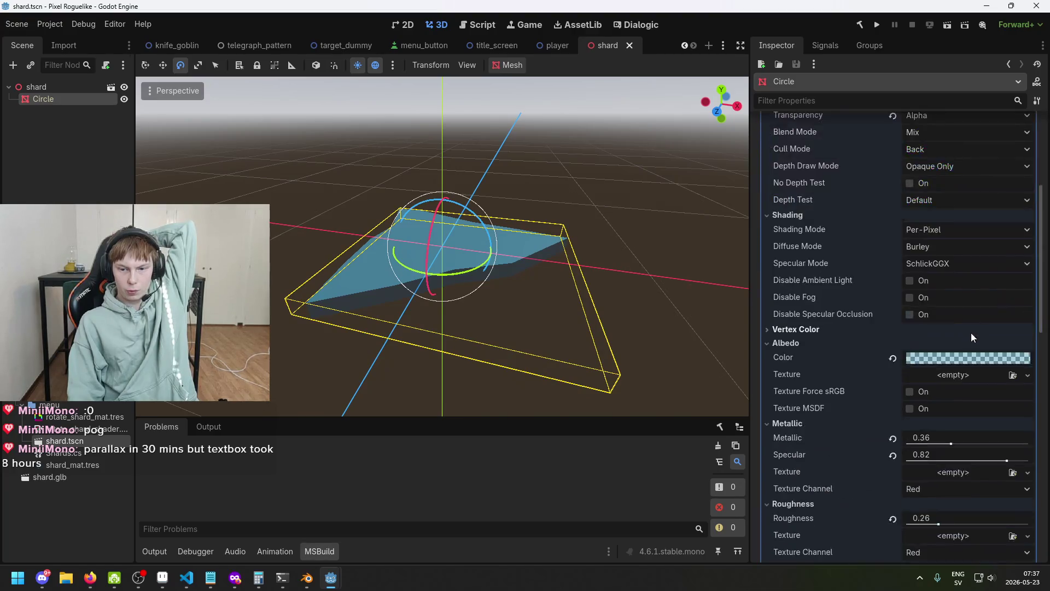
pyautogui.scroll(1, 960, 343)
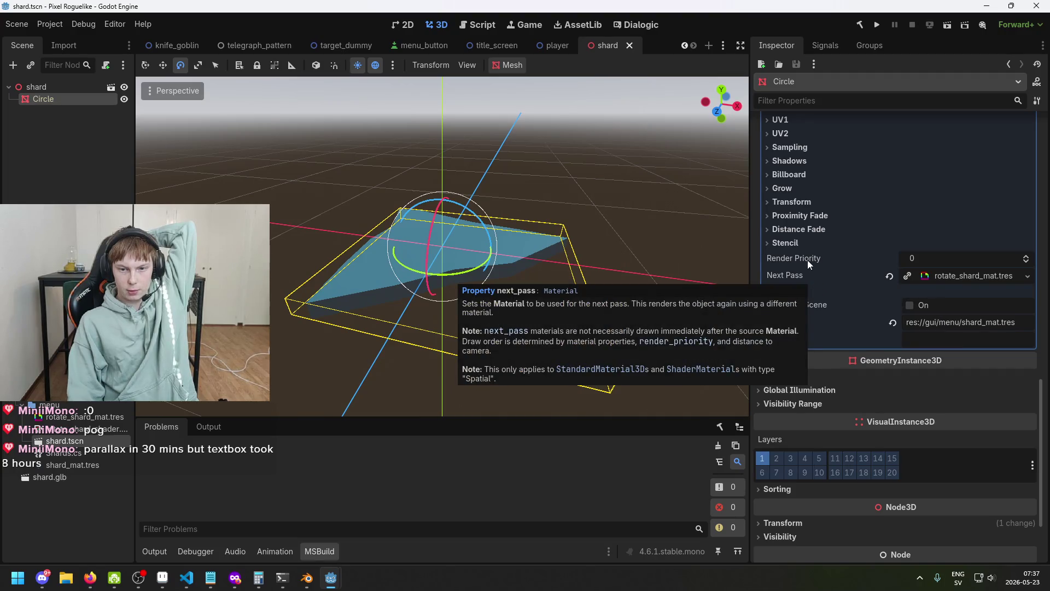
pyautogui.moveTo(807, 260)
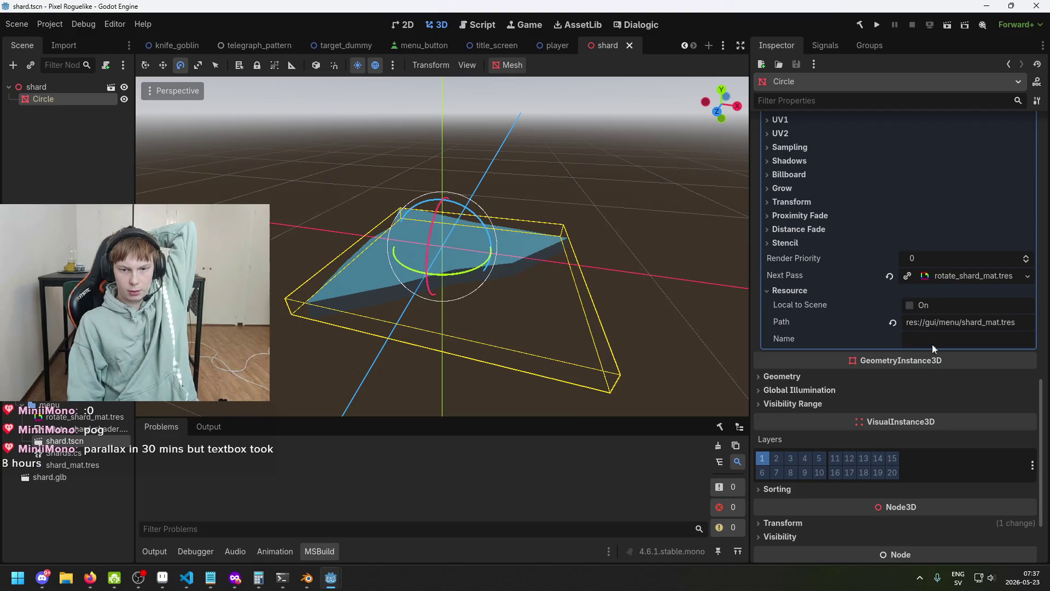
pyautogui.click(947, 276)
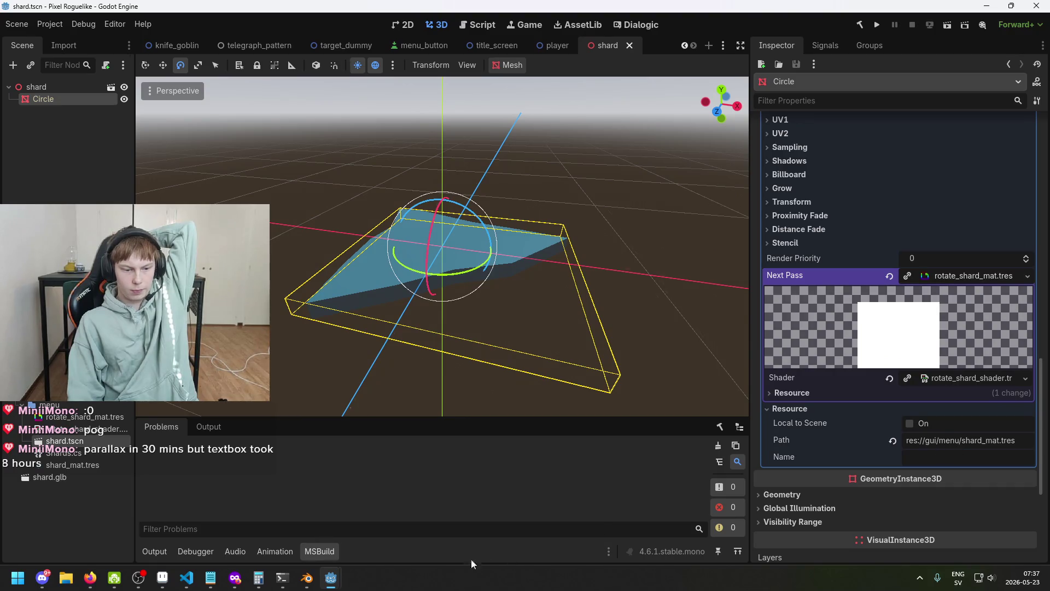
# - In the shader editor, change the FloatOp's b value from 29.34 to 14.1, then close the editor
pyautogui.moveTo(336, 582)
pyautogui.click(399, 524)
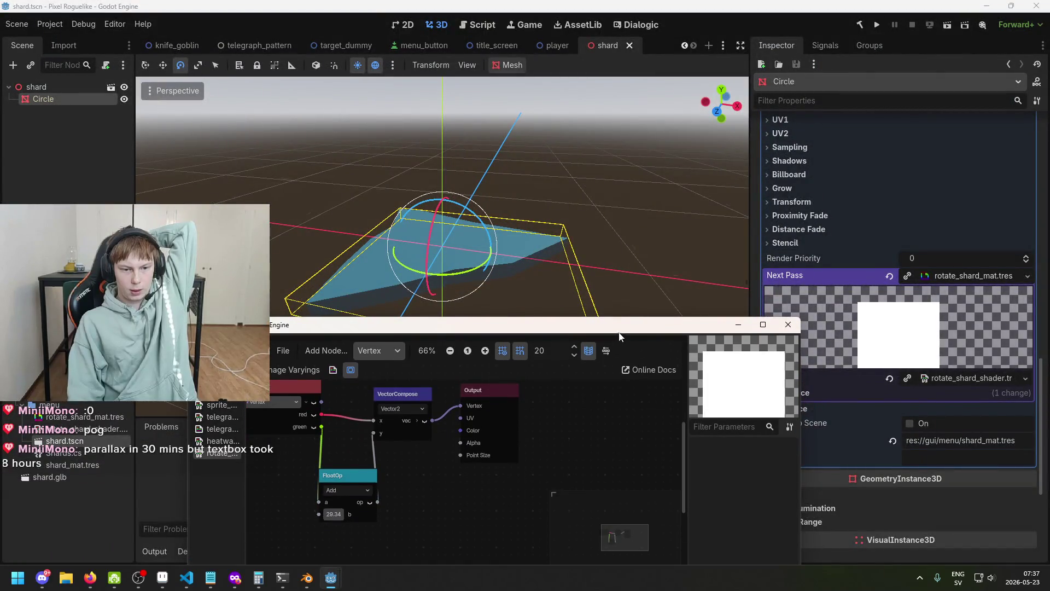
pyautogui.hscroll(-3, 557, 418)
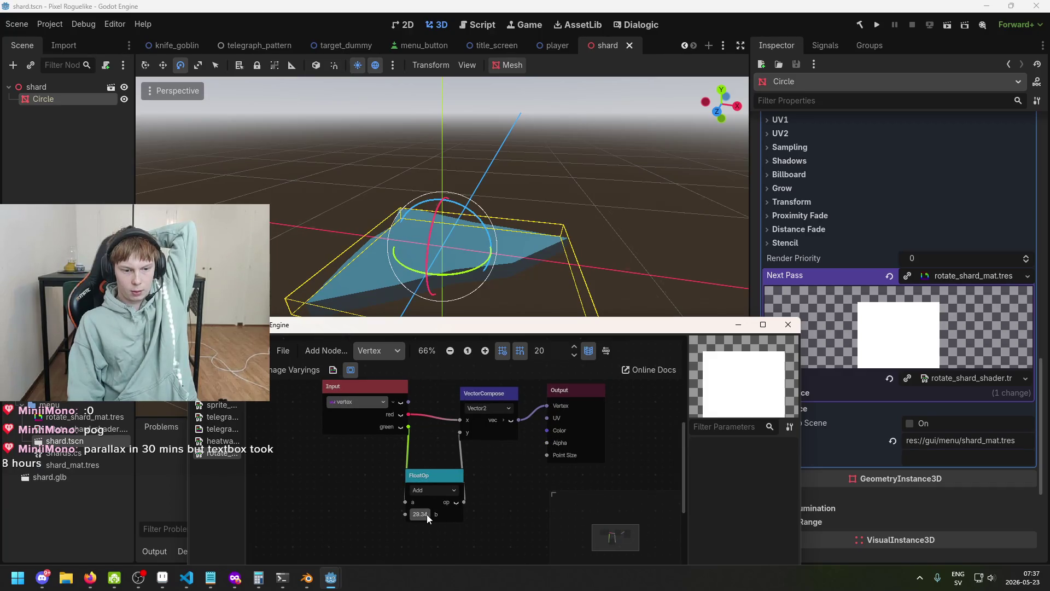
pyautogui.moveTo(436, 531)
pyautogui.mouseDown()
pyautogui.moveTo(496, 531)
pyautogui.moveTo(428, 531)
pyautogui.mouseUp()
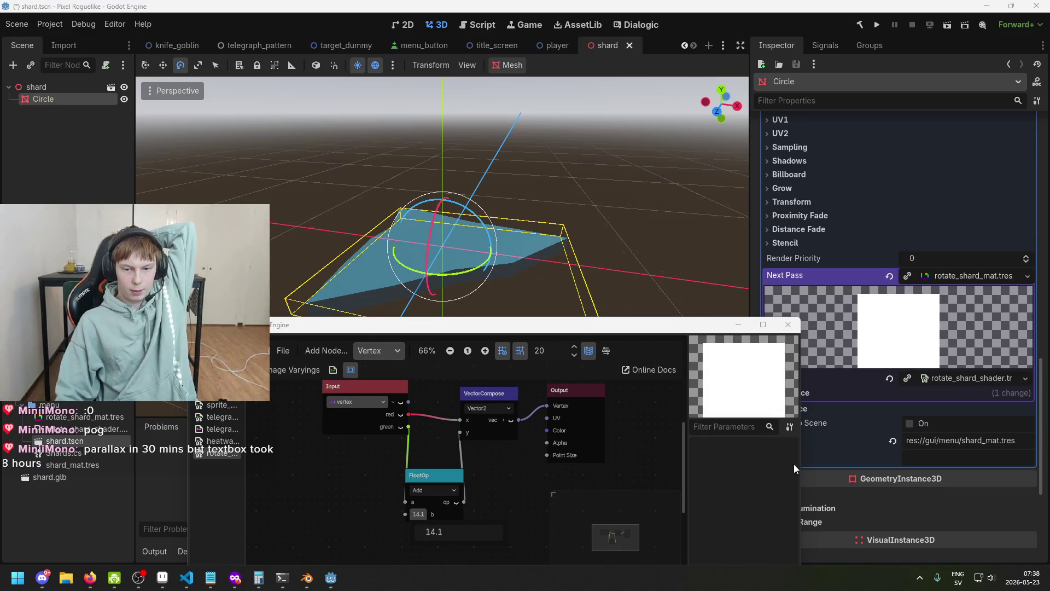
pyautogui.click(788, 324)
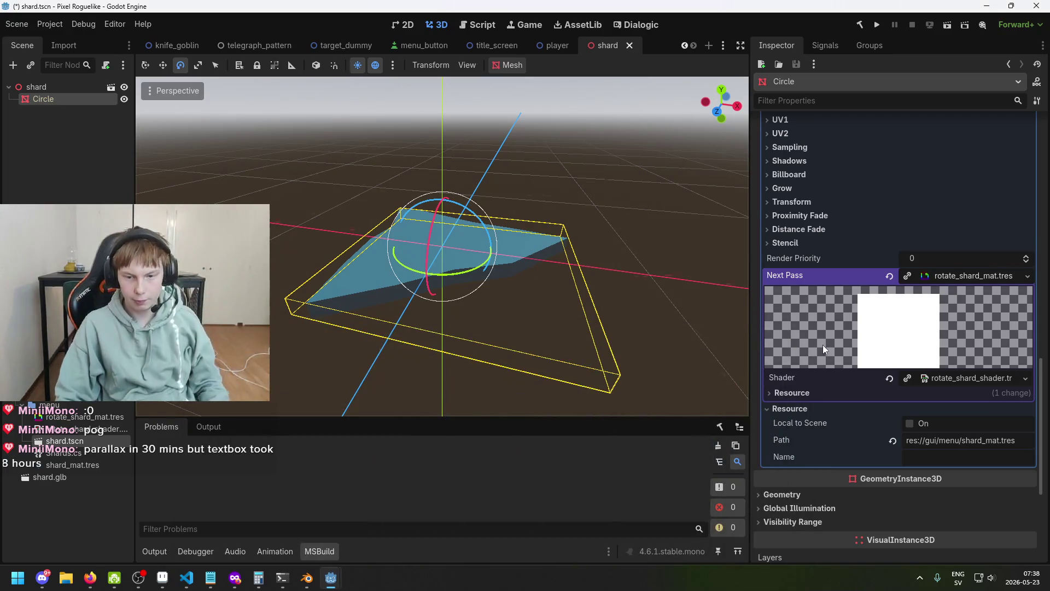
# - Save the shard scene with Ctrl+S and scroll the Inspector to the Next Pass material
pyautogui.hotkey('ctrl', 's')
pyautogui.scroll(-2, 829, 386)
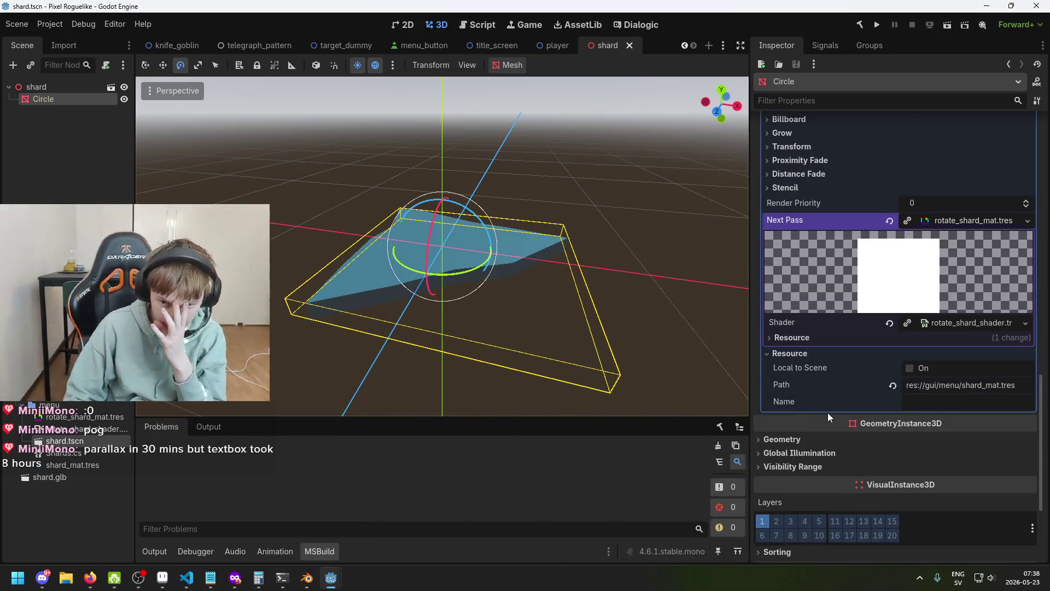
pyautogui.scroll(6, 915, 356)
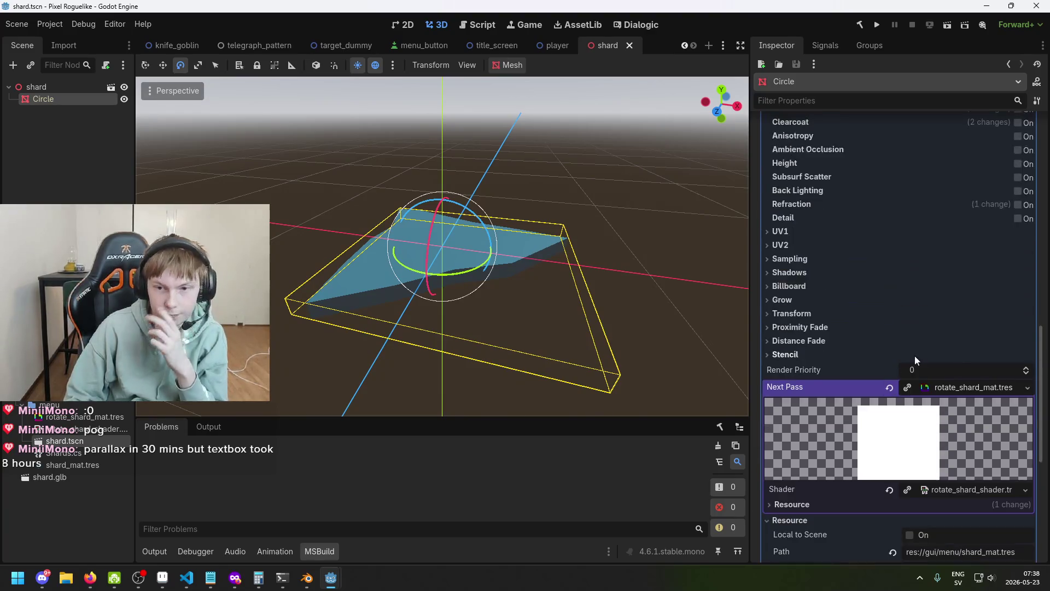
pyautogui.scroll(4, 911, 358)
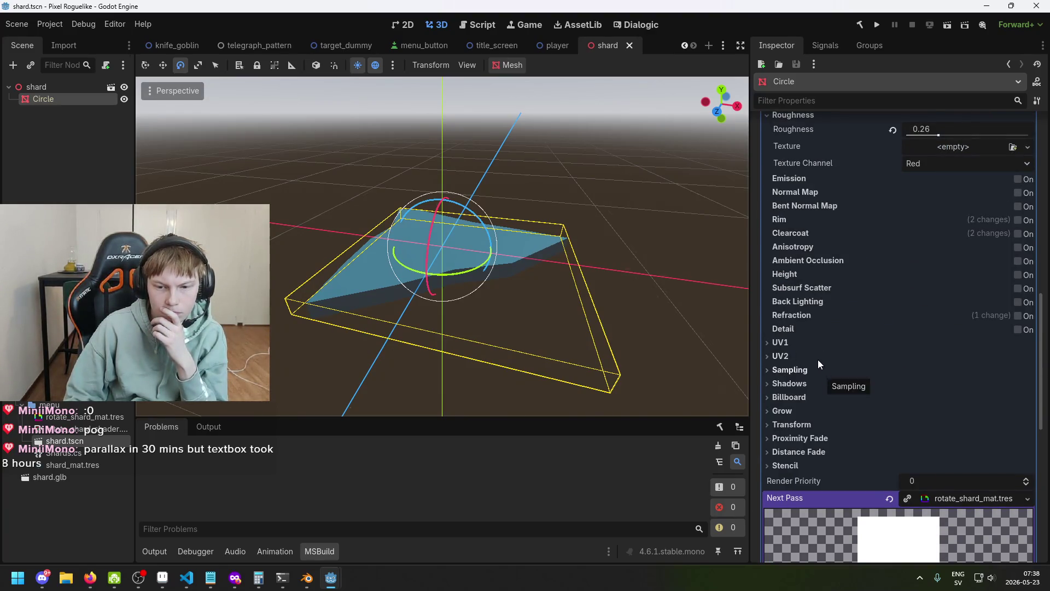
pyautogui.scroll(10, 874, 383)
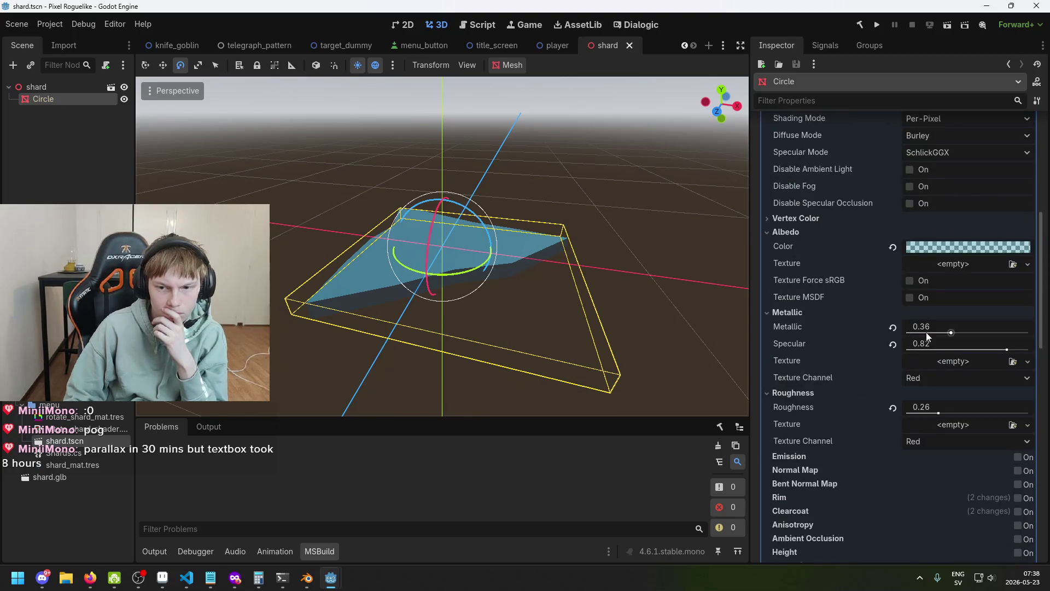
pyautogui.scroll(12, 925, 328)
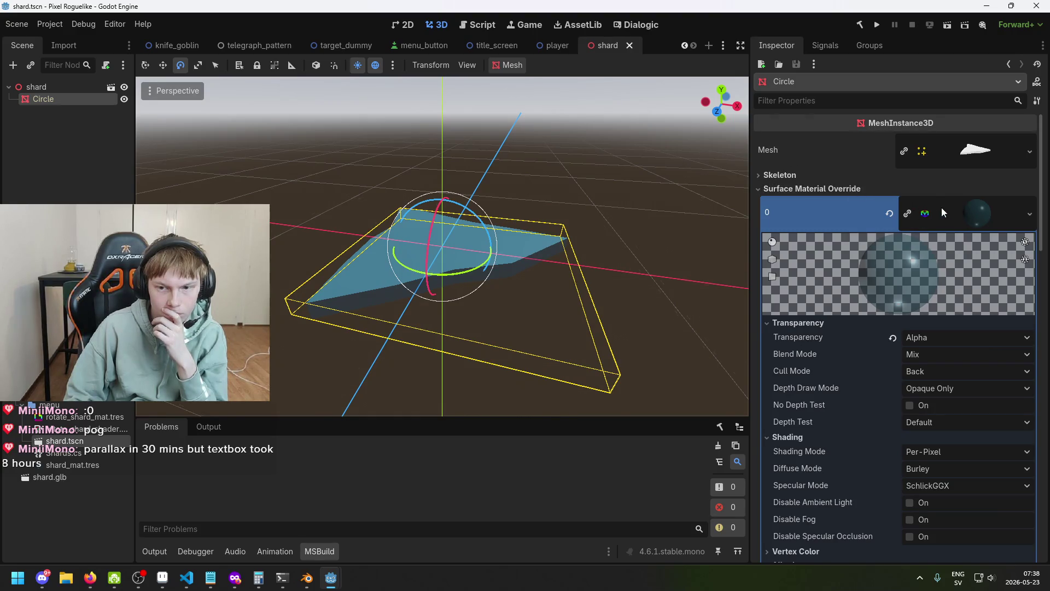
pyautogui.scroll(-4, 942, 405)
pyautogui.scroll(-15, 941, 401)
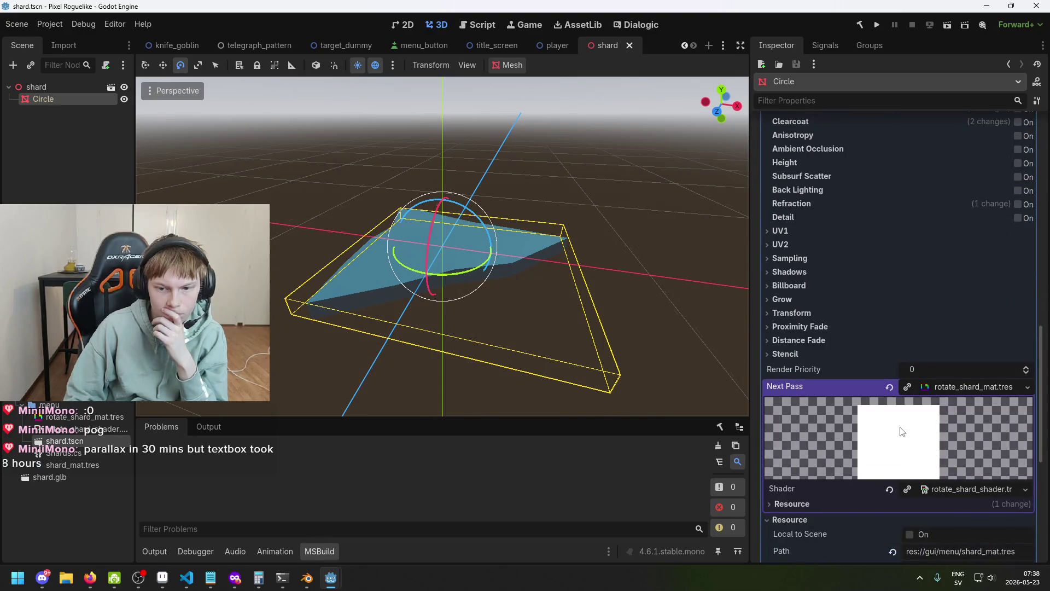
pyautogui.scroll(-2, 919, 413)
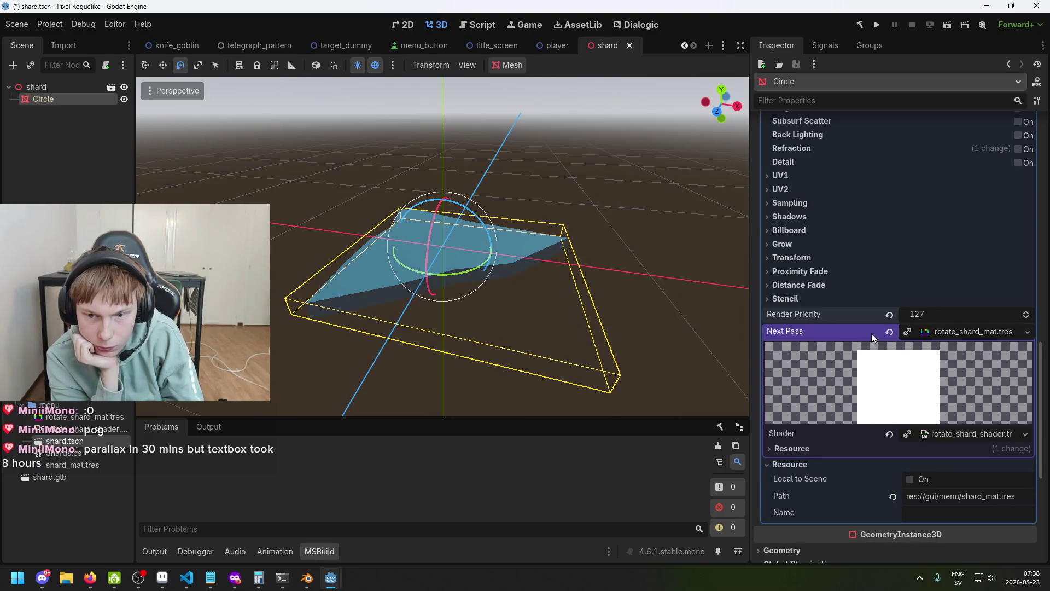
# - Review the rotate_shard_shader.tres resource settings under rotate_shard_mat.tres, then collapse them
pyautogui.click(818, 450)
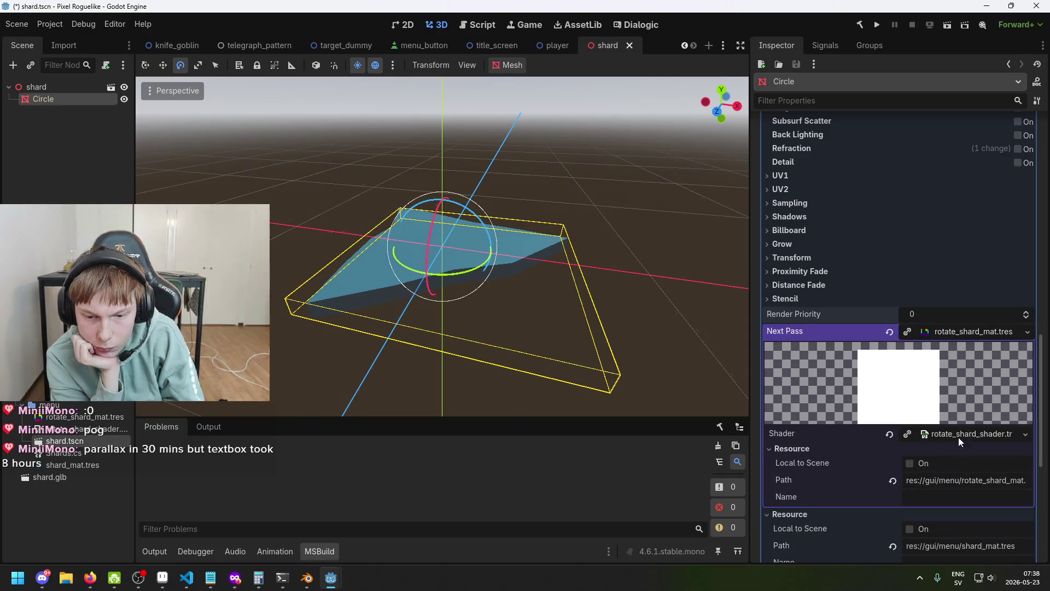
pyautogui.click(930, 433)
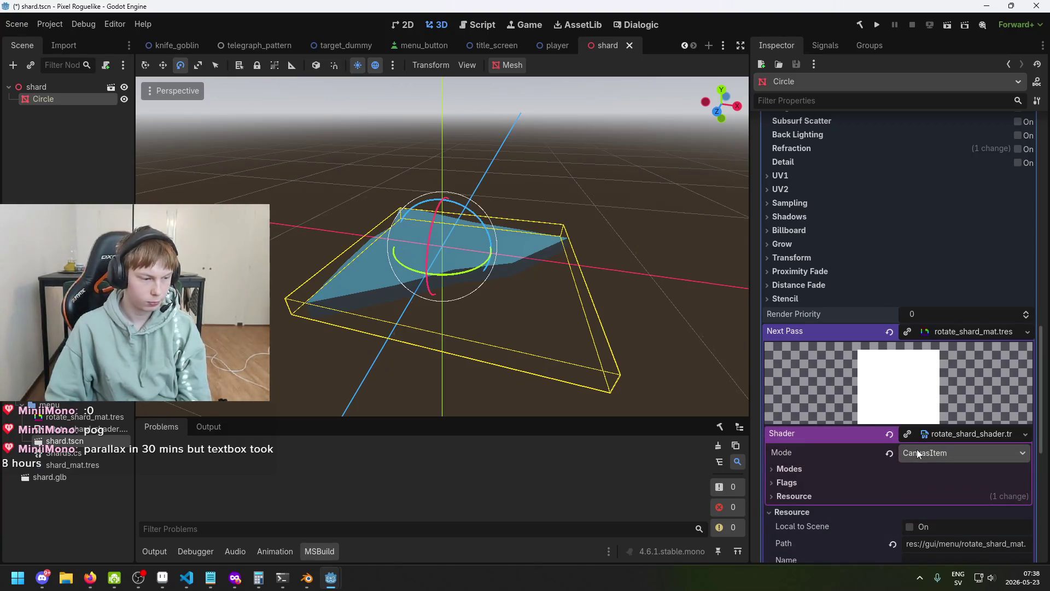
pyautogui.click(928, 434)
pyautogui.scroll(1, 884, 319)
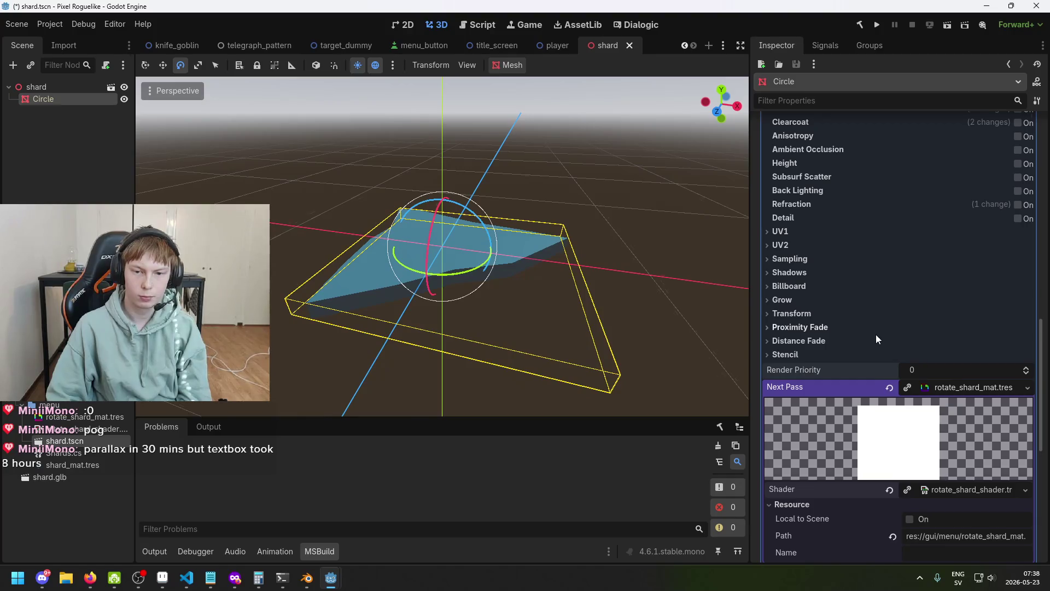
pyautogui.scroll(5, 820, 323)
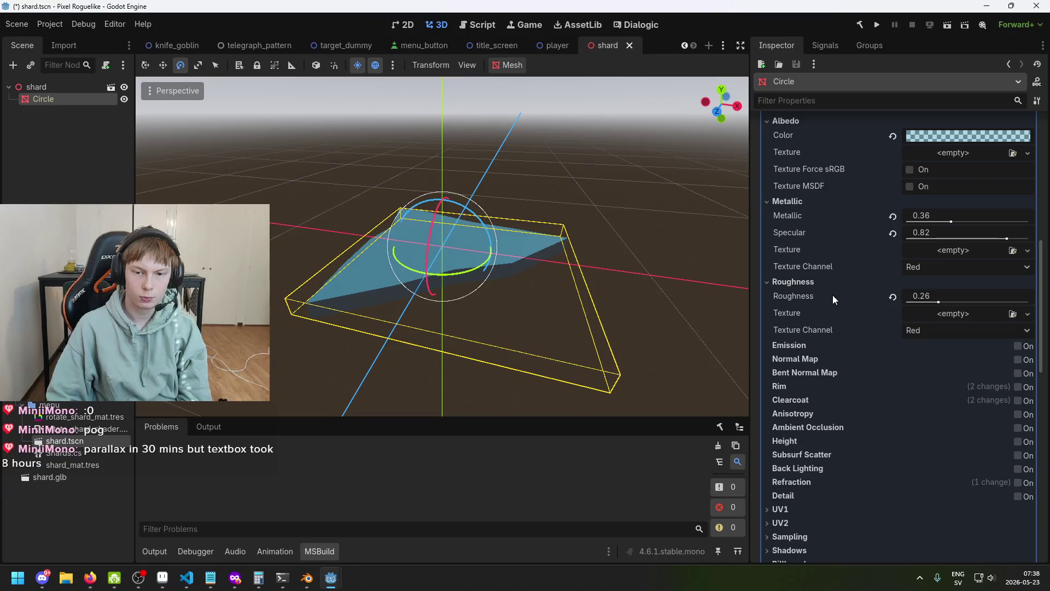
# - Bring the Shader Editor window back and maximize it to full screen
pyautogui.moveTo(331, 576)
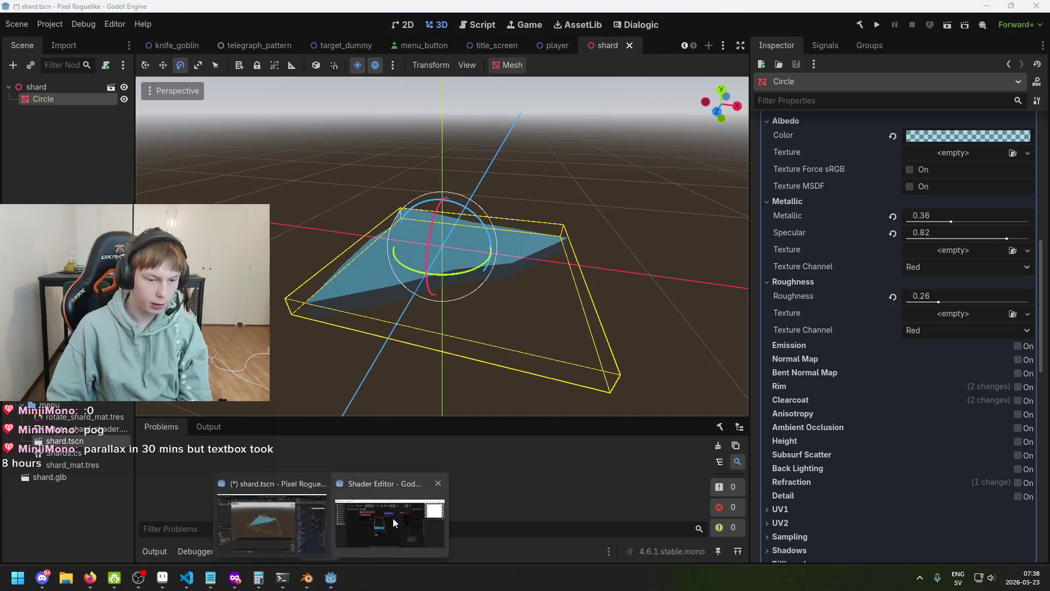
pyautogui.click(393, 517)
pyautogui.moveTo(435, 323)
pyautogui.mouseDown()
pyautogui.moveTo(440, 190)
pyautogui.moveTo(566, 307)
pyautogui.mouseUp()
pyautogui.doubleClick(440, 190)
pyautogui.scroll(1, 471, 220)
pyautogui.moveTo(472, 219); pyautogui.dragTo(504, 251)
pyautogui.scroll(1, 504, 252)
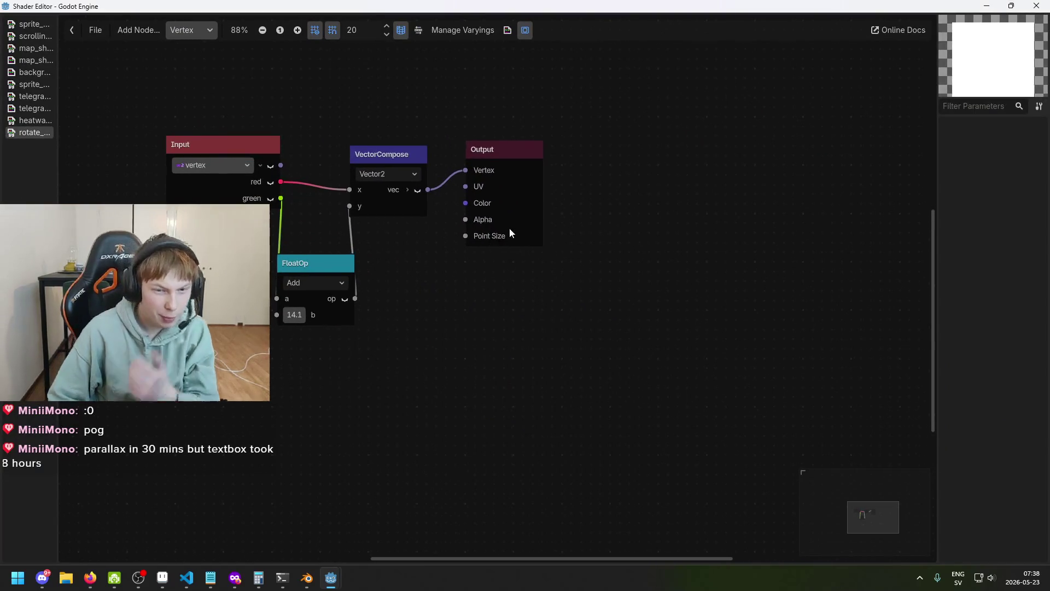
# - Switch the rotate shard graph's shader stage to Light, then to Fragment
pyautogui.click(192, 29)
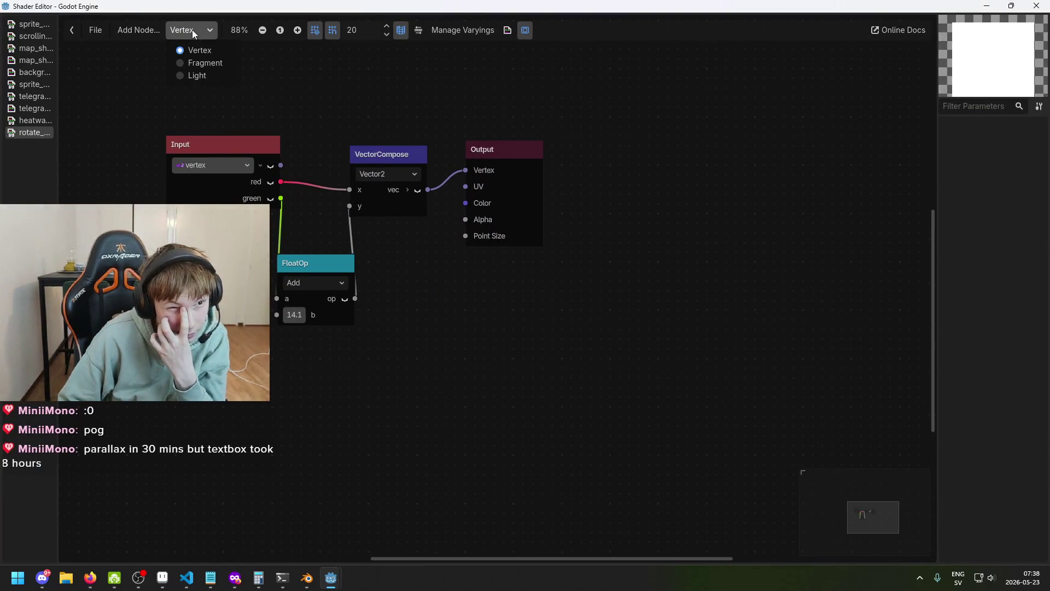
pyautogui.click(206, 72)
pyautogui.scroll(-3, 223, 164)
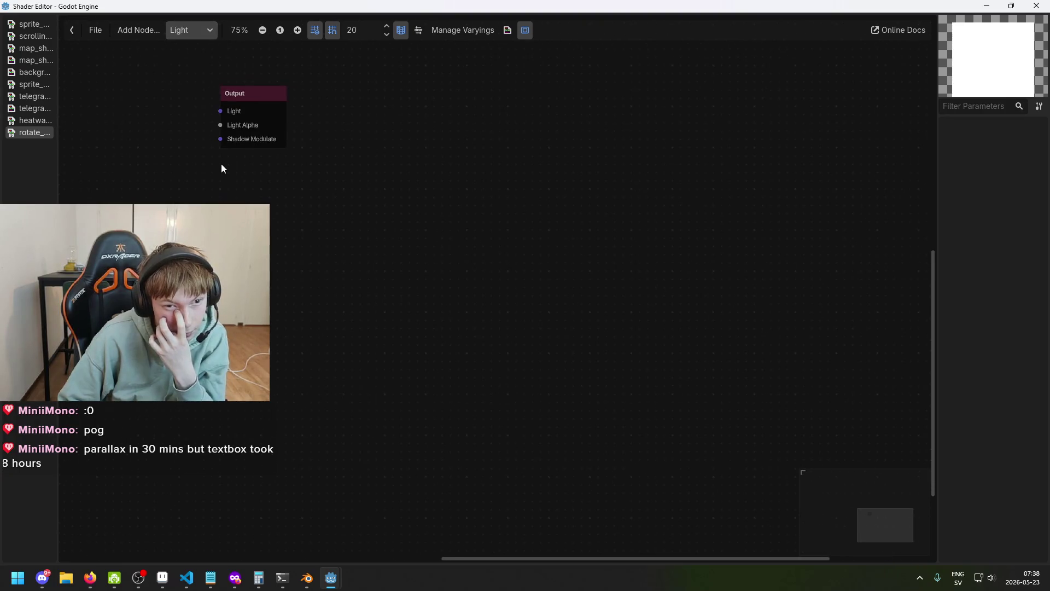
pyautogui.click(203, 63)
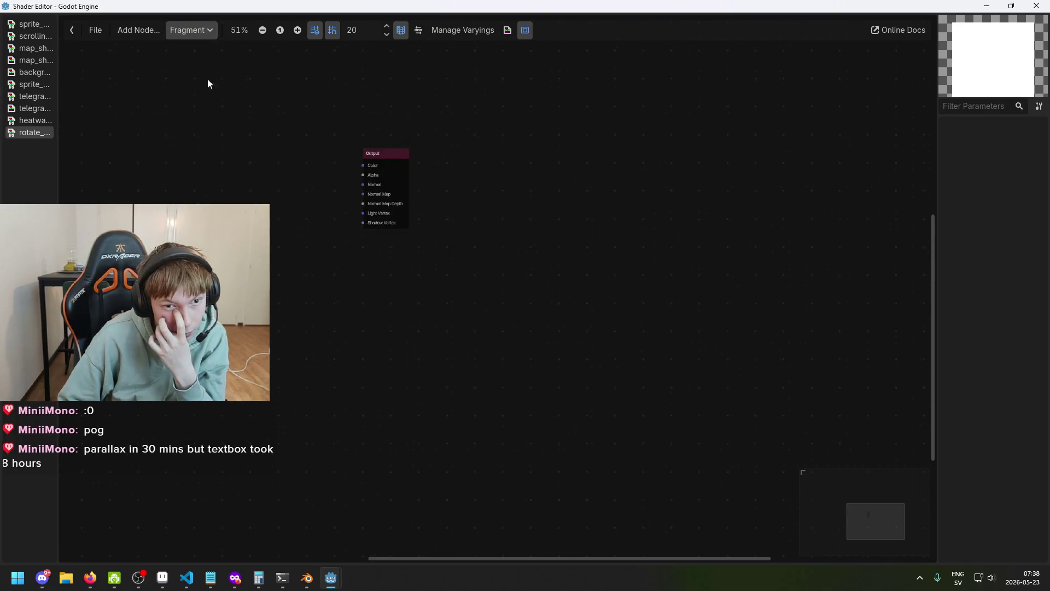
# - Inspect the empty Fragment graph's Output node, then restore the Shader Editor to a smaller window
pyautogui.click(387, 159)
pyautogui.scroll(1, 388, 159)
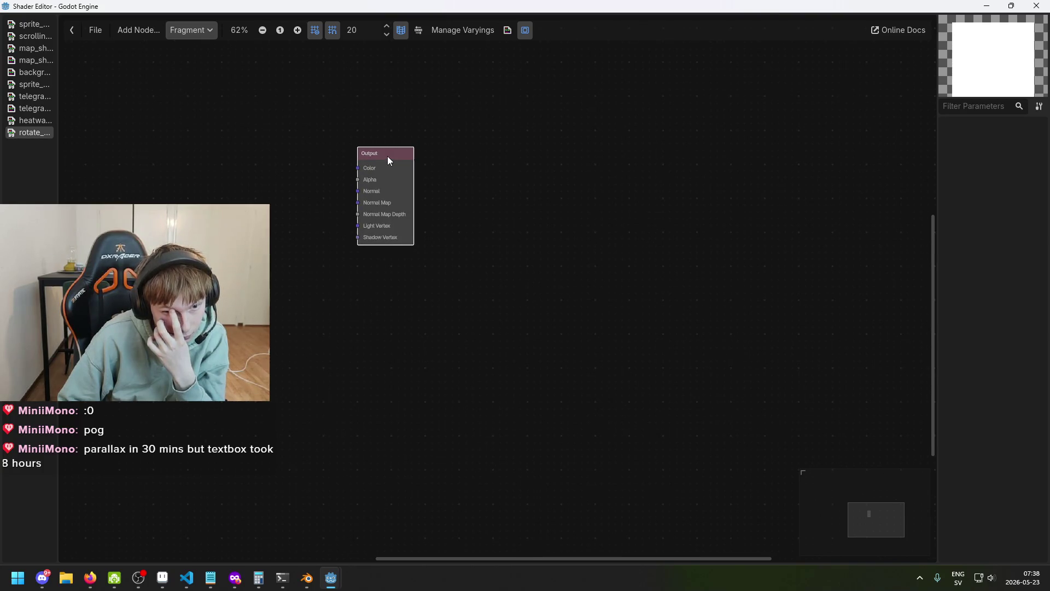
pyautogui.rightClick(388, 156)
pyautogui.click(368, 263)
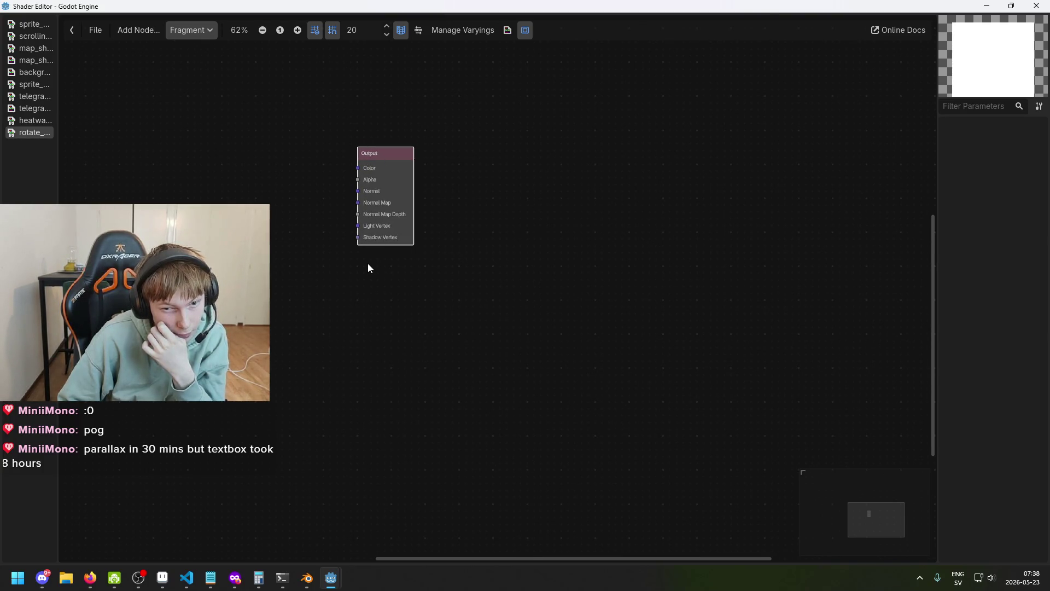
pyautogui.moveTo(367, 264); pyautogui.dragTo(386, 278)
pyautogui.scroll(2, 390, 239)
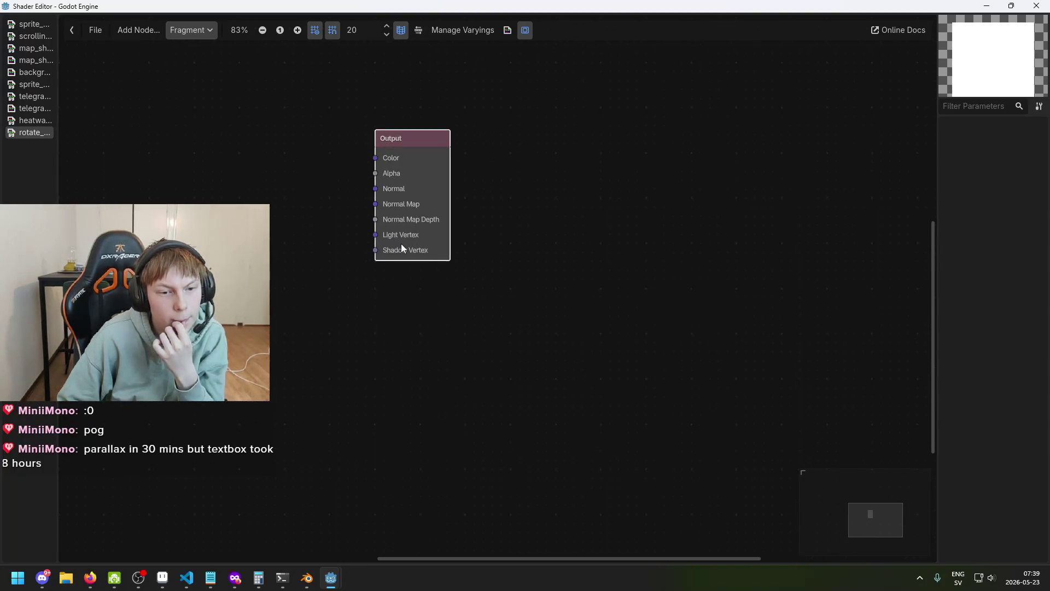
pyautogui.scroll(-3, 385, 265)
pyautogui.hscroll(-2, 358, 252)
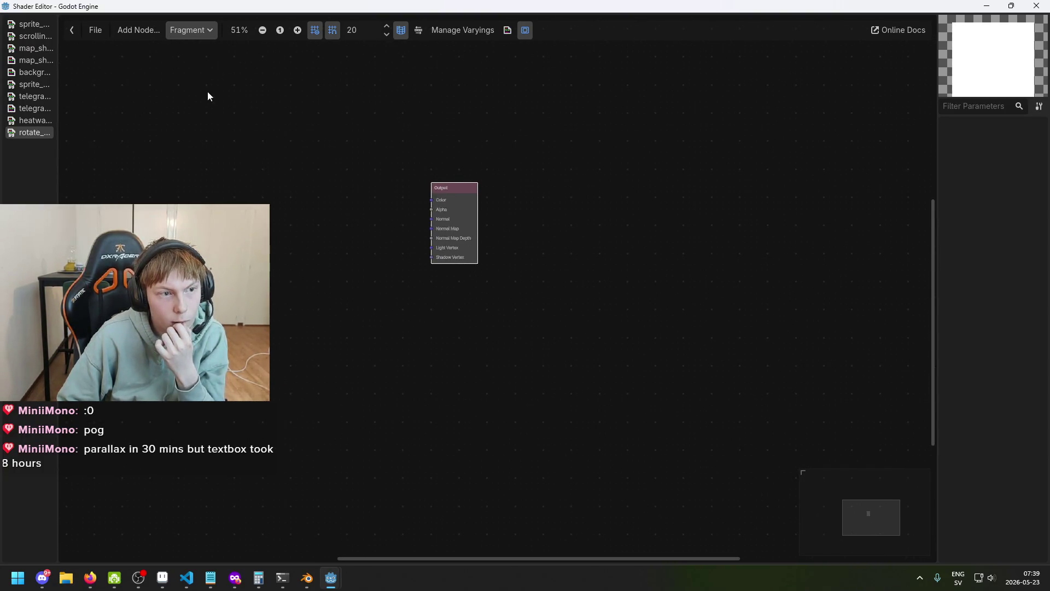
pyautogui.press('super+Down')
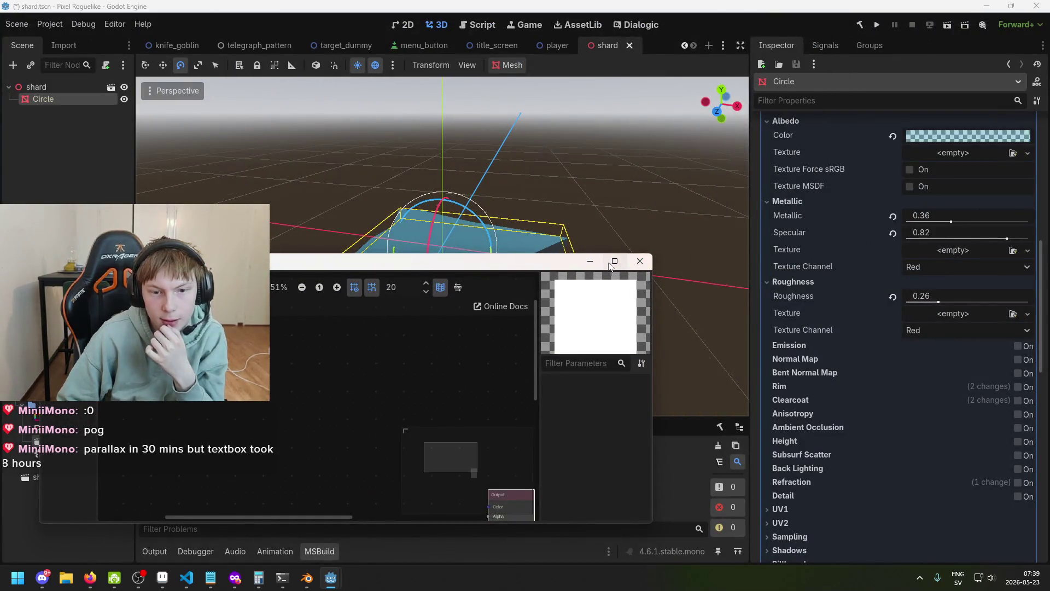
# - Close the floating Shader Editor and return to the material in the Inspector
pyautogui.click(640, 260)
pyautogui.scroll(3, 805, 294)
pyautogui.scroll(-8, 819, 345)
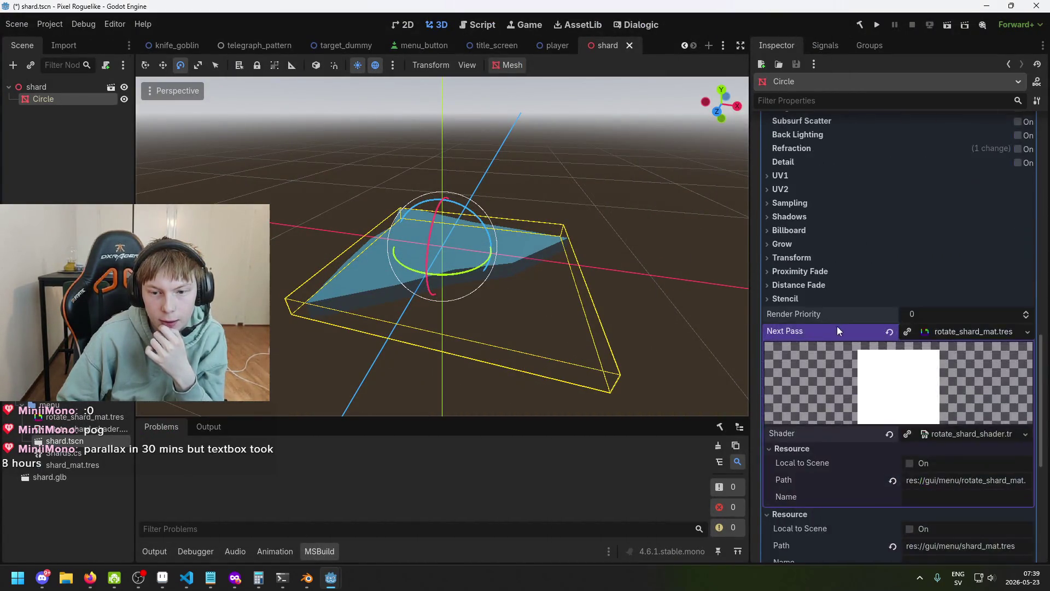
pyautogui.scroll(-2, 908, 247)
pyautogui.scroll(3, 907, 369)
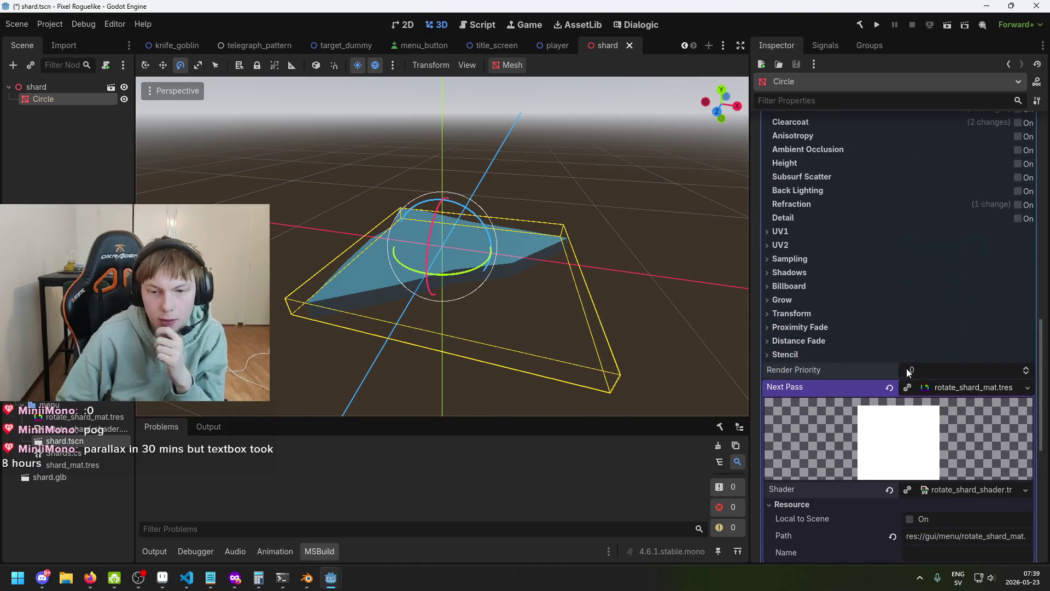
# - Expand and collapse Stencil, Distance Fade, Proximity Fade and Transform, then read the Next Pass description
pyautogui.click(820, 353)
pyautogui.click(820, 353)
pyautogui.click(822, 343)
pyautogui.click(822, 340)
pyautogui.click(825, 327)
pyautogui.click(826, 327)
pyautogui.click(825, 313)
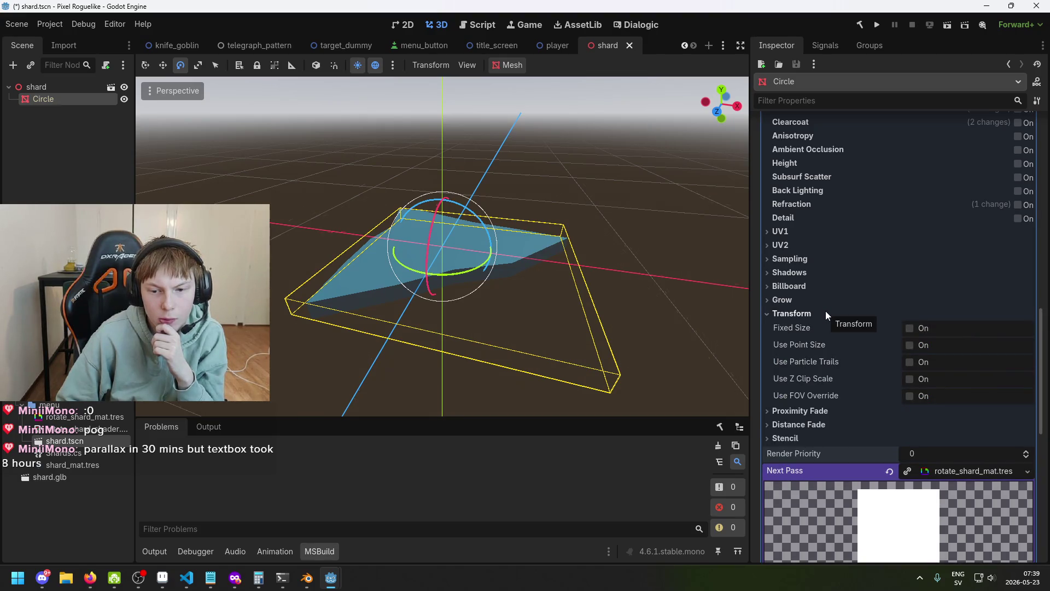
pyautogui.click(825, 313)
pyautogui.scroll(-5, 892, 356)
pyautogui.scroll(1, 894, 356)
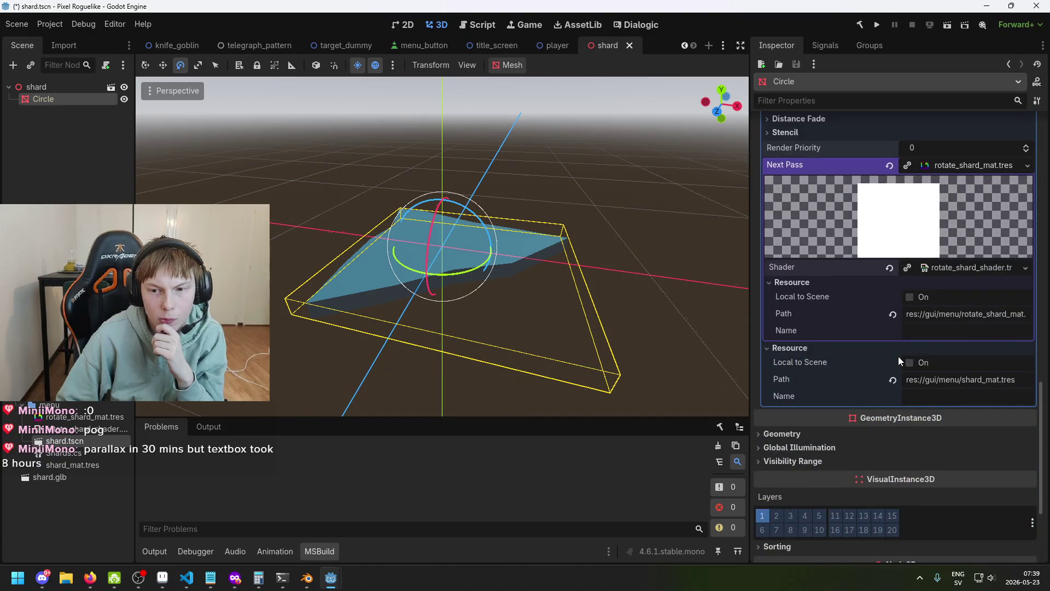
pyautogui.scroll(1, 898, 356)
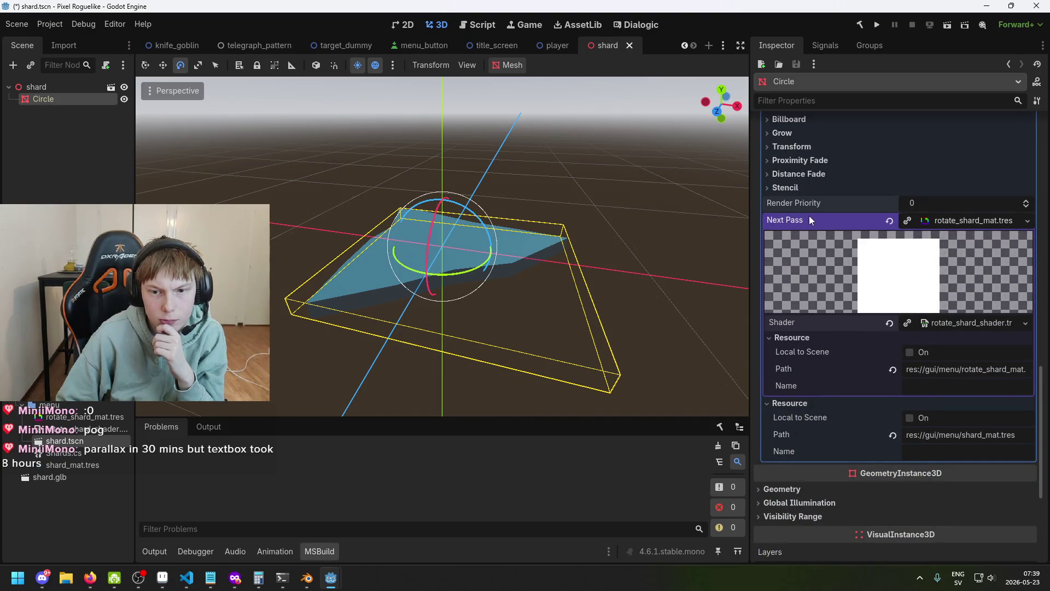
pyautogui.moveTo(806, 219)
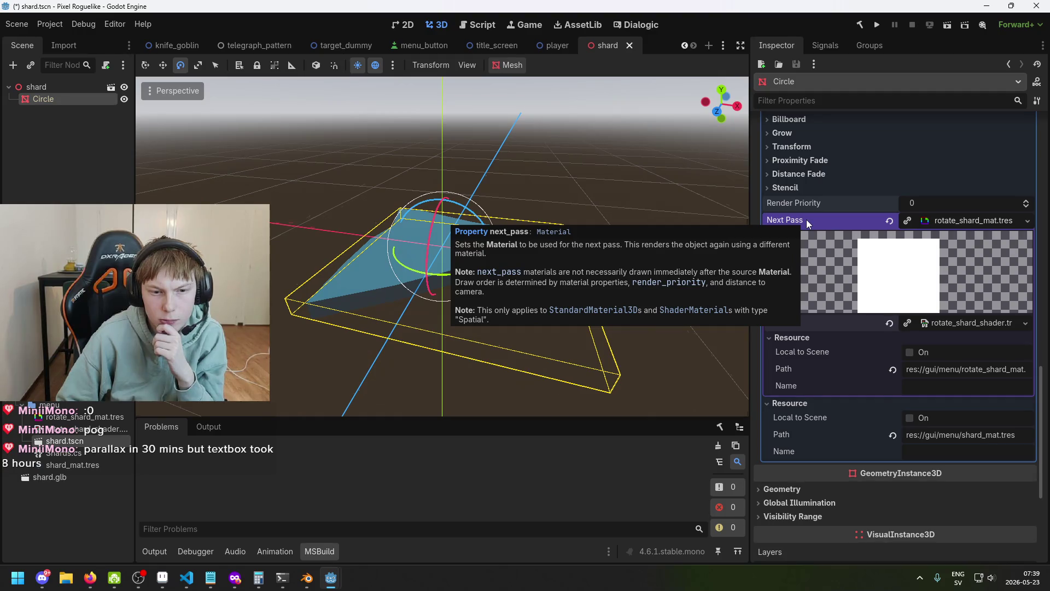
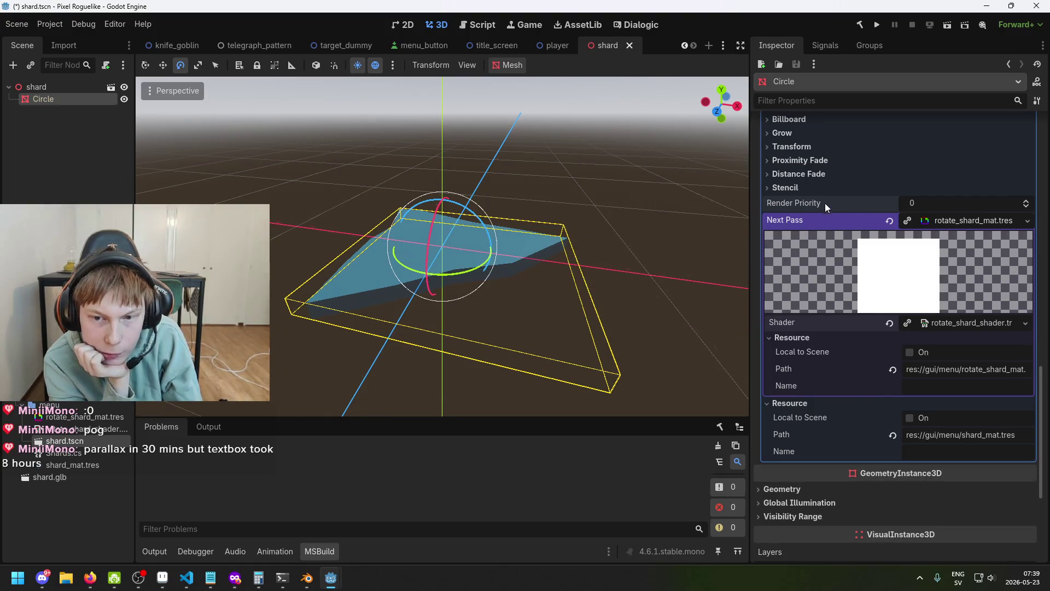
# - Save shard.tscn with rotate_shard_mat.tres as the Circle material's next pass
pyautogui.hotkey('ctrl', 's')
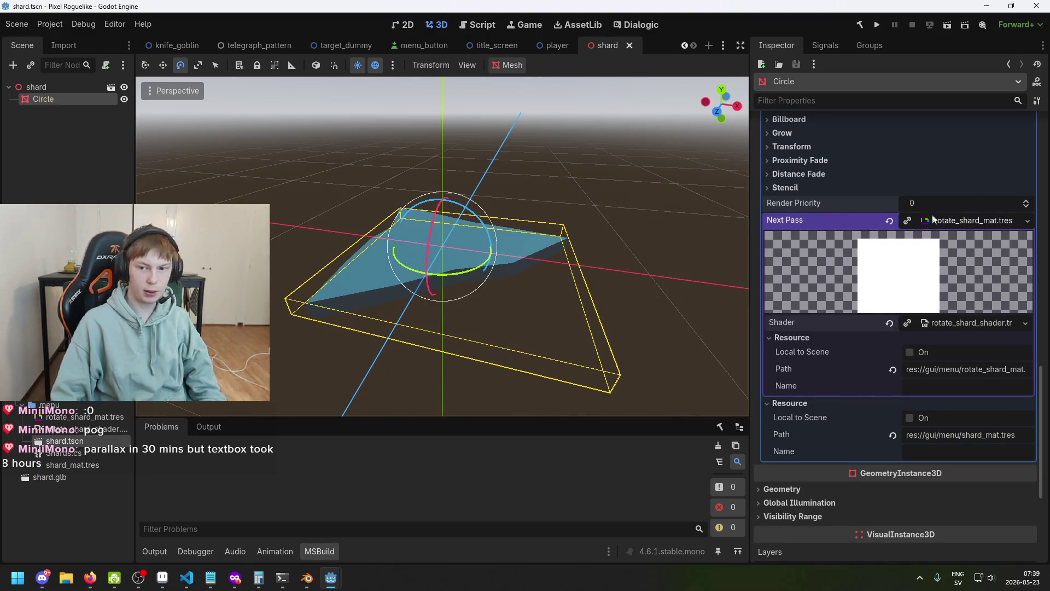
pyautogui.moveTo(849, 199)
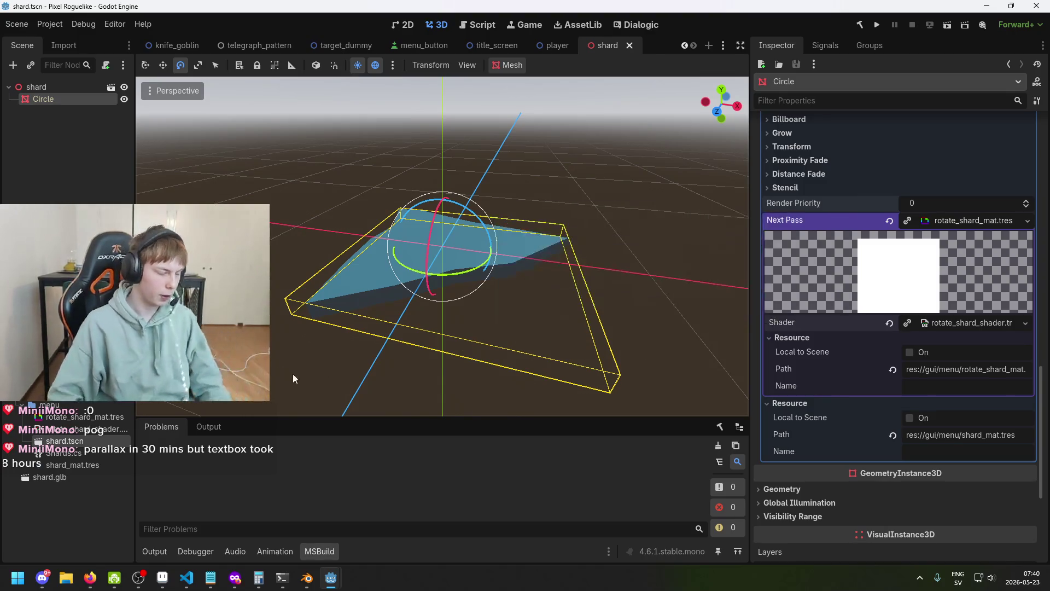
# - Open rotate_shard_mat.tres from the FileSystem dock and expand its Shader resource in the Inspector
pyautogui.click(93, 461)
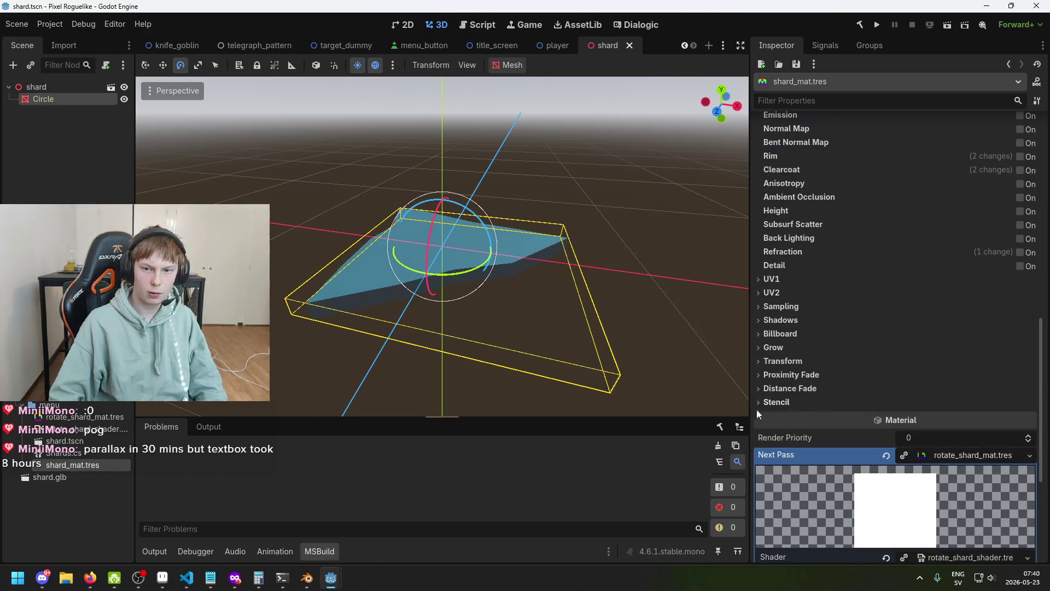
pyautogui.scroll(15, 964, 341)
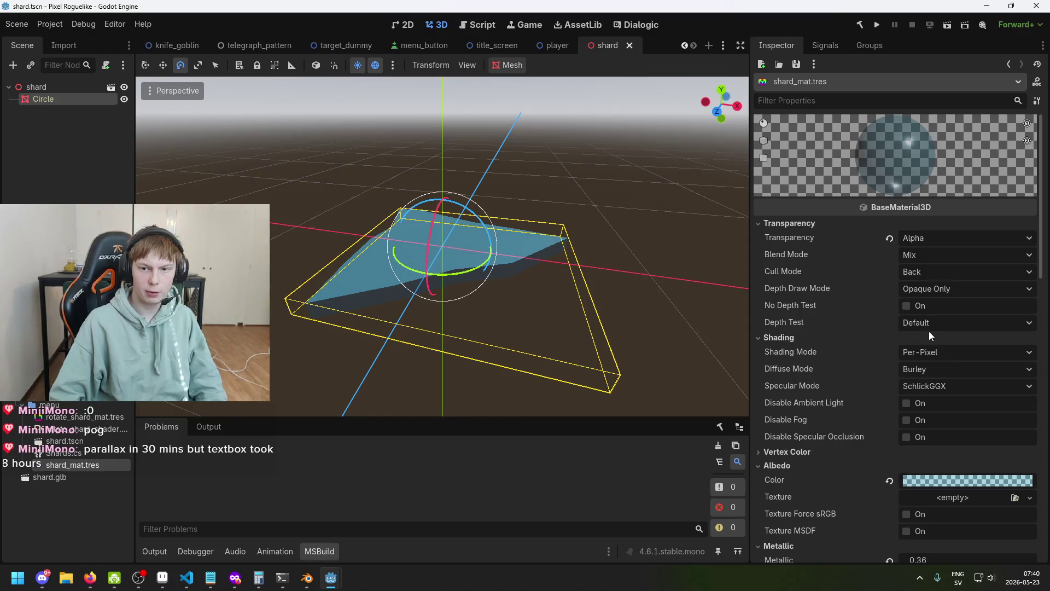
pyautogui.scroll(-8, 926, 331)
pyautogui.scroll(9, 930, 333)
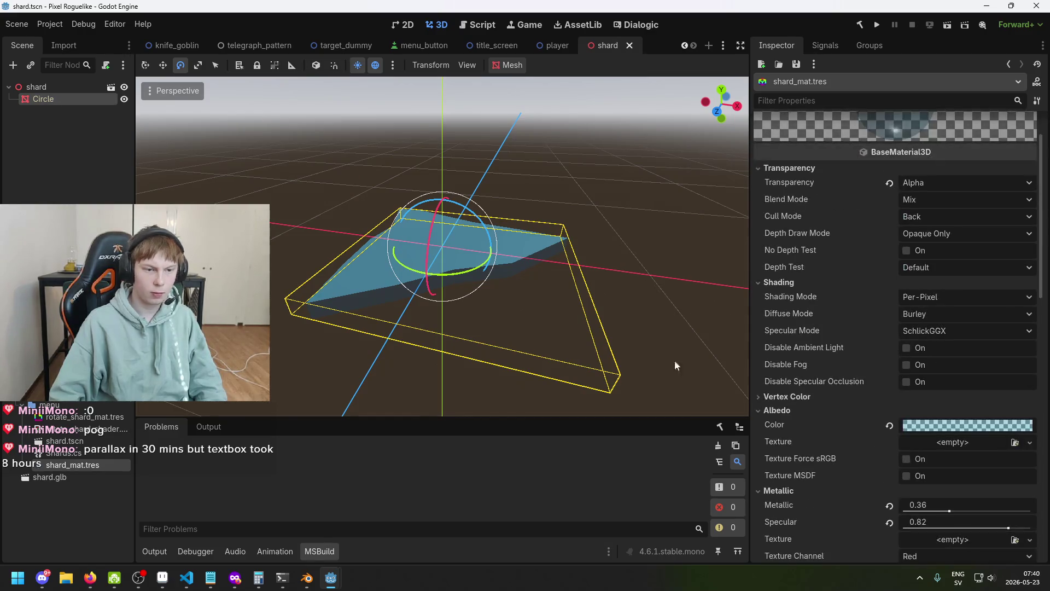
pyautogui.doubleClick(88, 422)
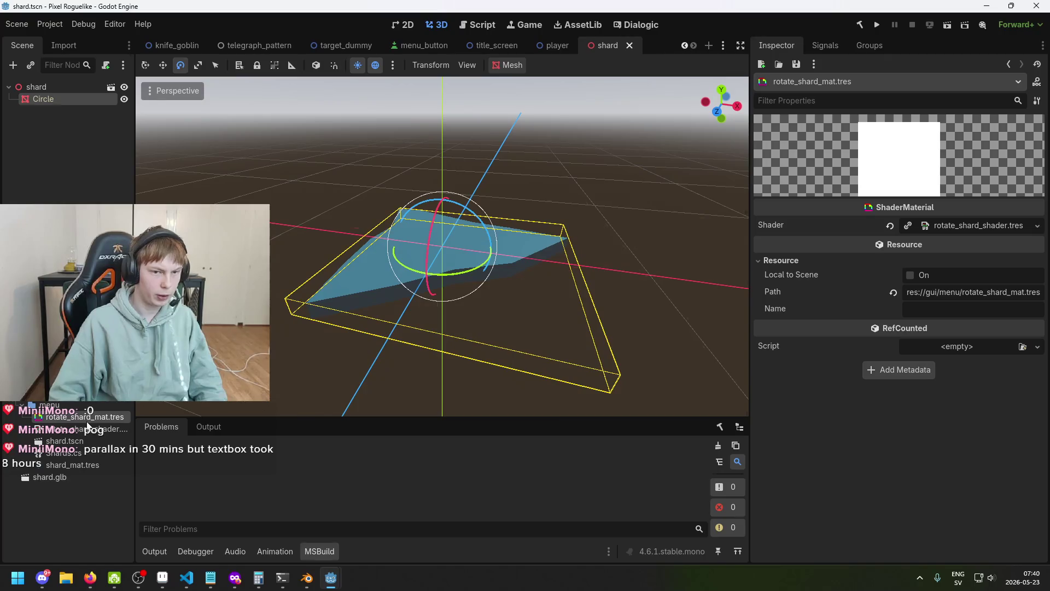
pyautogui.click(77, 102)
pyautogui.scroll(-4, 886, 366)
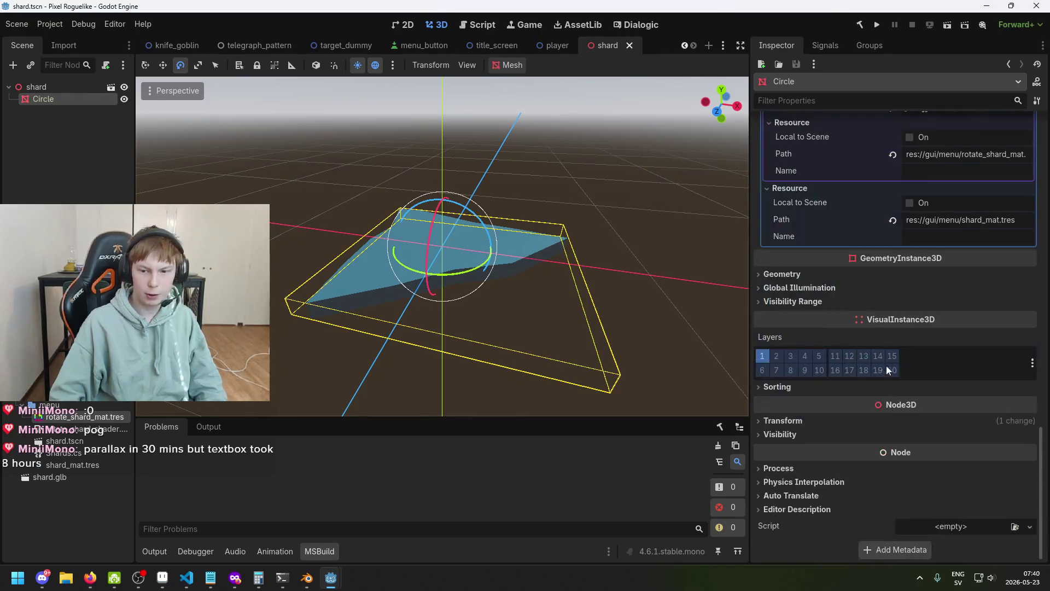
pyautogui.scroll(1, 900, 379)
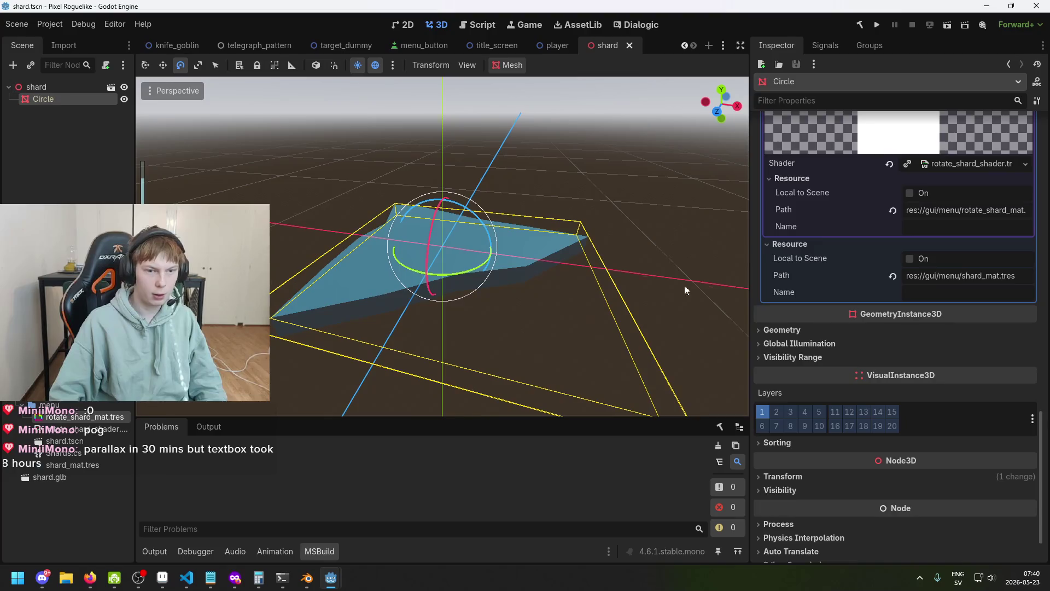
pyautogui.scroll(5, 904, 332)
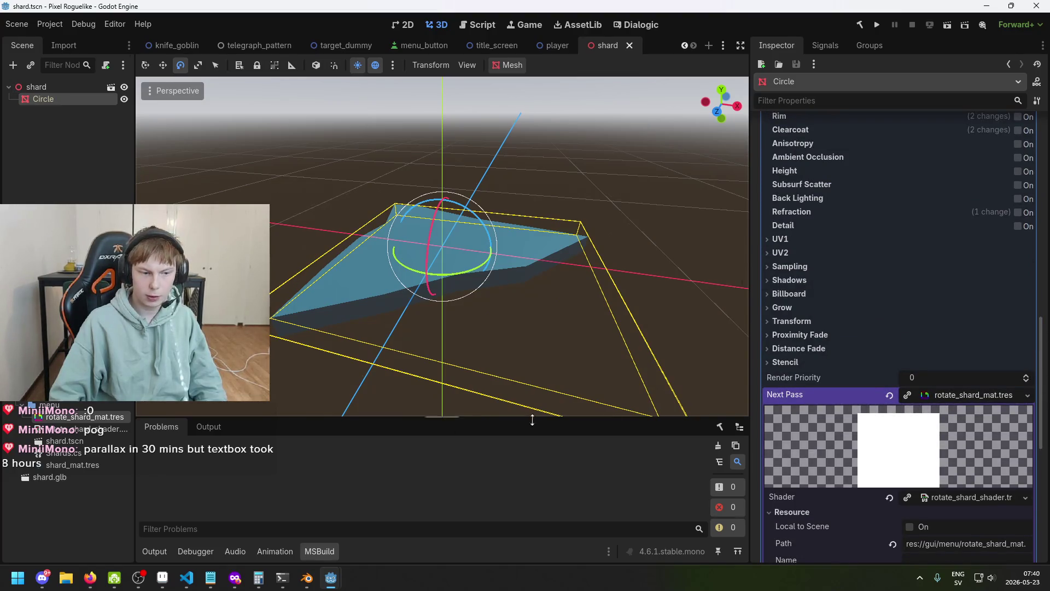
pyautogui.click(108, 418)
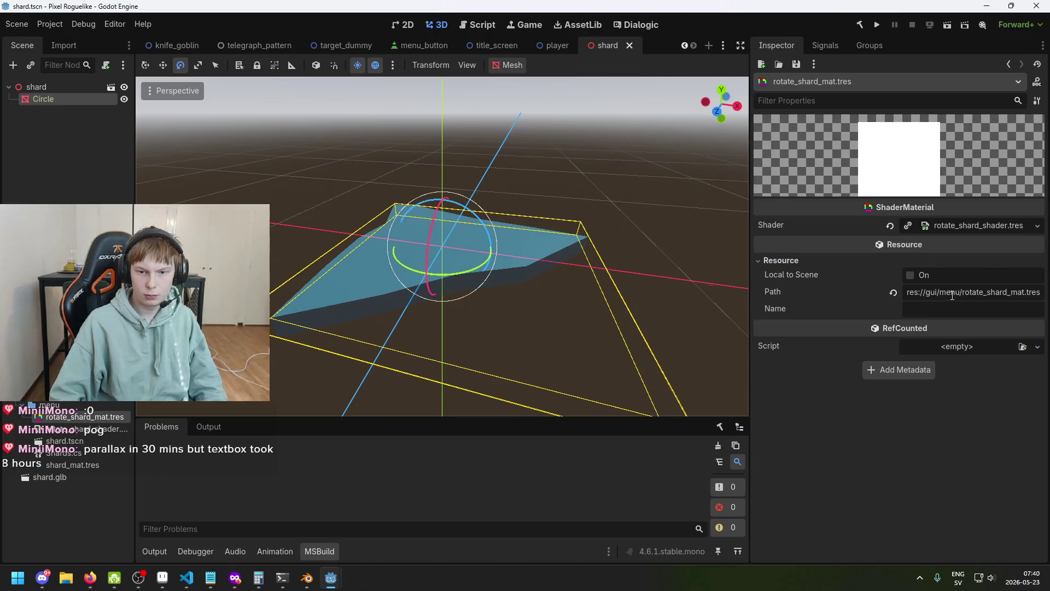
pyautogui.click(957, 228)
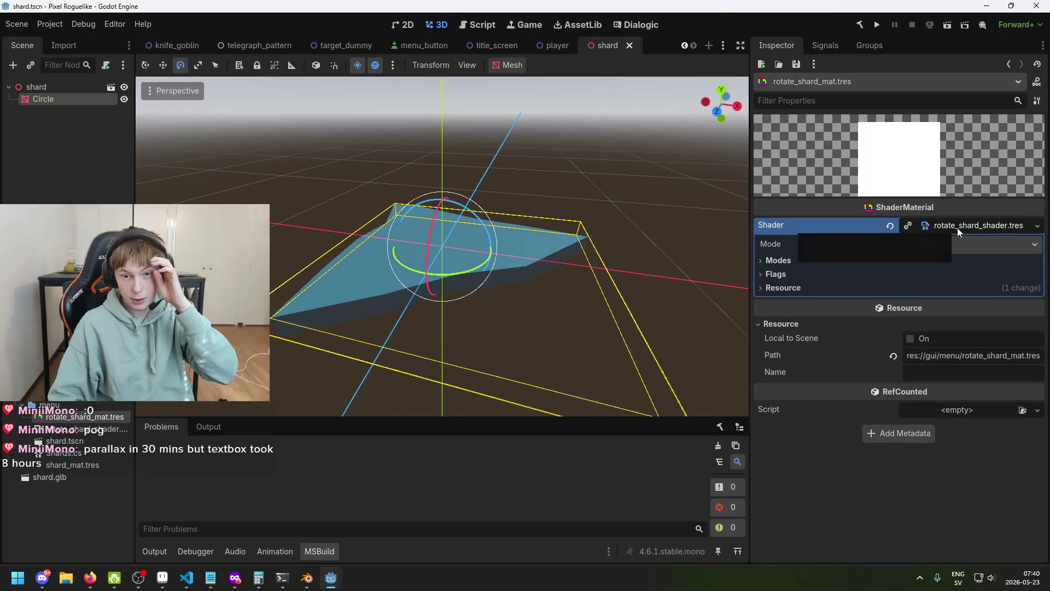
# - Inspect the shader's modes, flags and resource sections in the Inspector
pyautogui.click(793, 264)
pyautogui.click(793, 264)
pyautogui.click(790, 274)
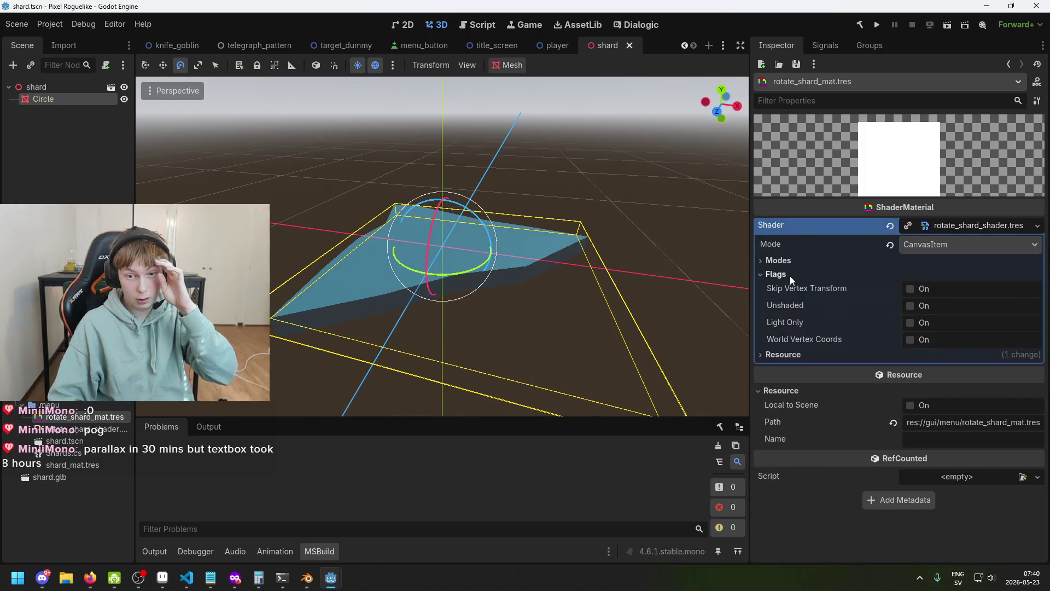
pyautogui.click(789, 276)
pyautogui.click(792, 289)
pyautogui.click(792, 288)
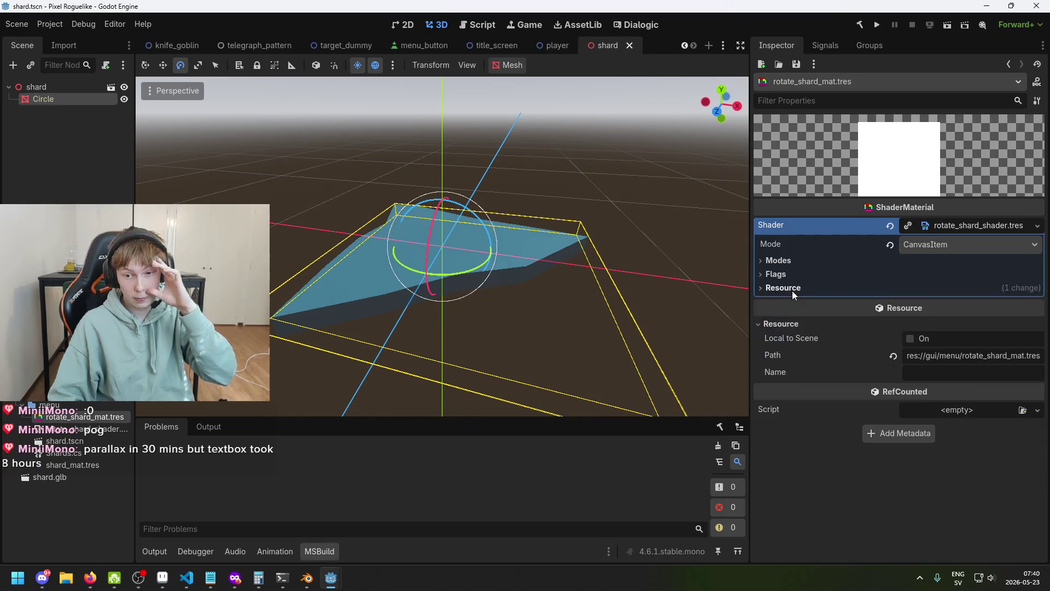
# - Set the rotate shard shader's Mode to Spatial and save the scene
pyautogui.click(931, 245)
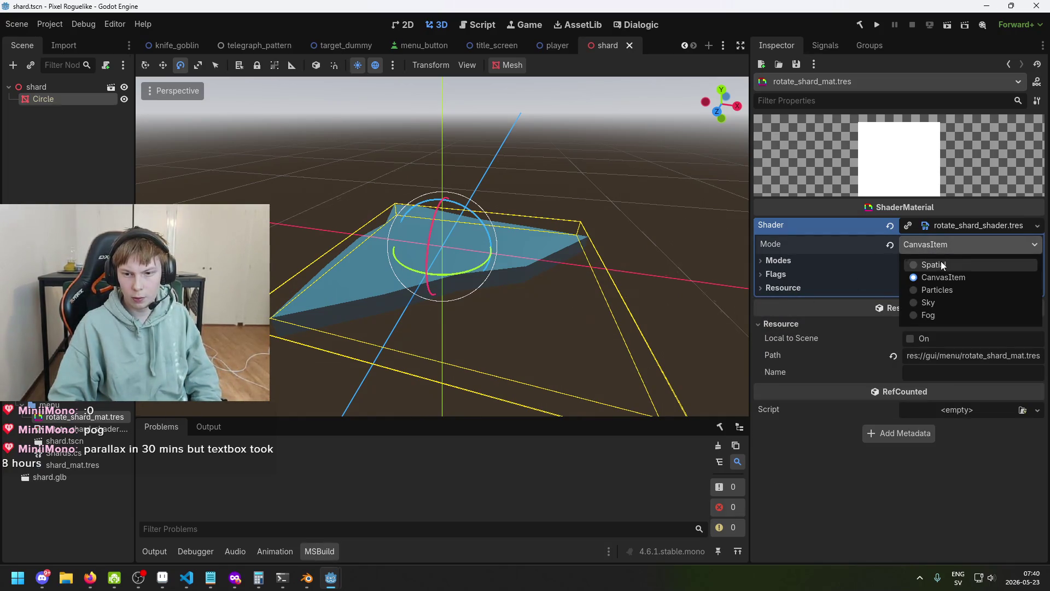
pyautogui.click(942, 265)
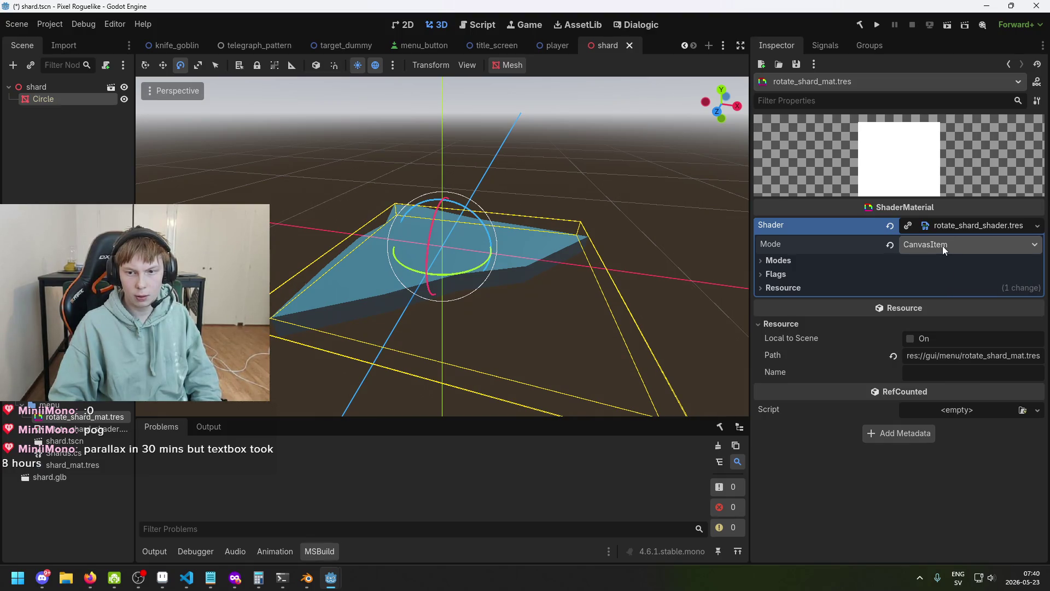
pyautogui.click(943, 245)
pyautogui.click(943, 245)
pyautogui.hotkey('ctrl', 's')
# - Try CanvasItem mode, then return the shader to Spatial and save again
pyautogui.click(969, 245)
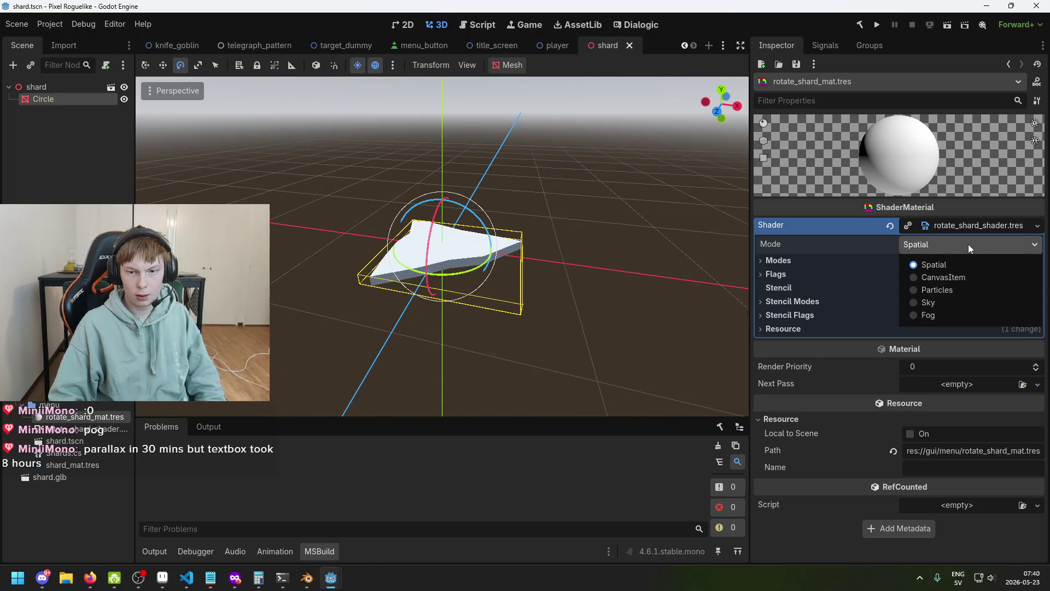
pyautogui.click(838, 267)
pyautogui.click(953, 245)
pyautogui.click(950, 277)
pyautogui.click(945, 248)
pyautogui.click(944, 267)
pyautogui.hotkey('ctrl', 's')
pyautogui.click(925, 245)
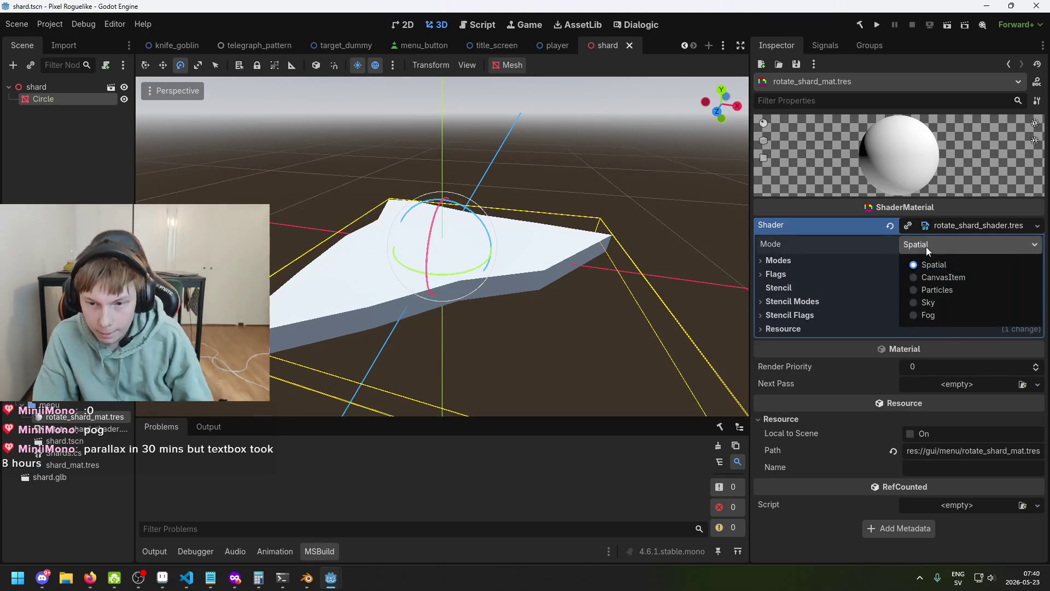
pyautogui.click(653, 251)
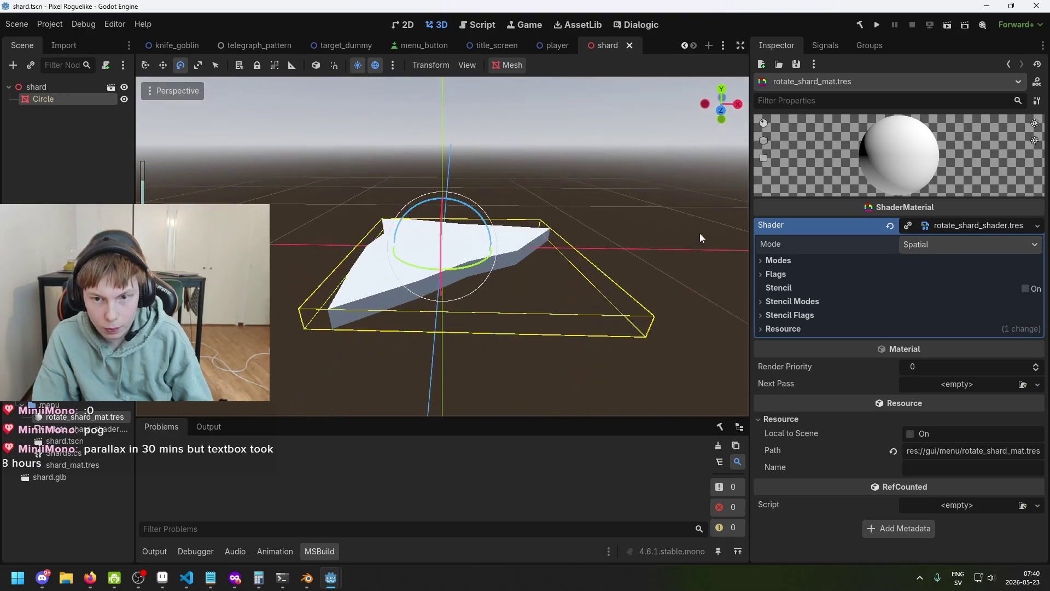
# - Reselect the Circle node and bring the visual shader editor window forward
pyautogui.click(60, 99)
pyautogui.scroll(-3, 838, 297)
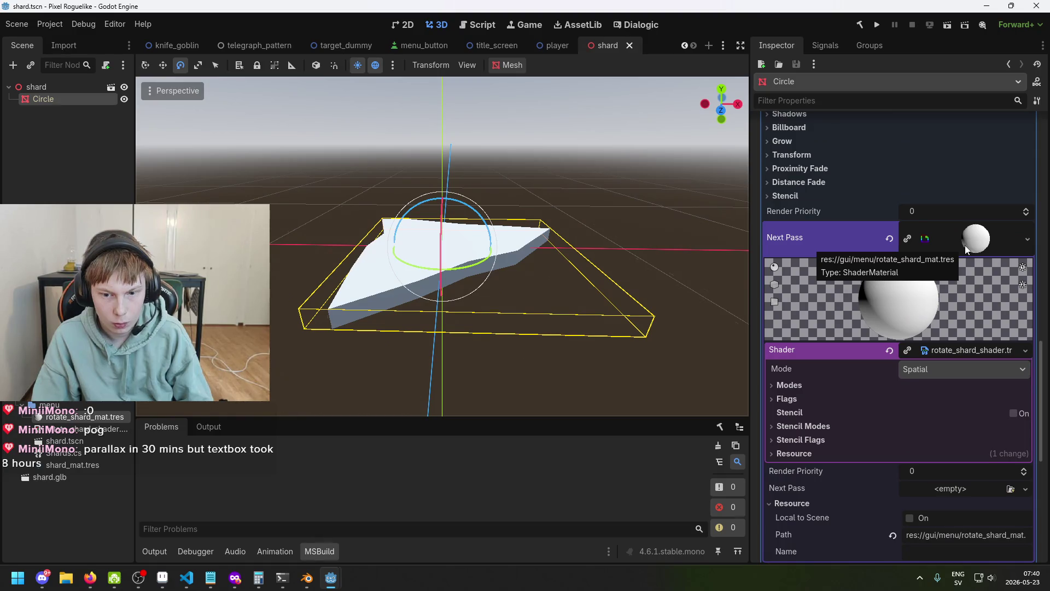
pyautogui.moveTo(331, 577)
pyautogui.click(383, 548)
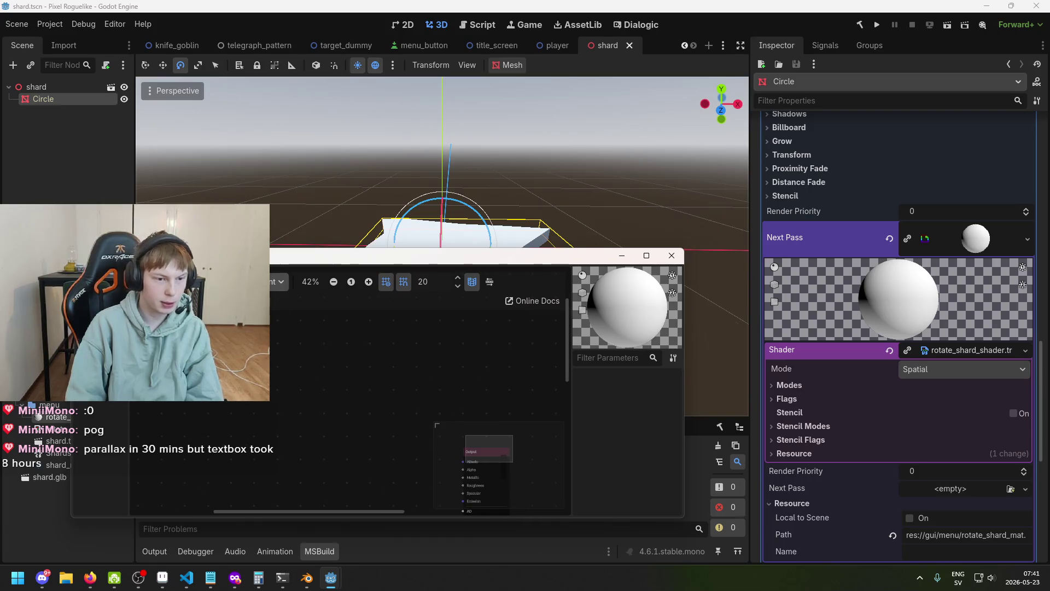
# - Rearrange the Input and FloatOp nodes in the visual shader graph
pyautogui.scroll(-1, 433, 452)
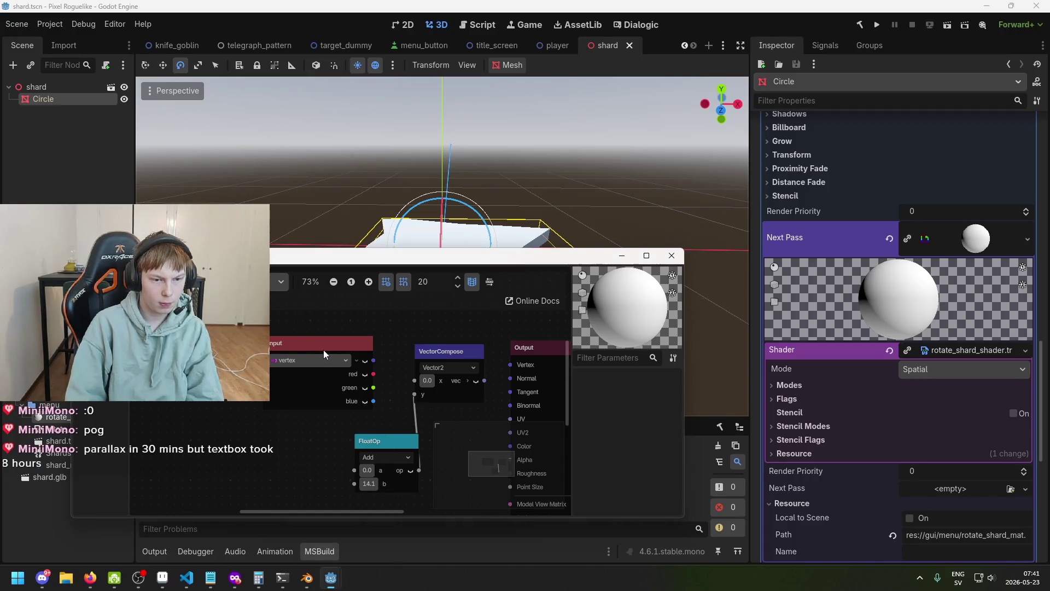
pyautogui.moveTo(324, 349); pyautogui.dragTo(298, 346)
pyautogui.scroll(-1, 391, 402)
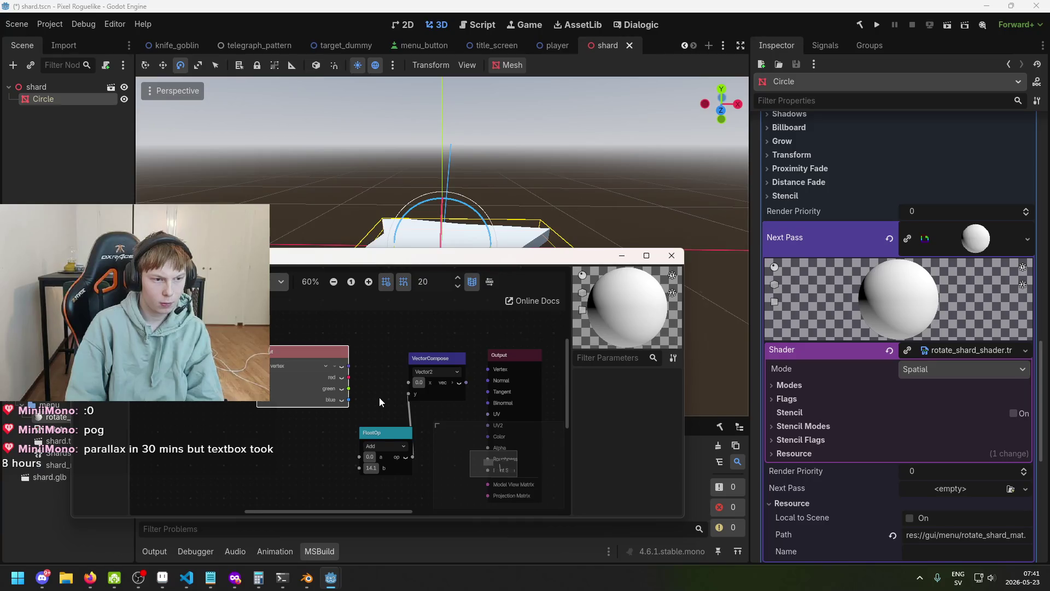
pyautogui.moveTo(379, 397); pyautogui.dragTo(357, 392)
pyautogui.moveTo(371, 425)
pyautogui.mouseDown()
pyautogui.moveTo(344, 407)
pyautogui.moveTo(314, 439)
pyautogui.mouseUp()
pyautogui.scroll(1, 276, 346)
pyautogui.scroll(1, 276, 368)
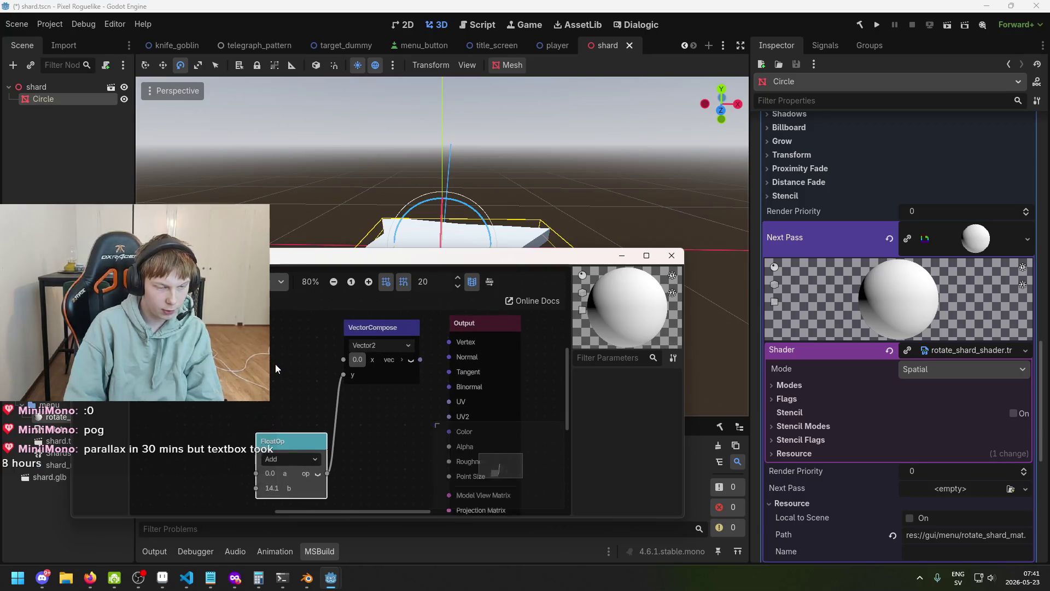
pyautogui.scroll(-2, 353, 386)
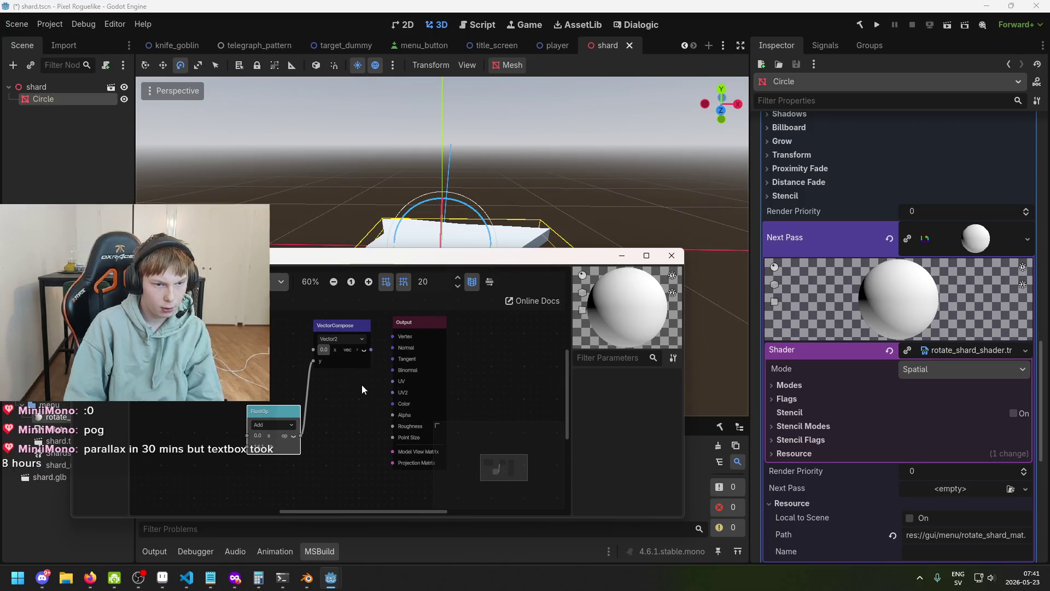
pyautogui.scroll(1, 402, 386)
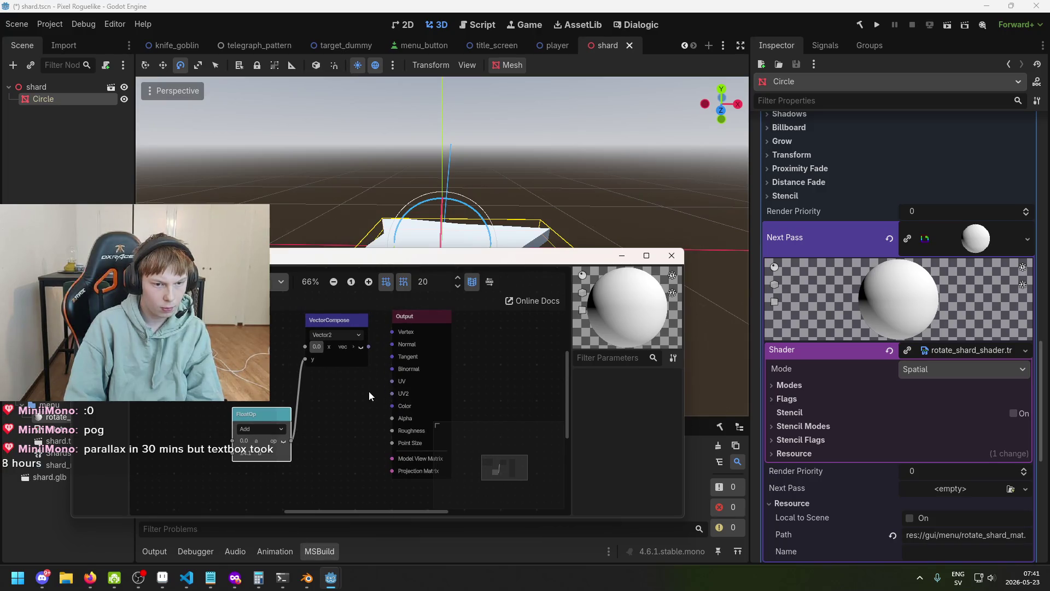
pyautogui.moveTo(366, 347); pyautogui.dragTo(363, 375)
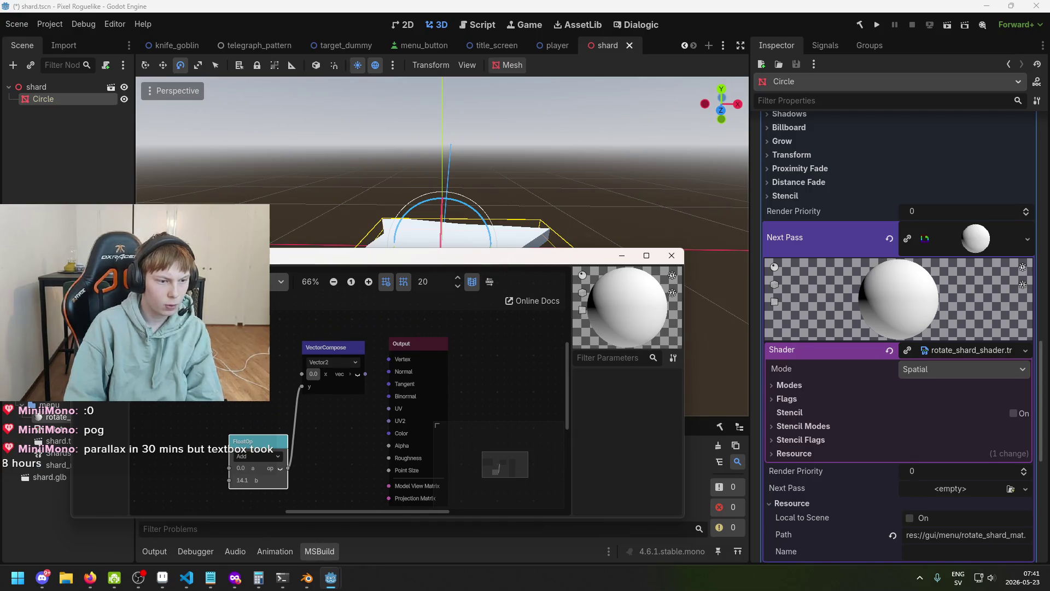
pyautogui.moveTo(372, 379); pyautogui.dragTo(401, 346)
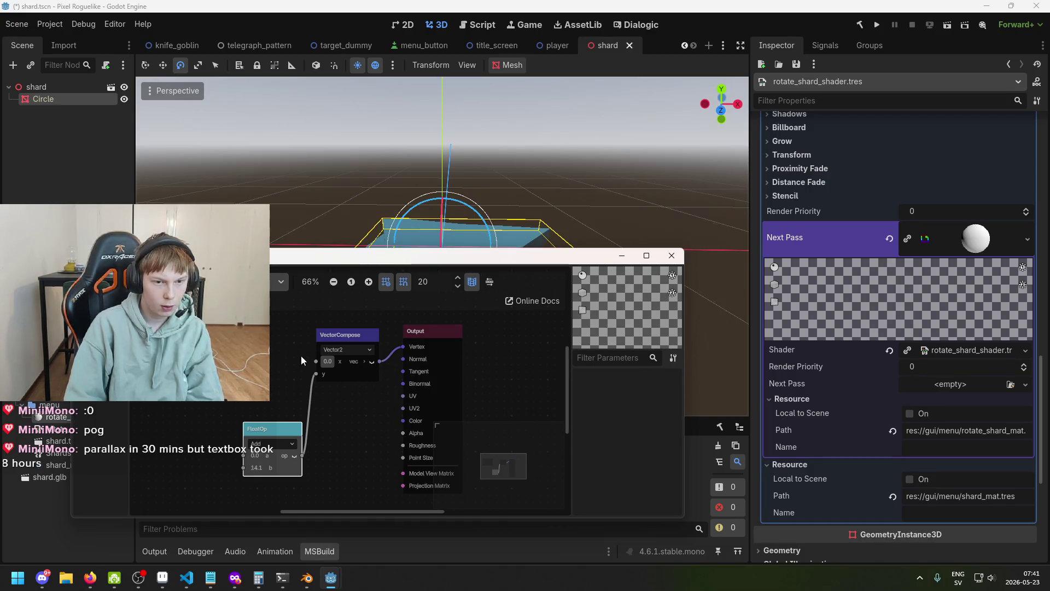
pyautogui.scroll(1, 277, 378)
# - Connect red to VectorCompose x and raise the Add node's b to 31.695
pyautogui.moveTo(258, 355); pyautogui.dragTo(313, 358)
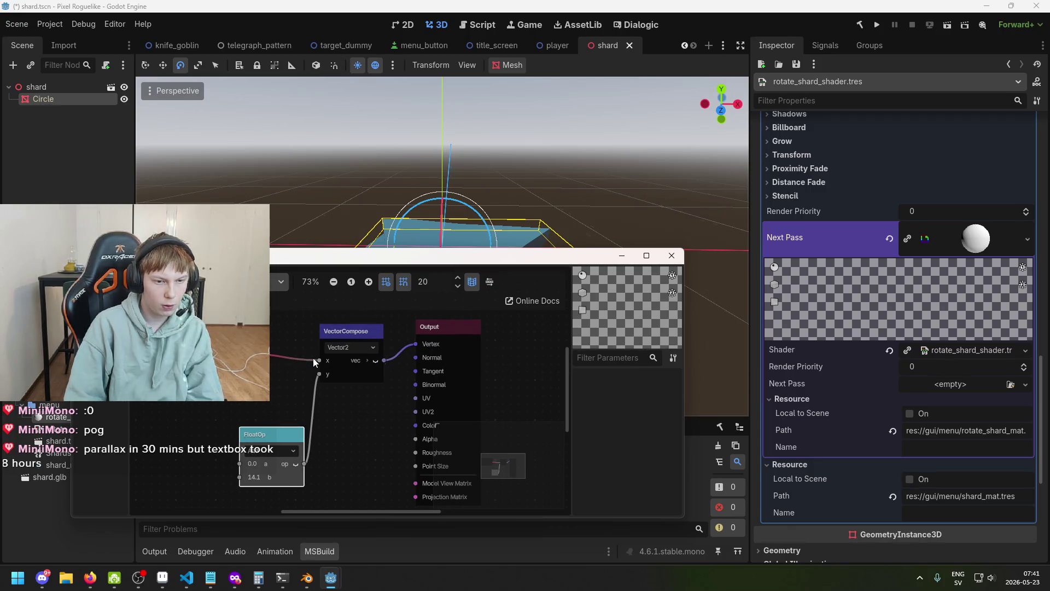
pyautogui.click(256, 481)
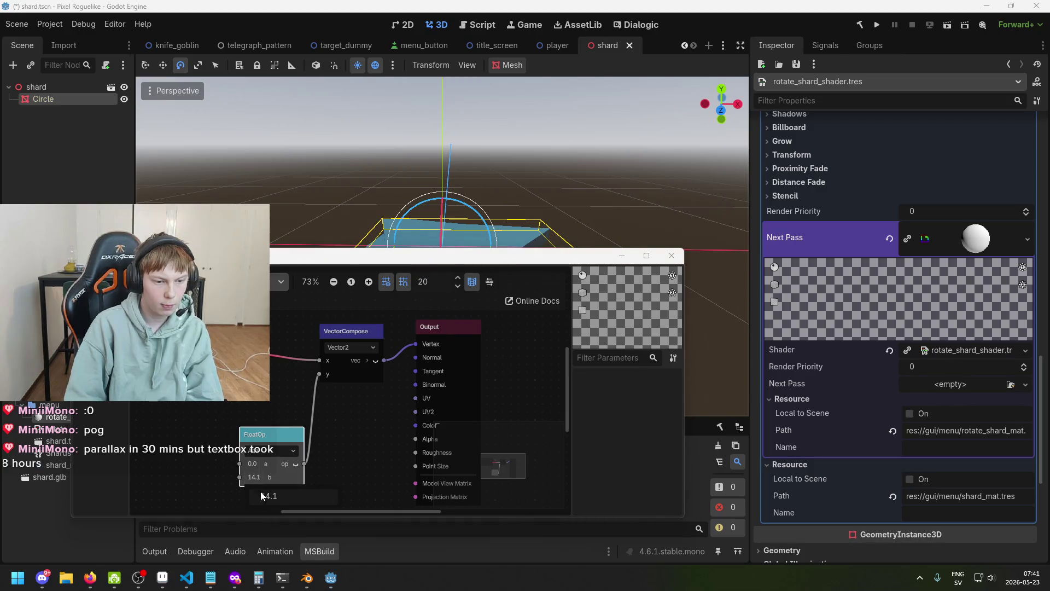
pyautogui.moveTo(255, 477)
pyautogui.mouseDown()
pyautogui.moveTo(268, 477)
pyautogui.moveTo(270, 492)
pyautogui.mouseUp()
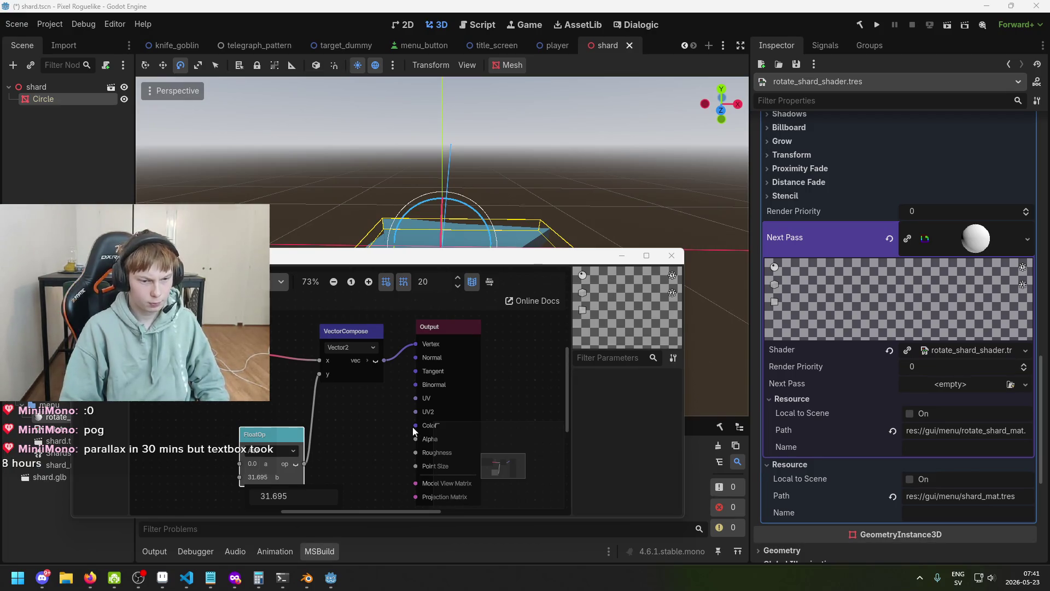
pyautogui.scroll(-1, 395, 419)
pyautogui.scroll(2, 270, 377)
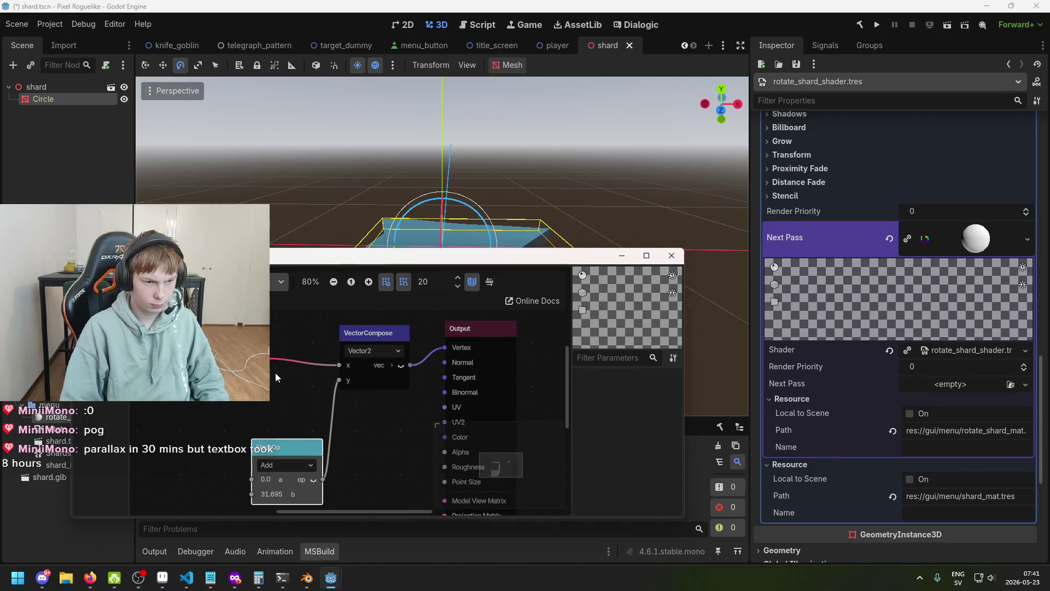
pyautogui.scroll(-2, 389, 383)
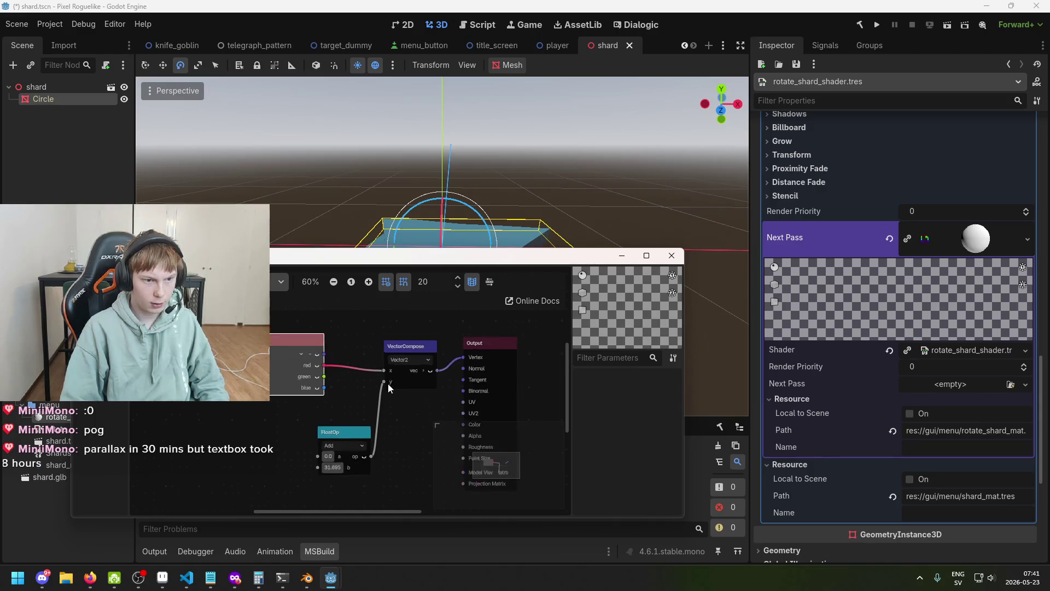
# - Make VectorCompose a Vector3 and route the green channel into its y input
pyautogui.click(399, 335)
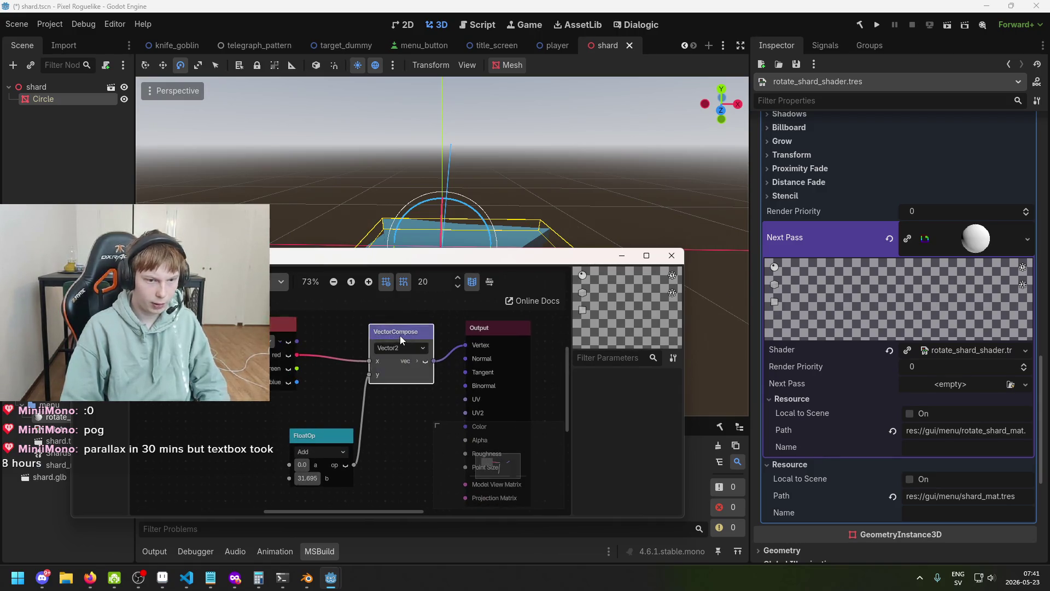
pyautogui.click(368, 336)
pyautogui.click(372, 339)
pyautogui.click(402, 349)
pyautogui.click(416, 388)
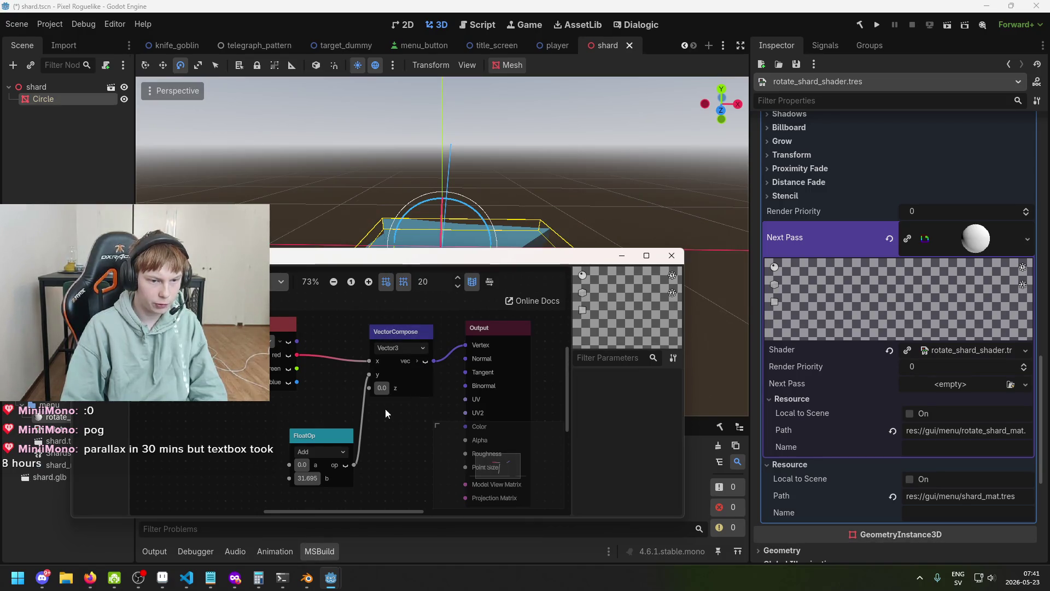
pyautogui.moveTo(368, 388)
pyautogui.mouseDown()
pyautogui.moveTo(328, 379)
pyautogui.moveTo(310, 324)
pyautogui.mouseUp()
pyautogui.press('Escape')
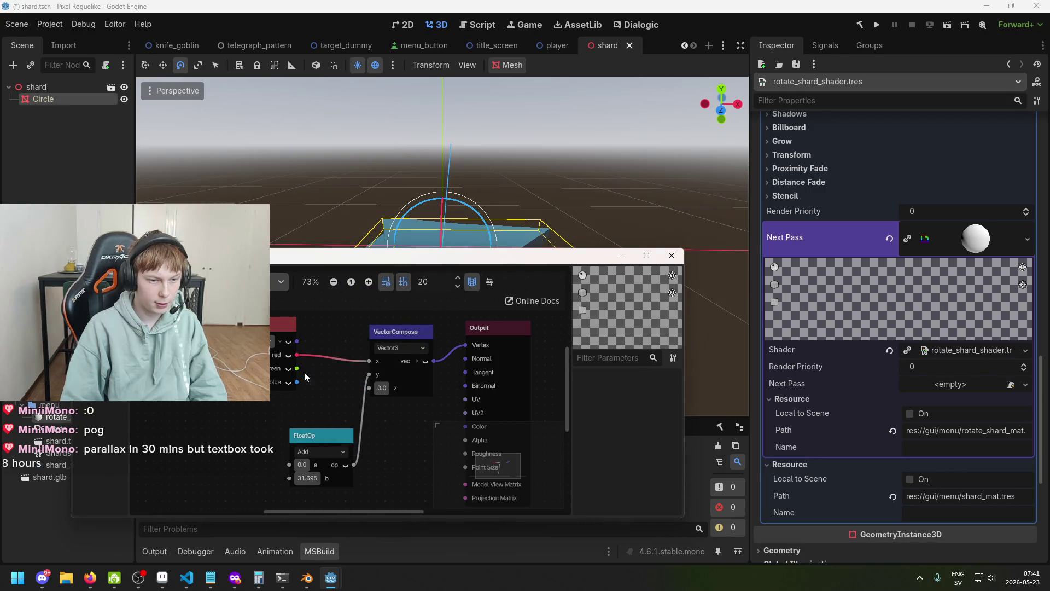
# - Feed blue into the Add node's a input and its result into z, then save
pyautogui.moveTo(296, 382); pyautogui.dragTo(369, 389)
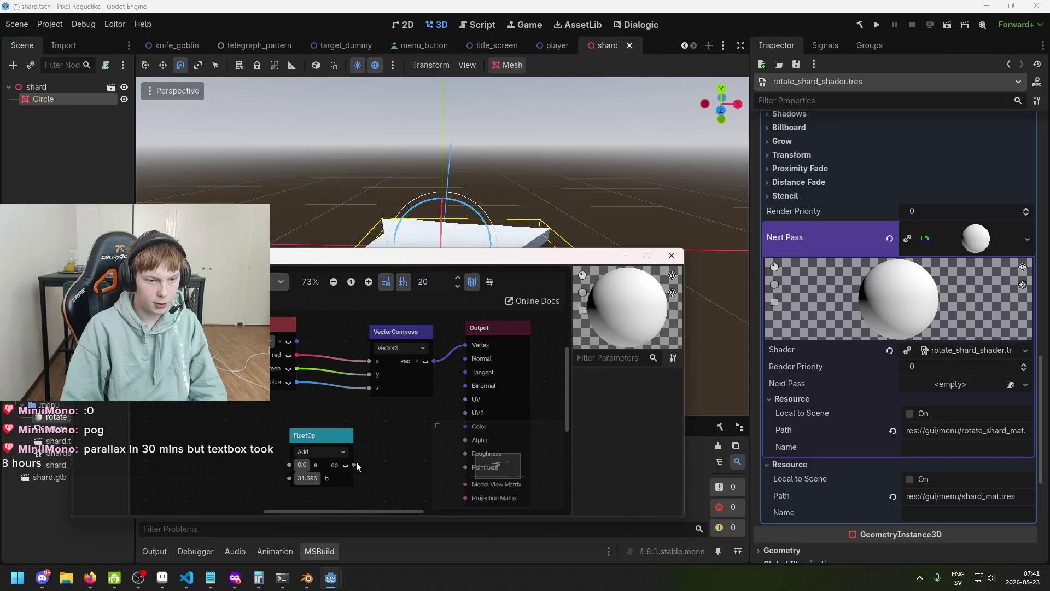
pyautogui.moveTo(372, 395); pyautogui.dragTo(370, 393)
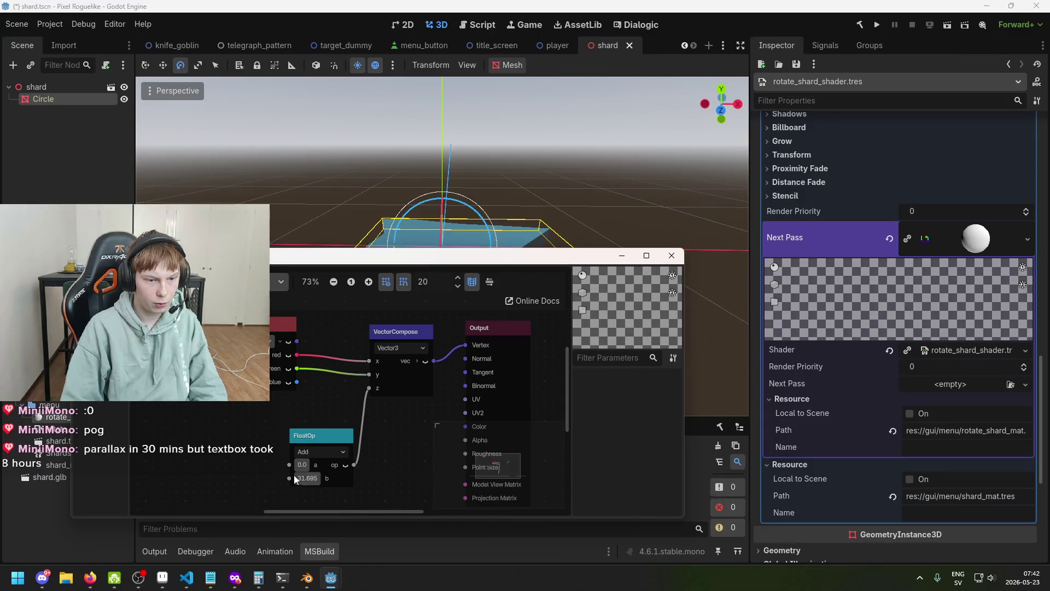
pyautogui.moveTo(296, 382); pyautogui.dragTo(291, 462)
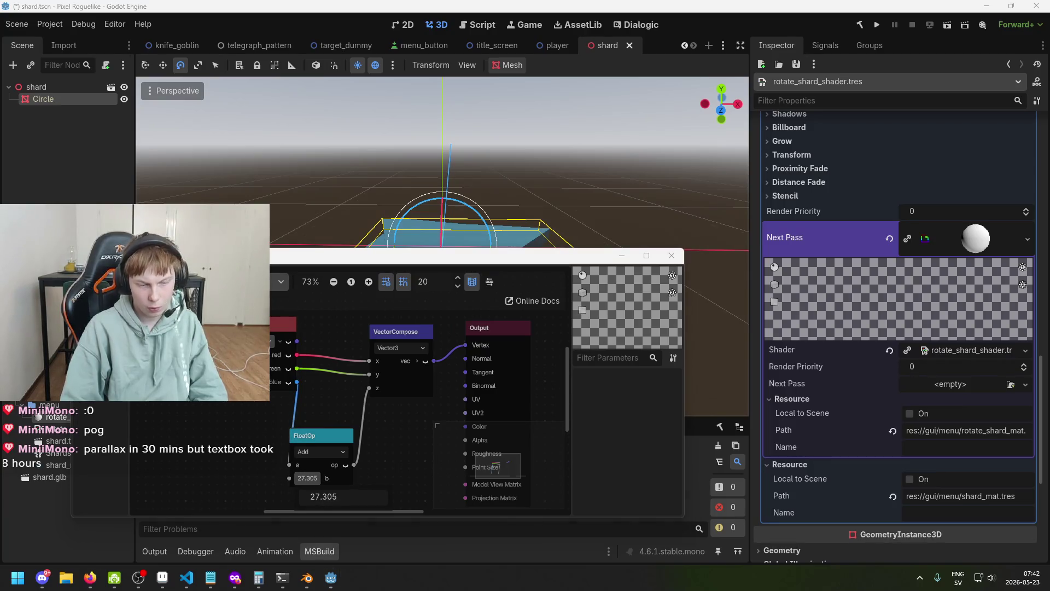
pyautogui.scroll(-1, 419, 437)
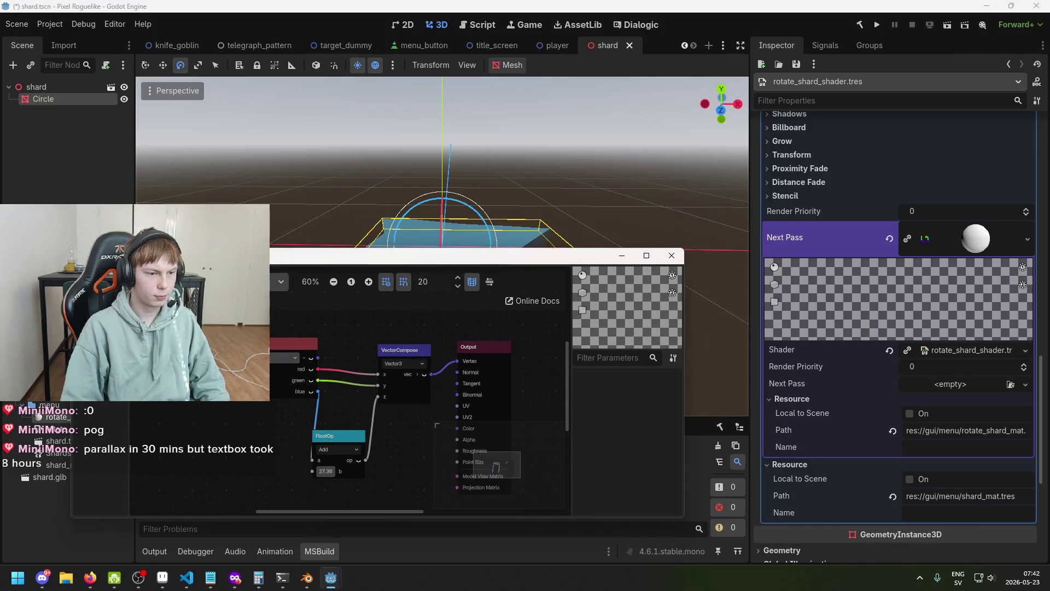
pyautogui.scroll(-2, 363, 402)
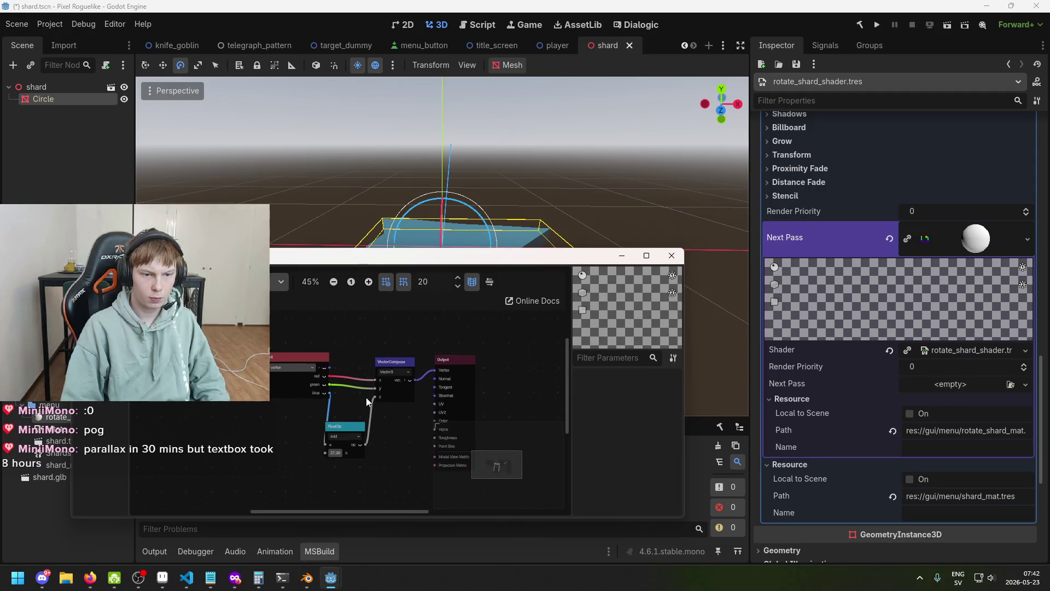
pyautogui.hotkey('ctrl', 's')
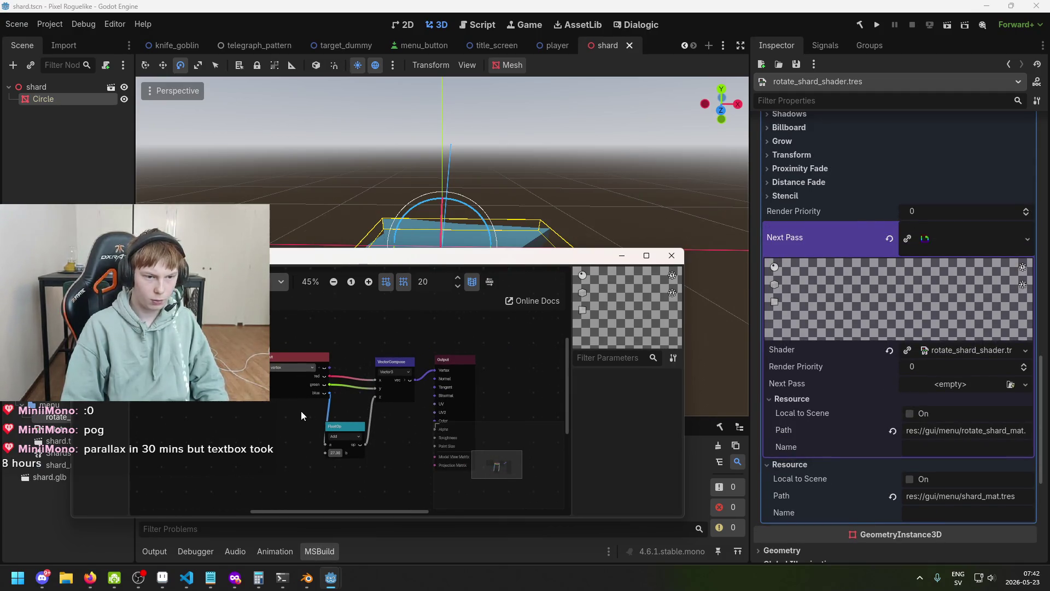
pyautogui.scroll(-1, 306, 422)
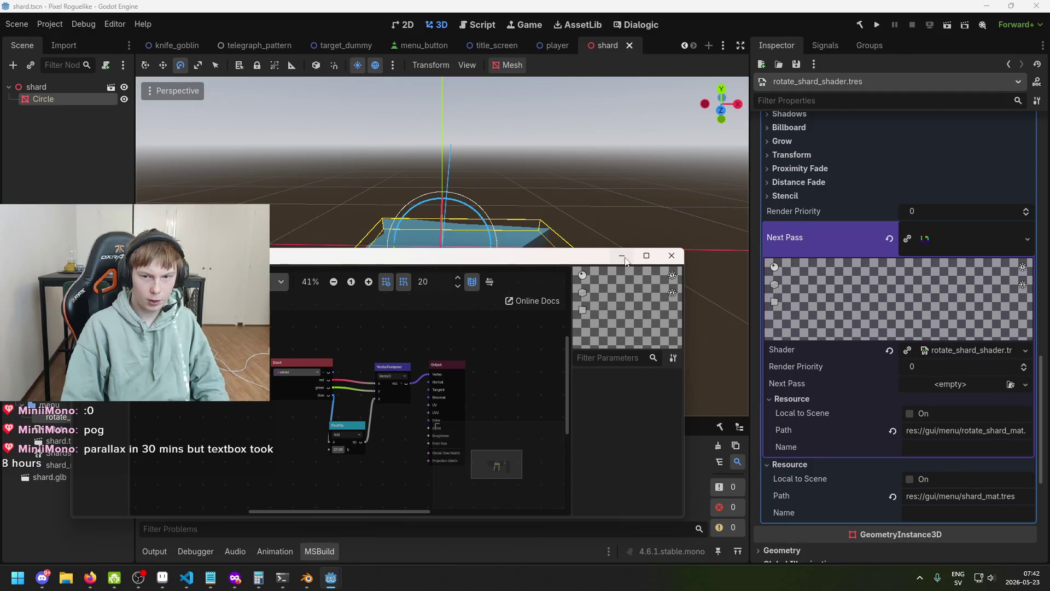
# - Put away the shader graph window, collapse the Next Pass properties and save the scene
pyautogui.click(623, 257)
pyautogui.scroll(-3, 831, 340)
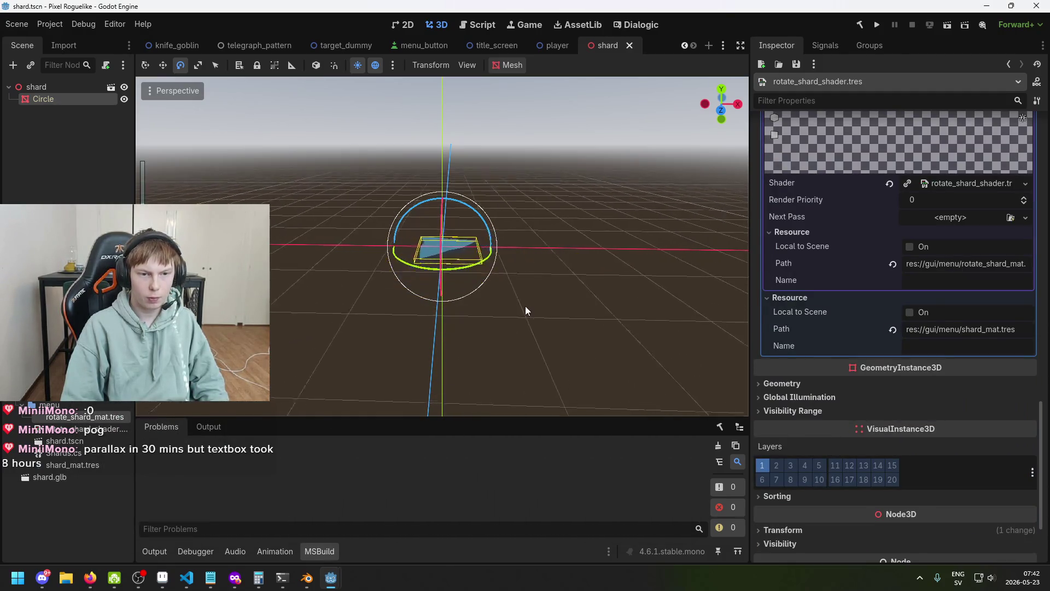
pyautogui.scroll(2, 917, 280)
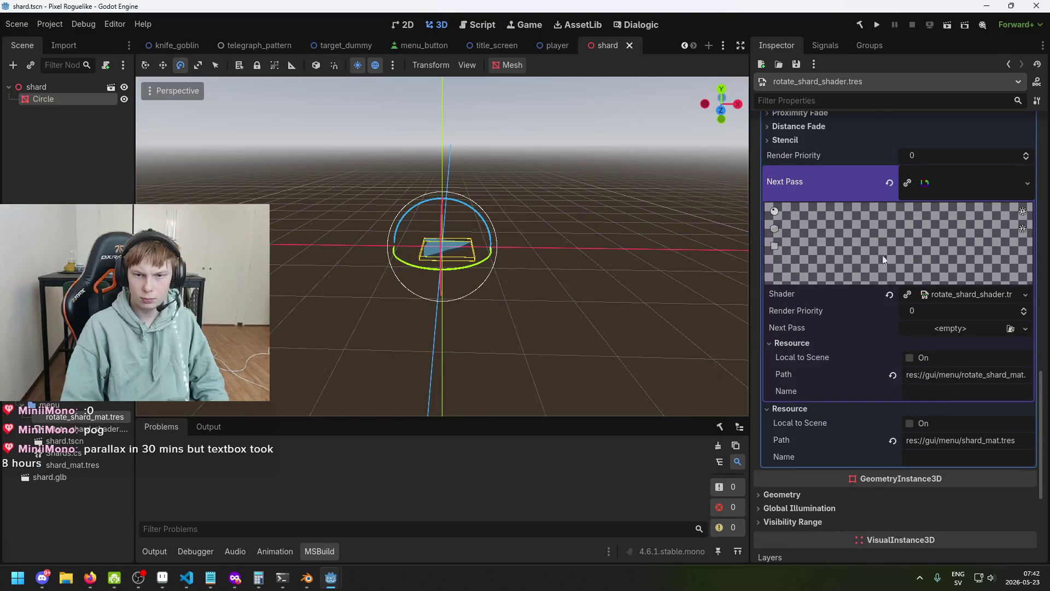
pyautogui.click(953, 181)
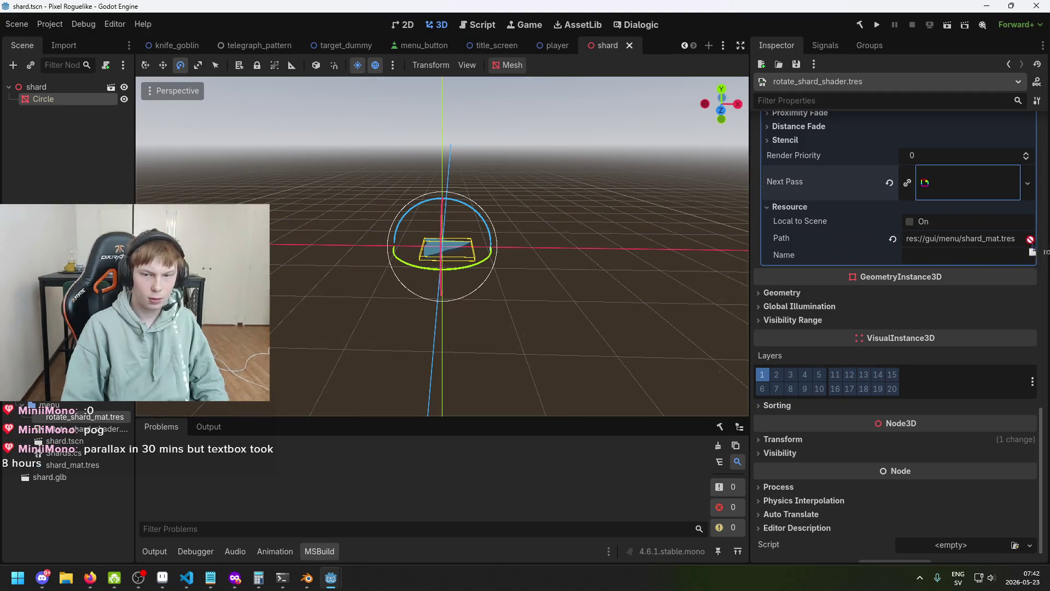
pyautogui.hotkey('ctrl', 's')
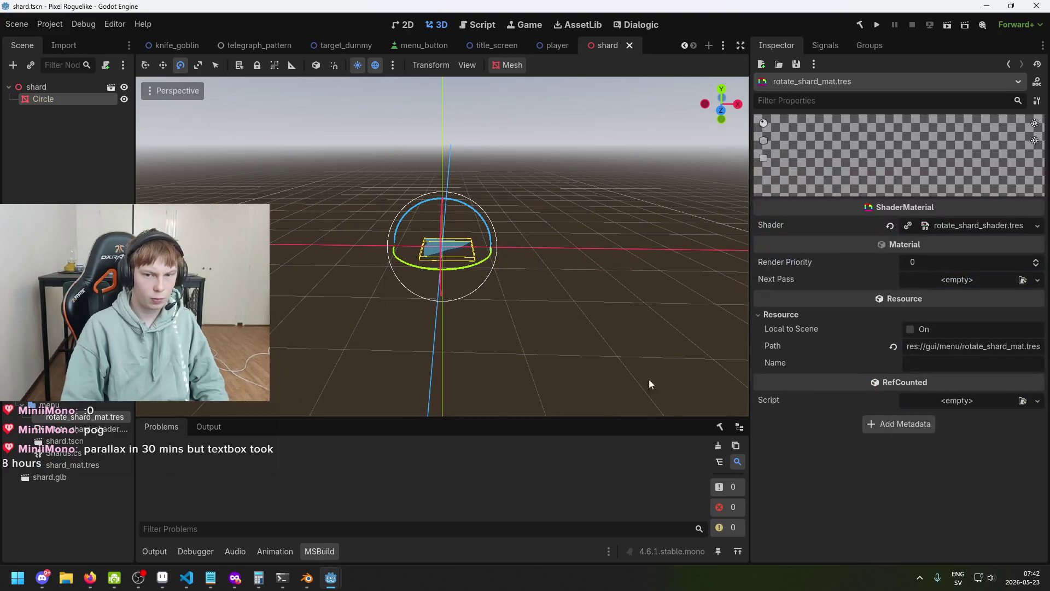
# - Restore the shader editor and set the Add node's b value to 0
pyautogui.moveTo(330, 576)
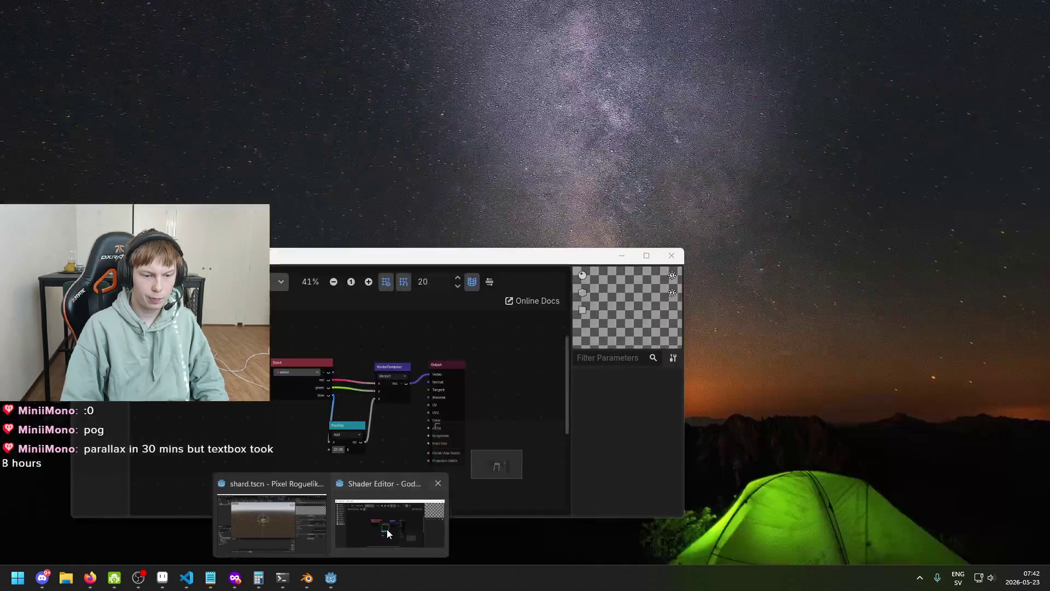
pyautogui.click(387, 529)
pyautogui.scroll(2, 334, 446)
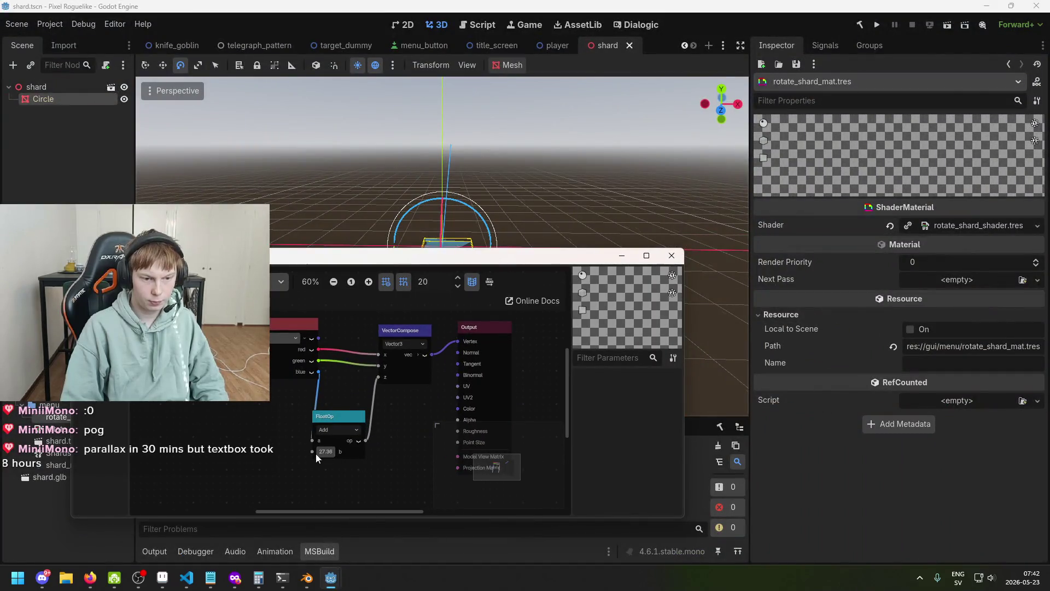
pyautogui.moveTo(322, 452); pyautogui.dragTo(306, 451)
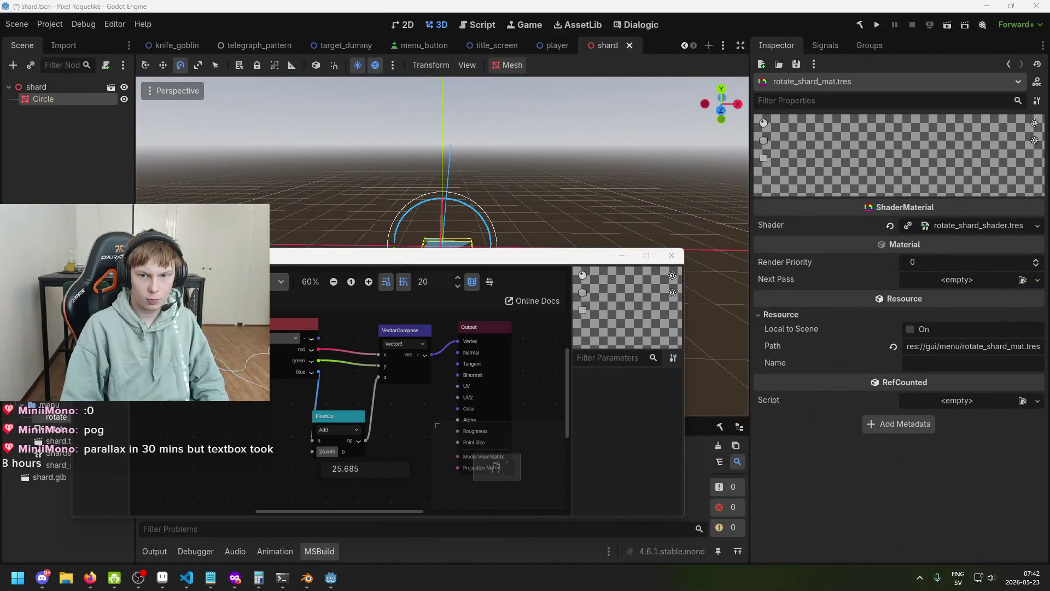
pyautogui.write('0')
pyautogui.press('Return')
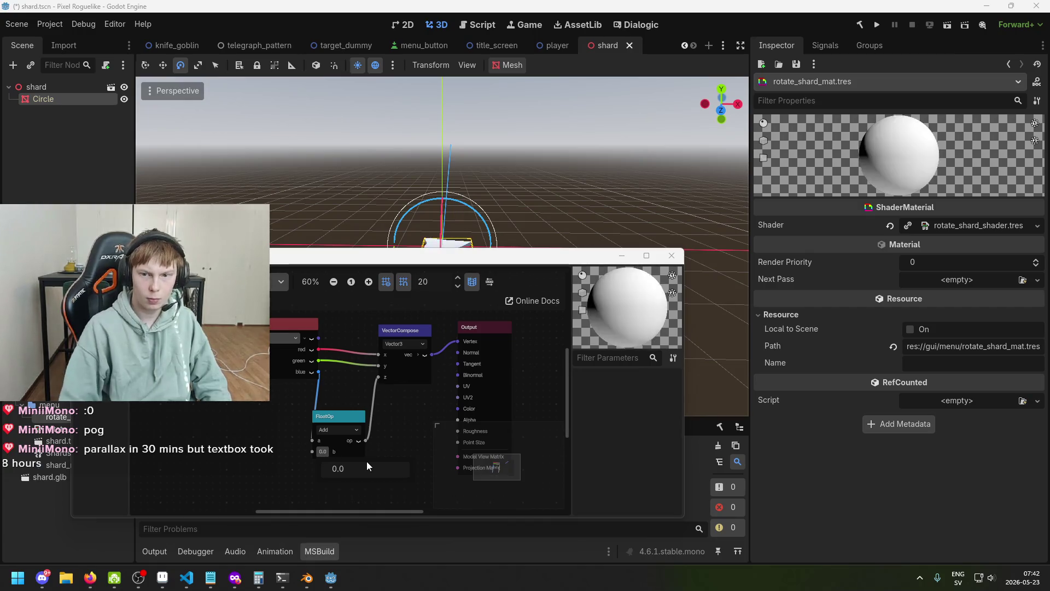
pyautogui.click(360, 494)
# - Drag the Add node's b below zero to -1.14, repositioning the editor to watch the shard
pyautogui.click(330, 454)
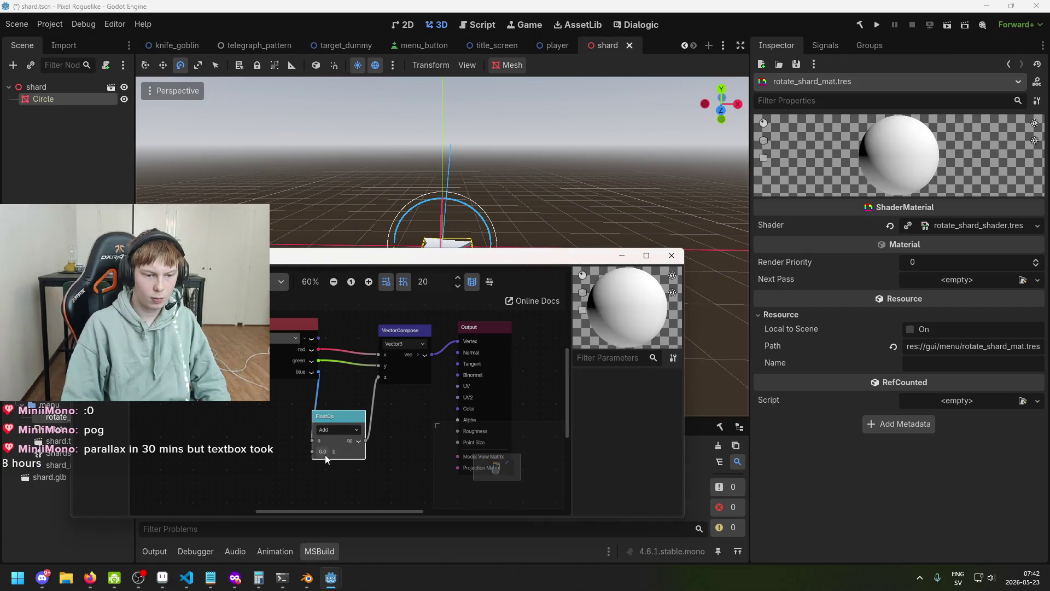
pyautogui.moveTo(340, 471)
pyautogui.mouseDown()
pyautogui.moveTo(350, 471)
pyautogui.moveTo(322, 471)
pyautogui.moveTo(358, 471)
pyautogui.mouseUp()
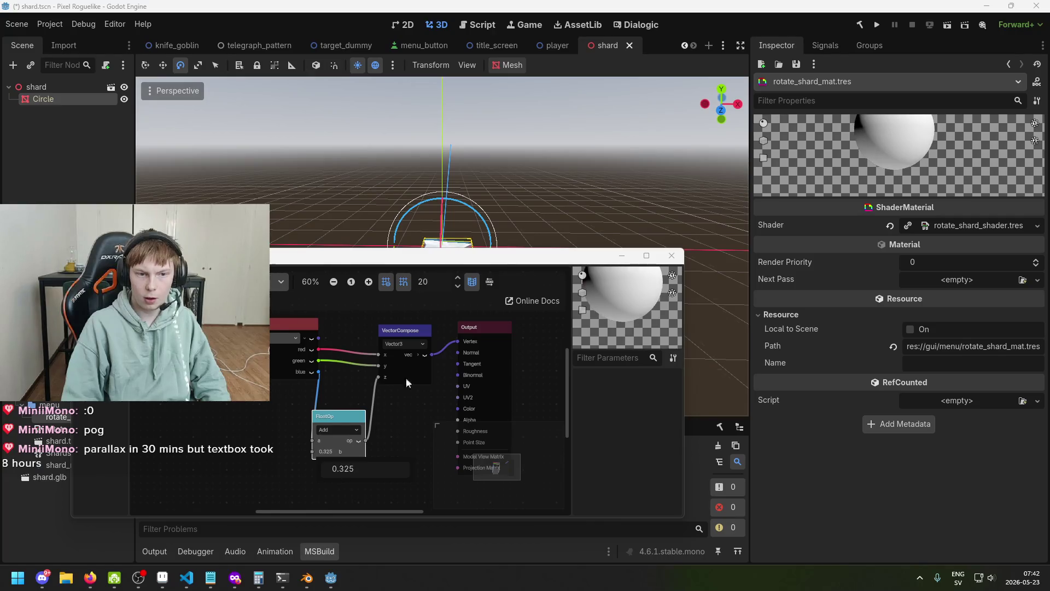
pyautogui.moveTo(560, 257)
pyautogui.mouseDown()
pyautogui.moveTo(580, 345)
pyautogui.moveTo(558, 323)
pyautogui.mouseUp()
pyautogui.scroll(1, 576, 519)
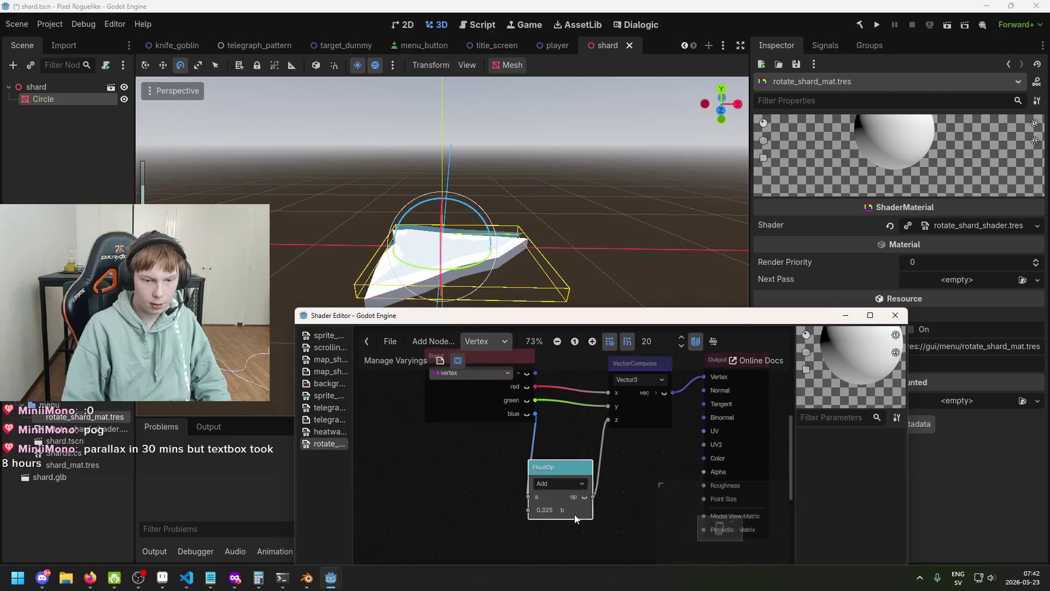
pyautogui.moveTo(547, 513)
pyautogui.mouseDown()
pyautogui.moveTo(628, 513)
pyautogui.moveTo(465, 513)
pyautogui.moveTo(561, 530)
pyautogui.mouseUp()
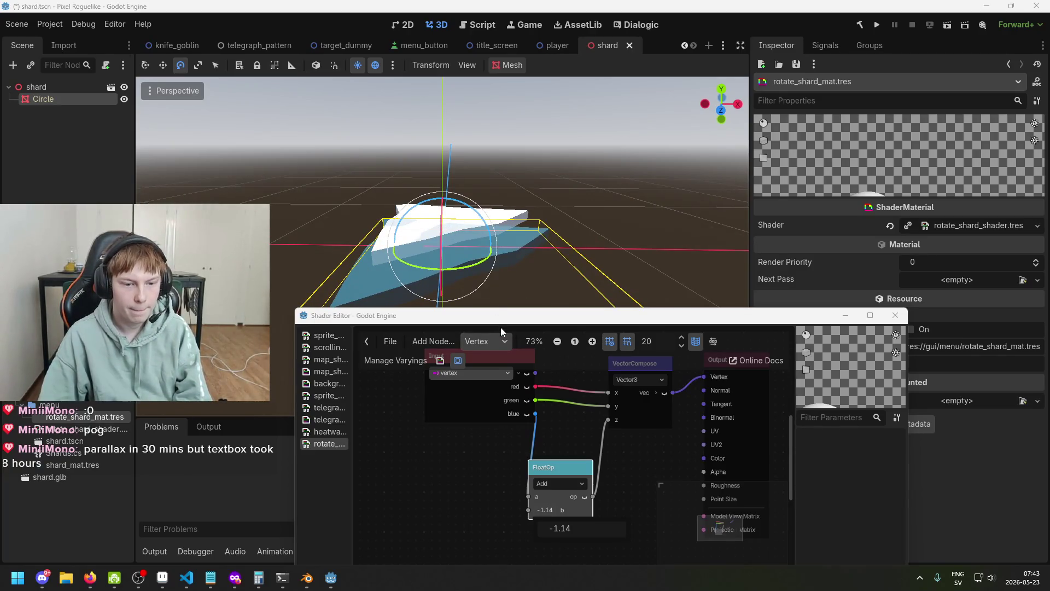
pyautogui.moveTo(499, 323)
pyautogui.mouseDown()
pyautogui.moveTo(469, 312)
pyautogui.moveTo(399, 344)
pyautogui.mouseUp()
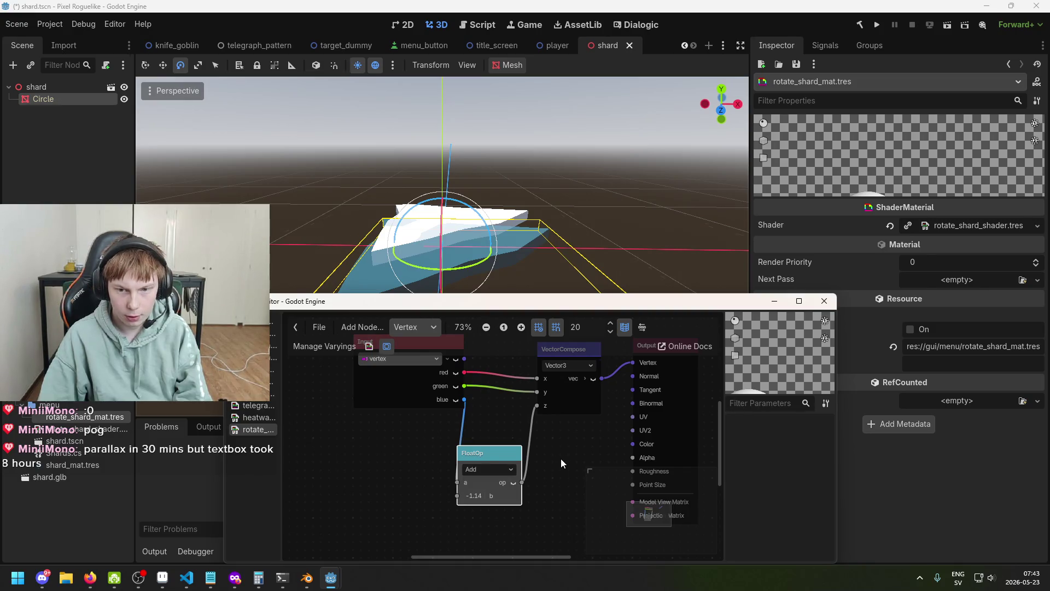
# - Try render priority 1 on rotate_shard_mat.tres, then revert it to 0 and save
pyautogui.click(775, 302)
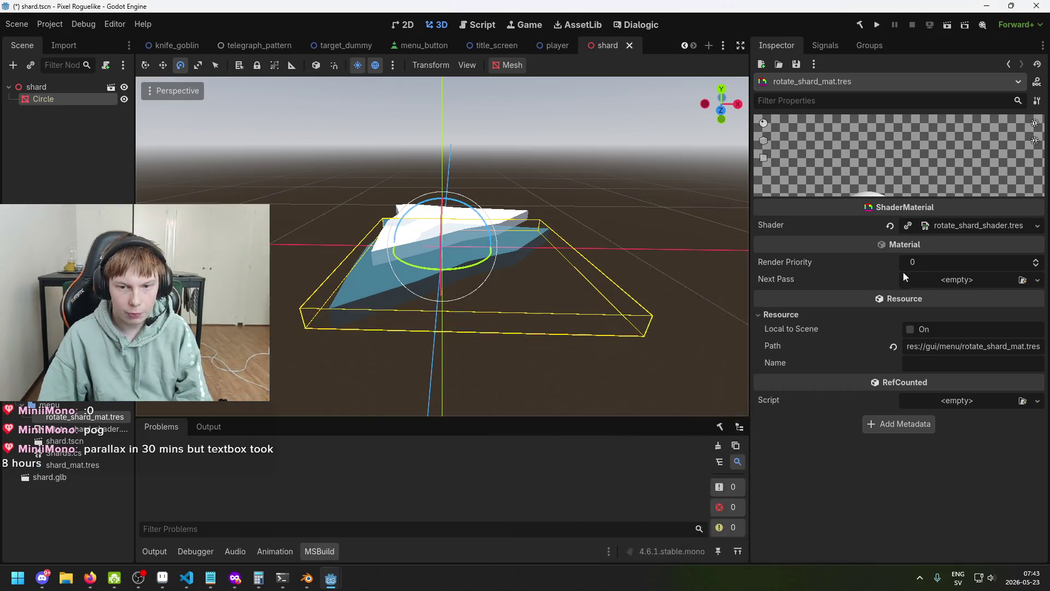
pyautogui.click(943, 267)
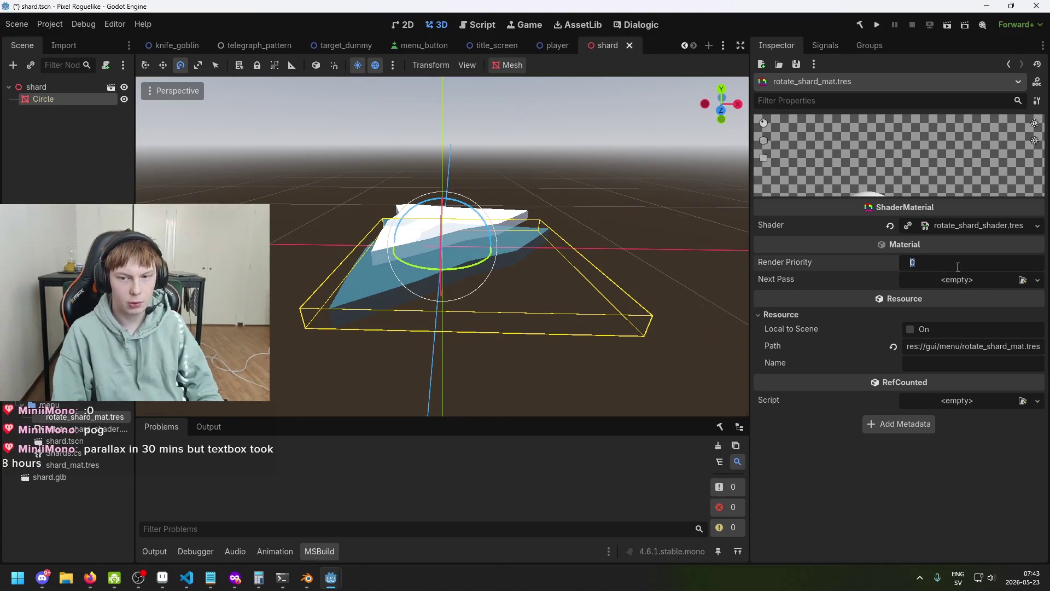
pyautogui.write('1')
pyautogui.click(831, 477)
pyautogui.hotkey('ctrl', 's')
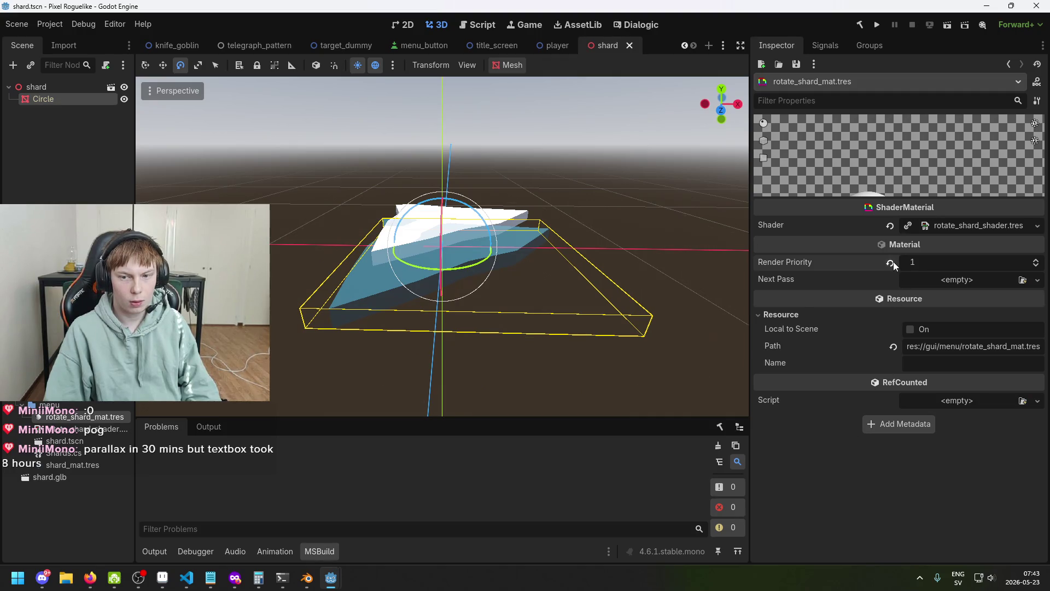
pyautogui.moveTo(893, 266)
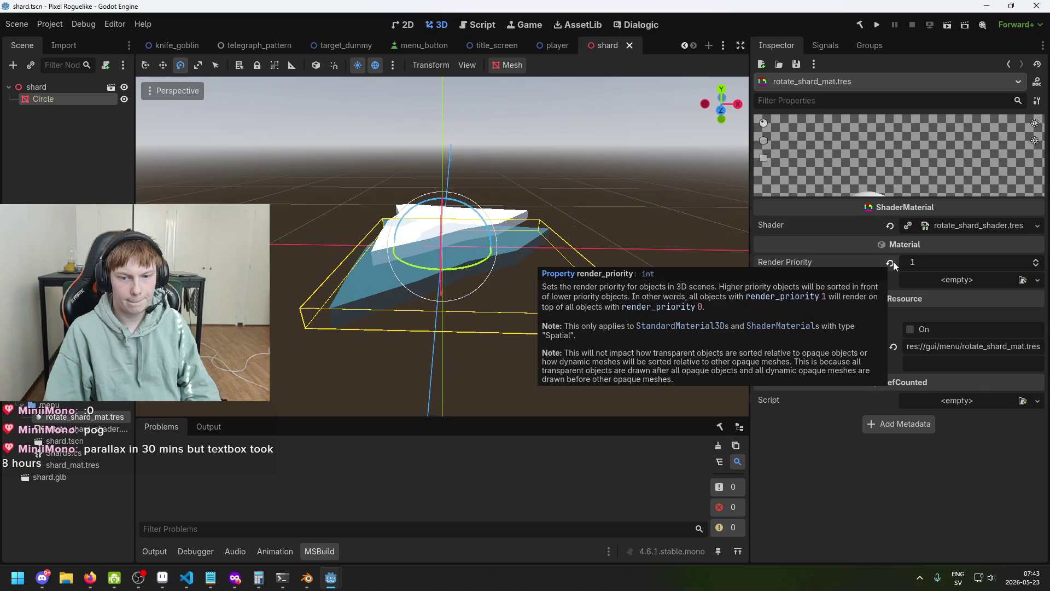
pyautogui.click(891, 264)
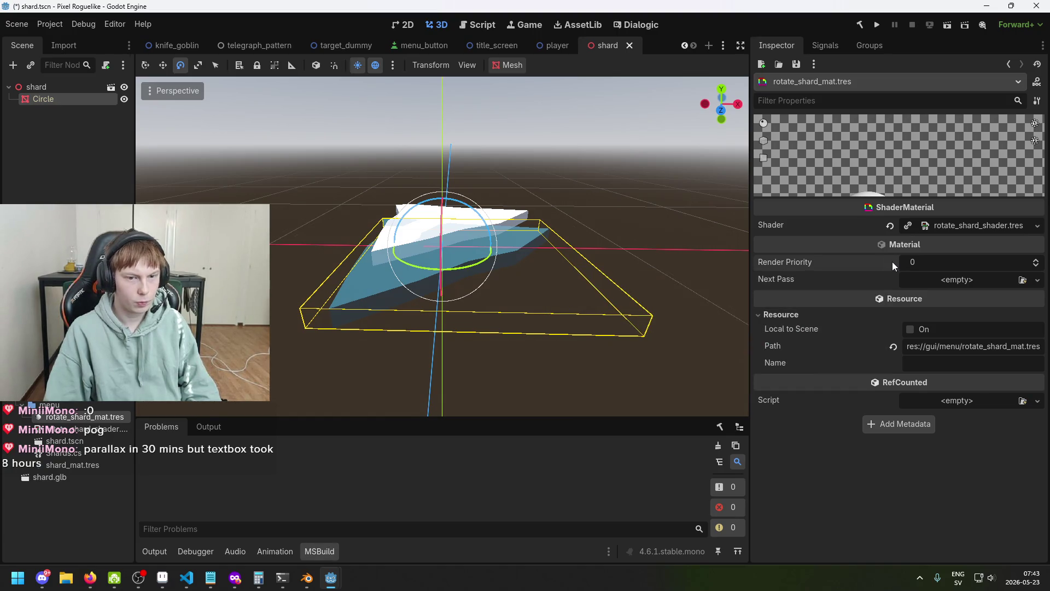
pyautogui.hotkey('ctrl', 's')
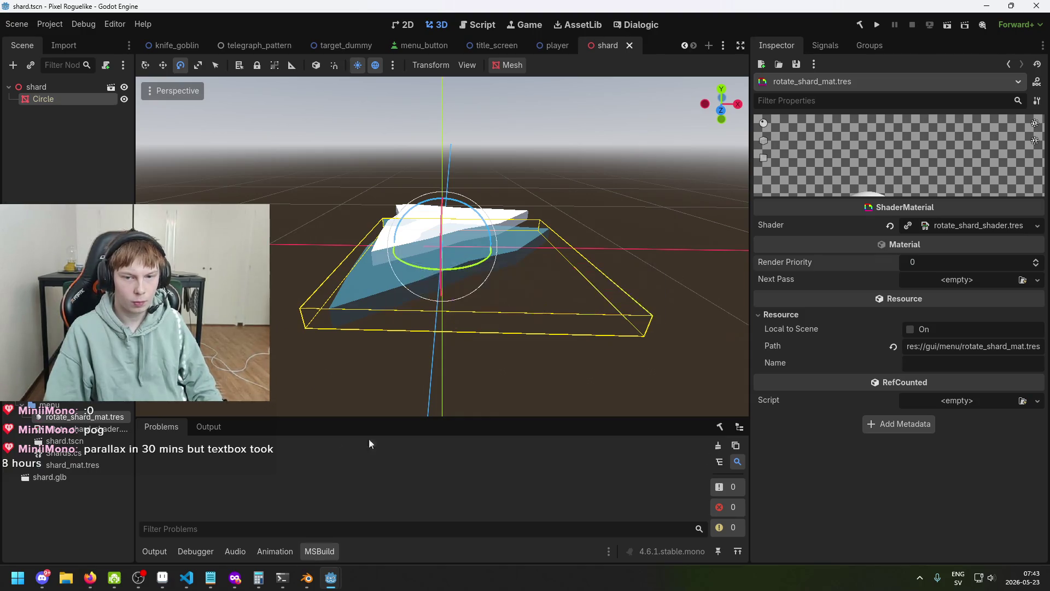
# - On the Circle's shard_mat.tres, try Render Priority 1, then reset it to 0 and save
pyautogui.click(70, 101)
pyautogui.scroll(3, 937, 395)
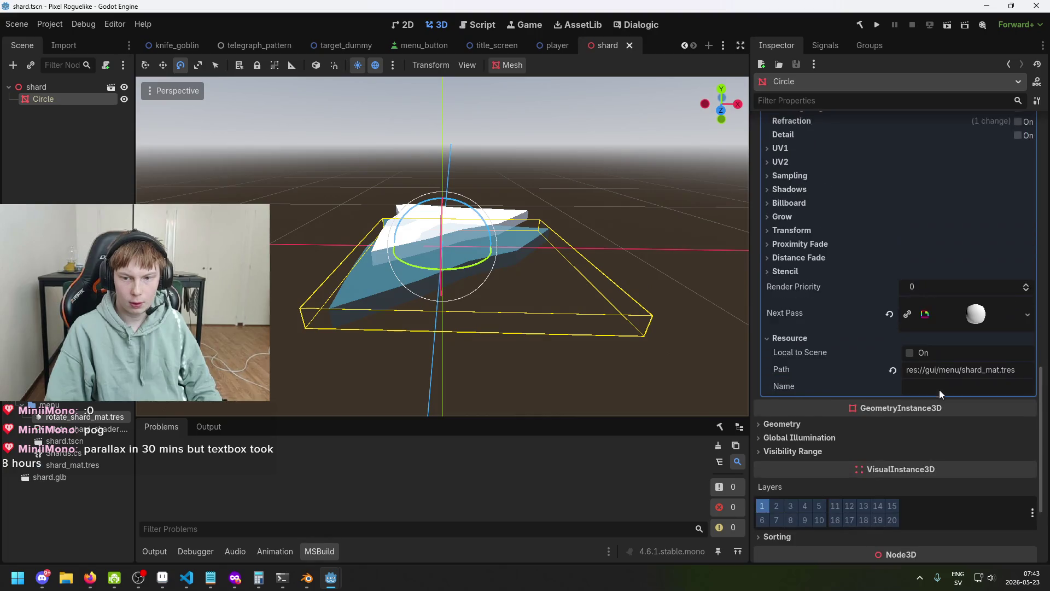
pyautogui.moveTo(936, 289); pyautogui.dragTo(938, 288)
pyautogui.hotkey('ctrl', 's')
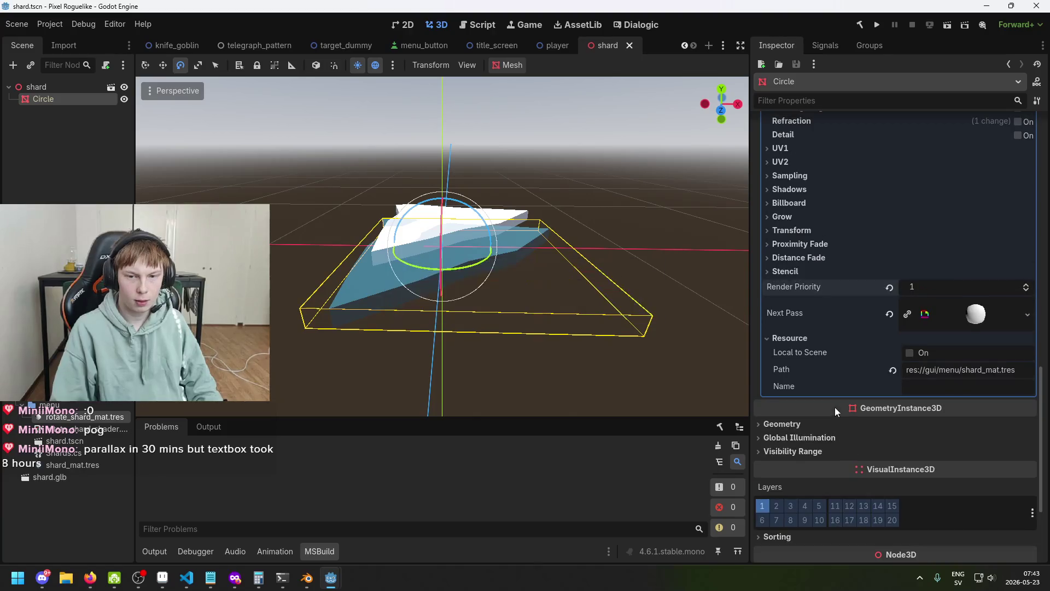
pyautogui.scroll(5, 850, 391)
pyautogui.scroll(-5, 858, 395)
pyautogui.click(953, 288)
pyautogui.press('Return')
pyautogui.hotkey('ctrl', 's')
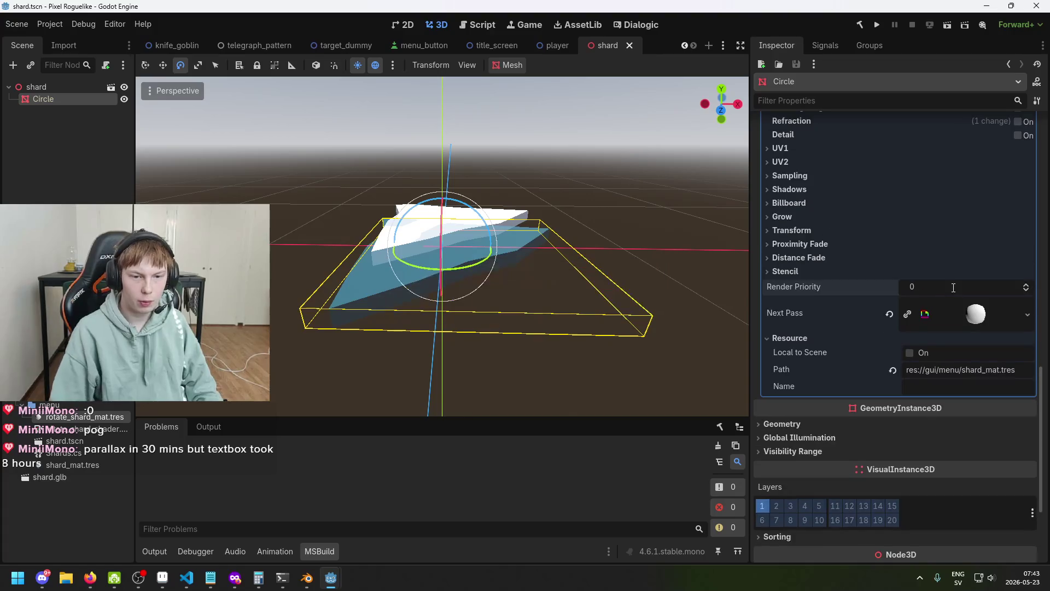